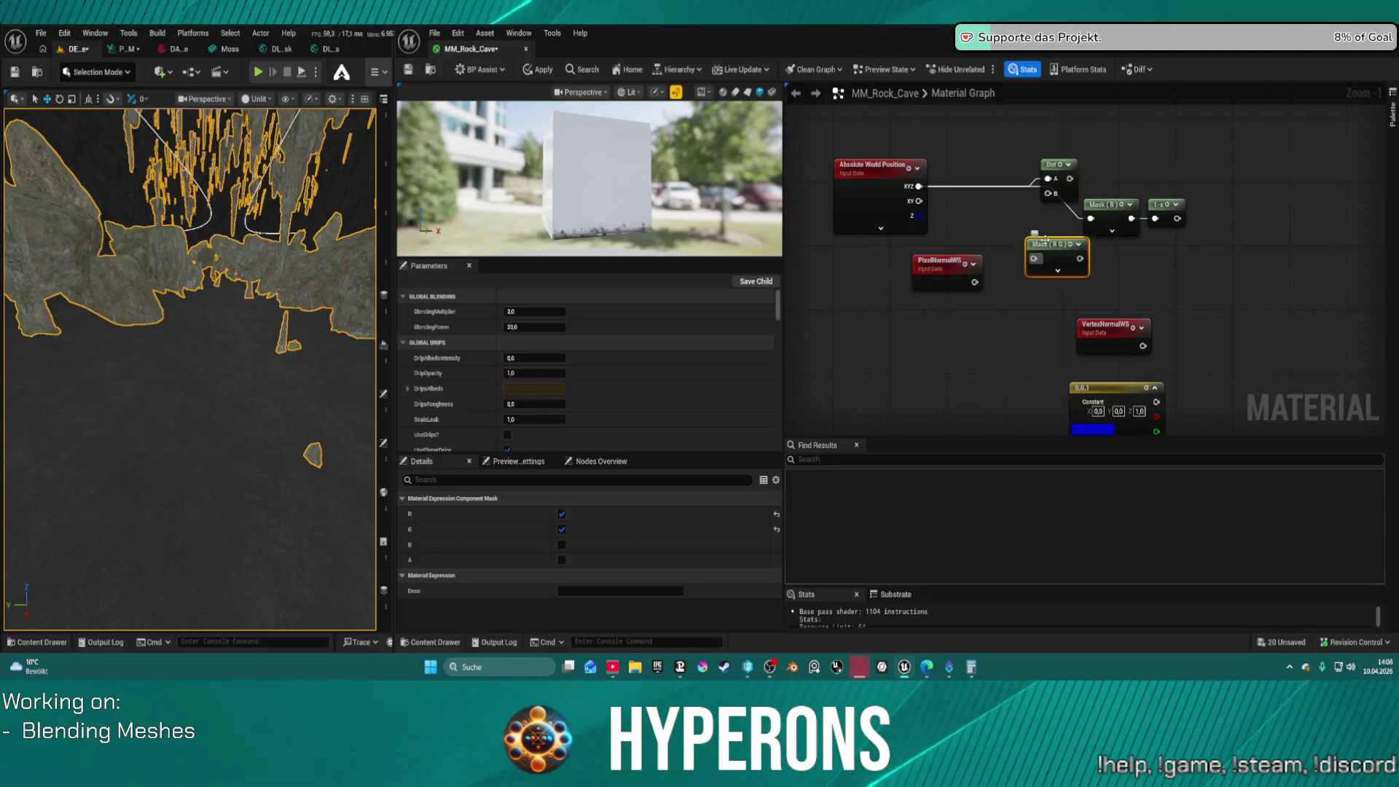
Delete the extra Mask and Dot nodes and wire Absolute World Position through Mask into the 1-x chain
{"action": "key", "text": "Delete"}
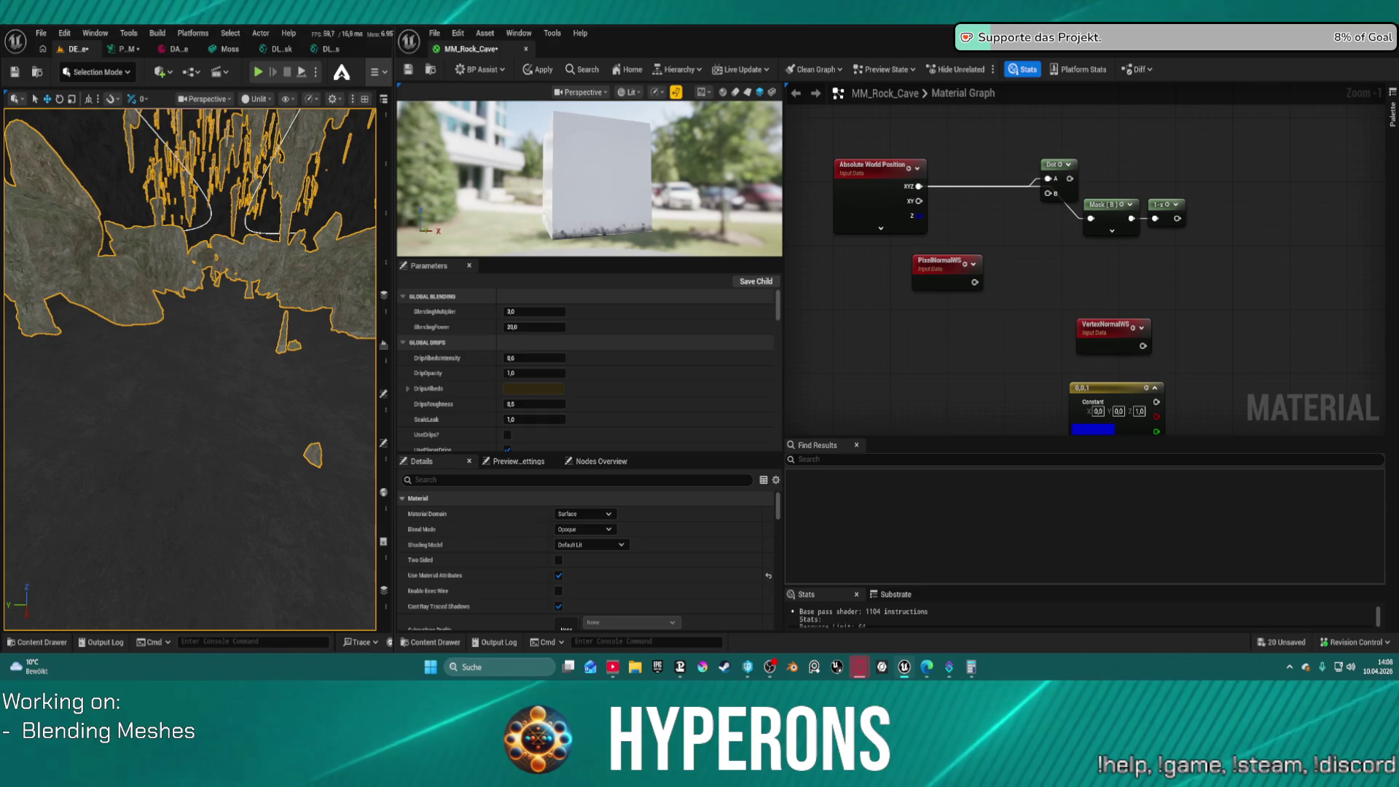
{"action": "left_click_drag", "start_coordinate": [867, 165], "coordinate": [845, 188]}
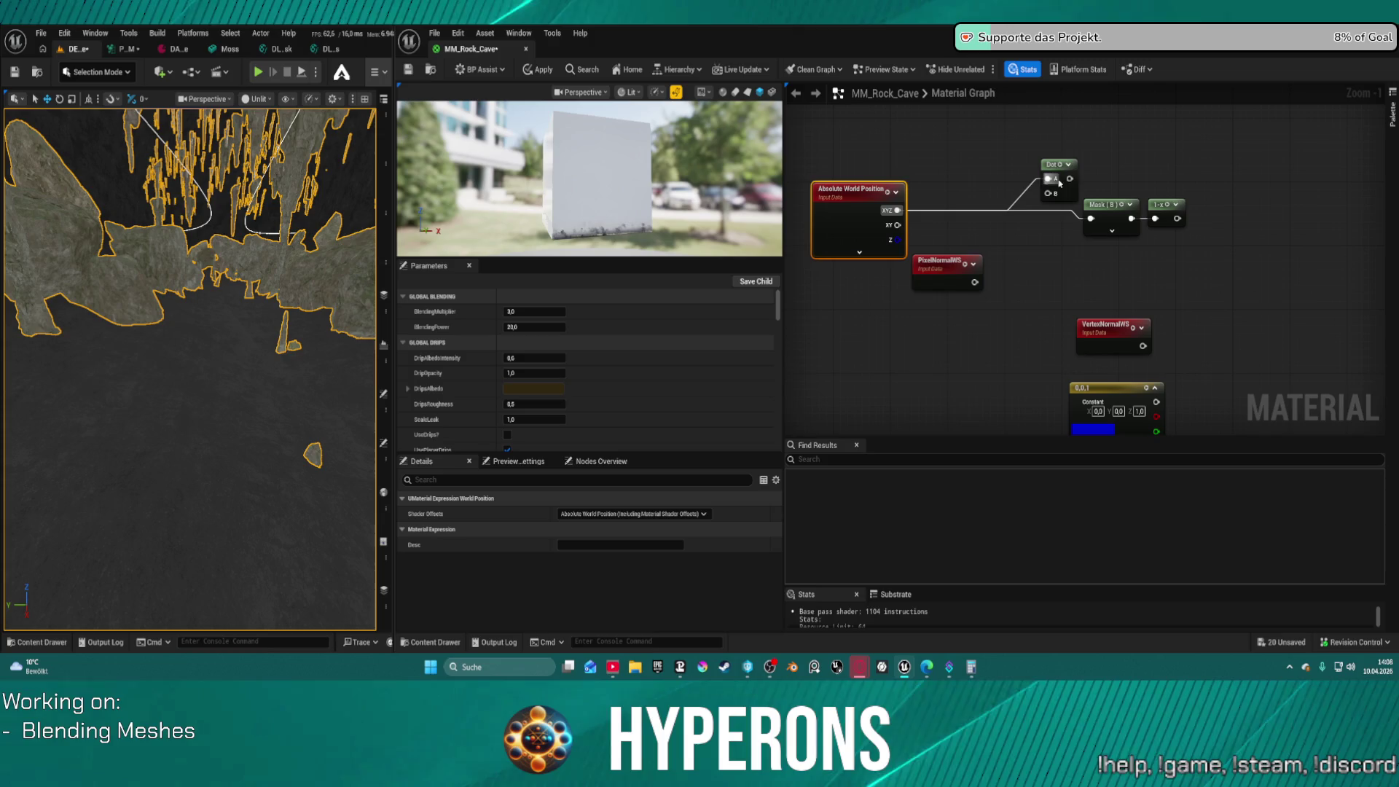
{"action": "left_click", "coordinate": [1052, 162]}
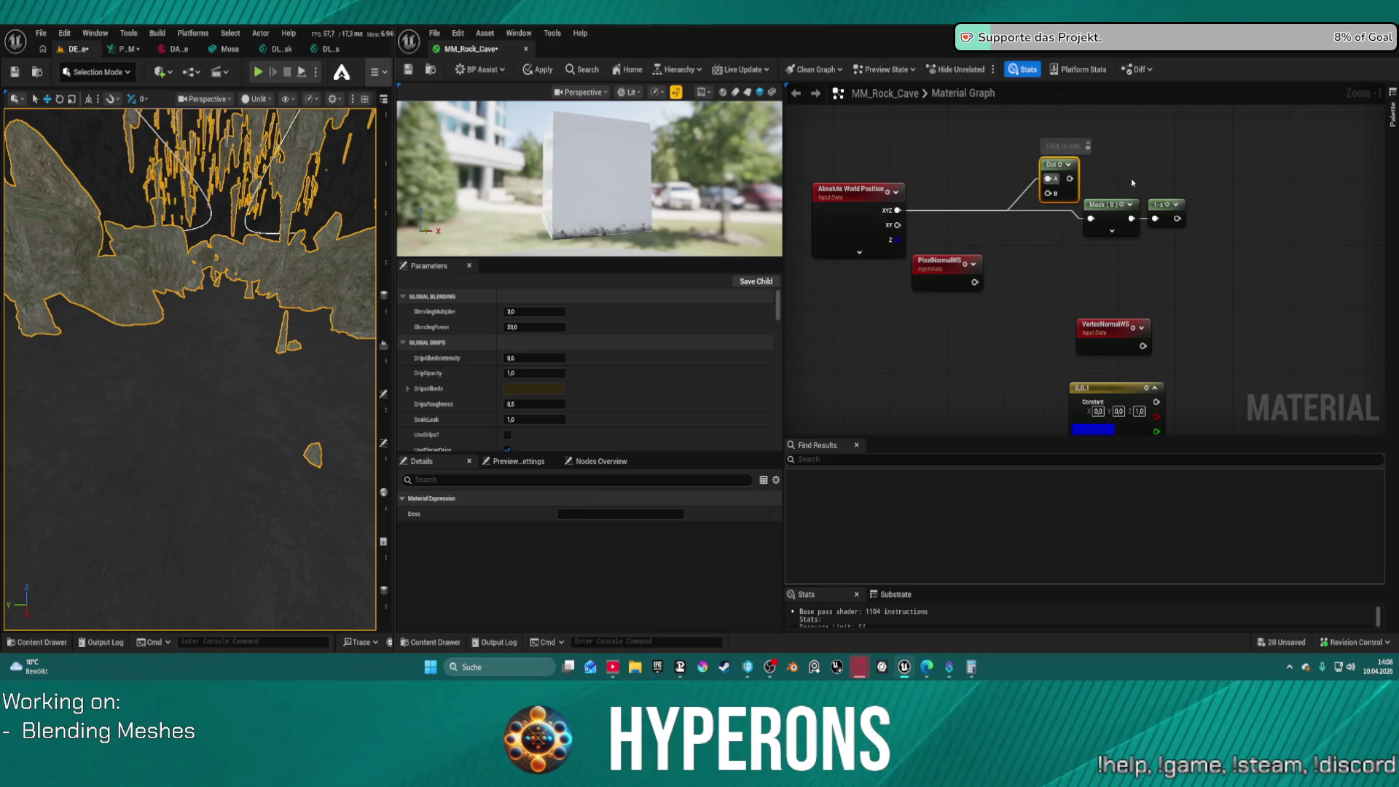
{"action": "key", "text": "Delete"}
{"action": "mouse_move", "coordinate": [1106, 224]}
{"action": "left_mouse_down"}
{"action": "mouse_move", "coordinate": [962, 216]}
{"action": "mouse_move", "coordinate": [1044, 227]}
{"action": "left_mouse_up"}
Add a Subtract after the Mask with a constant B input commented 'Waterlevel'
{"action": "type", "text": "subtra"}
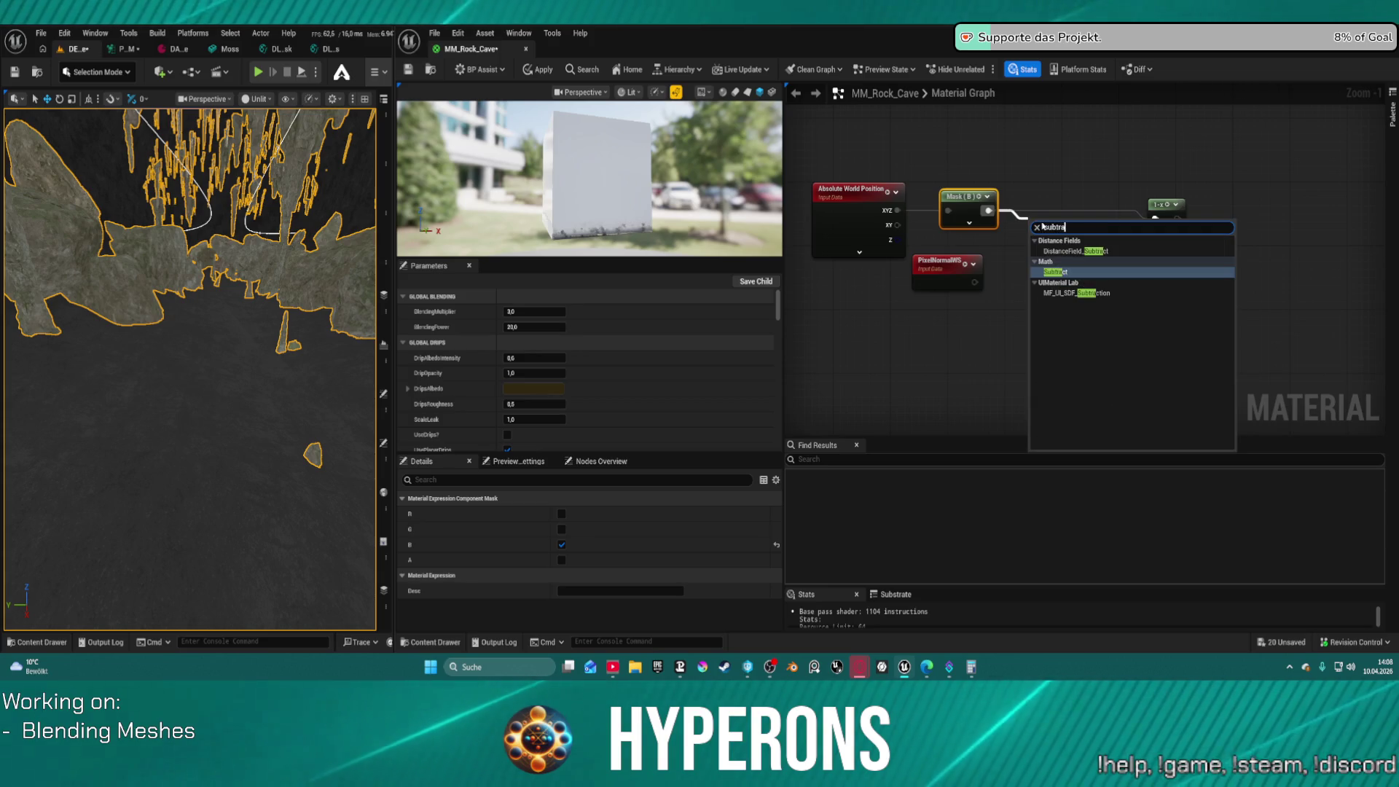
{"action": "key", "text": "Return"}
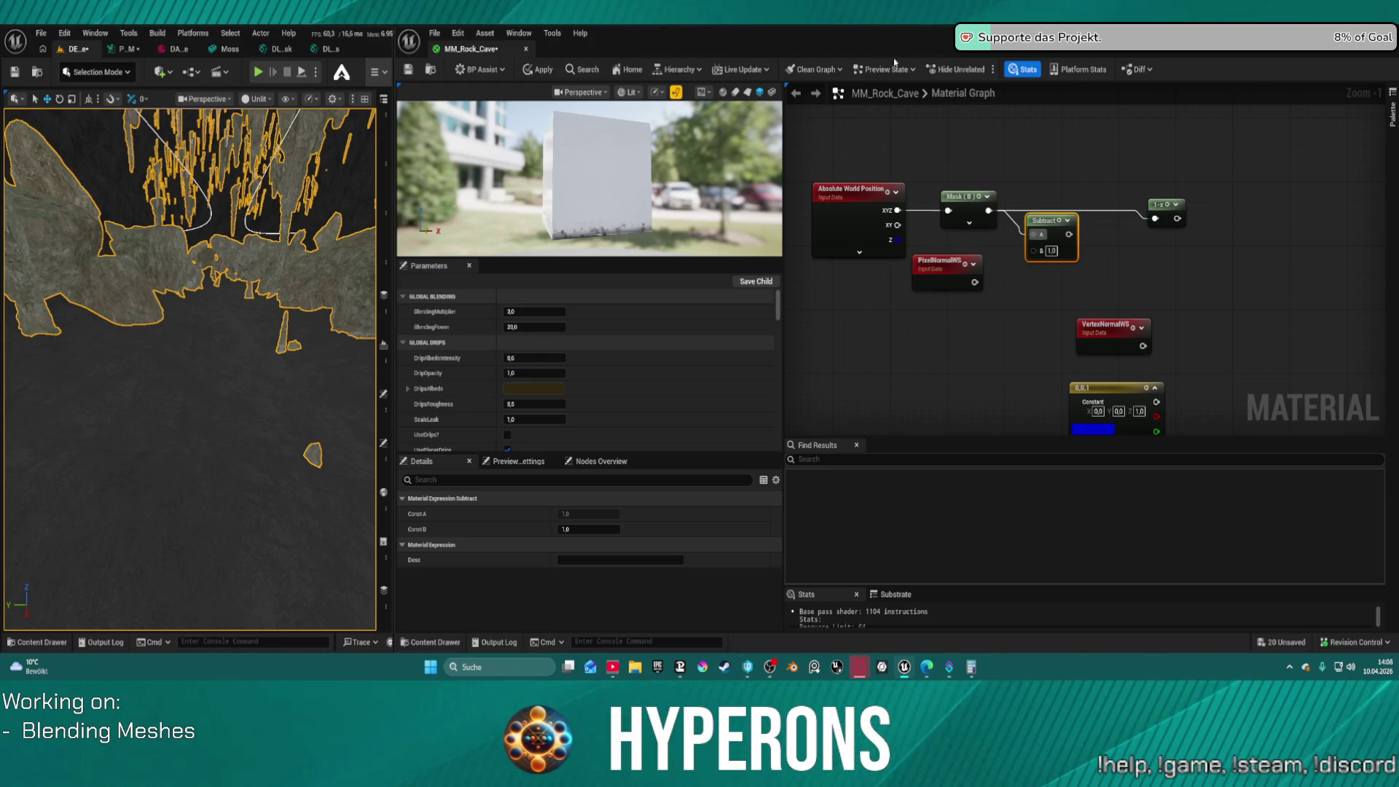
{"action": "left_click", "coordinate": [1007, 306]}
{"action": "mouse_move", "coordinate": [1033, 250]}
{"action": "left_mouse_down"}
{"action": "mouse_move", "coordinate": [1053, 326]}
{"action": "mouse_move", "coordinate": [910, 314]}
{"action": "left_mouse_up"}
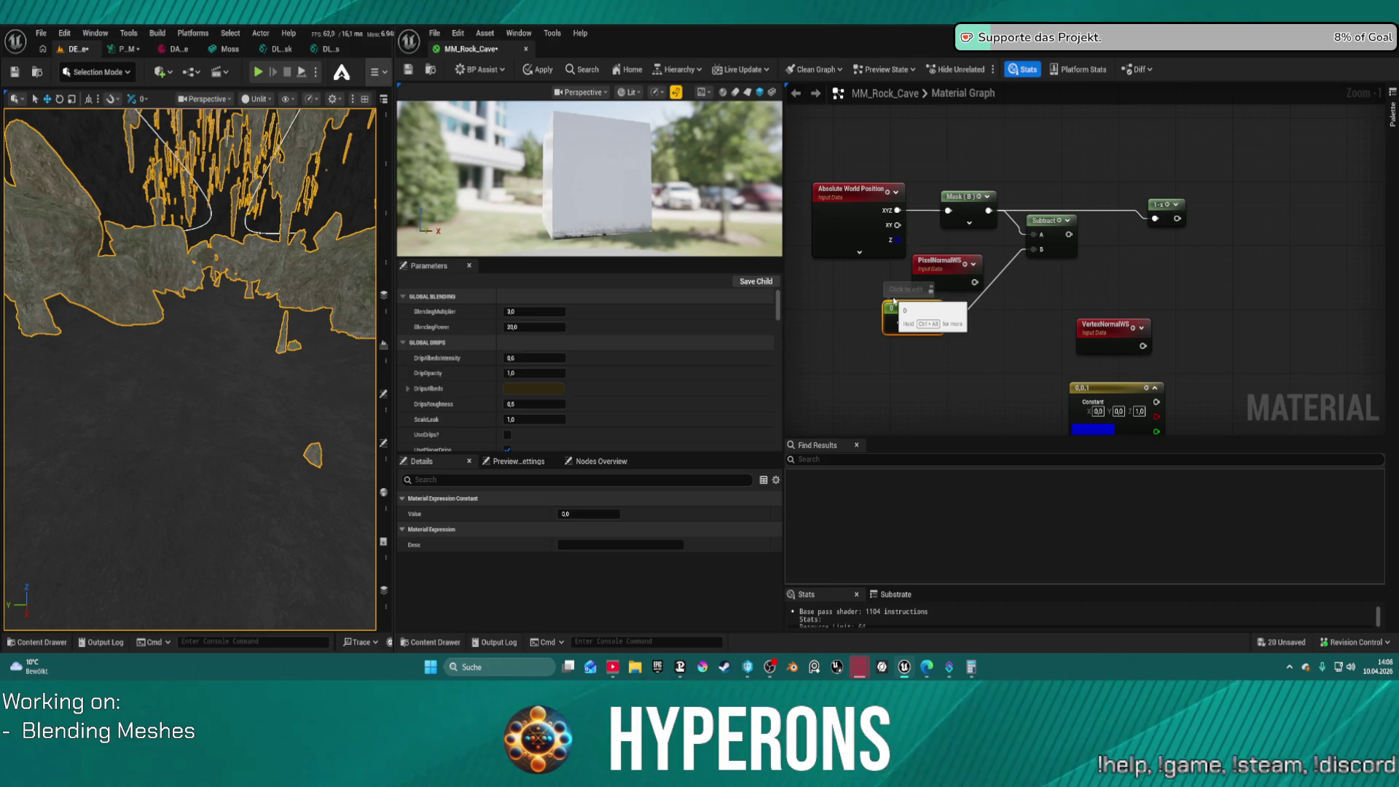
{"action": "left_click", "coordinate": [897, 290]}
{"action": "type", "text": "Waterlevel"}
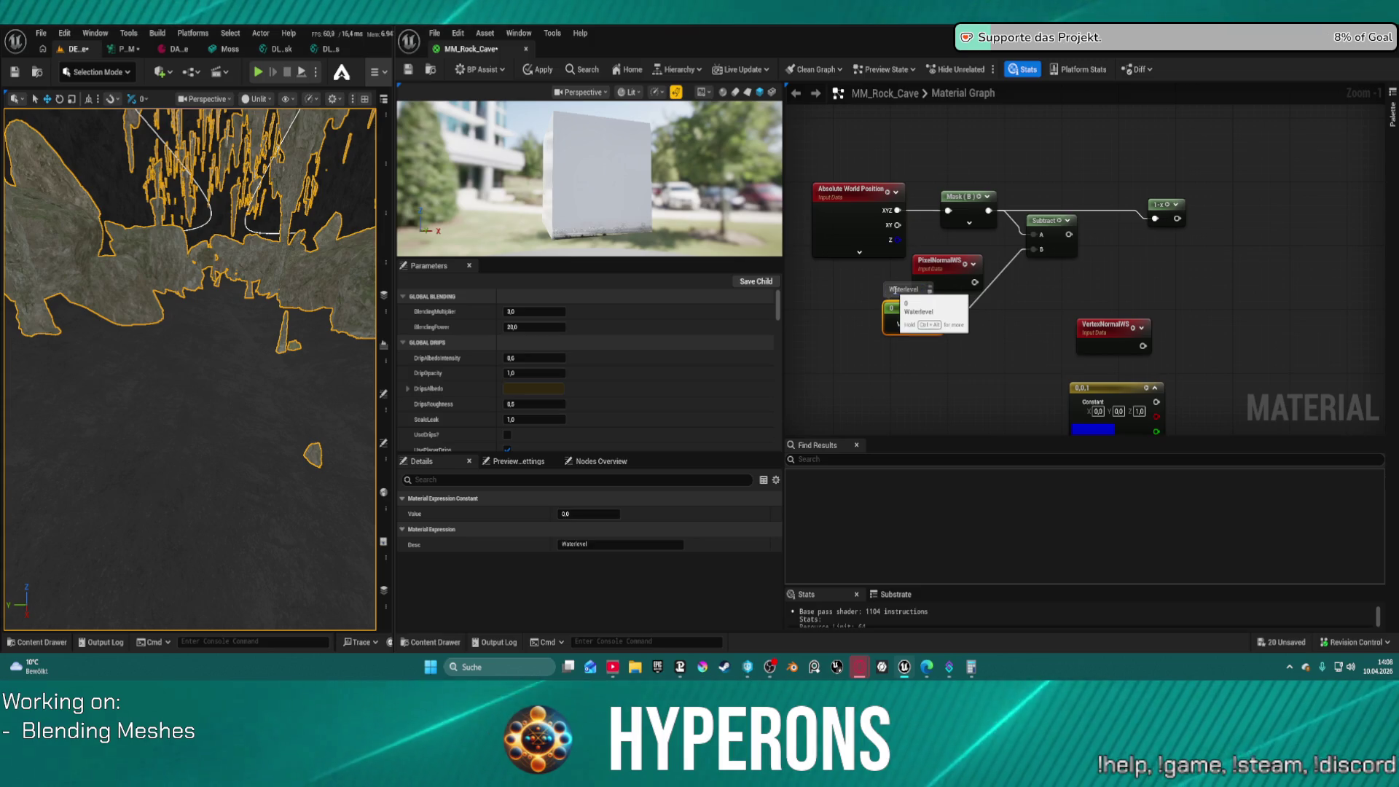
{"action": "key", "text": "Return"}
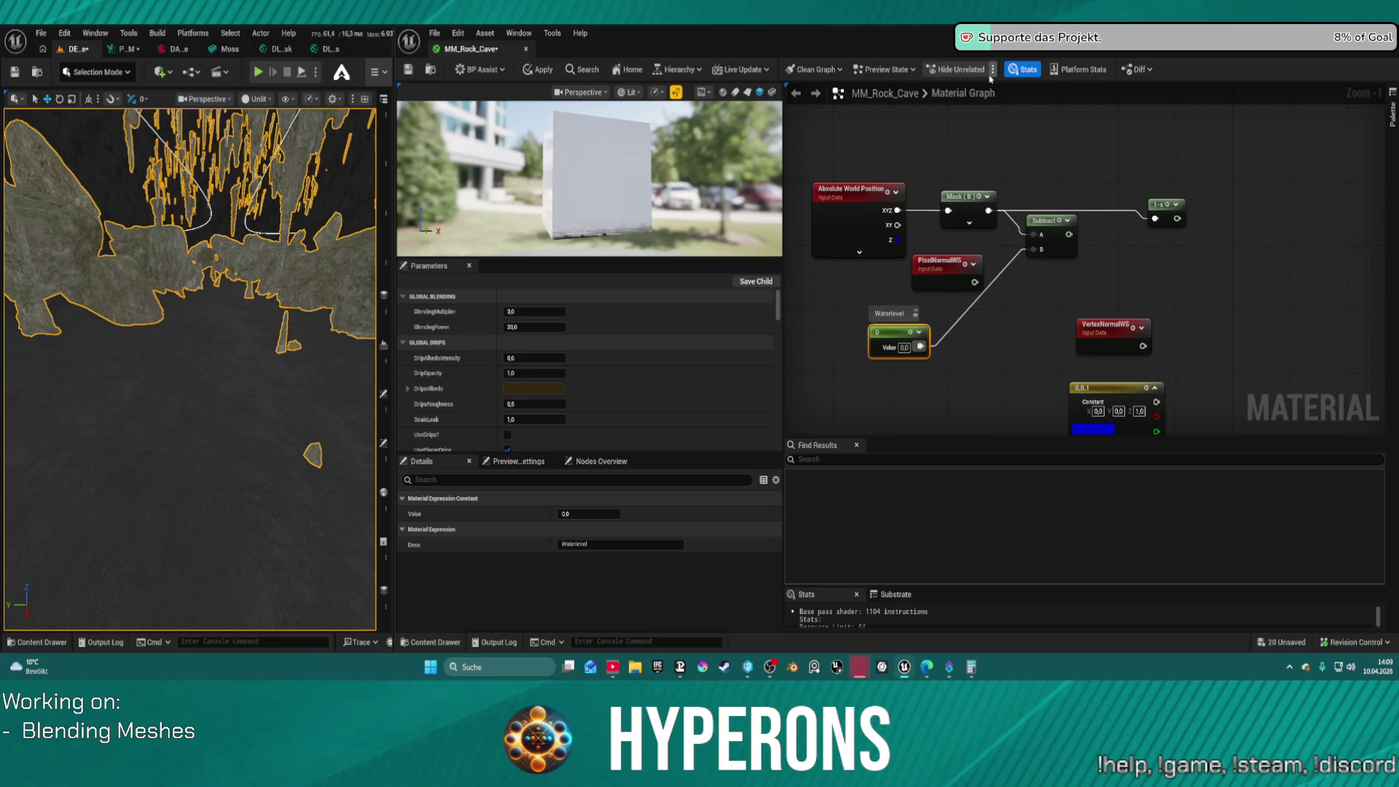
{"action": "left_click_drag", "start_coordinate": [1069, 234], "coordinate": [1141, 257]}
Add a CheapContrast node after Subtract, driven by a contrast constant of 1
{"action": "type", "text": "cos"}
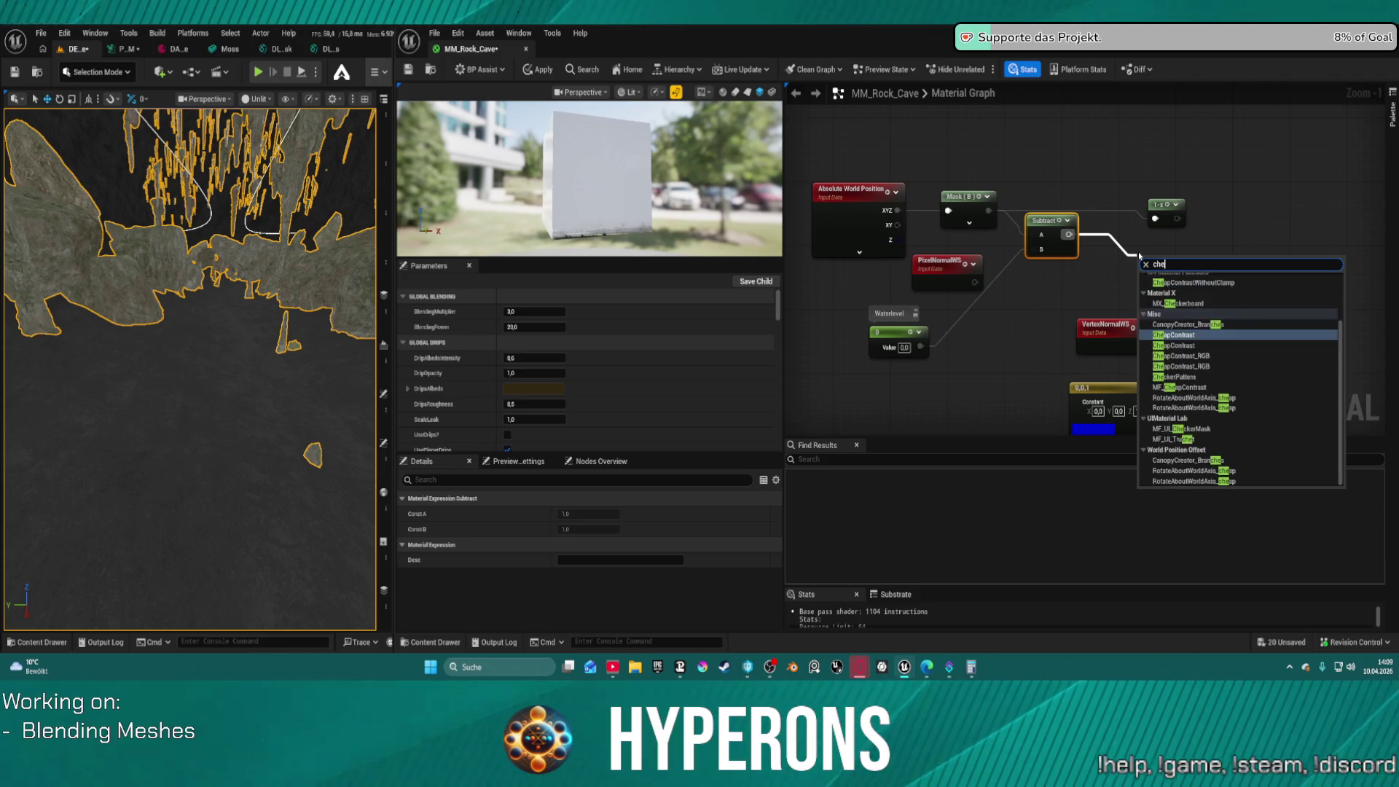
{"action": "key", "text": "Escape"}
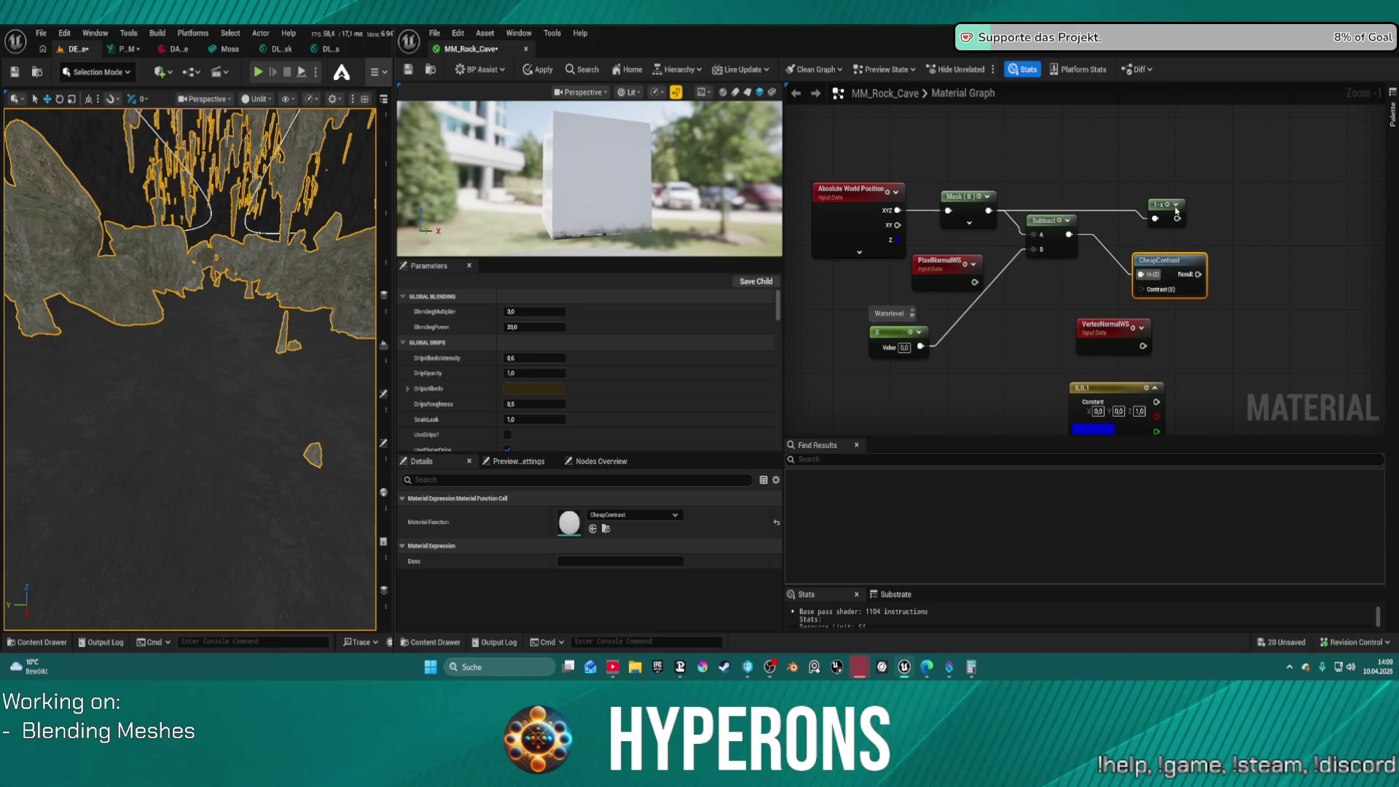
{"action": "left_click", "coordinate": [1068, 276]}
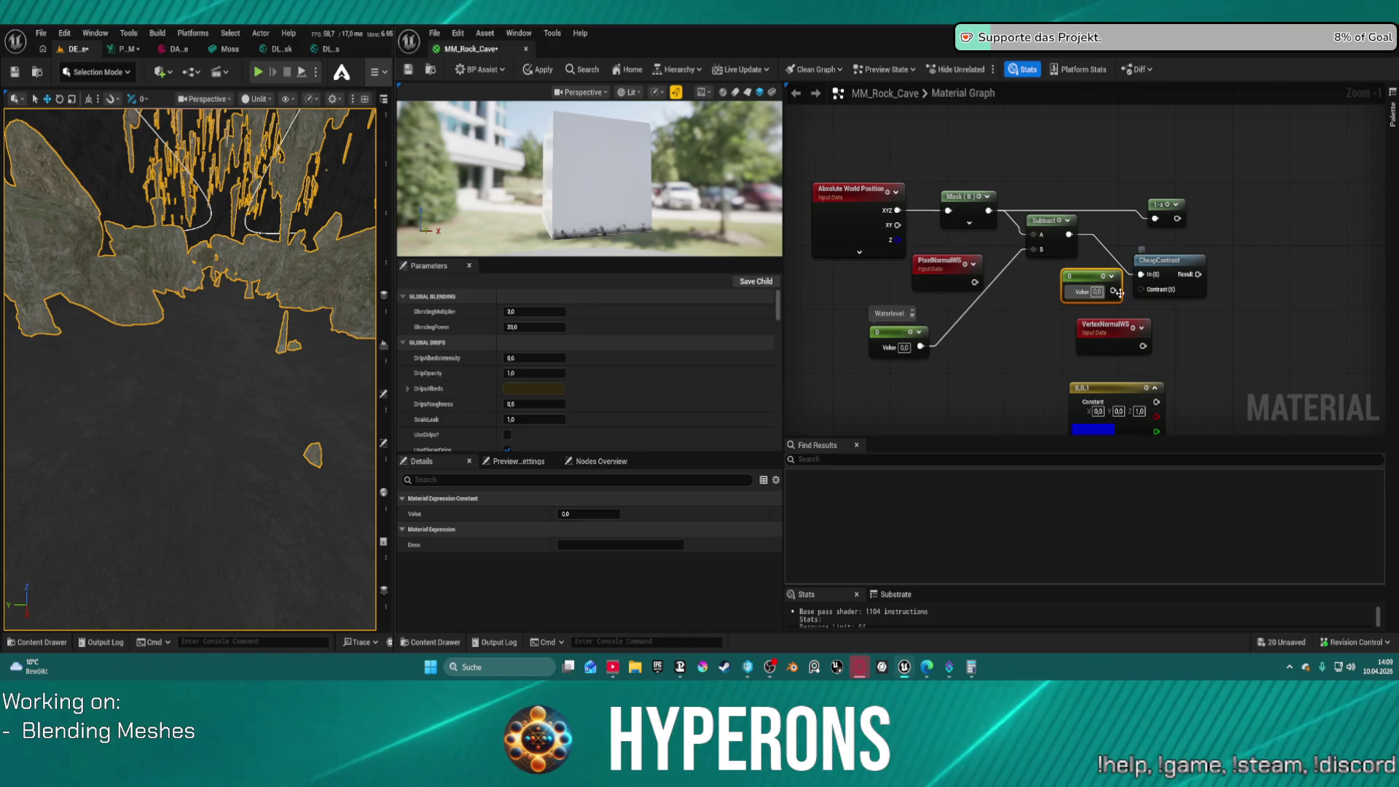
{"action": "left_click", "coordinate": [1097, 292]}
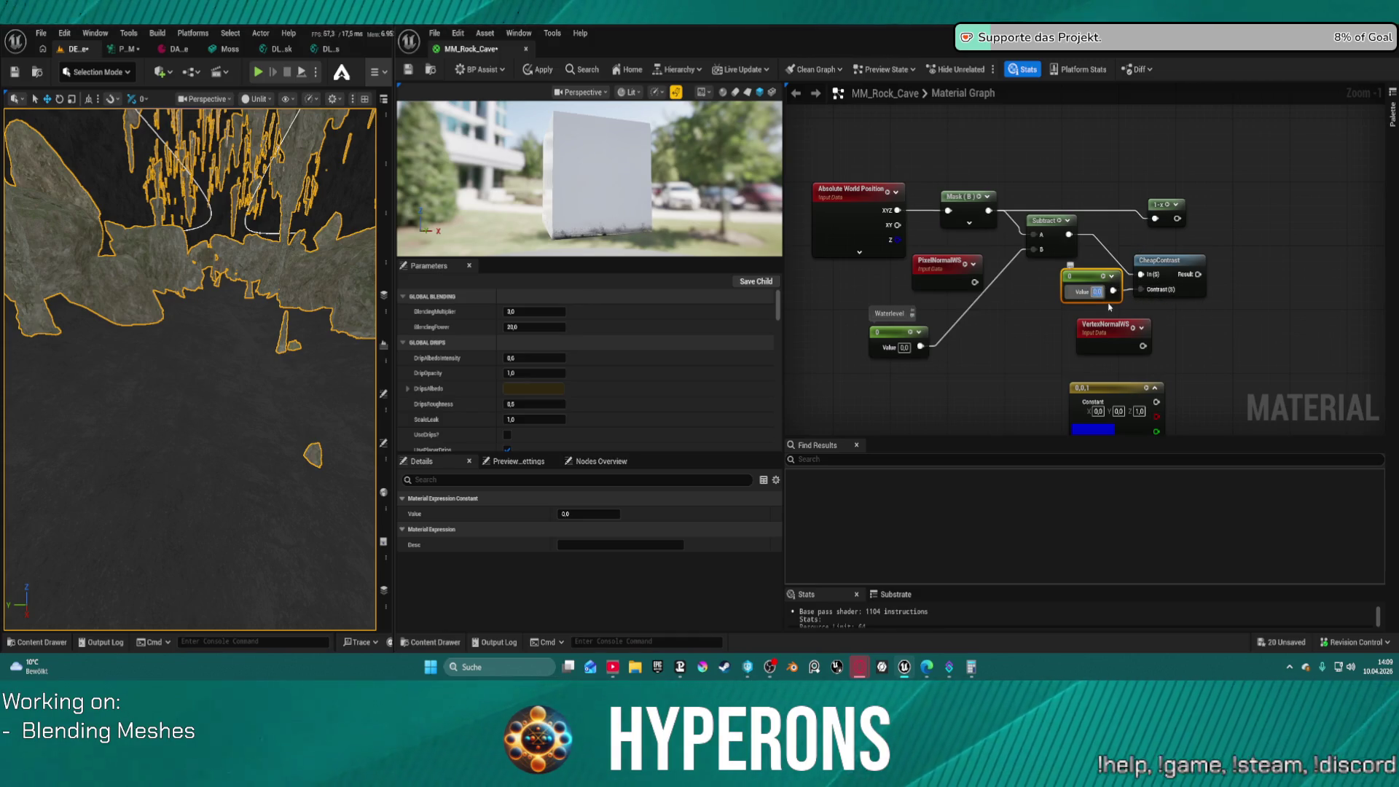
{"action": "type", "text": "1"}
{"action": "key", "text": "Return"}
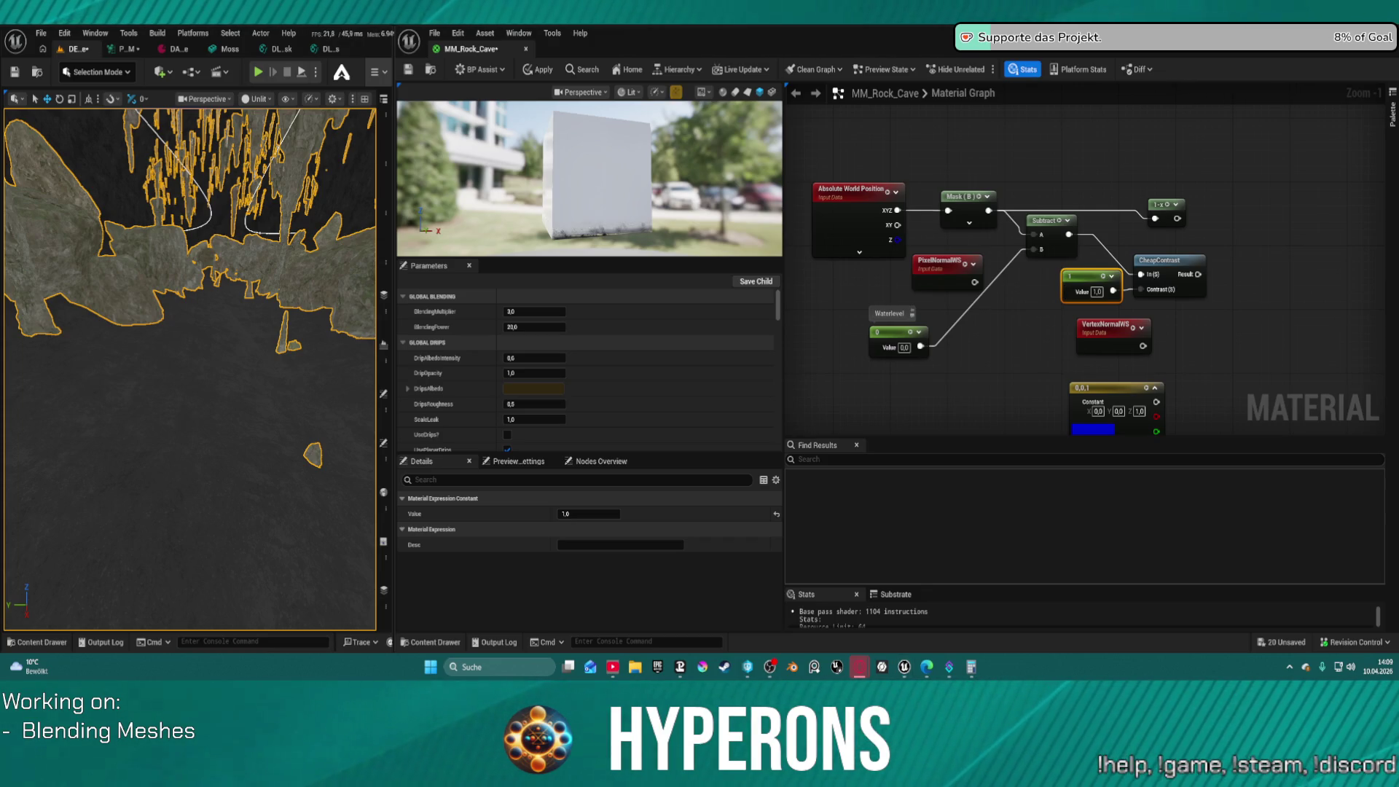
{"action": "left_click_drag", "start_coordinate": [956, 148], "coordinate": [946, 129]}
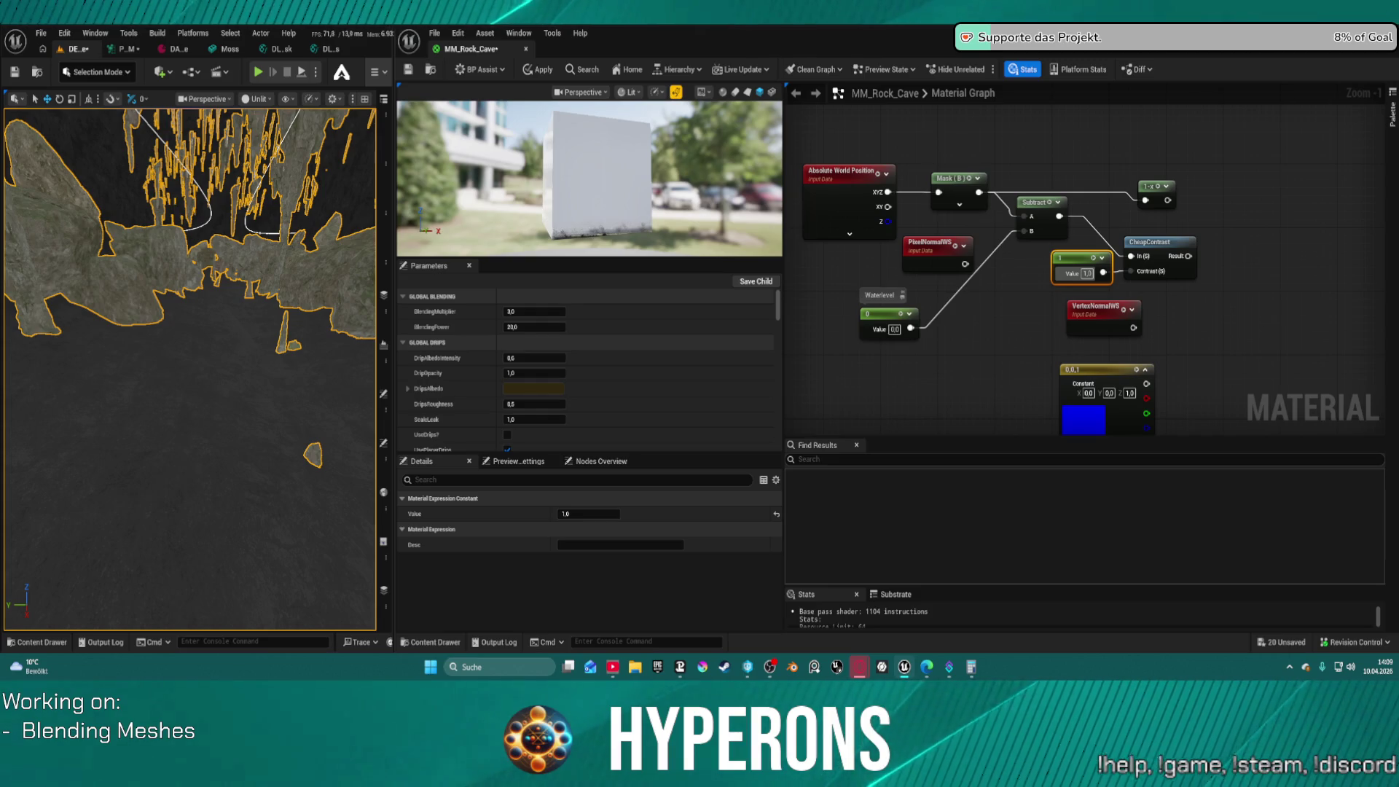
{"action": "mouse_move", "coordinate": [1196, 262]}
{"action": "left_mouse_down"}
{"action": "mouse_move", "coordinate": [1158, 242]}
{"action": "mouse_move", "coordinate": [1146, 205]}
{"action": "left_mouse_up"}
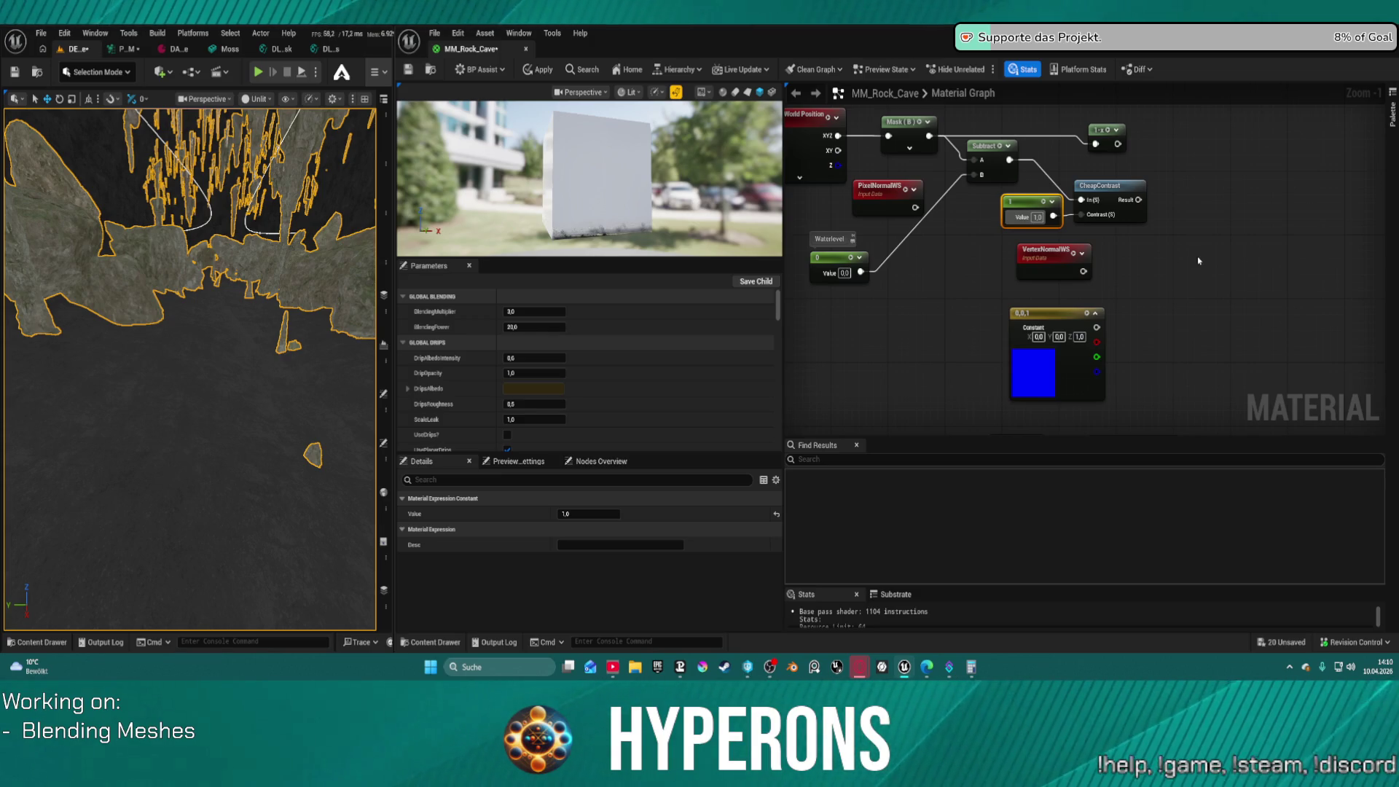
{"action": "scroll", "coordinate": [912, 228], "scroll_direction": "down", "scroll_amount": 2}
Wire CheapContrast's result into the Lerp Alpha and set Waterlevel to 3000
{"action": "mouse_move", "coordinate": [881, 186]}
{"action": "left_mouse_down"}
{"action": "mouse_move", "coordinate": [990, 211]}
{"action": "mouse_move", "coordinate": [1301, 218]}
{"action": "mouse_move", "coordinate": [1277, 207]}
{"action": "left_mouse_up"}
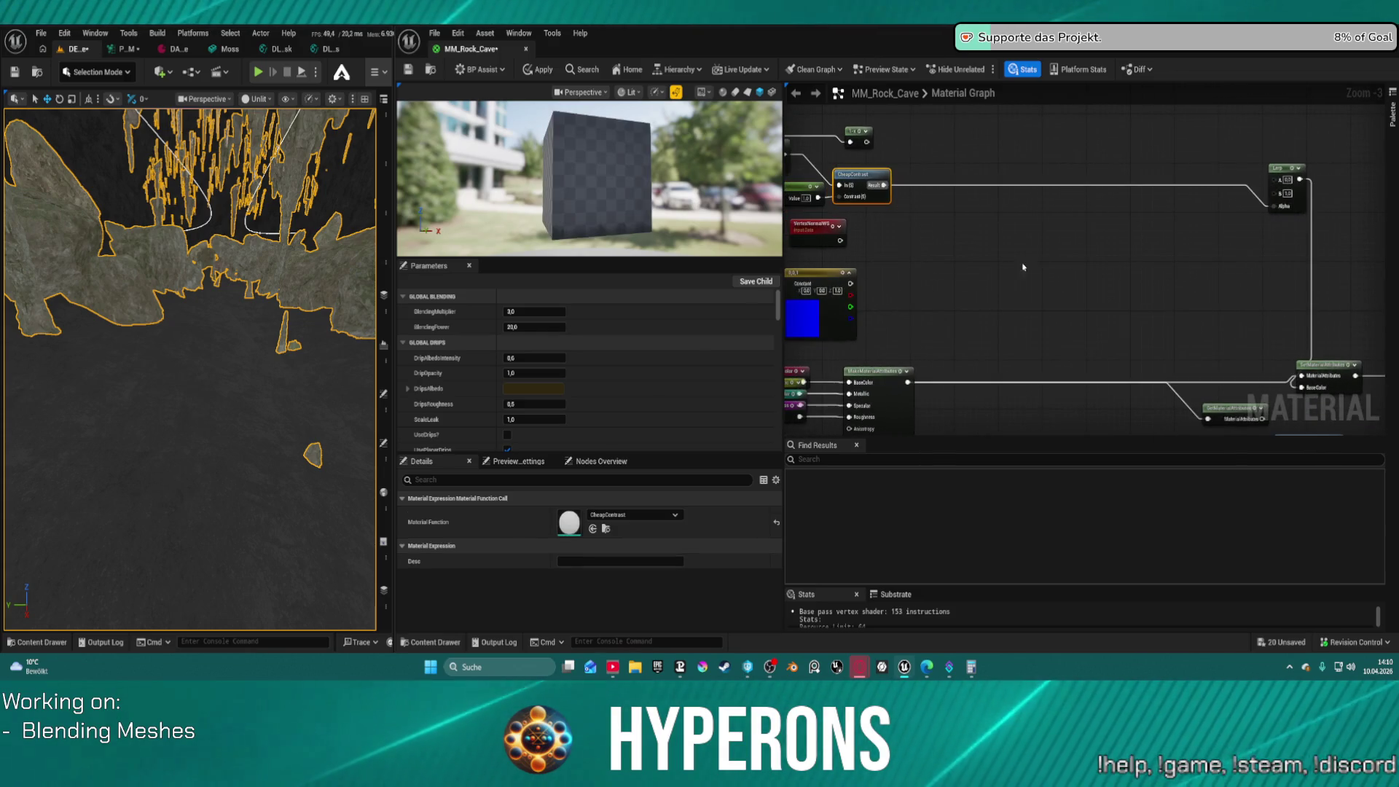
{"action": "left_click_drag", "start_coordinate": [925, 256], "coordinate": [947, 320]}
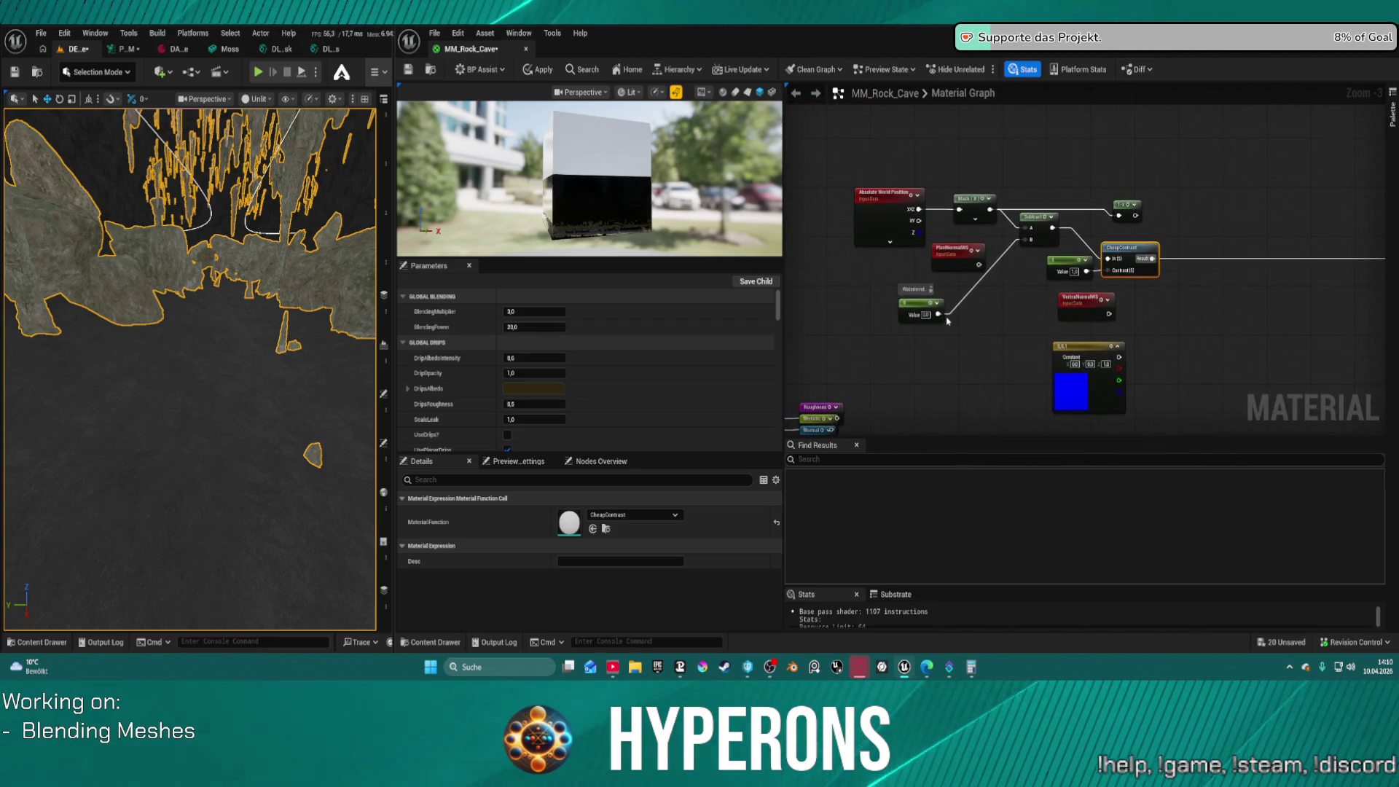
{"action": "left_click", "coordinate": [926, 315]}
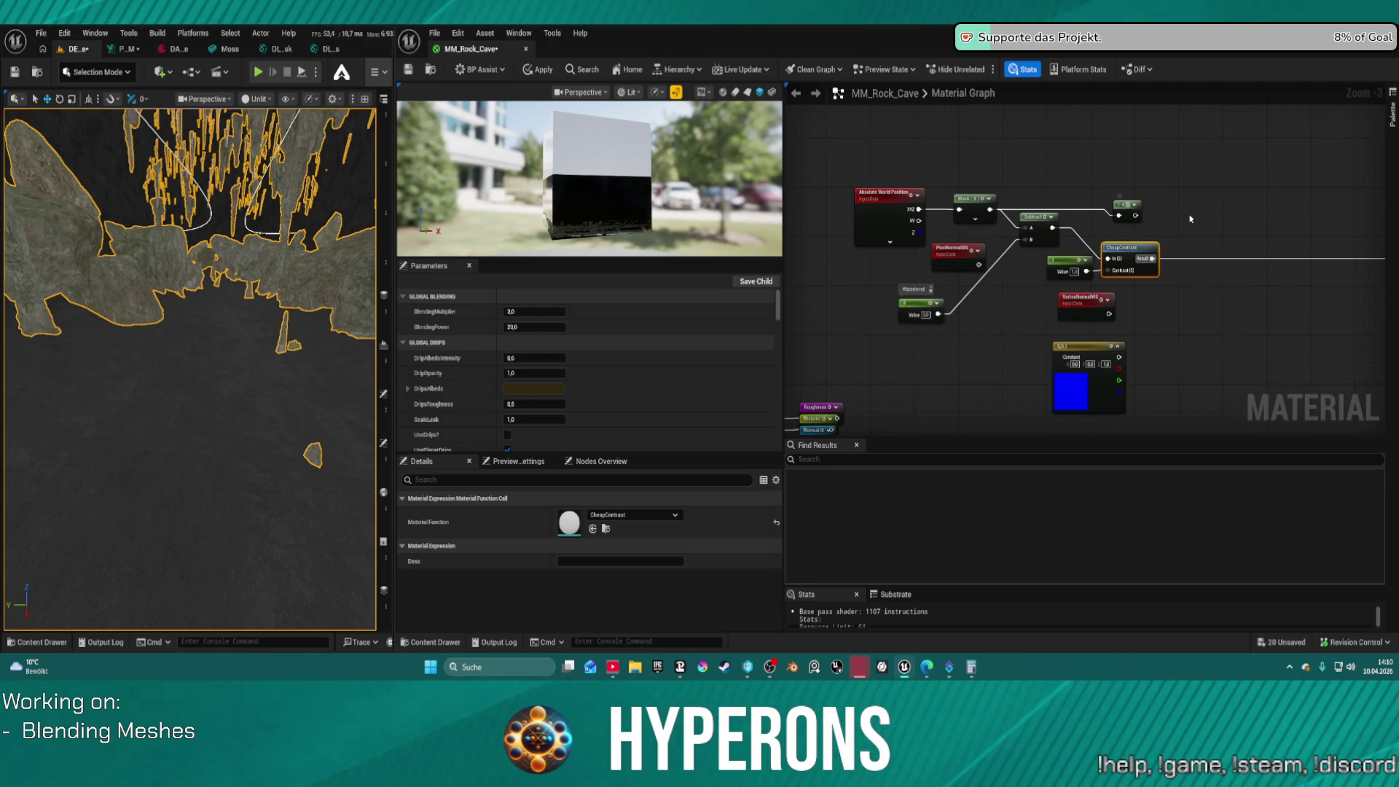
{"action": "mouse_move", "coordinate": [1119, 206]}
{"action": "left_mouse_down"}
{"action": "mouse_move", "coordinate": [1203, 225]}
{"action": "mouse_move", "coordinate": [752, 241]}
{"action": "mouse_move", "coordinate": [995, 221]}
{"action": "left_mouse_up"}
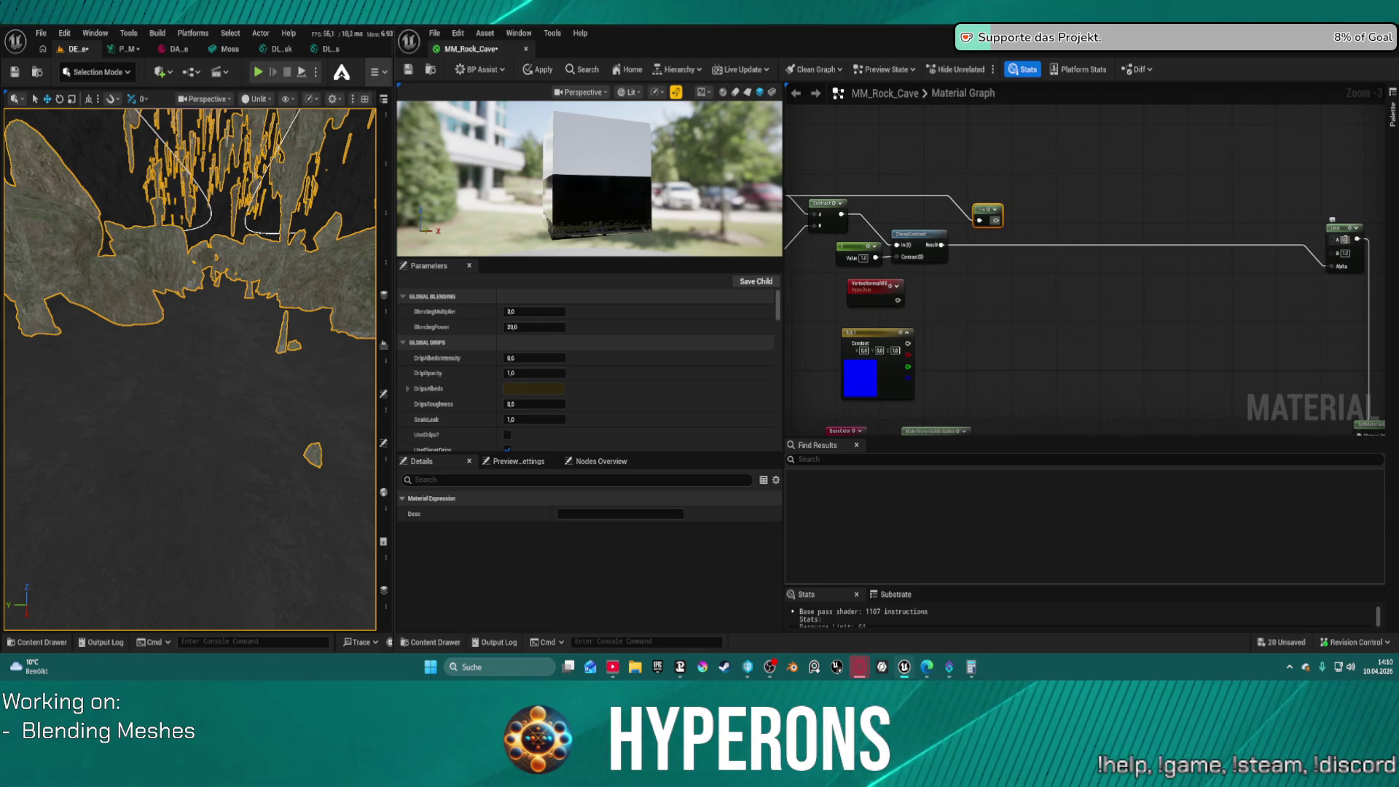
{"action": "left_click", "coordinate": [1347, 239]}
{"action": "mouse_move", "coordinate": [1344, 239]}
{"action": "left_mouse_down"}
{"action": "mouse_move", "coordinate": [1396, 284]}
{"action": "mouse_move", "coordinate": [1239, 255]}
{"action": "left_mouse_up"}
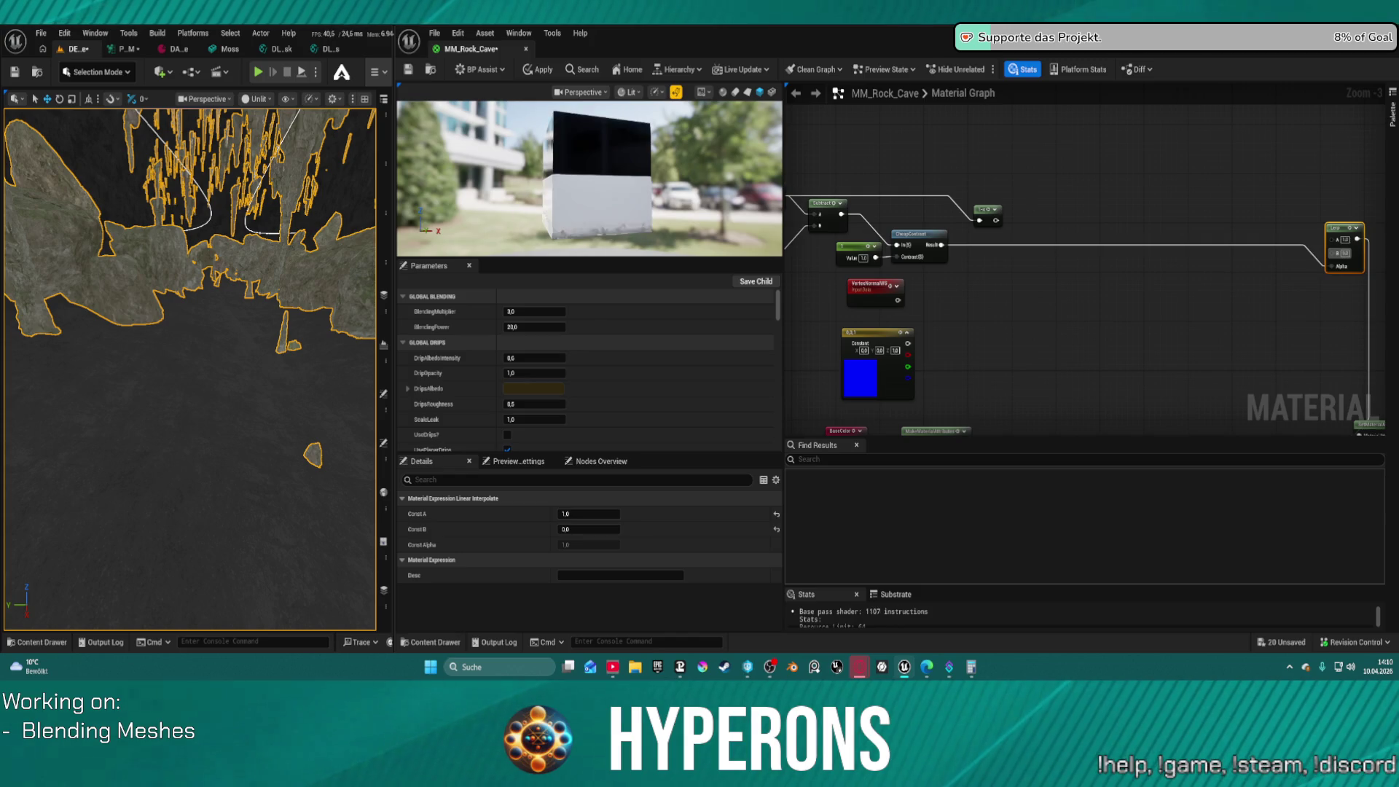
{"action": "scroll", "coordinate": [911, 306], "scroll_direction": "up", "scroll_amount": 4}
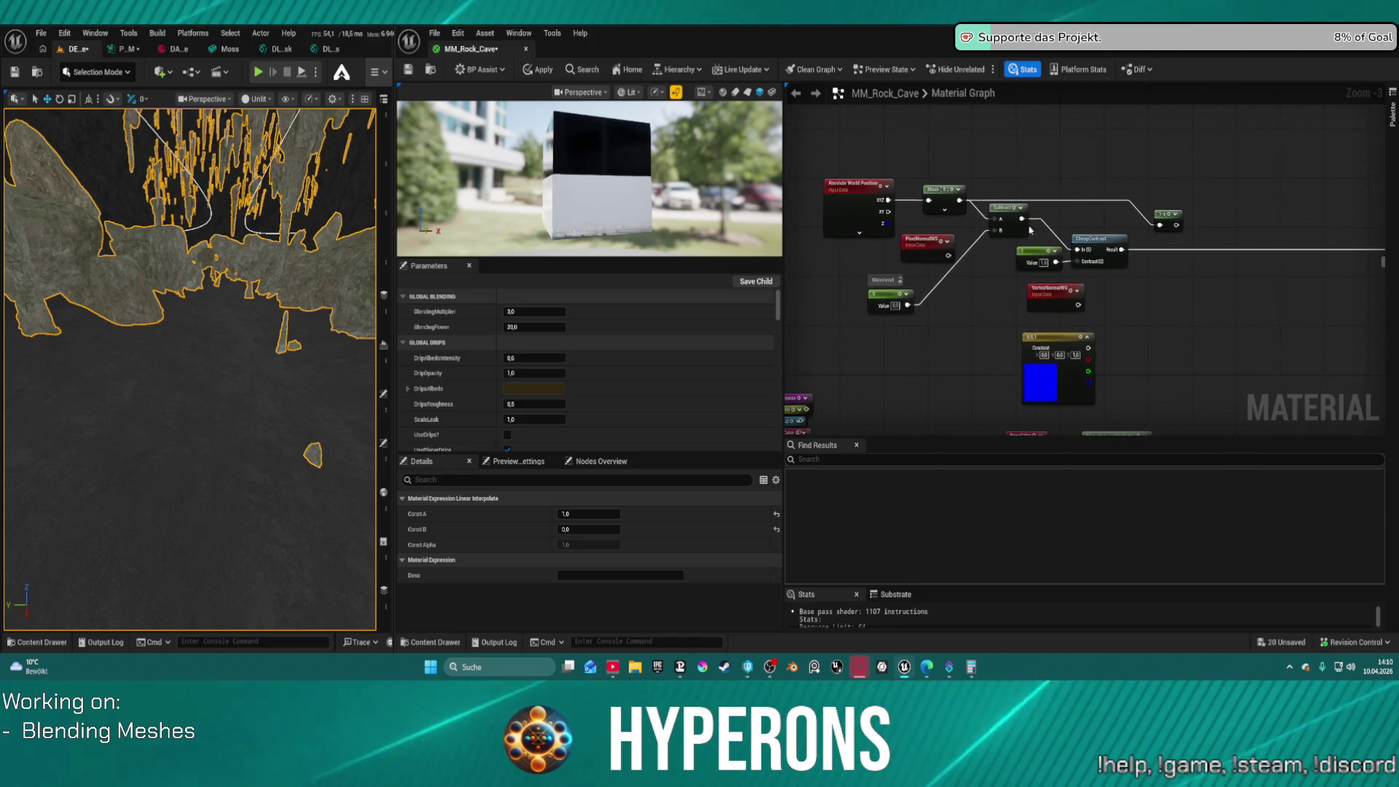
{"action": "left_click", "coordinate": [874, 313]}
{"action": "type", "text": "30"}
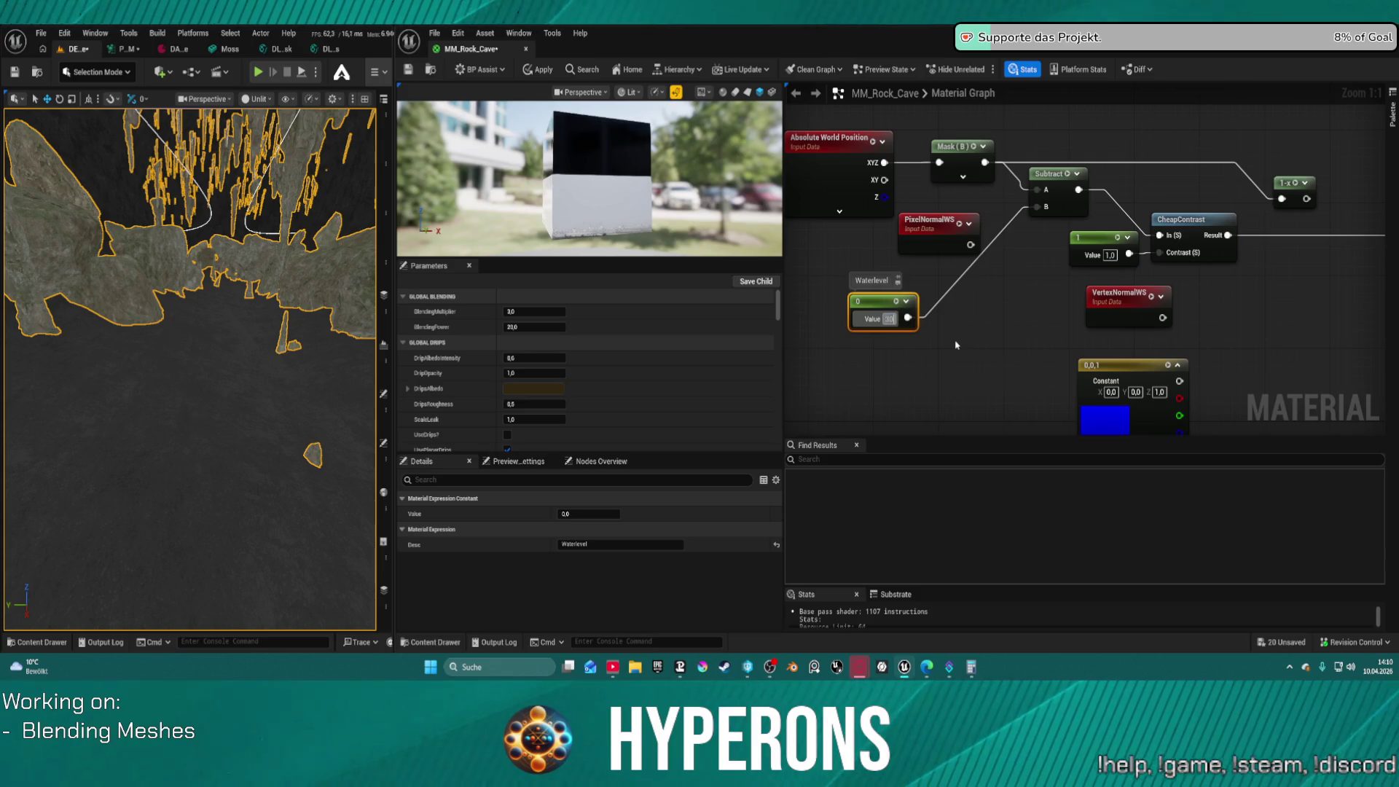
{"action": "type", "text": "00"}
{"action": "key", "text": "Return"}
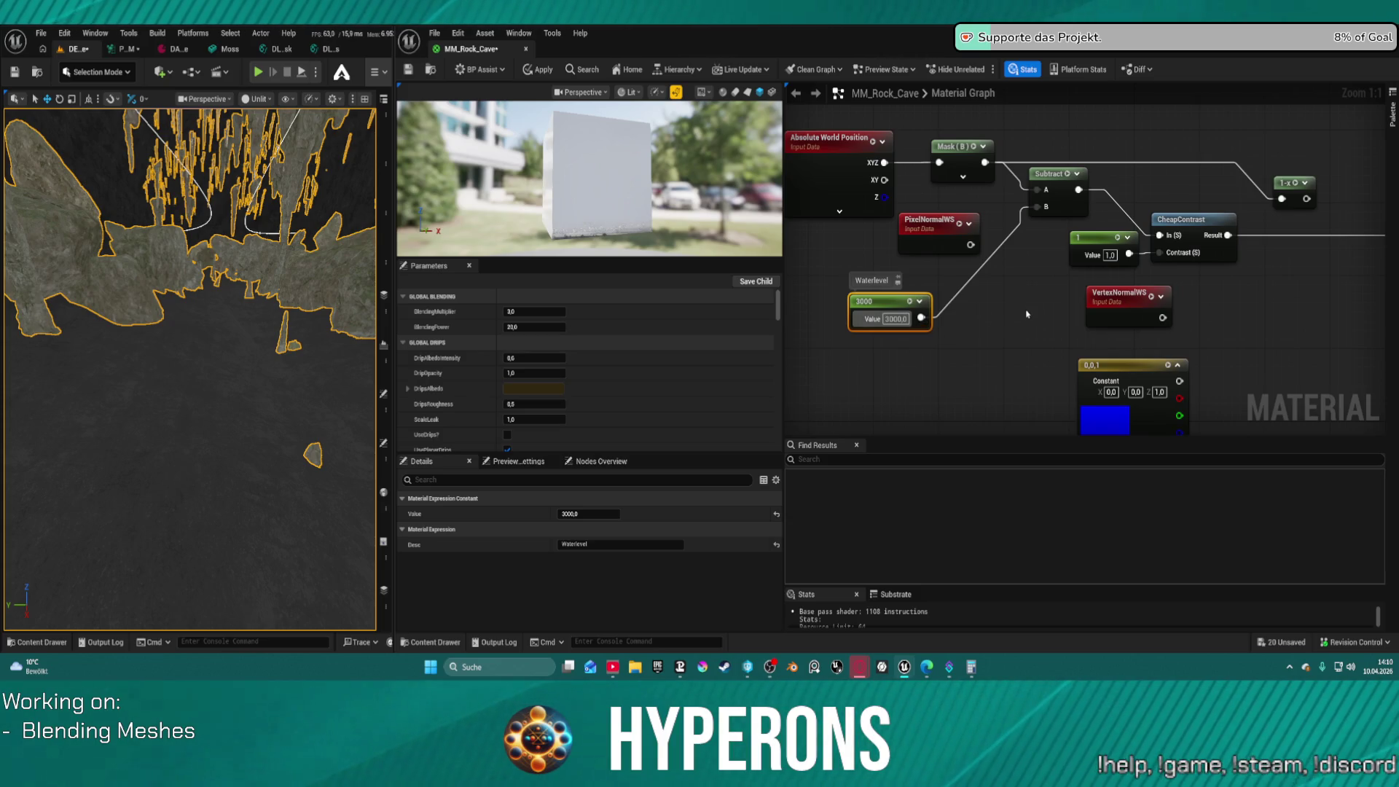
Connect the 1-x output to the Lerp and set Lerp A to 0 and B to 1
{"action": "mouse_move", "coordinate": [883, 298]}
{"action": "left_mouse_down"}
{"action": "mouse_move", "coordinate": [797, 312]}
{"action": "mouse_move", "coordinate": [1294, 263]}
{"action": "mouse_move", "coordinate": [1187, 200]}
{"action": "left_mouse_up"}
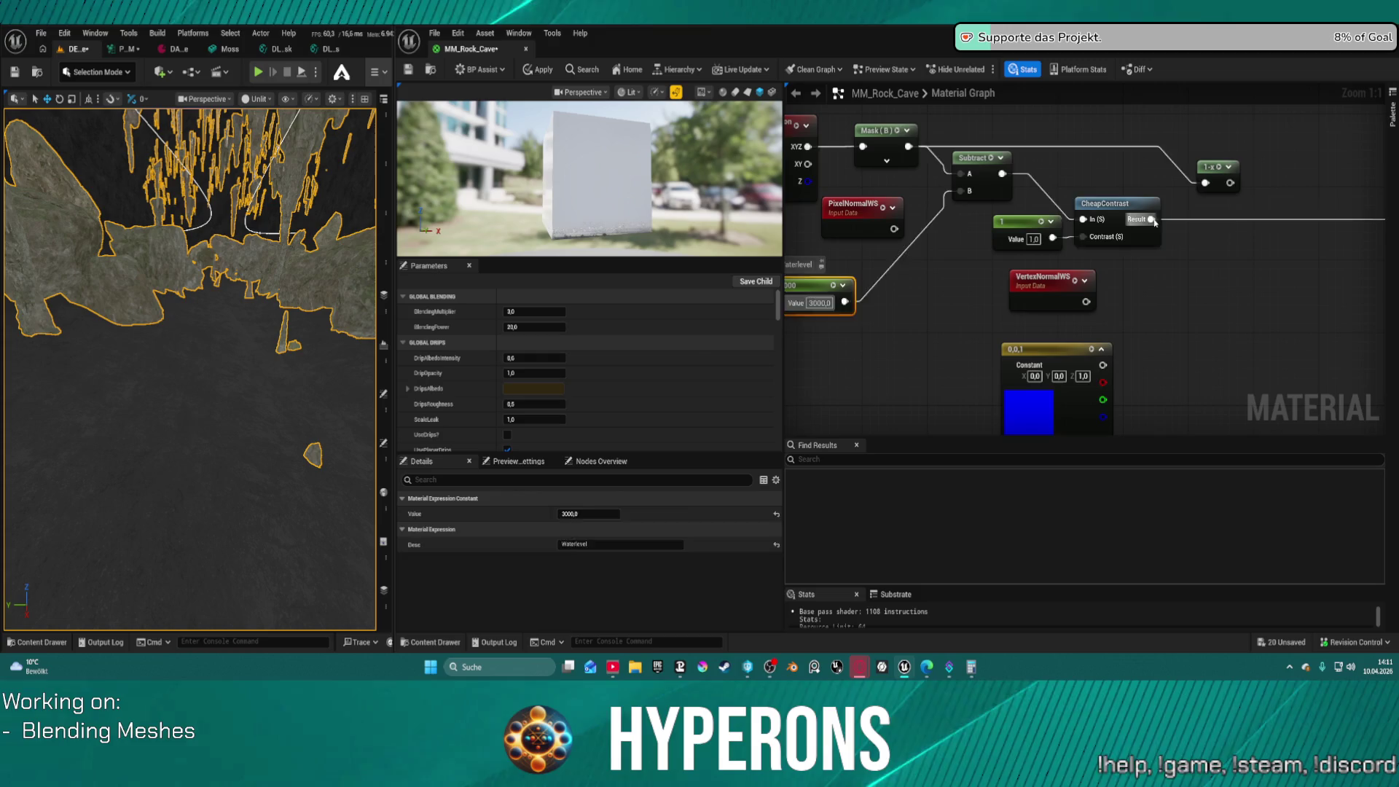
{"action": "left_click", "coordinate": [1126, 208]}
{"action": "mouse_move", "coordinate": [1213, 182]}
{"action": "left_mouse_down"}
{"action": "mouse_move", "coordinate": [808, 182]}
{"action": "mouse_move", "coordinate": [1239, 219]}
{"action": "mouse_move", "coordinate": [1289, 251]}
{"action": "left_mouse_up"}
{"action": "left_click", "coordinate": [1310, 212]}
{"action": "type", "text": "0"}
{"action": "key", "text": "Tab"}
{"action": "type", "text": "1"}
{"action": "key", "text": "Return"}
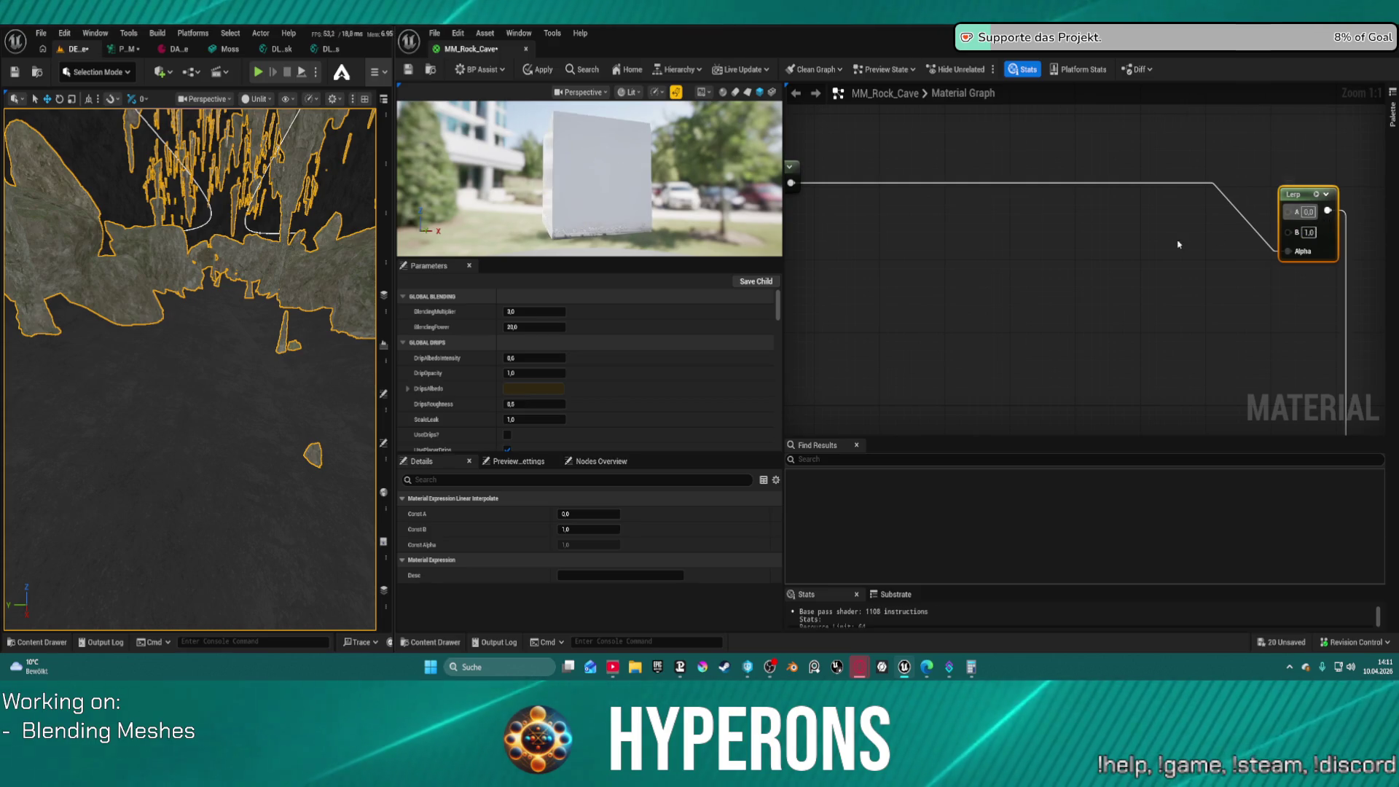
Remove the 1-x node from the Lerp chain and change Waterlevel to 300
{"action": "left_click_drag", "start_coordinate": [1030, 265], "coordinate": [1385, 244]}
{"action": "mouse_move", "coordinate": [1164, 144]}
{"action": "left_mouse_down"}
{"action": "mouse_move", "coordinate": [1165, 181]}
{"action": "mouse_move", "coordinate": [811, 215]}
{"action": "left_mouse_up"}
{"action": "key", "text": "shift+Delete"}
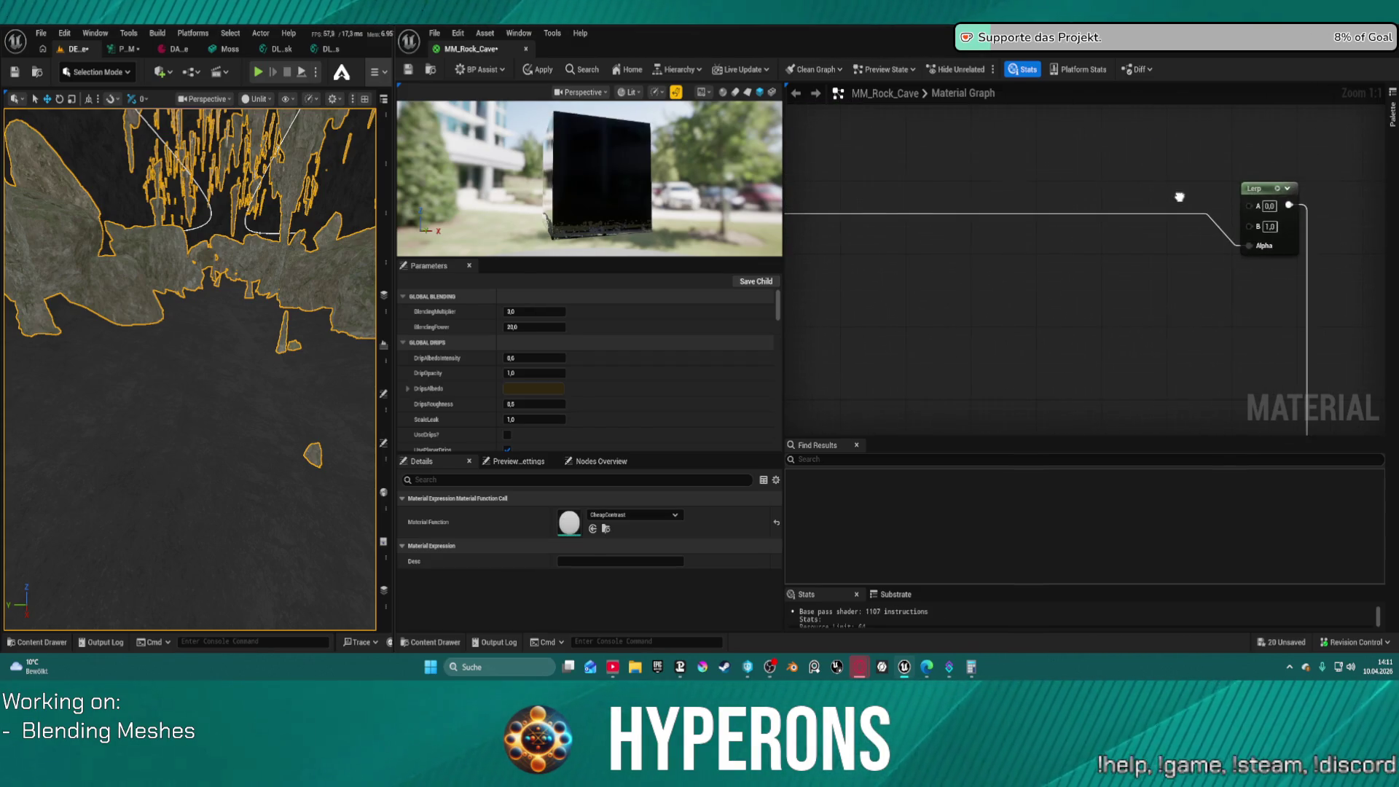
{"action": "left_click_drag", "start_coordinate": [1179, 197], "coordinate": [1385, 180]}
{"action": "left_click", "coordinate": [949, 284]}
{"action": "double_click", "coordinate": [953, 293]}
{"action": "type", "text": "300"}
{"action": "key", "text": "Return"}
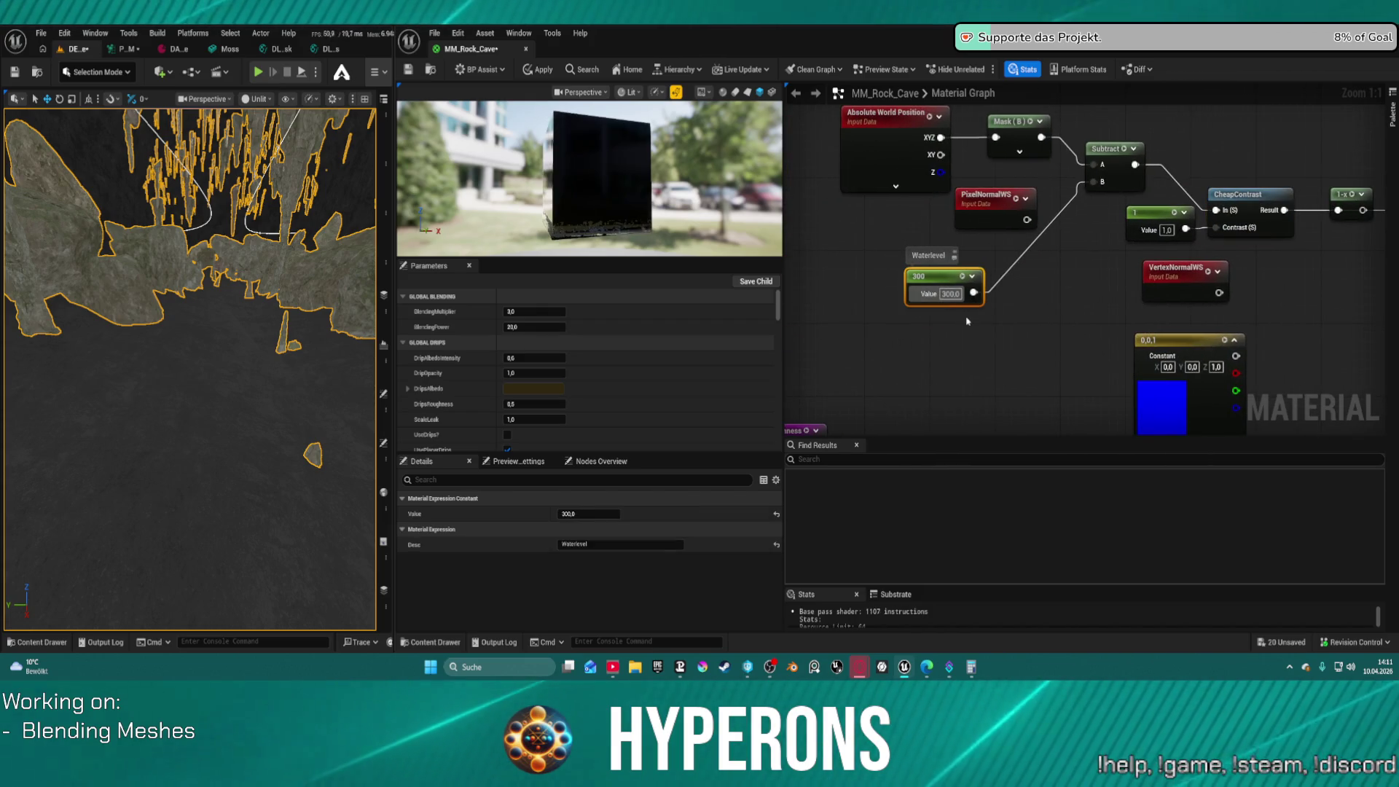
Apply the material to the level, then set Waterlevel to 1000 and apply again
{"action": "left_click", "coordinate": [537, 70]}
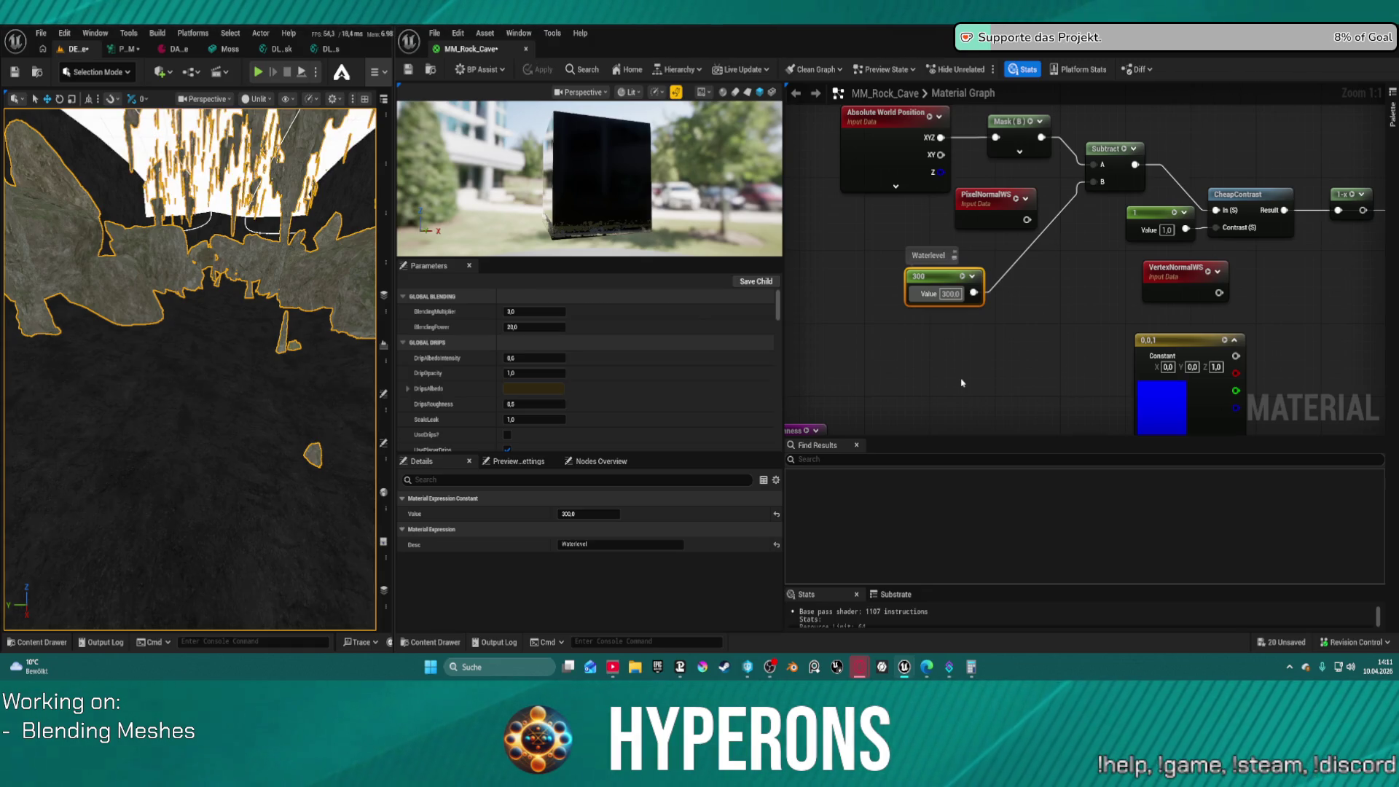
{"action": "left_click_drag", "start_coordinate": [216, 301], "coordinate": [230, 301]}
{"action": "mouse_move", "coordinate": [1353, 209]}
{"action": "left_mouse_down"}
{"action": "mouse_move", "coordinate": [1016, 218]}
{"action": "mouse_move", "coordinate": [1266, 225]}
{"action": "mouse_move", "coordinate": [860, 266]}
{"action": "mouse_move", "coordinate": [889, 256]}
{"action": "left_mouse_up"}
{"action": "left_click", "coordinate": [1015, 212]}
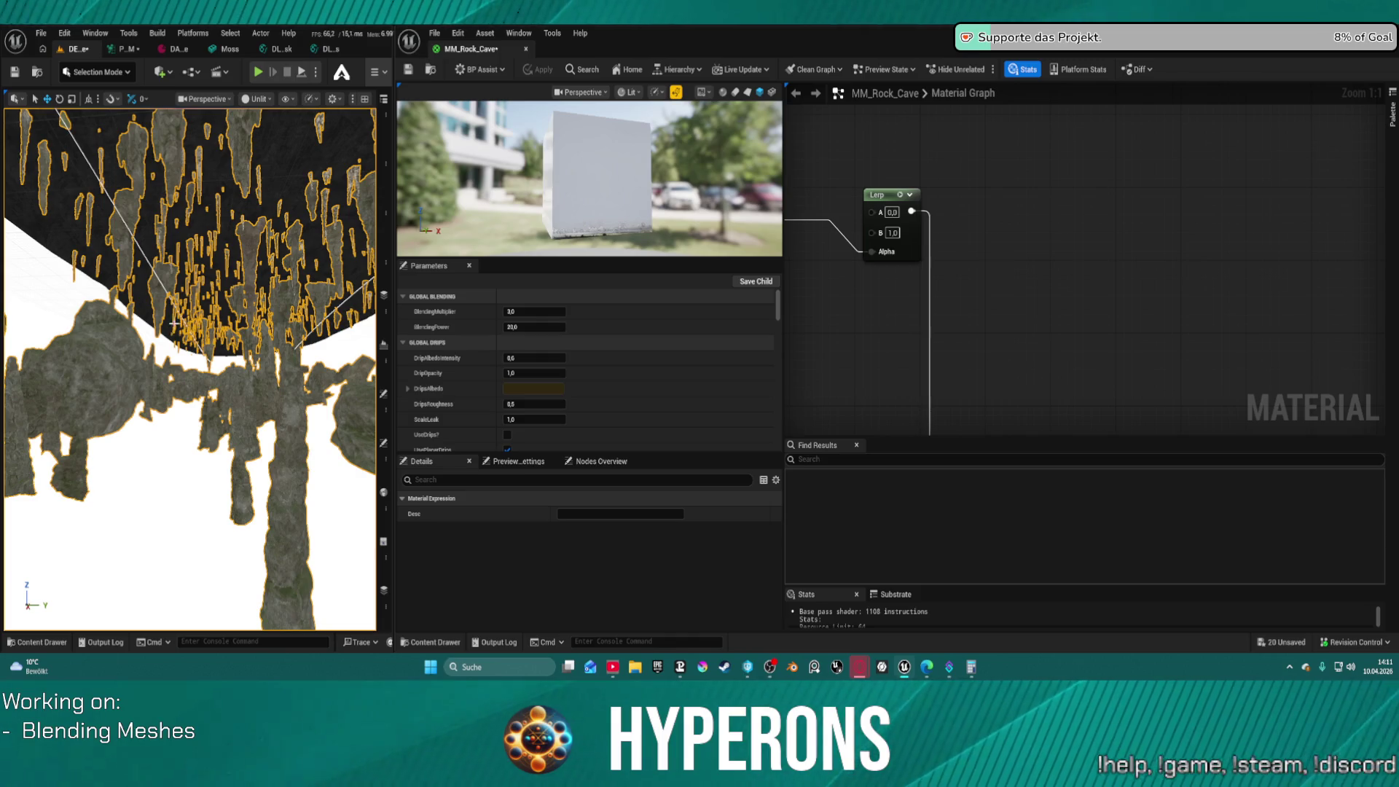
{"action": "mouse_move", "coordinate": [874, 168]}
{"action": "left_mouse_down"}
{"action": "mouse_move", "coordinate": [993, 155]}
{"action": "mouse_move", "coordinate": [991, 236]}
{"action": "left_mouse_up"}
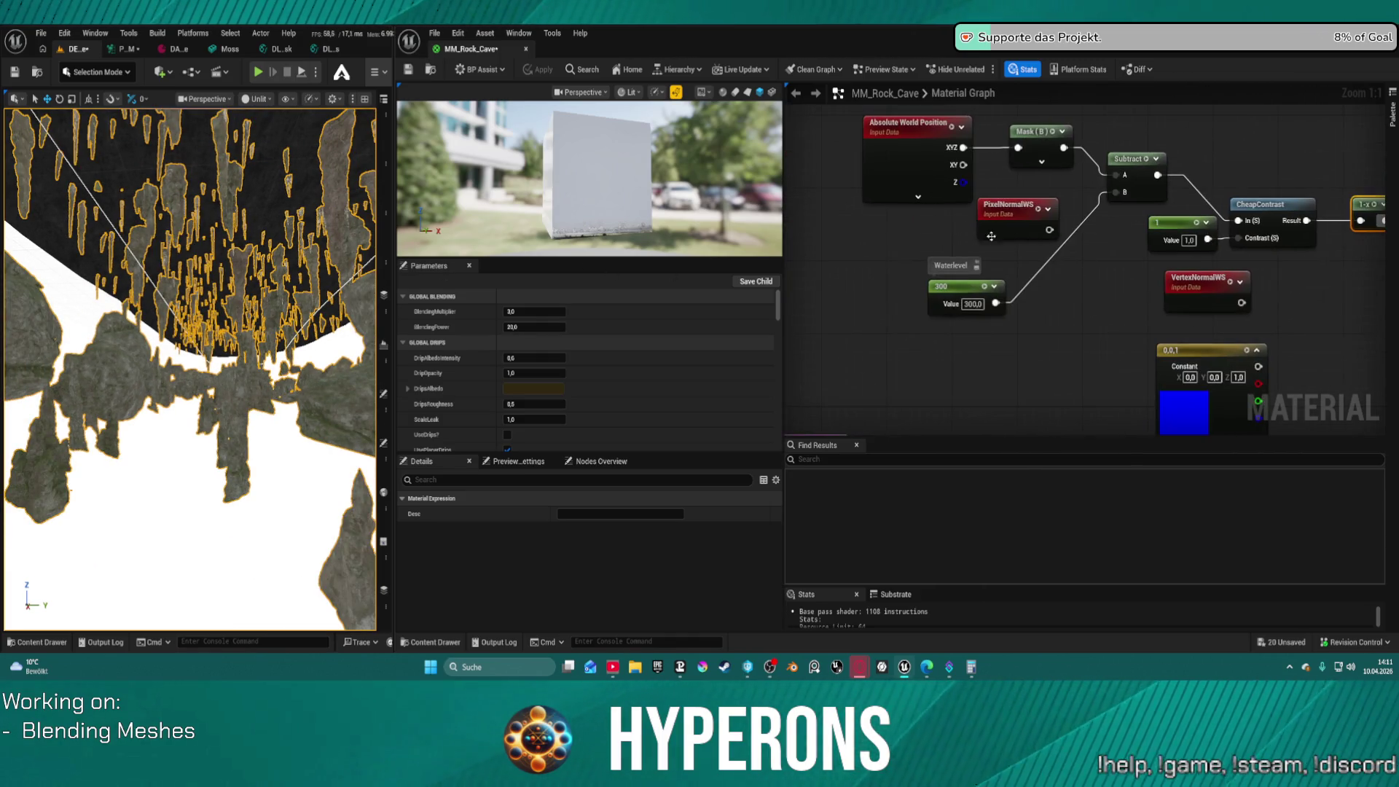
{"action": "left_click", "coordinate": [973, 301]}
{"action": "type", "text": "1000"}
{"action": "key", "text": "Return"}
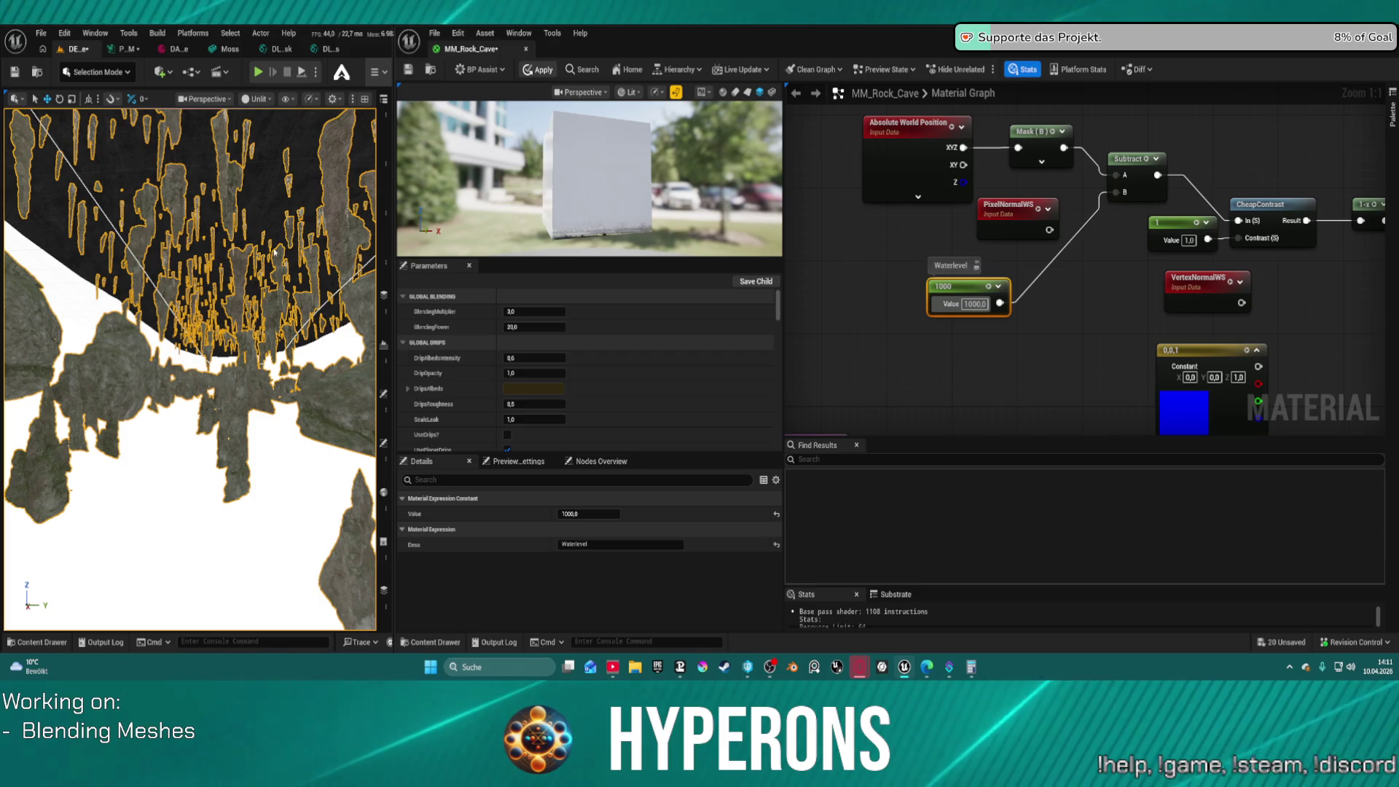
{"action": "key", "text": "ctrl+s"}
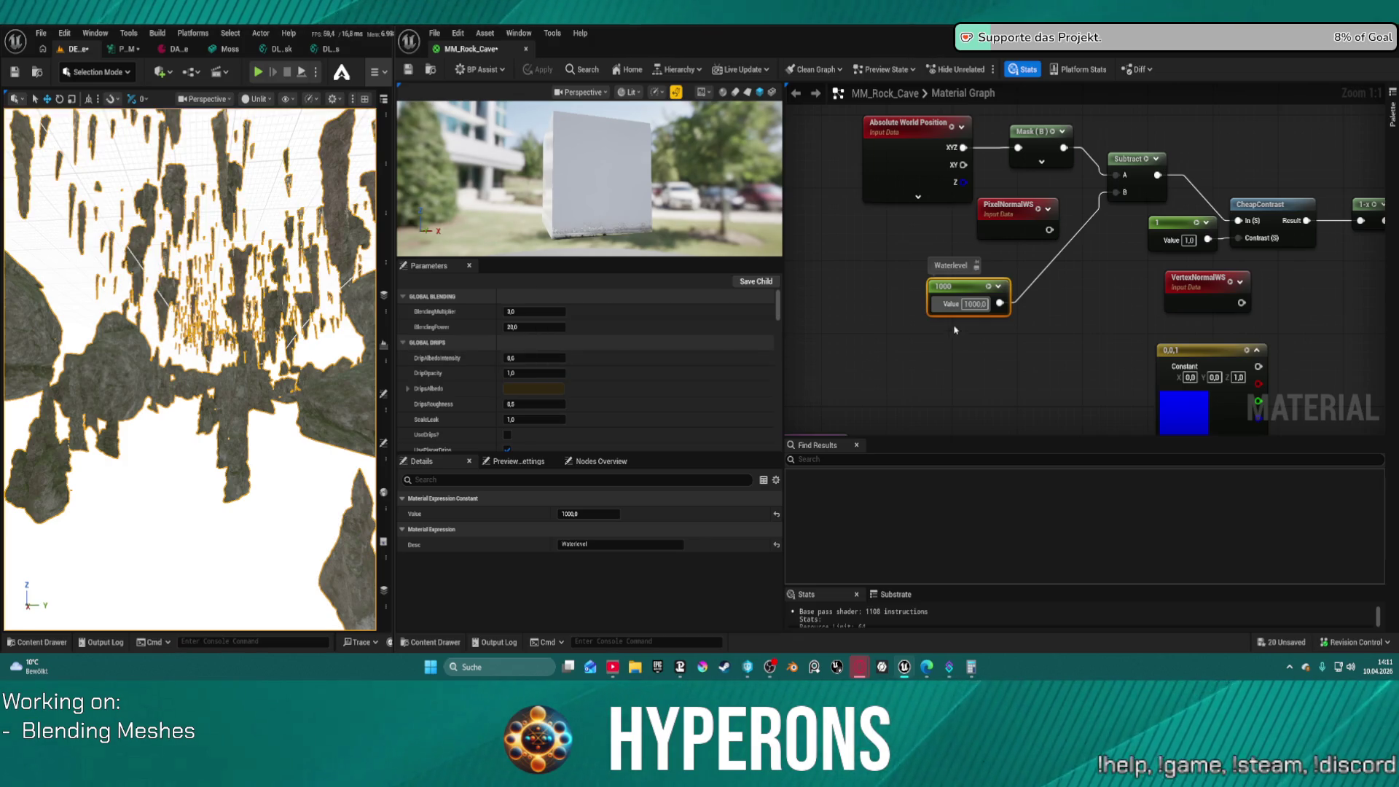
Try Waterlevel values of -1000 and -500, applying each to the level
{"action": "left_click", "coordinate": [968, 304]}
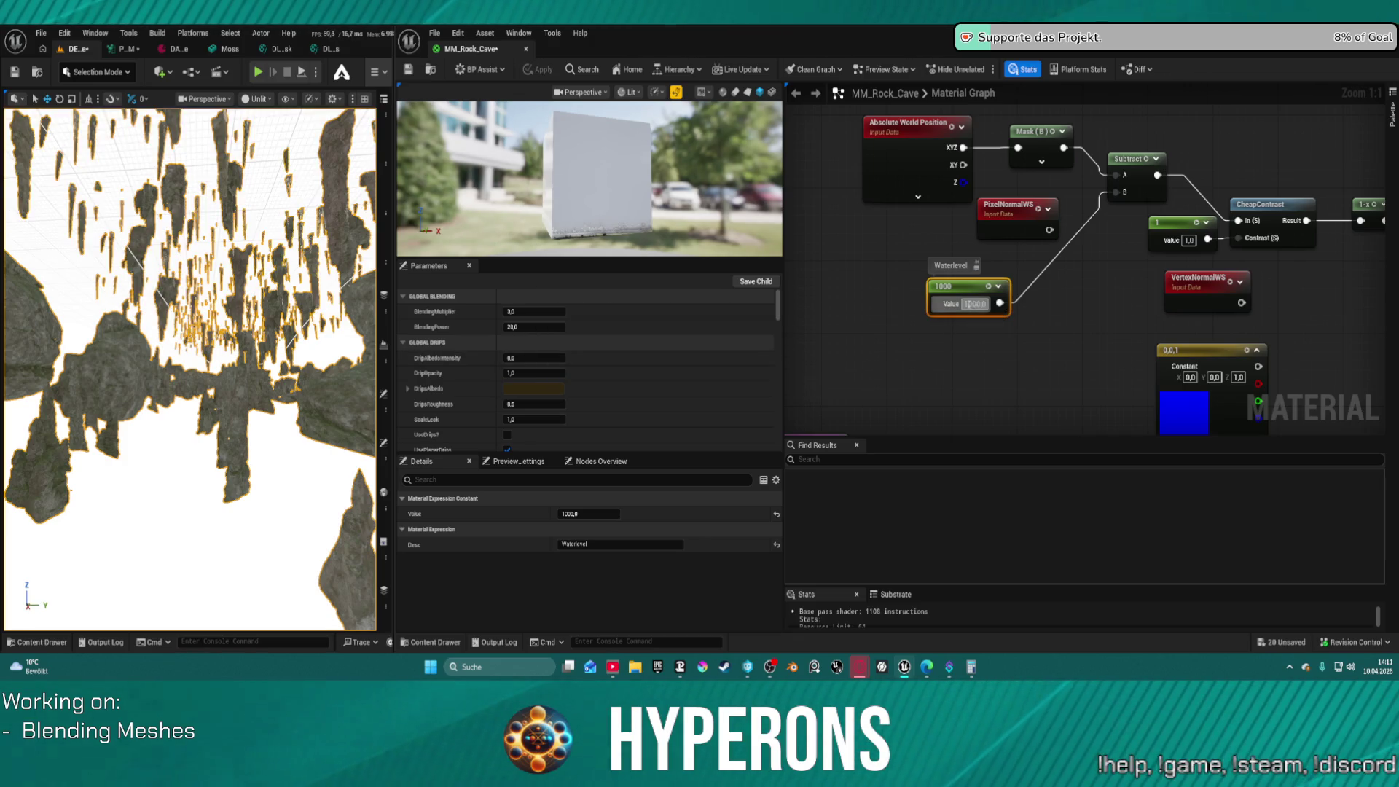
{"action": "type", "text": "-"}
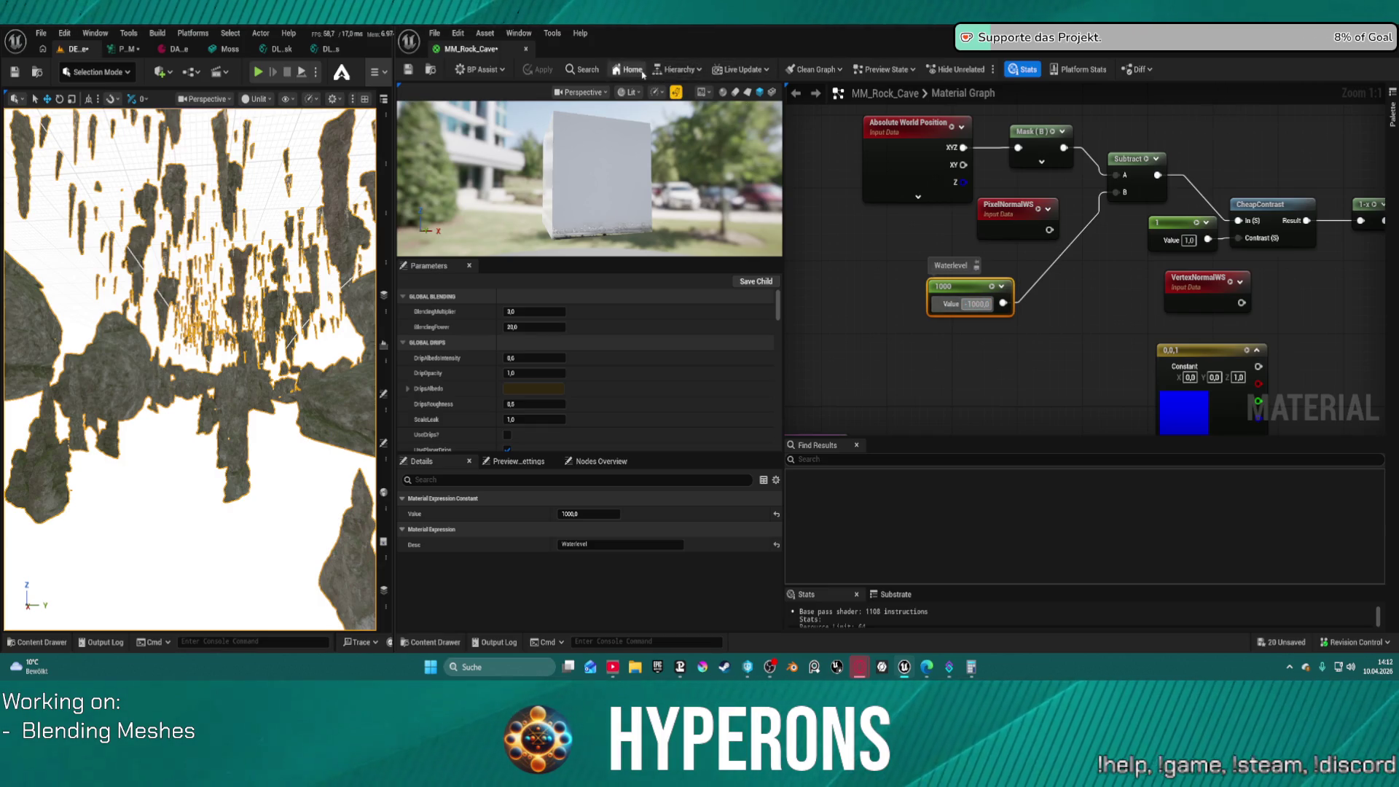
{"action": "left_click", "coordinate": [599, 105]}
{"action": "left_click", "coordinate": [539, 70]}
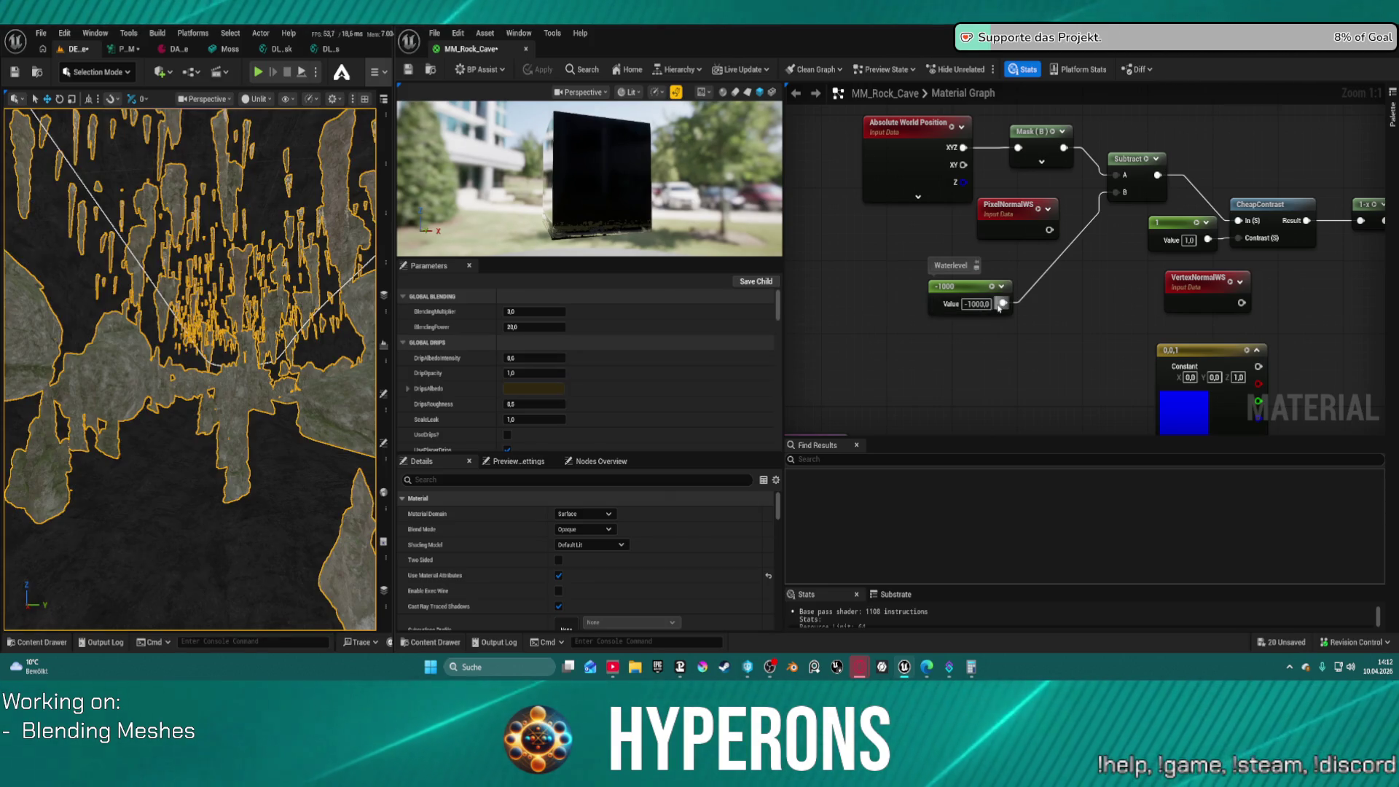
{"action": "left_click", "coordinate": [977, 304]}
{"action": "type", "text": "-500"}
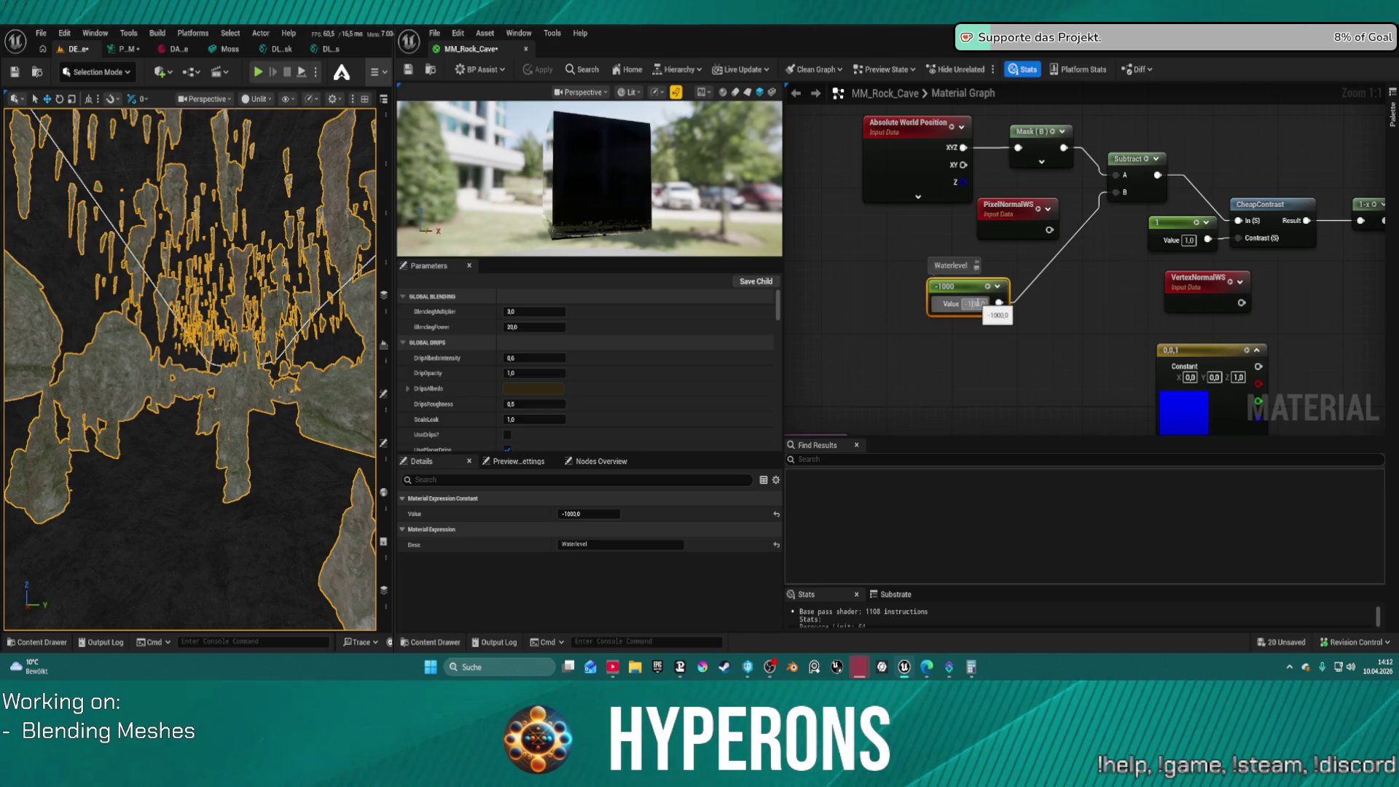
{"action": "key", "text": "Return"}
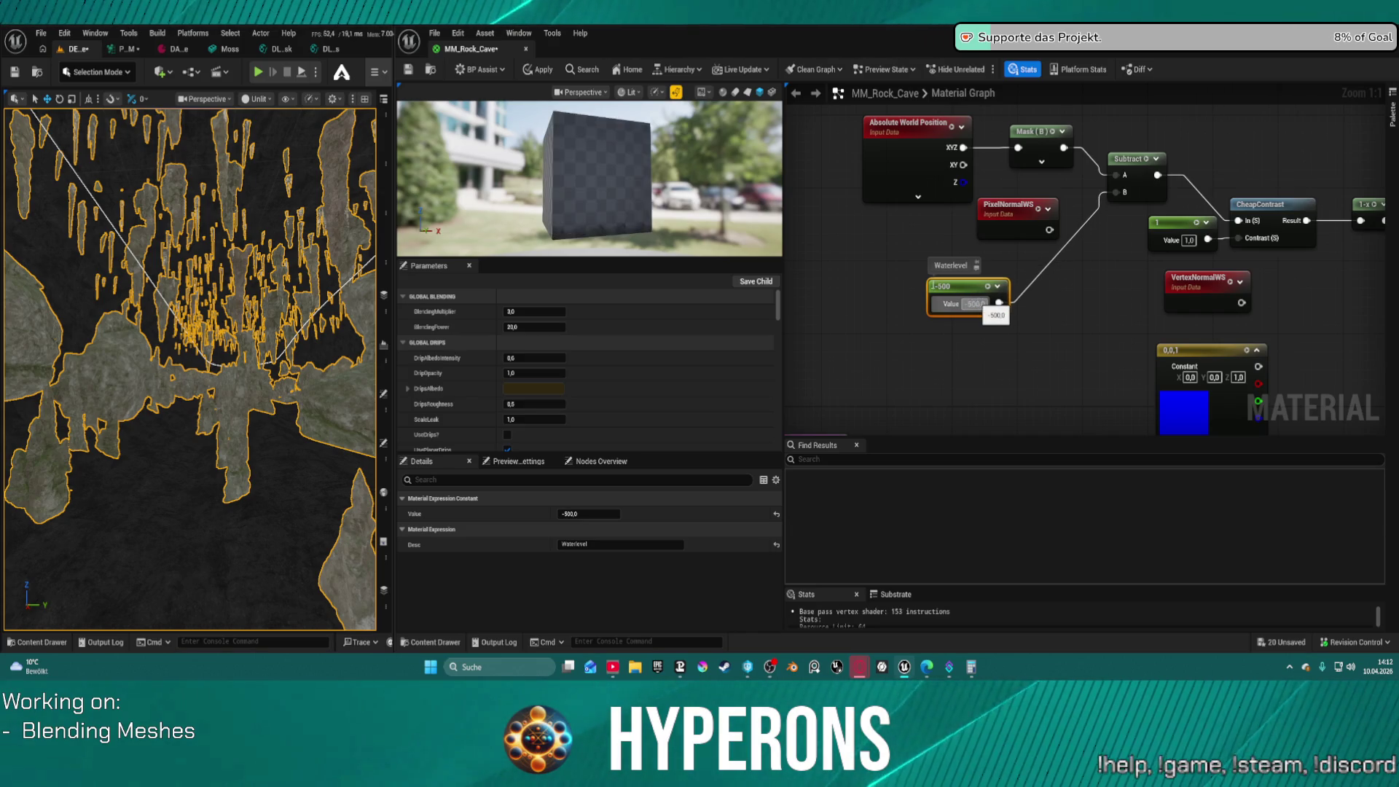
{"action": "left_click", "coordinate": [539, 70]}
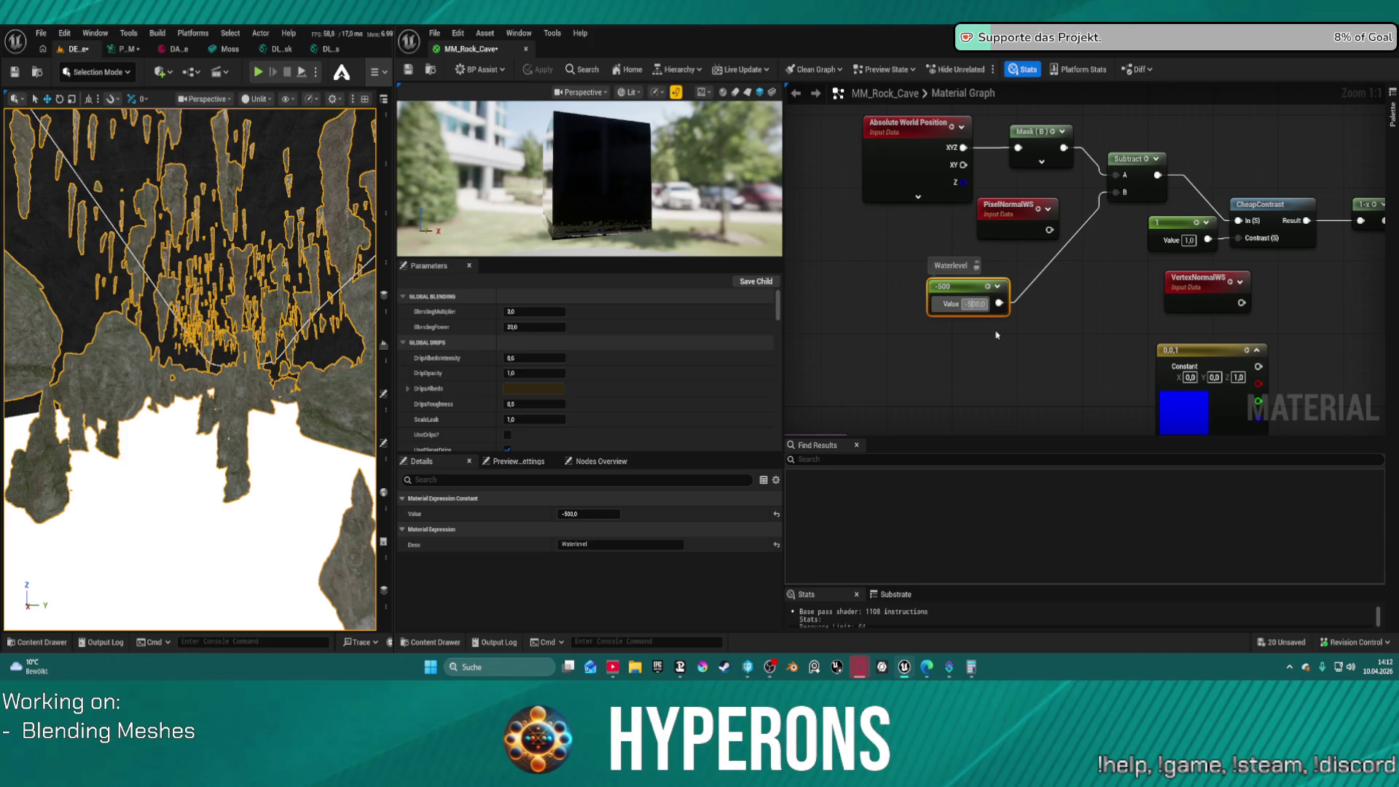
Change Waterlevel to -700 and apply it to the level
{"action": "key", "text": "BackSpace"}
{"action": "type", "text": "7"}
{"action": "key", "text": "Return"}
{"action": "left_click", "coordinate": [537, 69]}
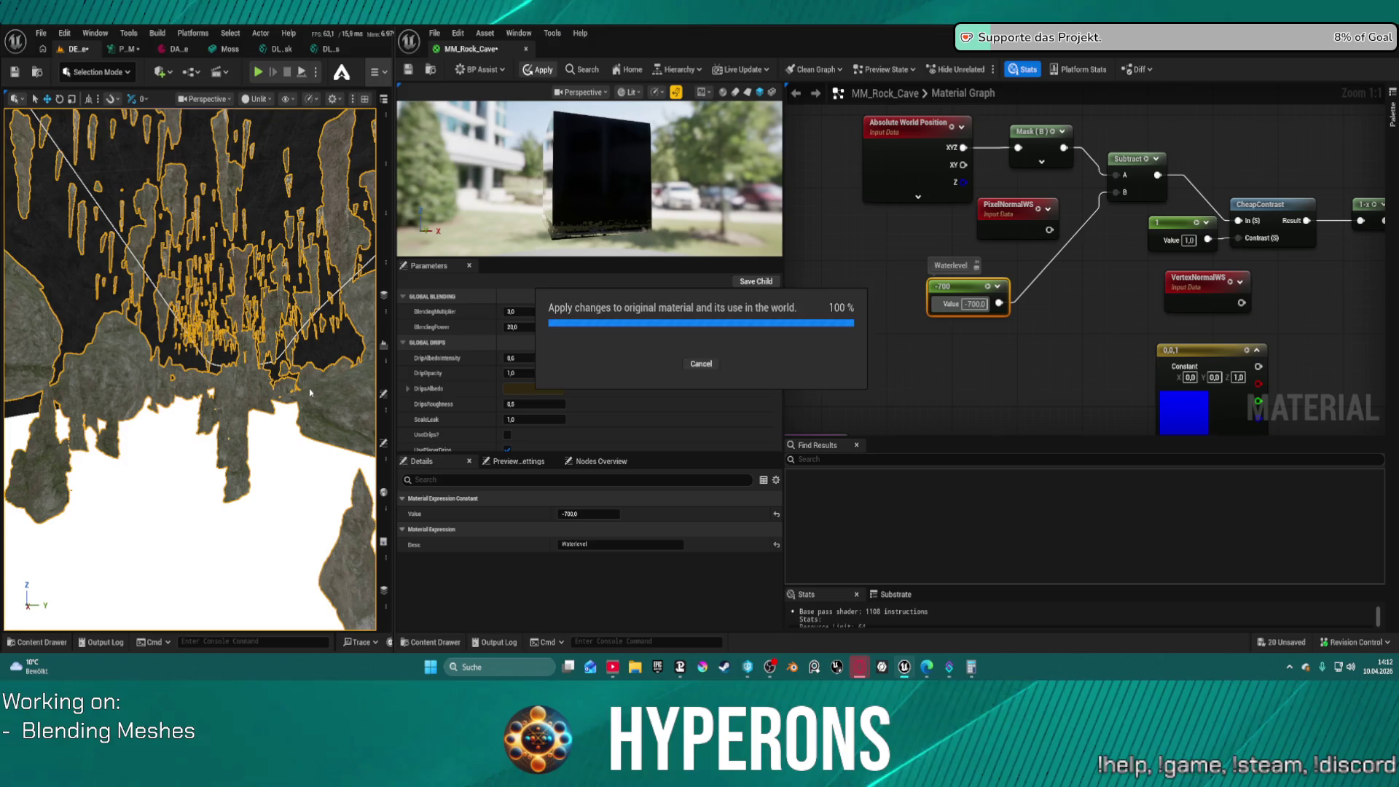
Fly the viewport camera through the cave to inspect the -700 water level
{"action": "left_click_drag", "start_coordinate": [193, 467], "coordinate": [193, 466]}
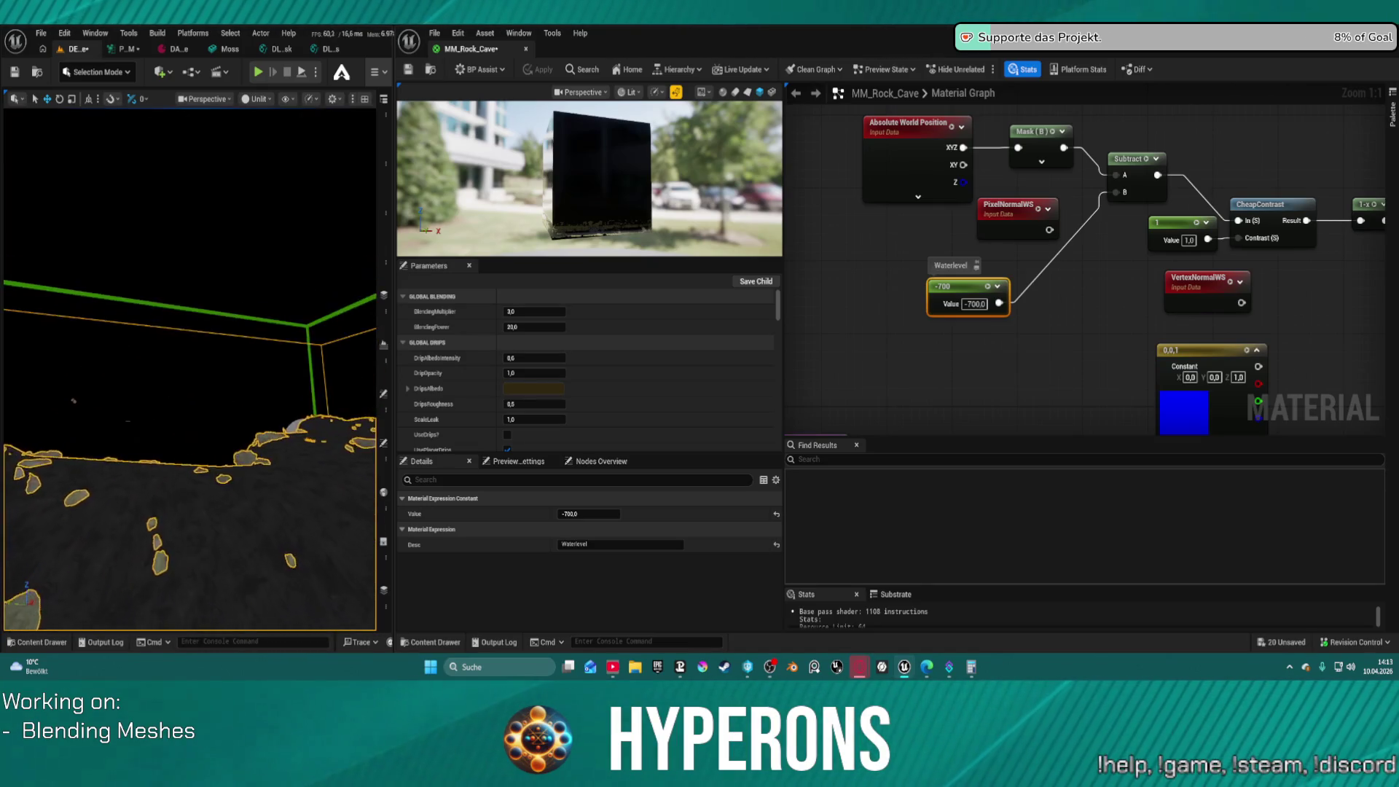
{"action": "left_click_drag", "start_coordinate": [193, 467], "coordinate": [193, 466]}
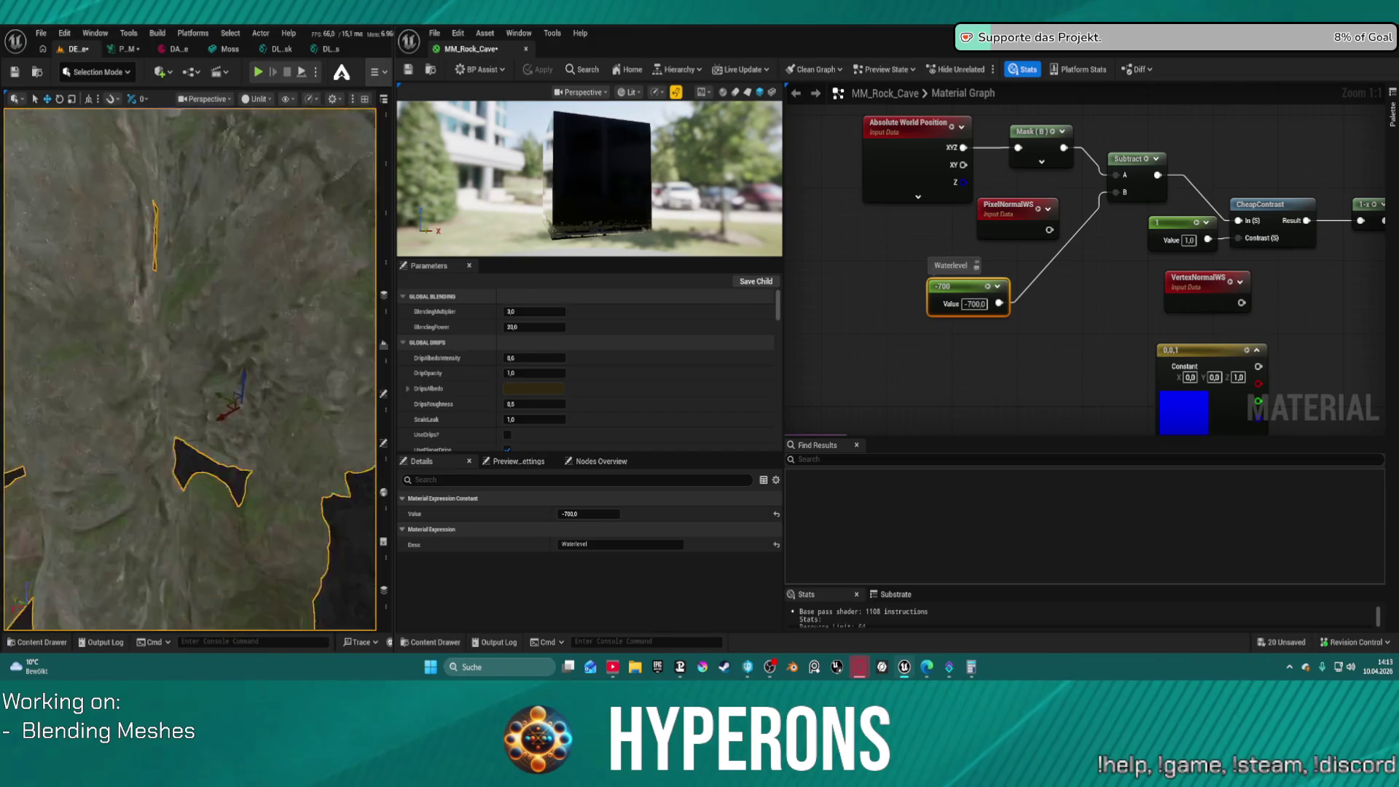
{"action": "left_click_drag", "start_coordinate": [194, 466], "coordinate": [193, 466]}
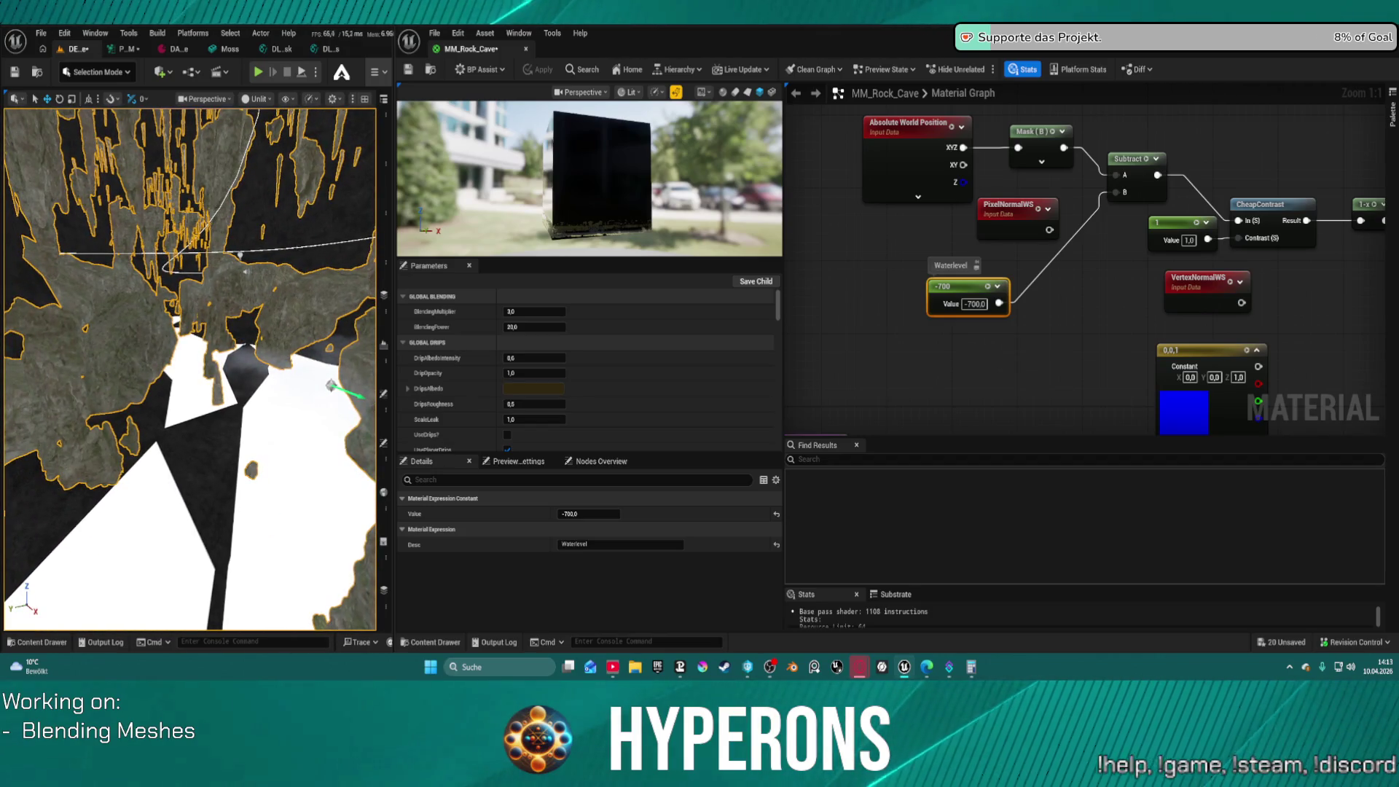
Set Waterlevel to -800 and apply it to the cave rocks
{"action": "left_click", "coordinate": [975, 312]}
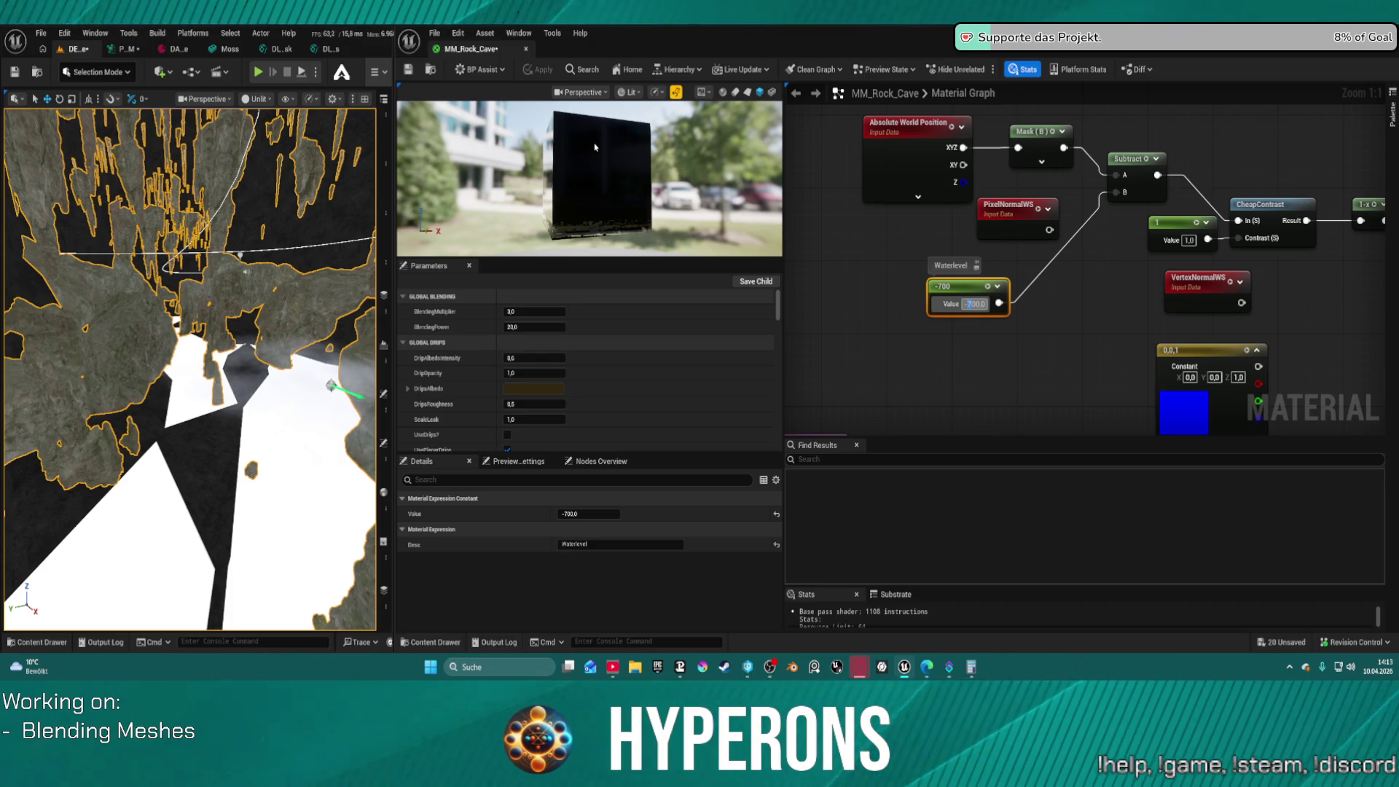
{"action": "type", "text": "-800"}
{"action": "key", "text": "Return"}
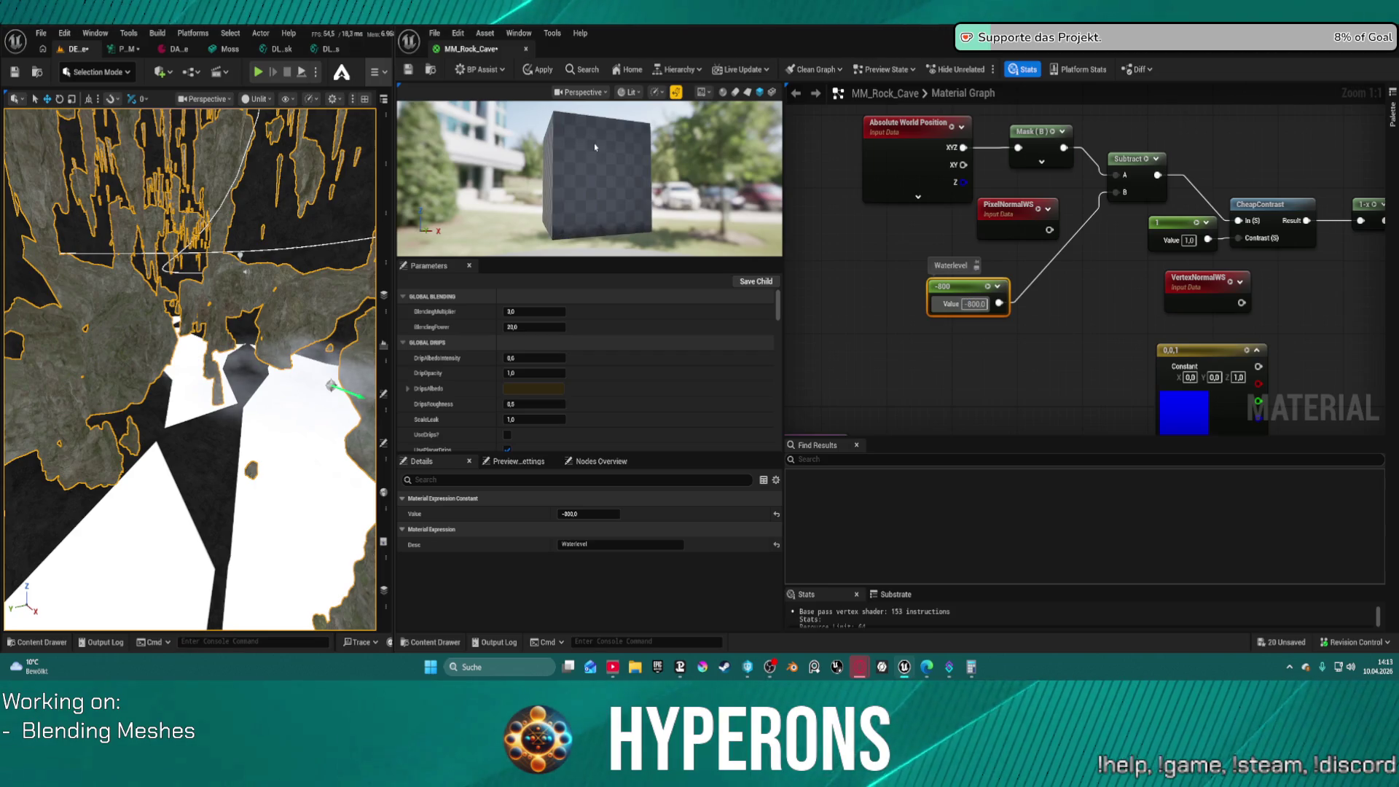
{"action": "left_click", "coordinate": [521, 72]}
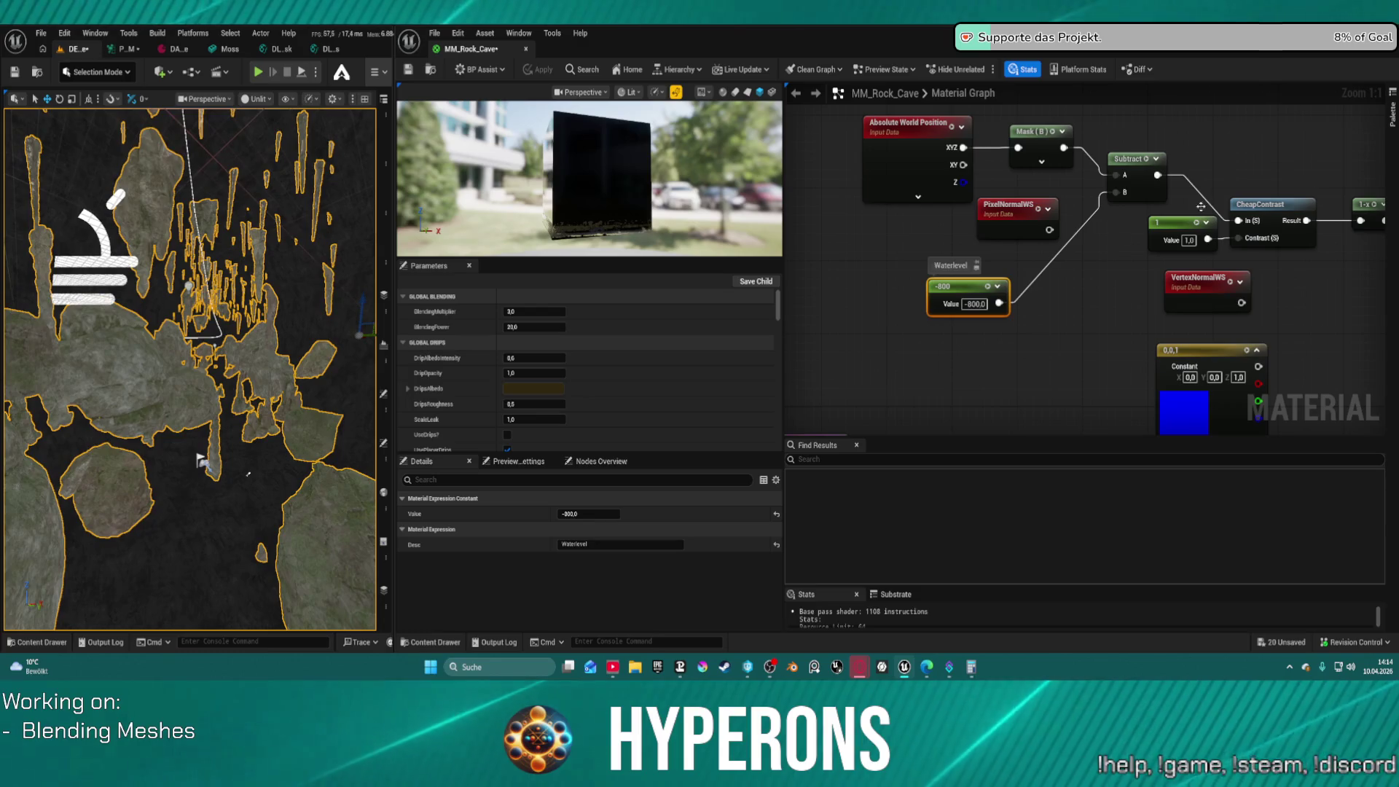
{"action": "left_click", "coordinate": [972, 304]}
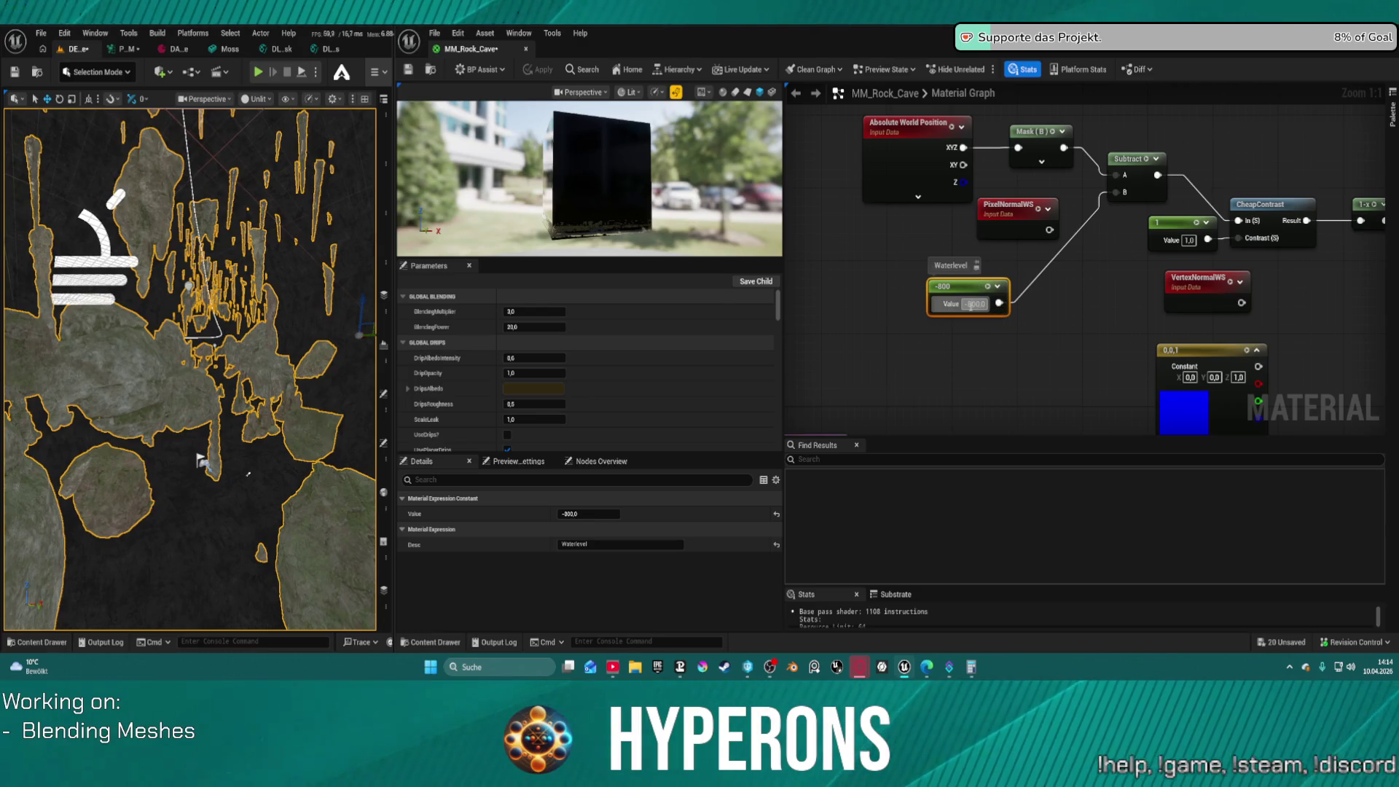
Try Waterlevel at -750 and -700, then settle on -720, applying each to the rocks
{"action": "type", "text": "-700"}
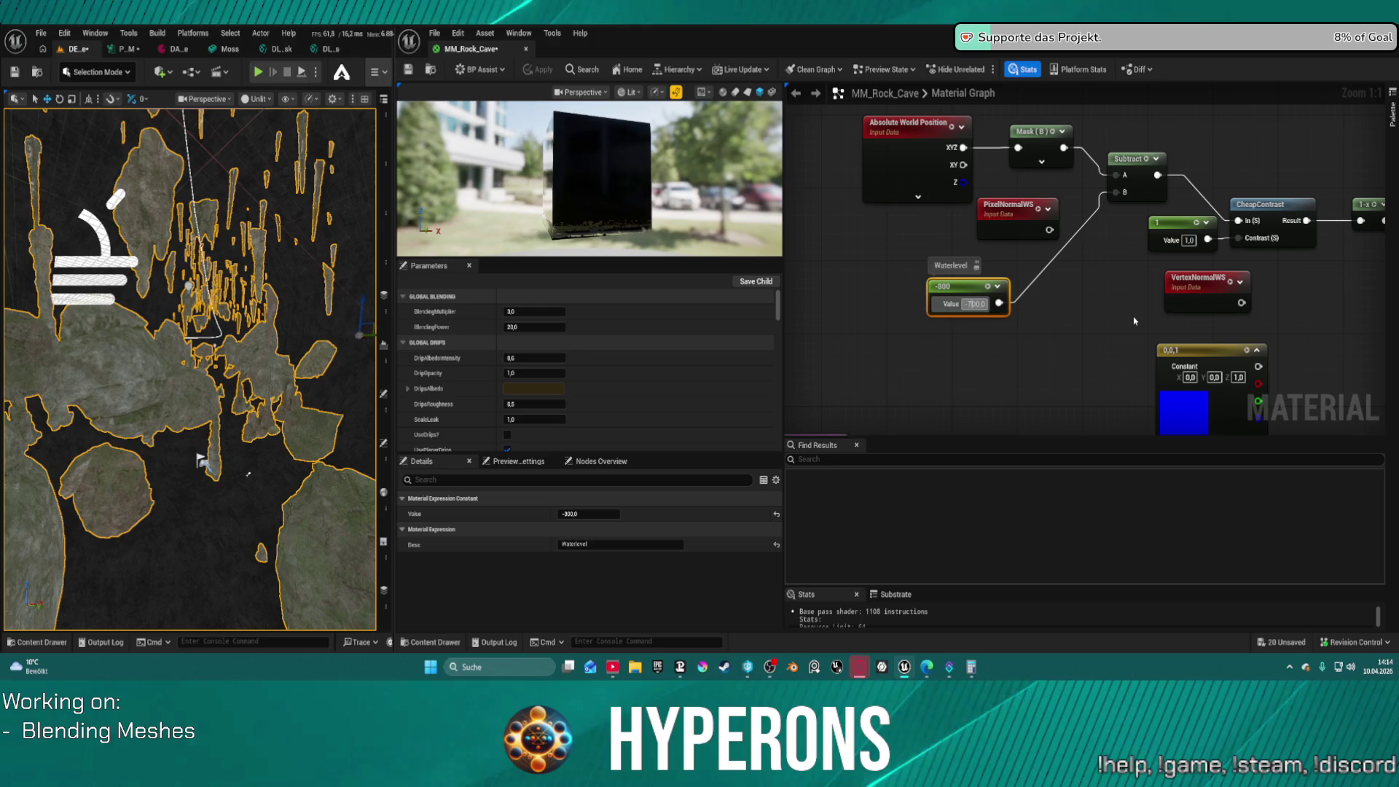
{"action": "key", "text": "Return"}
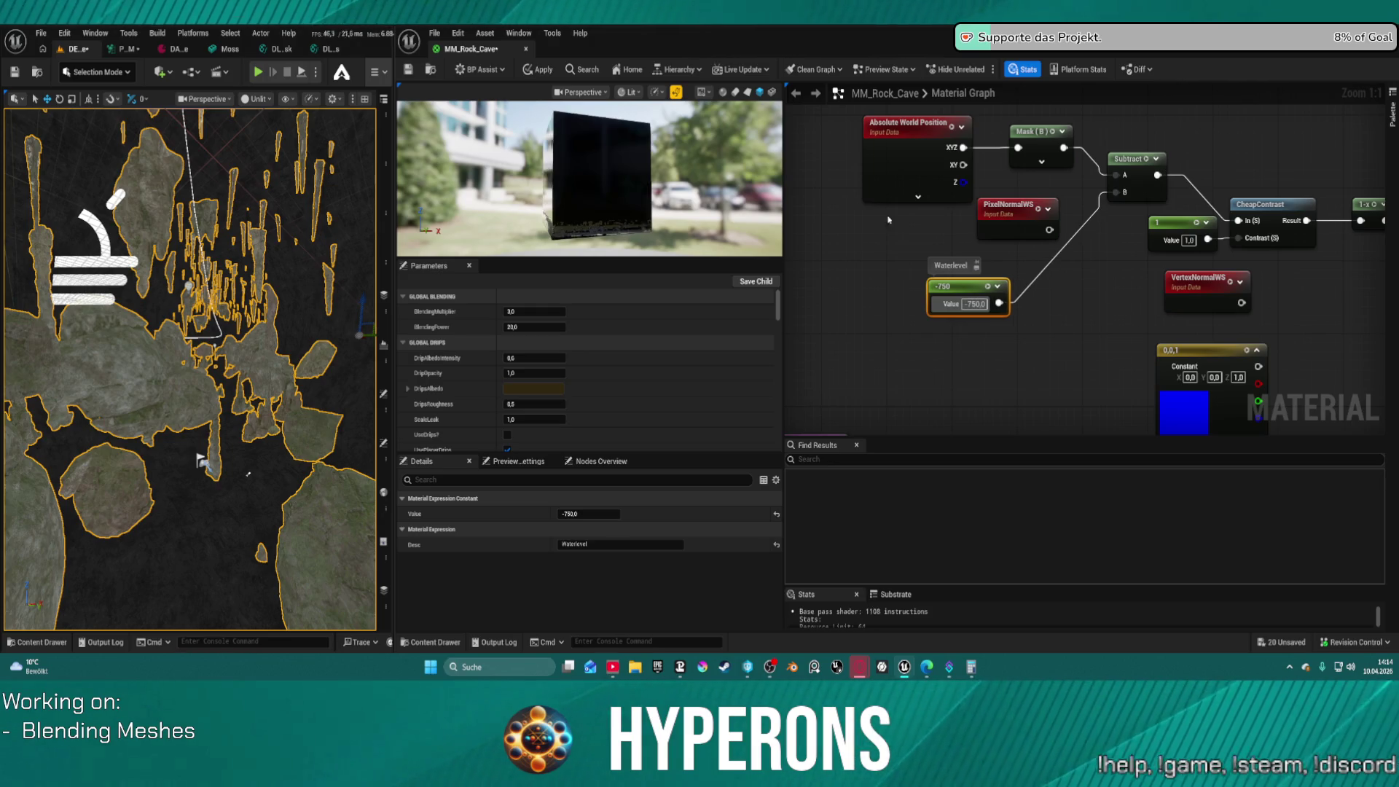
{"action": "key", "text": "ctrl+s"}
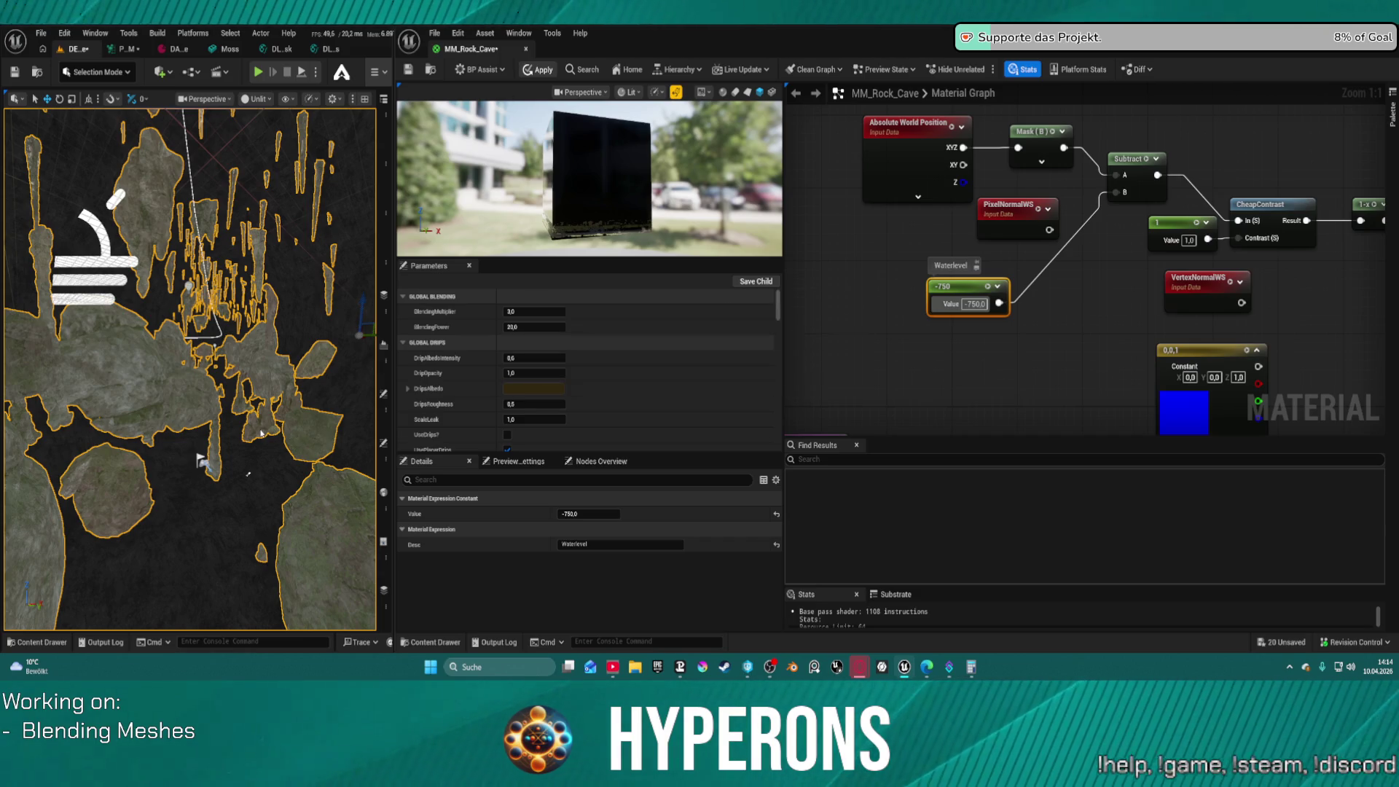
{"action": "scroll", "coordinate": [213, 429], "scroll_direction": "up", "scroll_amount": 3}
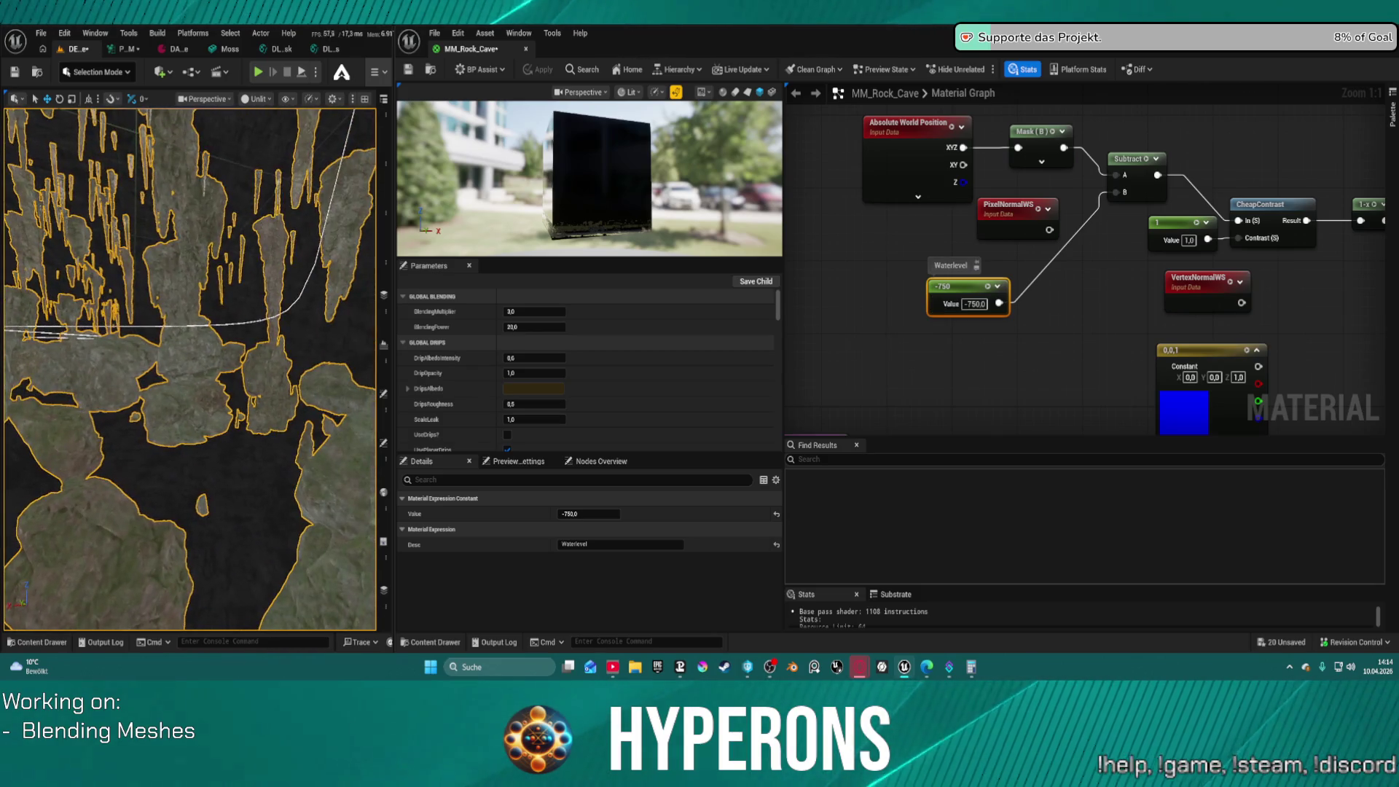
{"action": "left_click", "coordinate": [976, 304]}
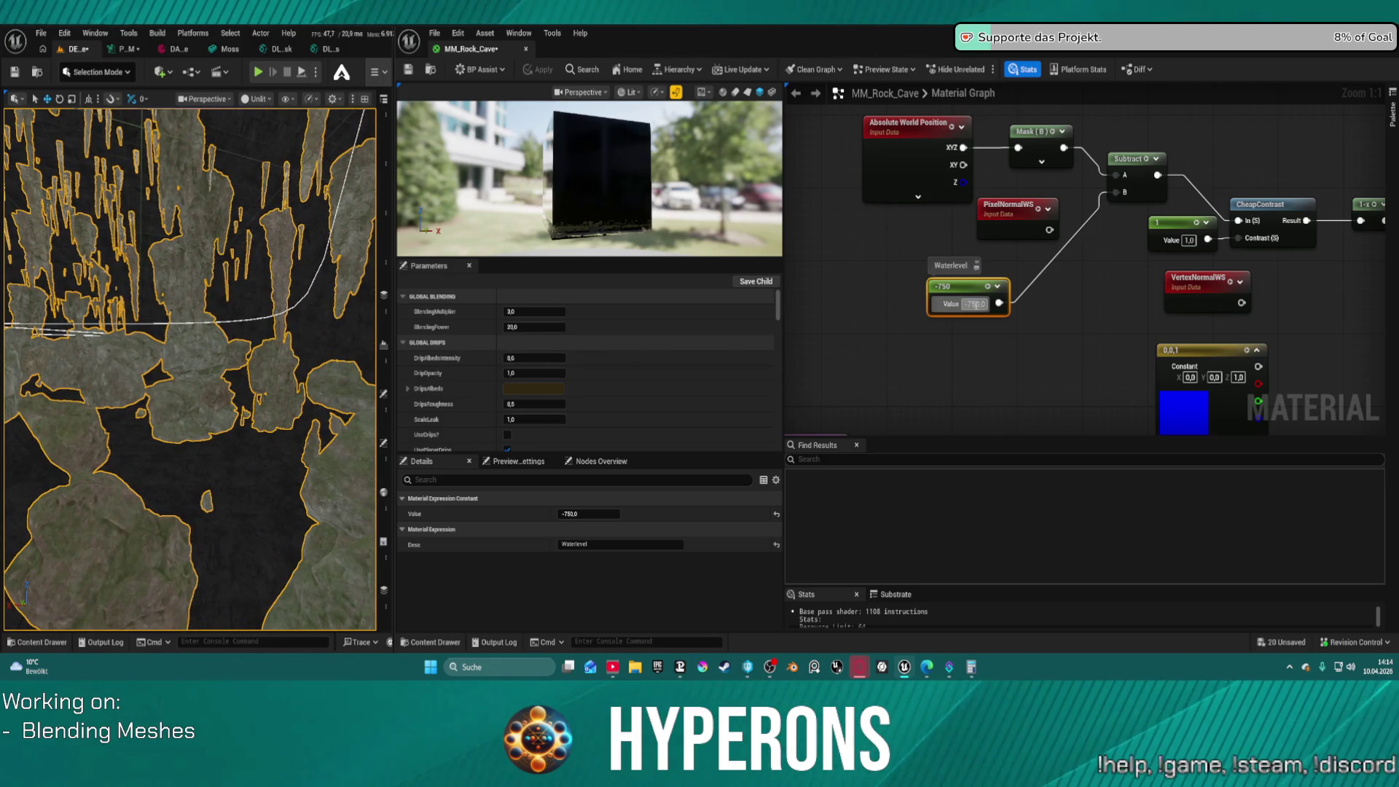
{"action": "type", "text": "-700"}
{"action": "key", "text": "Return"}
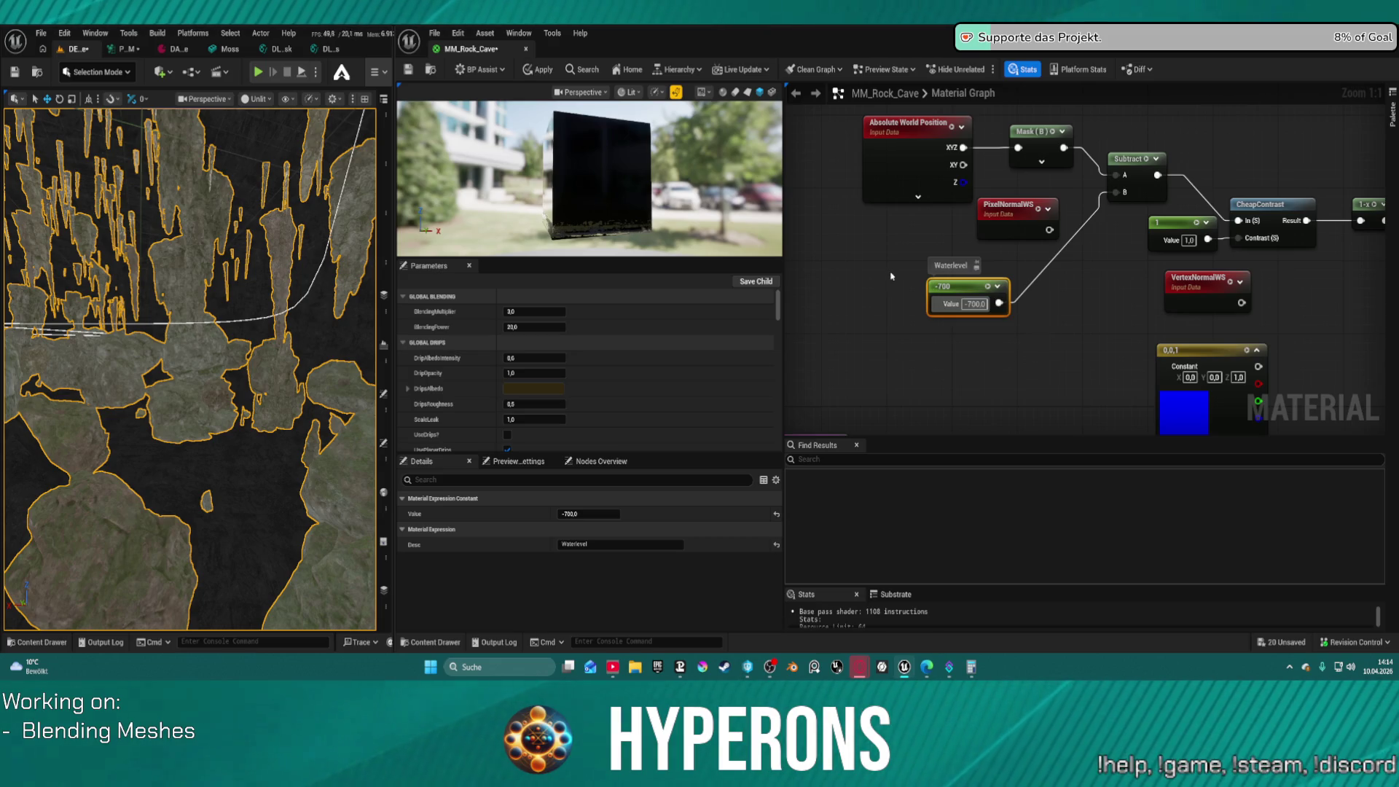
{"action": "left_click", "coordinate": [540, 71]}
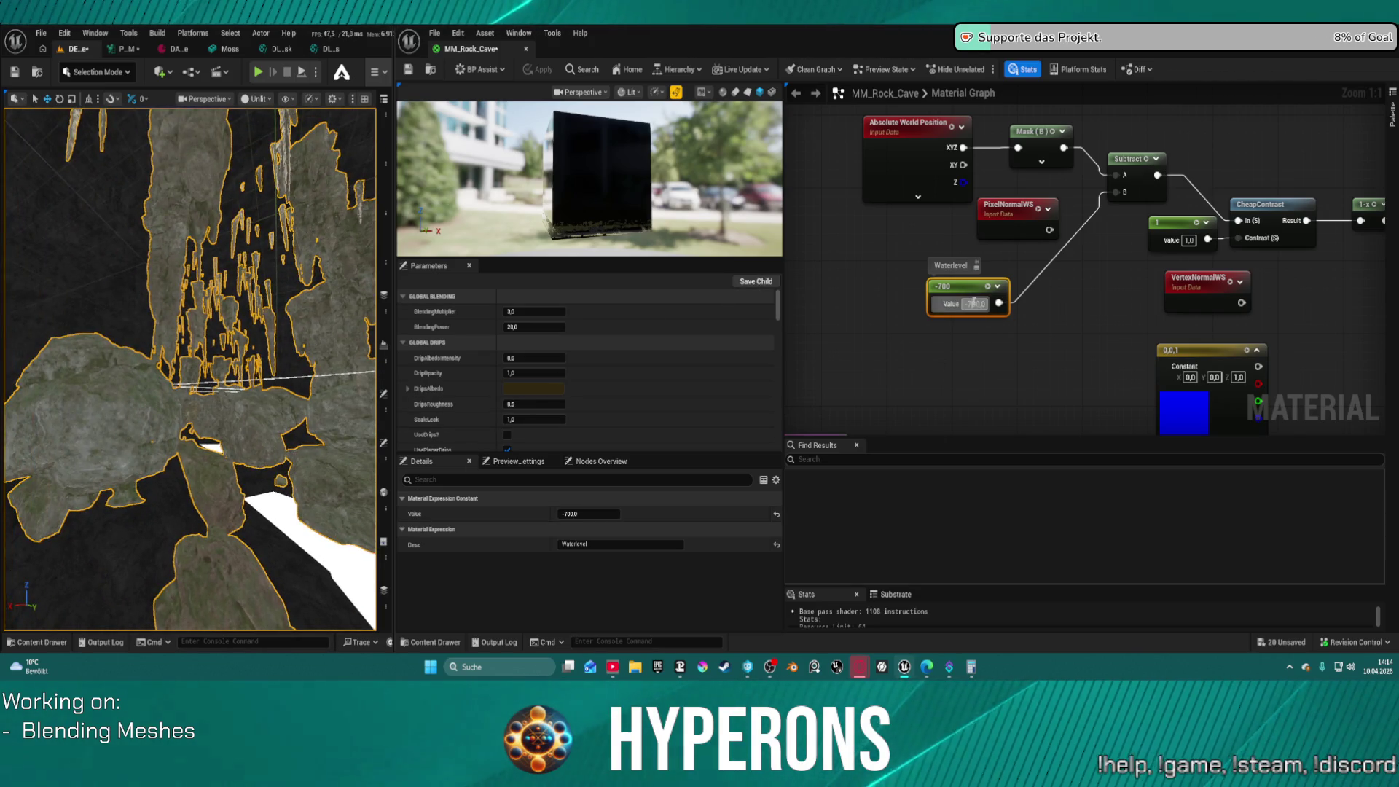
{"action": "type", "text": "2"}
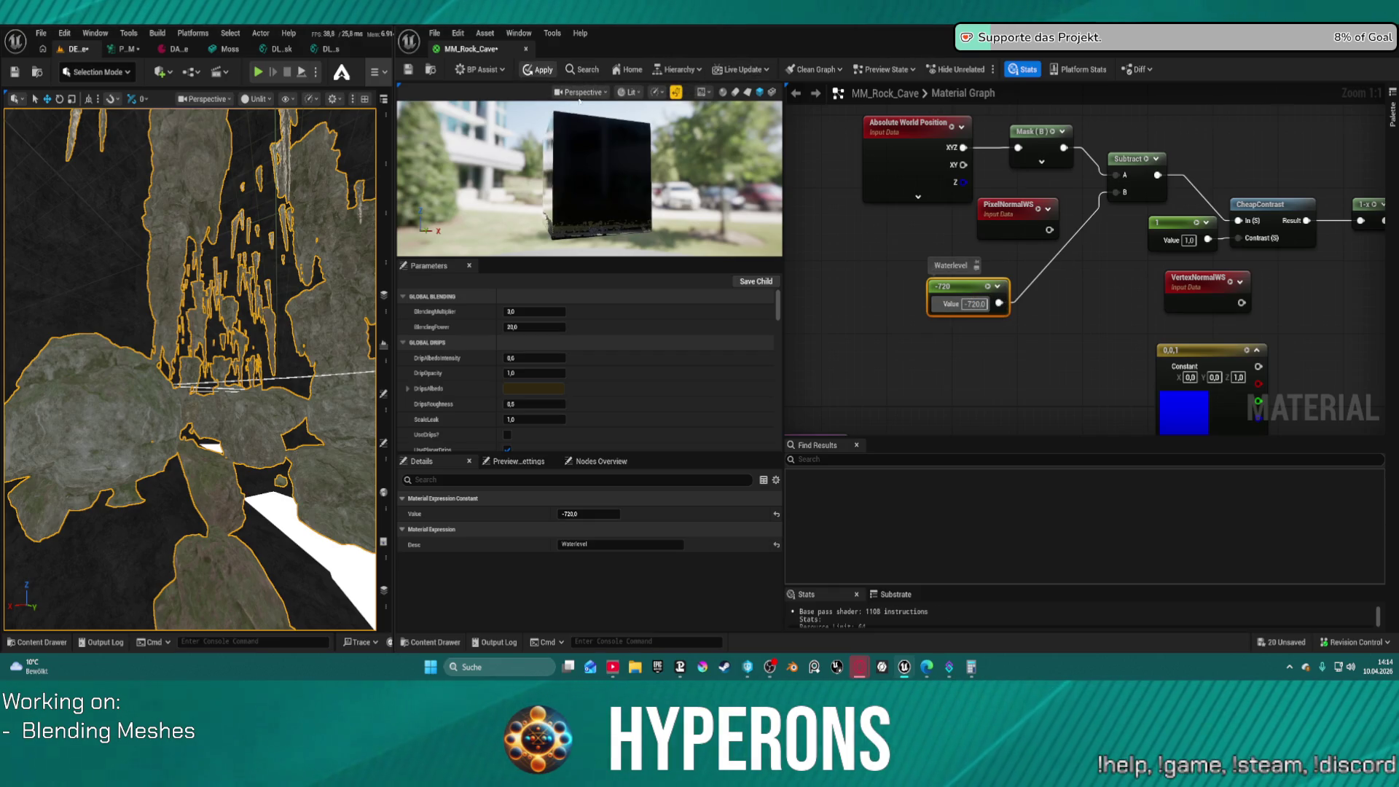
{"action": "left_click", "coordinate": [539, 69]}
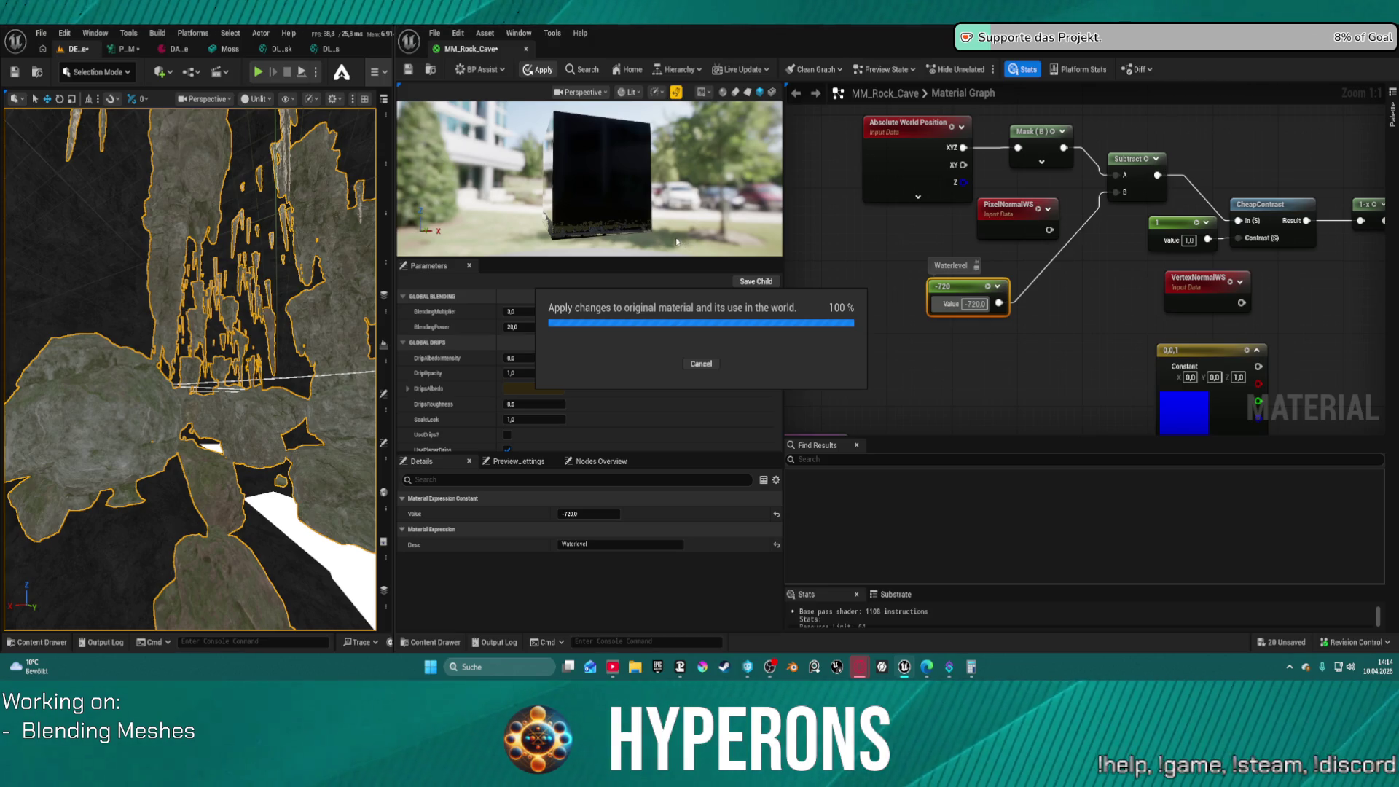
{"action": "mouse_move", "coordinate": [337, 429]}
{"action": "left_mouse_down"}
{"action": "mouse_move", "coordinate": [159, 463]}
{"action": "mouse_move", "coordinate": [147, 357]}
{"action": "left_mouse_up"}
Feed PixelNormalWS into the Mask in place of Absolute World Position and apply
{"action": "left_click_drag", "start_coordinate": [1013, 207], "coordinate": [879, 227]}
{"action": "mouse_move", "coordinate": [917, 238]}
{"action": "left_mouse_down"}
{"action": "mouse_move", "coordinate": [984, 200]}
{"action": "mouse_move", "coordinate": [1019, 148]}
{"action": "left_mouse_up"}
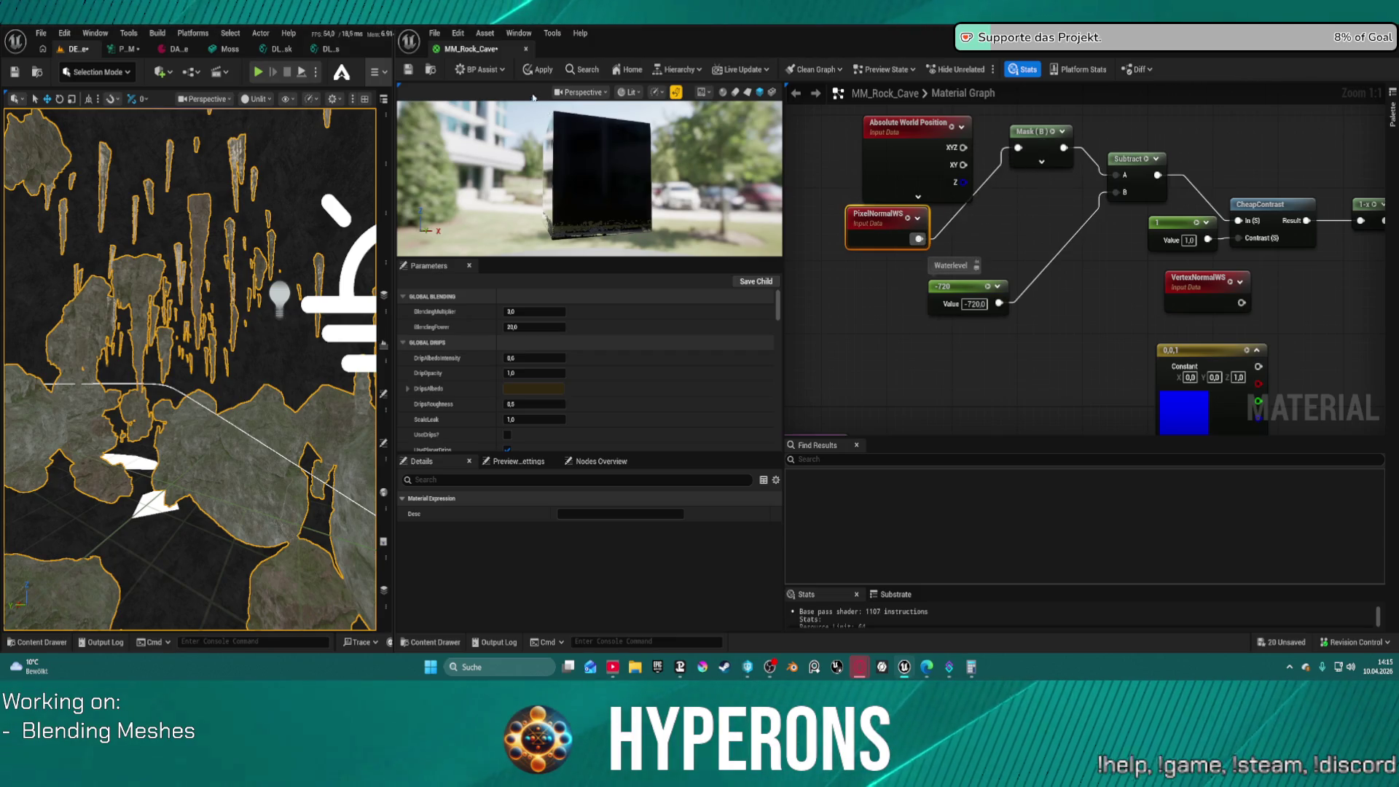
{"action": "left_click", "coordinate": [537, 71]}
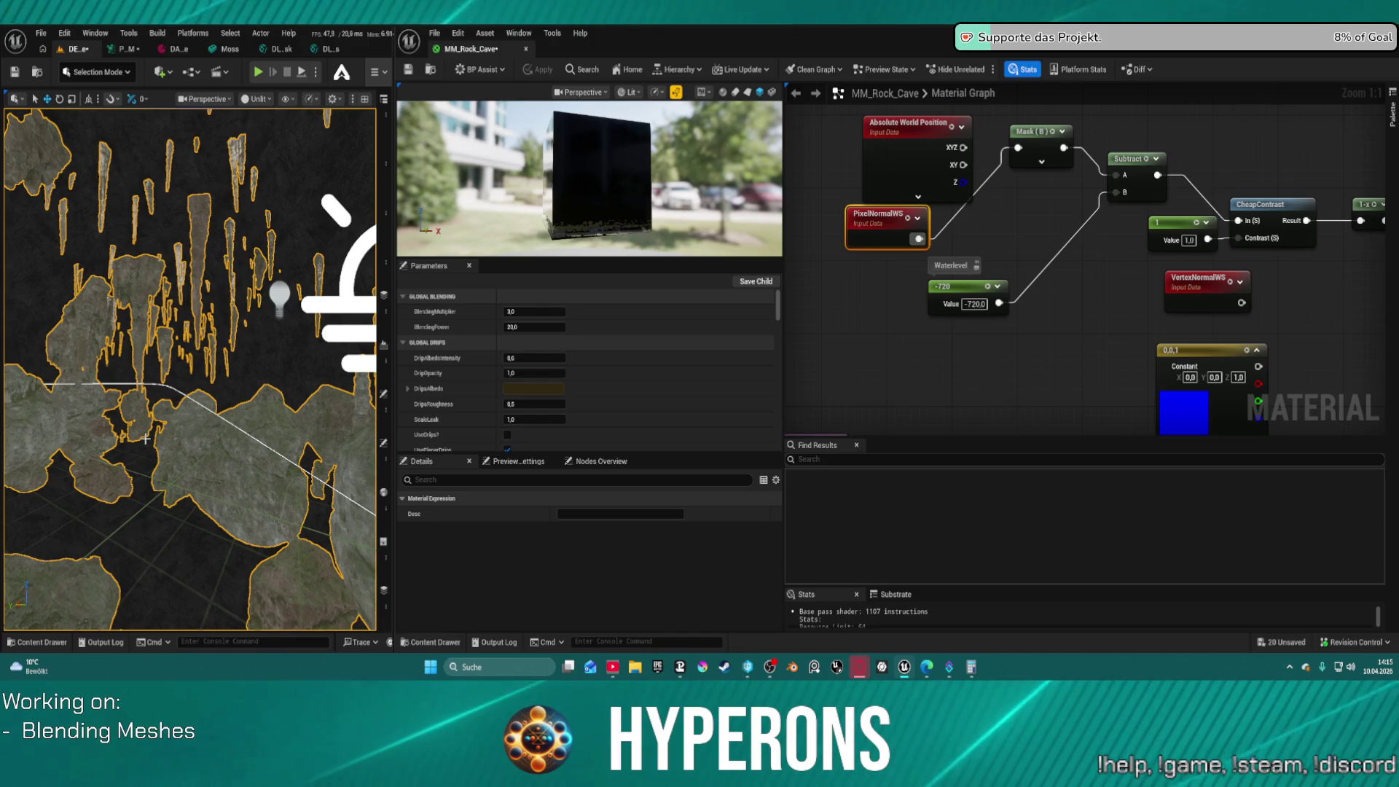
{"action": "left_click_drag", "start_coordinate": [146, 441], "coordinate": [178, 355]}
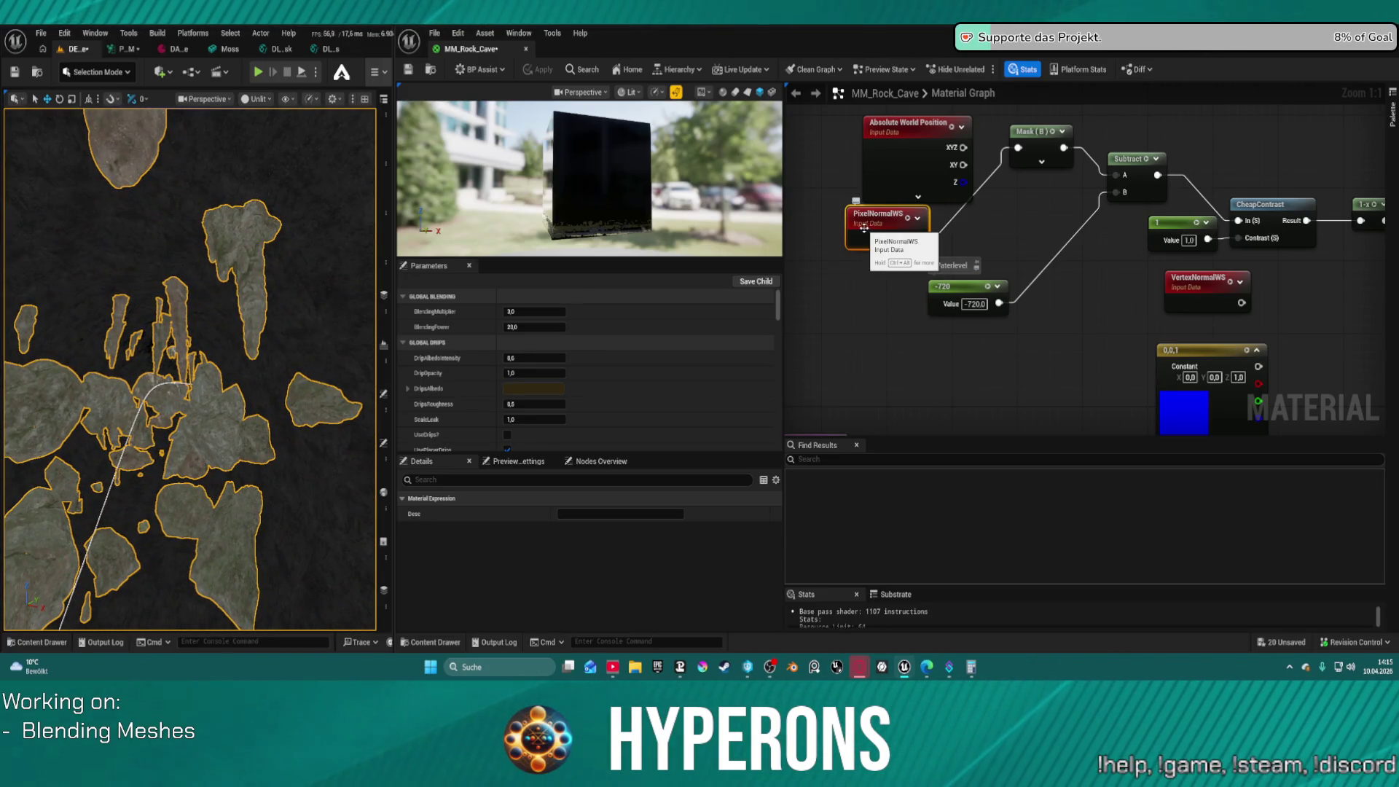
Add a Tangent-to-World TransformVector node from PixelNormalWS and apply the changes
{"action": "mouse_move", "coordinate": [865, 228]}
{"action": "left_mouse_down"}
{"action": "mouse_move", "coordinate": [809, 233]}
{"action": "mouse_move", "coordinate": [813, 188]}
{"action": "mouse_move", "coordinate": [930, 238]}
{"action": "left_mouse_up"}
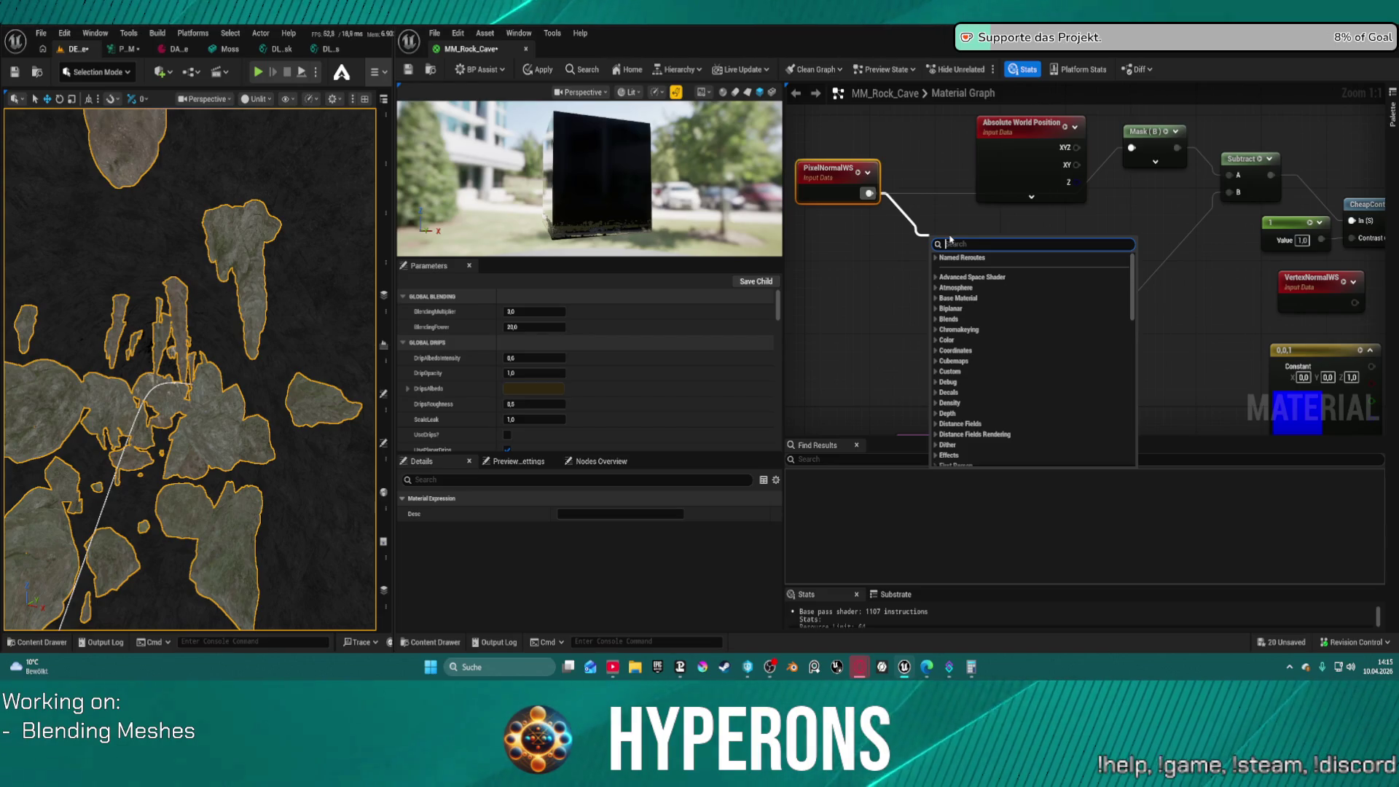
{"action": "type", "text": "tra"}
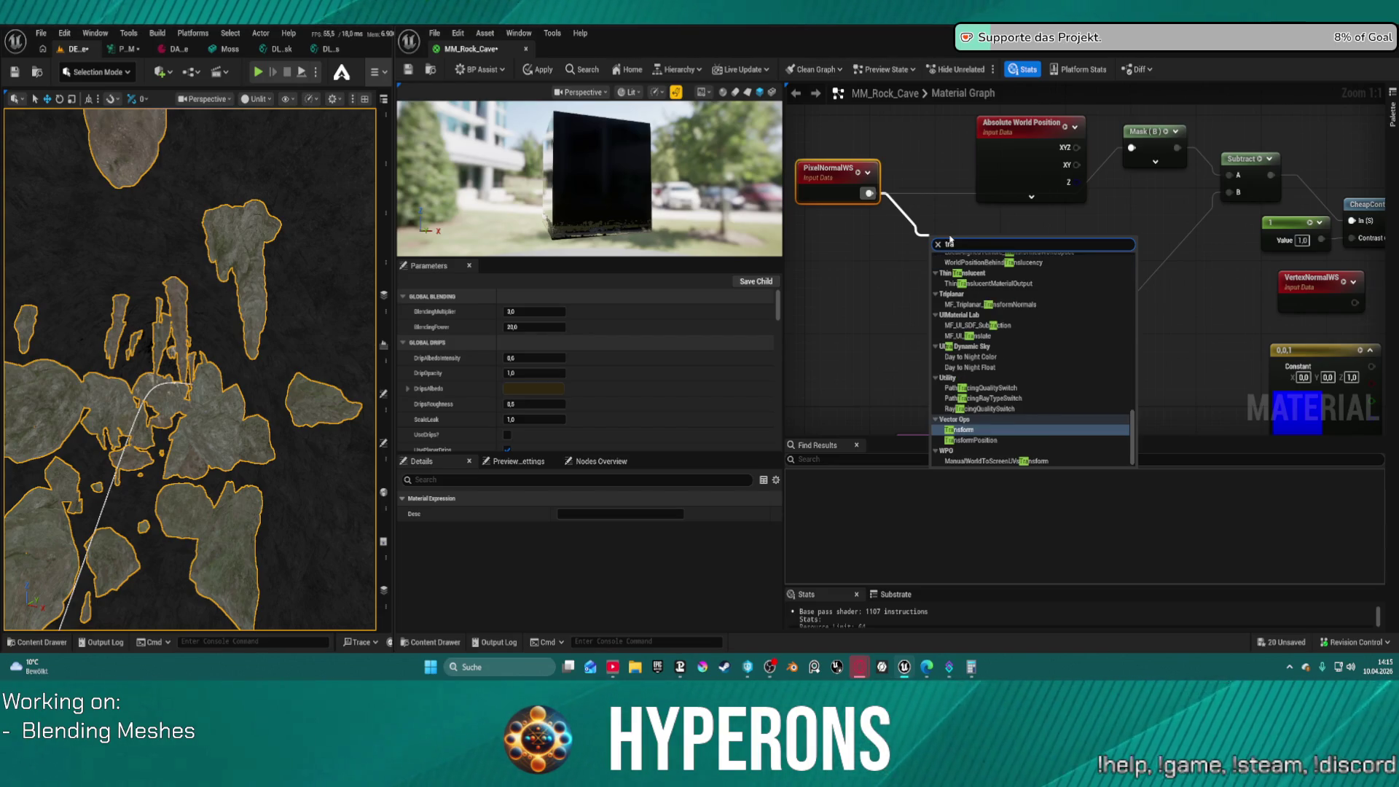
{"action": "key", "text": "BackSpace"}
{"action": "type", "text": "n"}
{"action": "key", "text": "BackSpace"}
{"action": "type", "text": "as"}
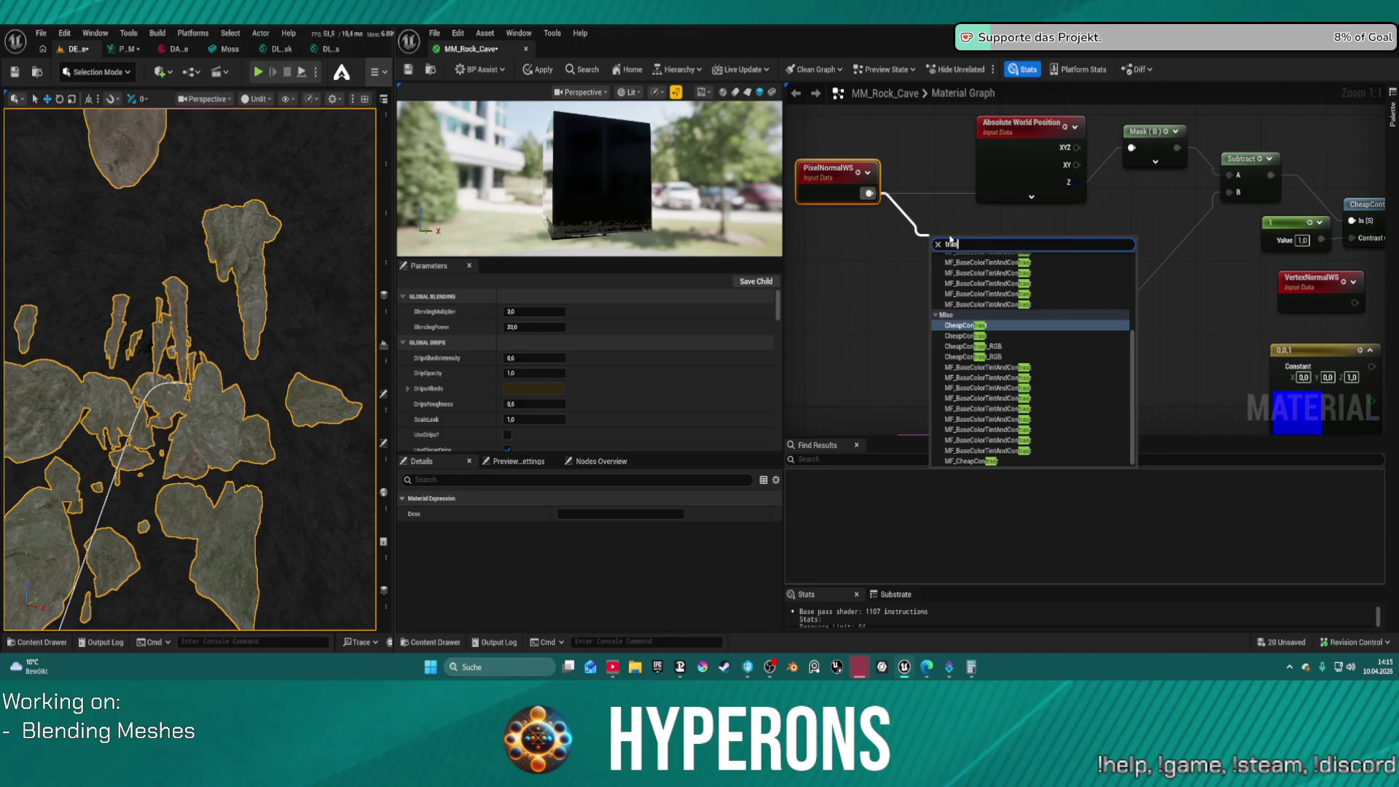
{"action": "key", "text": "BackSpace"}
{"action": "type", "text": "ns"}
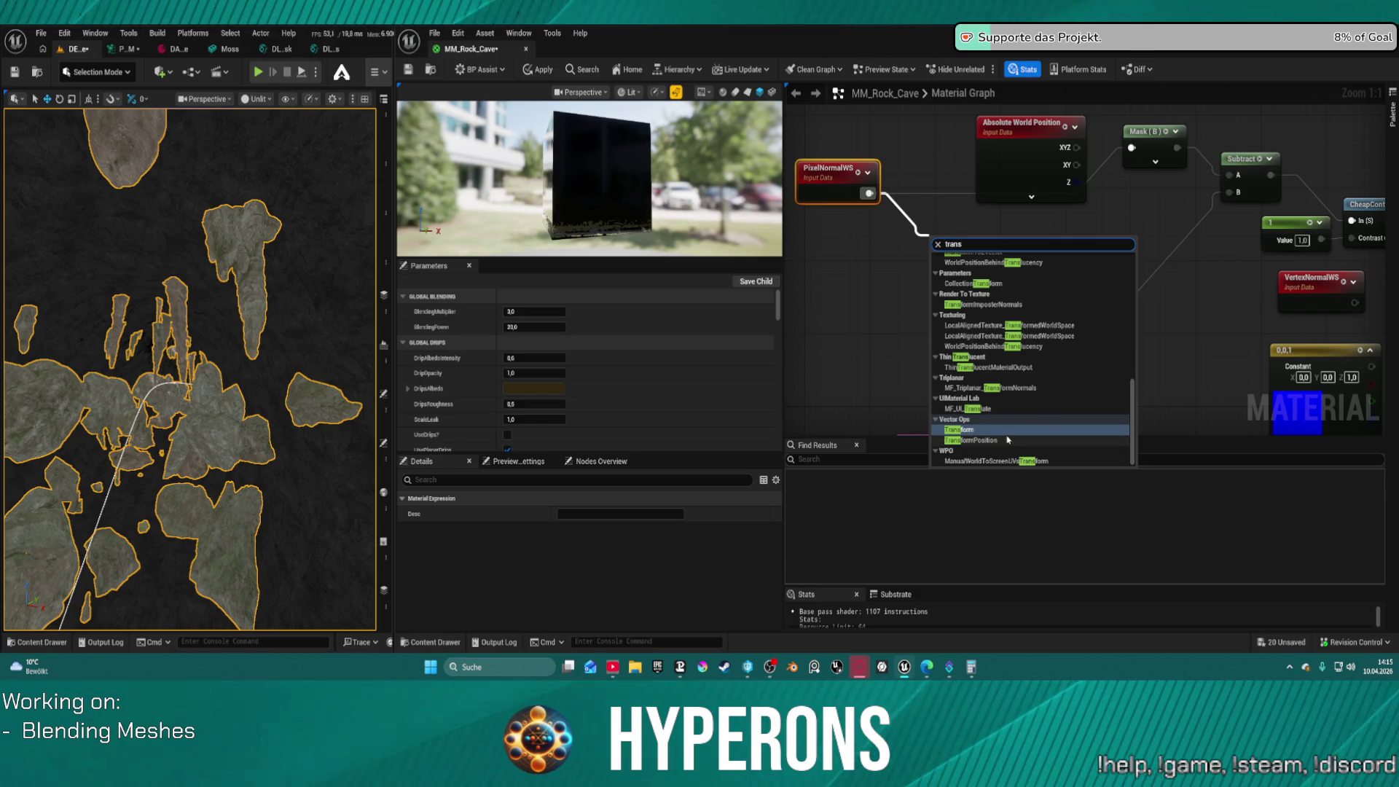
{"action": "key", "text": "Return"}
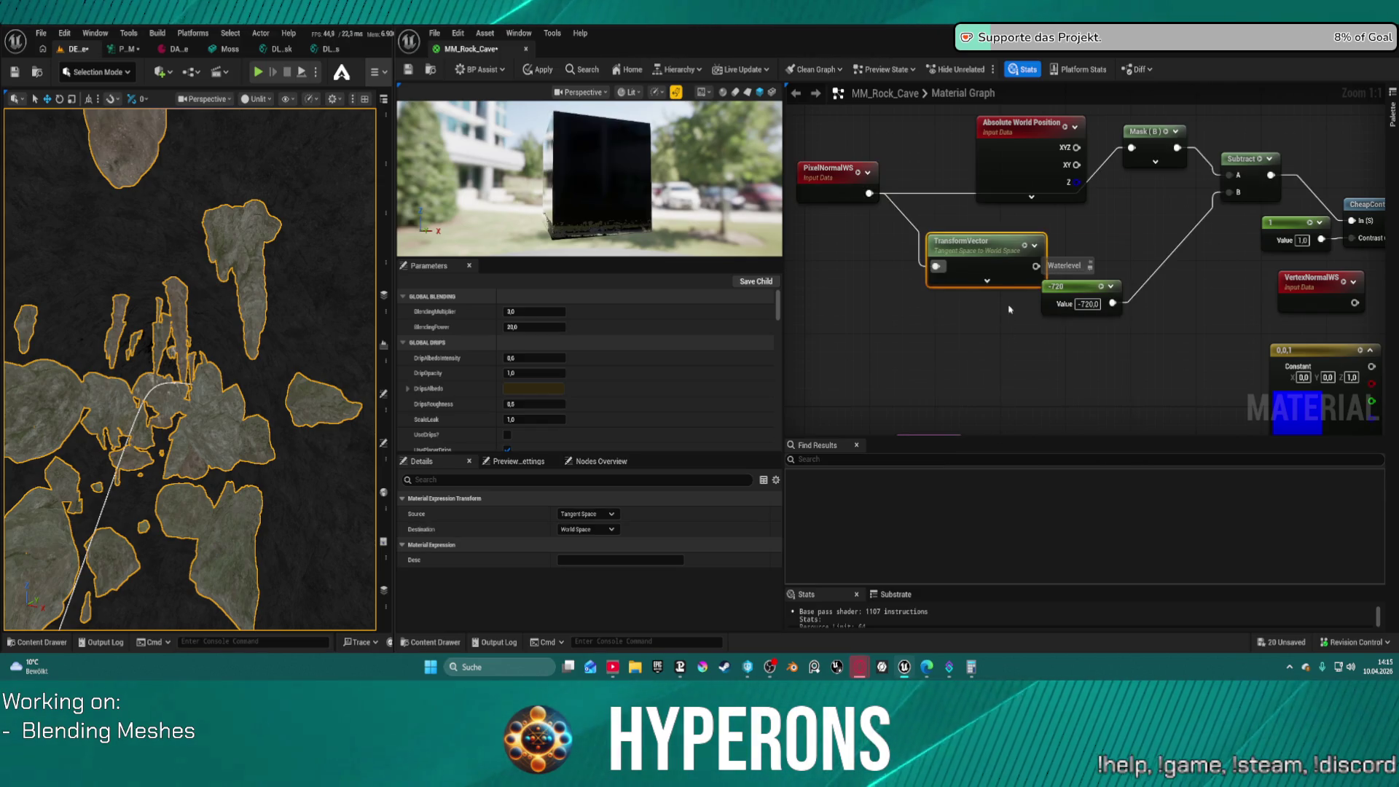
{"action": "mouse_move", "coordinate": [993, 250]}
{"action": "left_mouse_down"}
{"action": "mouse_move", "coordinate": [951, 225]}
{"action": "mouse_move", "coordinate": [1131, 148]}
{"action": "left_mouse_up"}
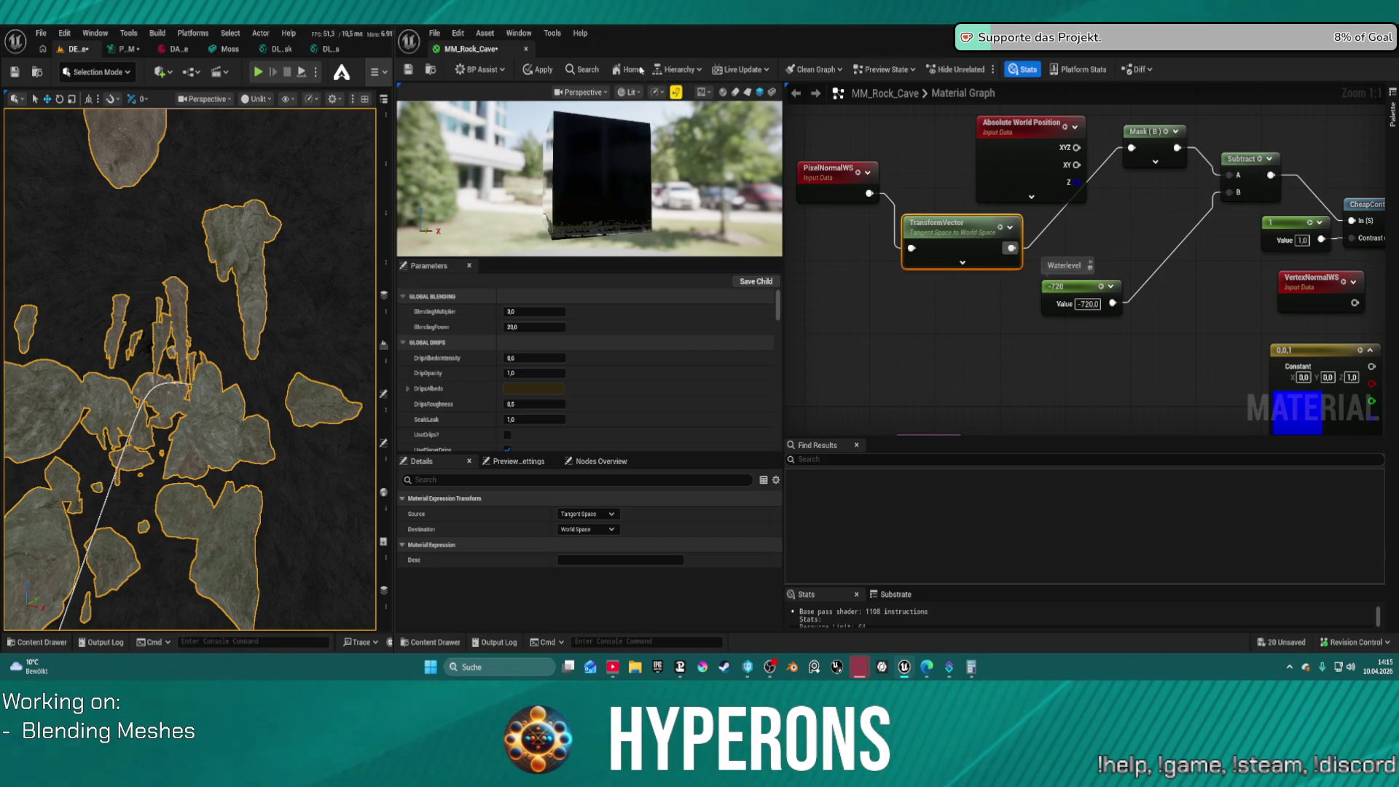
{"action": "key", "text": "ctrl+s"}
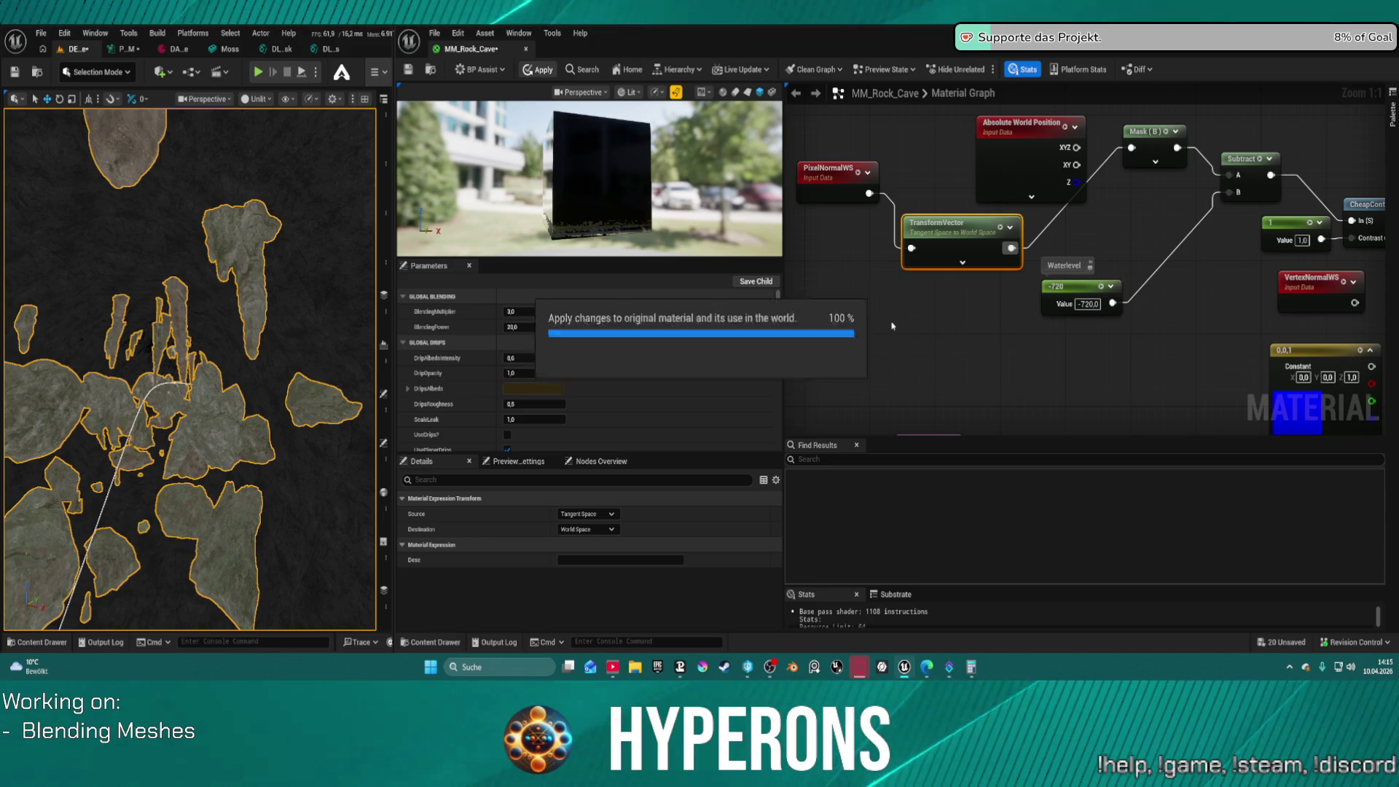
{"action": "left_click_drag", "start_coordinate": [280, 457], "coordinate": [248, 358]}
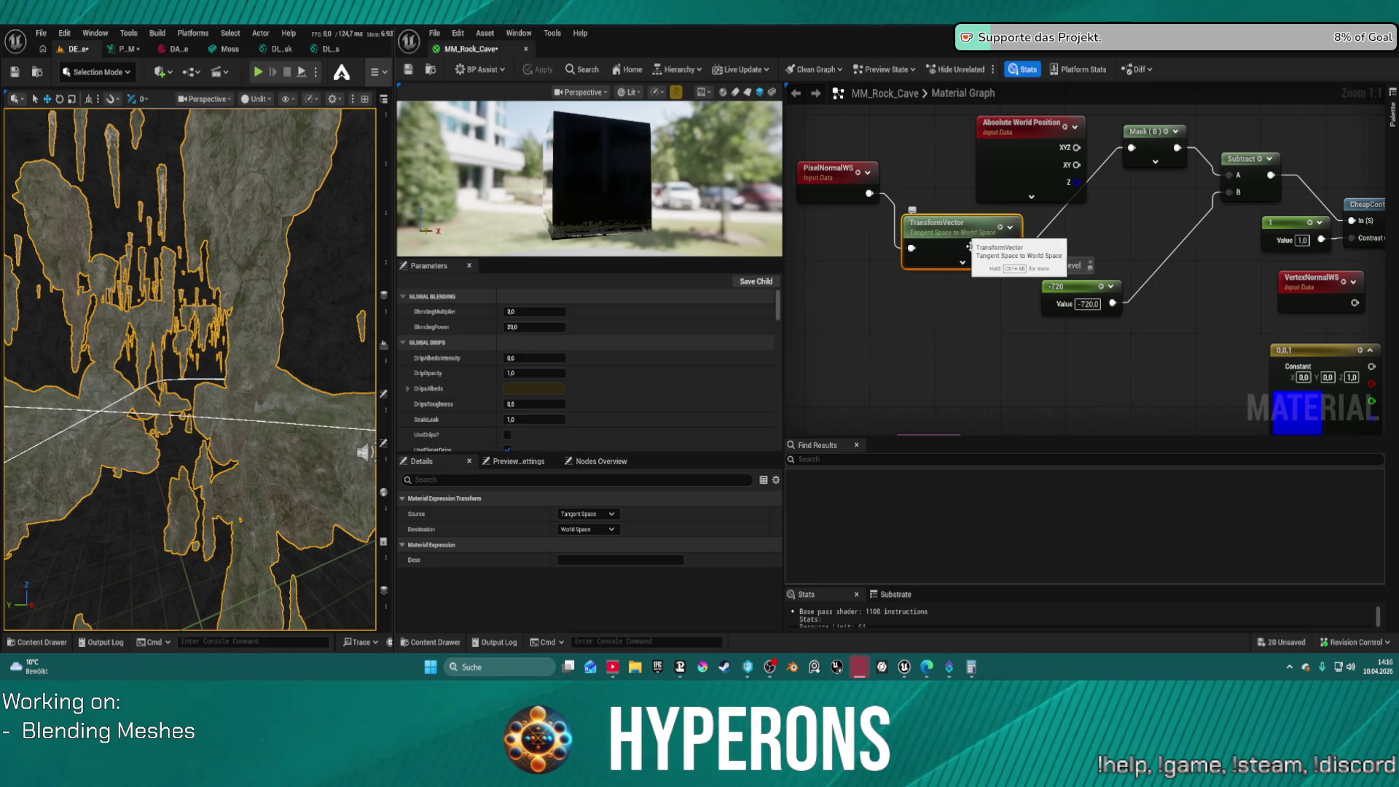
Move PixelNormalWS down beside VertexNormalWS and the 0,0,1 Constant3Vector
{"action": "mouse_move", "coordinate": [825, 176]}
{"action": "left_mouse_down"}
{"action": "mouse_move", "coordinate": [979, 375]}
{"action": "mouse_move", "coordinate": [1099, 394]}
{"action": "mouse_move", "coordinate": [902, 322]}
{"action": "mouse_move", "coordinate": [778, 359]}
{"action": "left_mouse_up"}
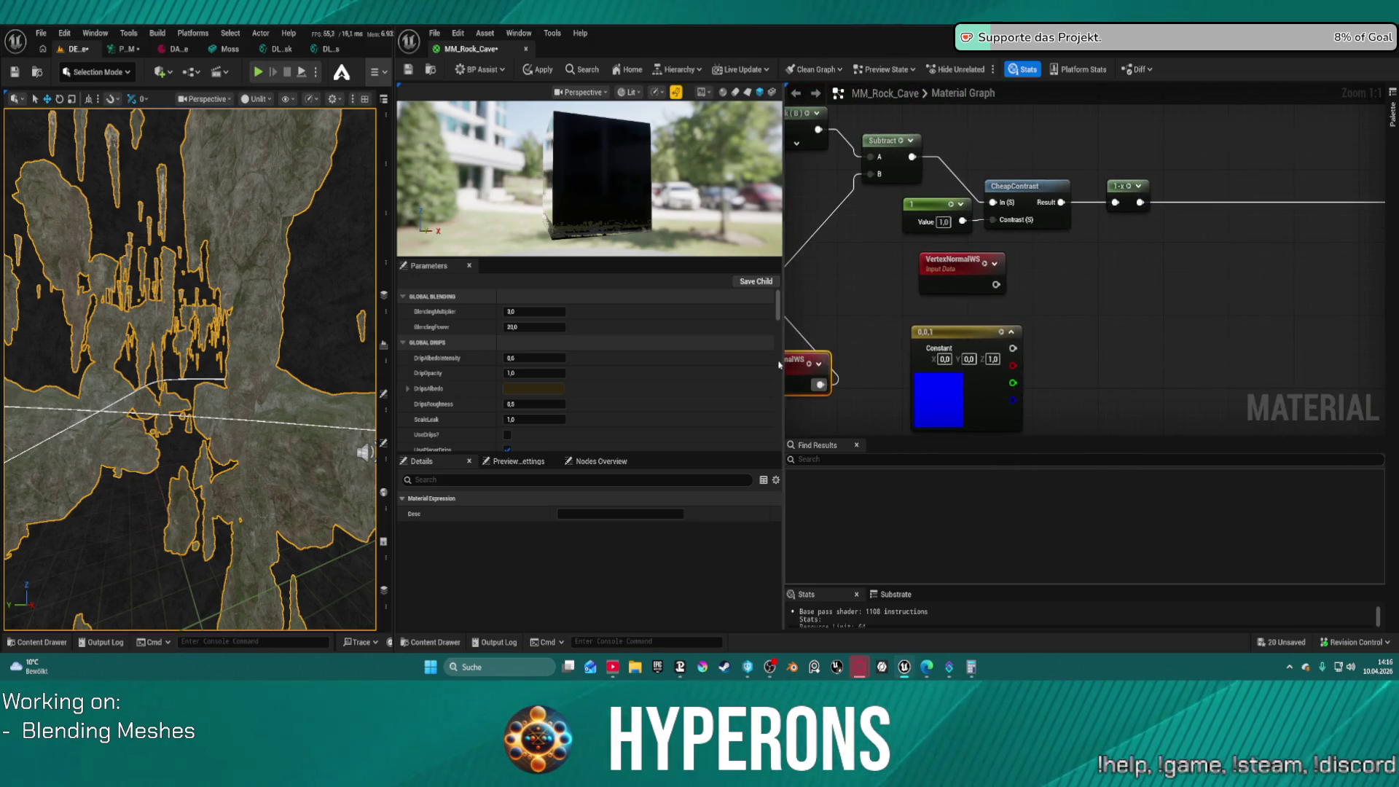
{"action": "left_click_drag", "start_coordinate": [896, 314], "coordinate": [957, 319]}
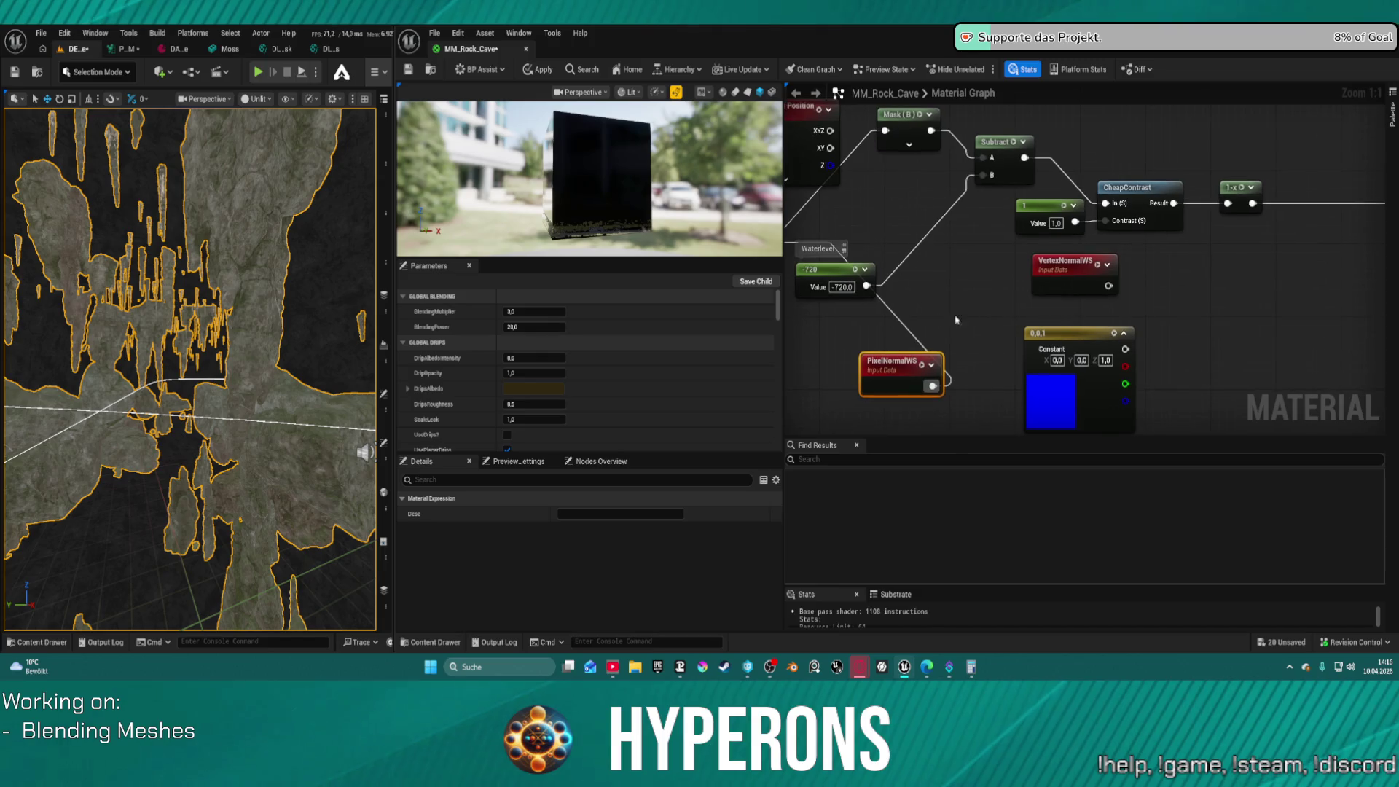
{"action": "left_click", "coordinate": [900, 323]}
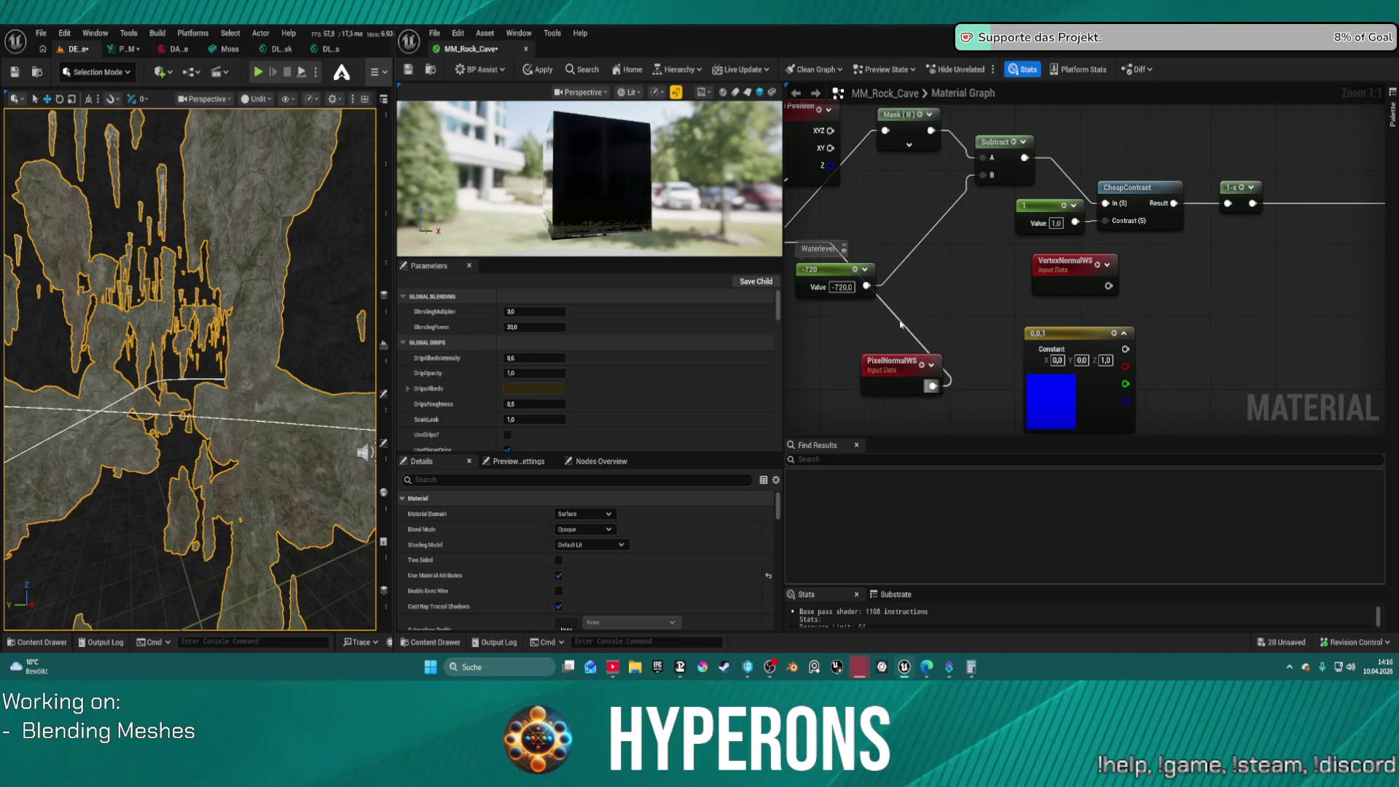
{"action": "mouse_move", "coordinate": [933, 368]}
{"action": "left_mouse_down"}
{"action": "mouse_move", "coordinate": [1057, 306]}
{"action": "mouse_move", "coordinate": [1122, 306]}
{"action": "mouse_move", "coordinate": [926, 240]}
{"action": "mouse_move", "coordinate": [1096, 249]}
{"action": "left_mouse_up"}
Add a Dot of PixelNormalWS and the 0,0,1 vector, followed by a Clamp
{"action": "type", "text": "dot"}
{"action": "key", "text": "Return"}
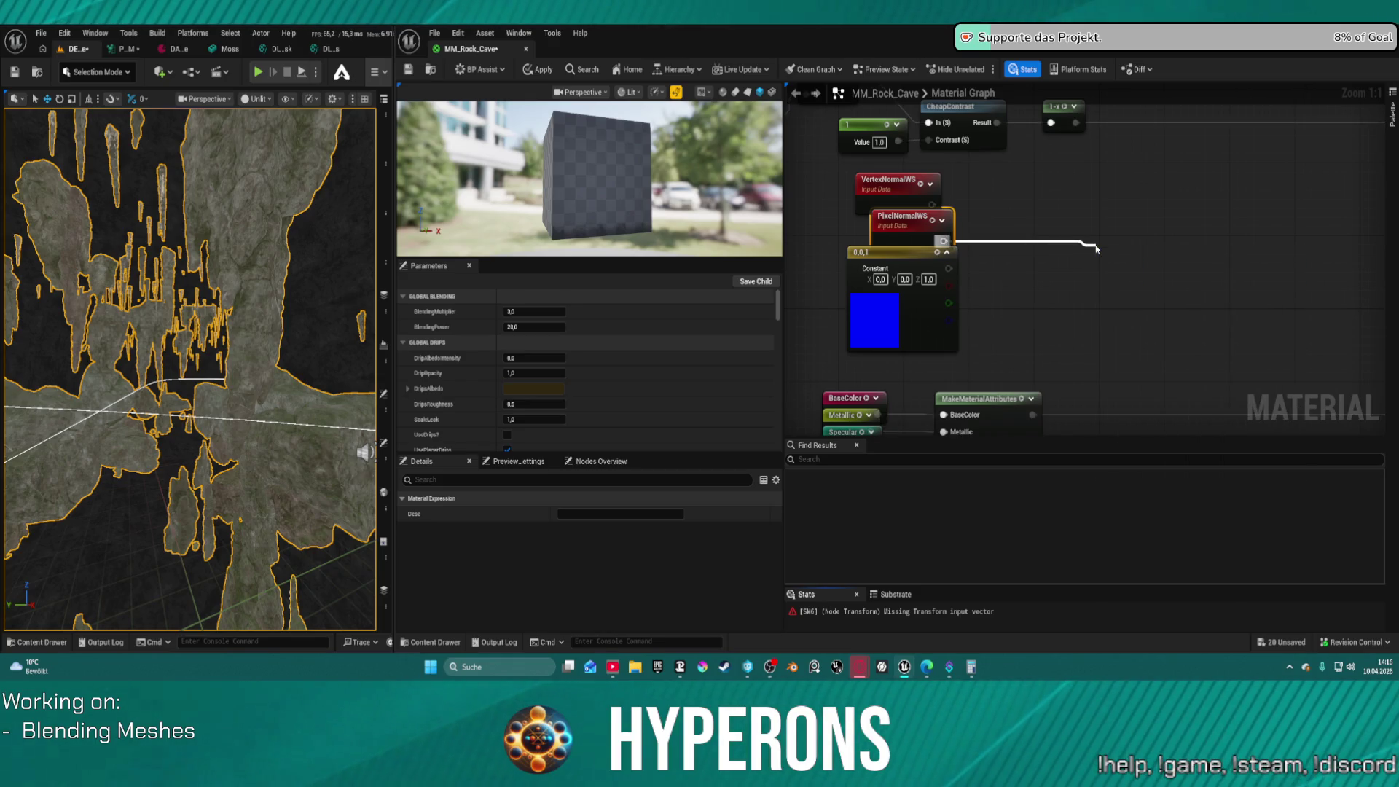
{"action": "left_click", "coordinate": [933, 332]}
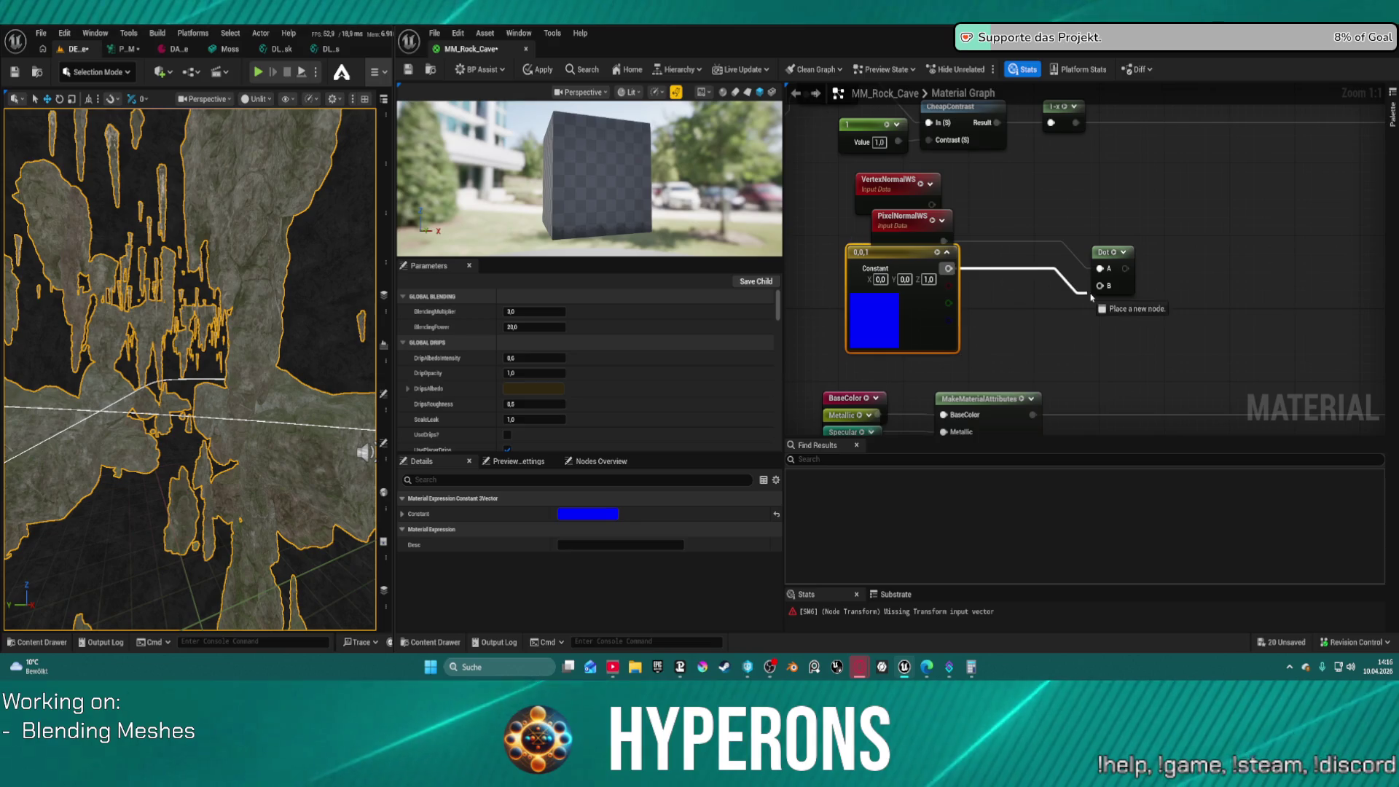
{"action": "left_click", "coordinate": [955, 336]}
{"action": "left_click_drag", "start_coordinate": [949, 268], "coordinate": [1100, 268]}
{"action": "mouse_move", "coordinate": [1198, 219]}
{"action": "left_mouse_down"}
{"action": "mouse_move", "coordinate": [1140, 209]}
{"action": "mouse_move", "coordinate": [1029, 239]}
{"action": "left_mouse_up"}
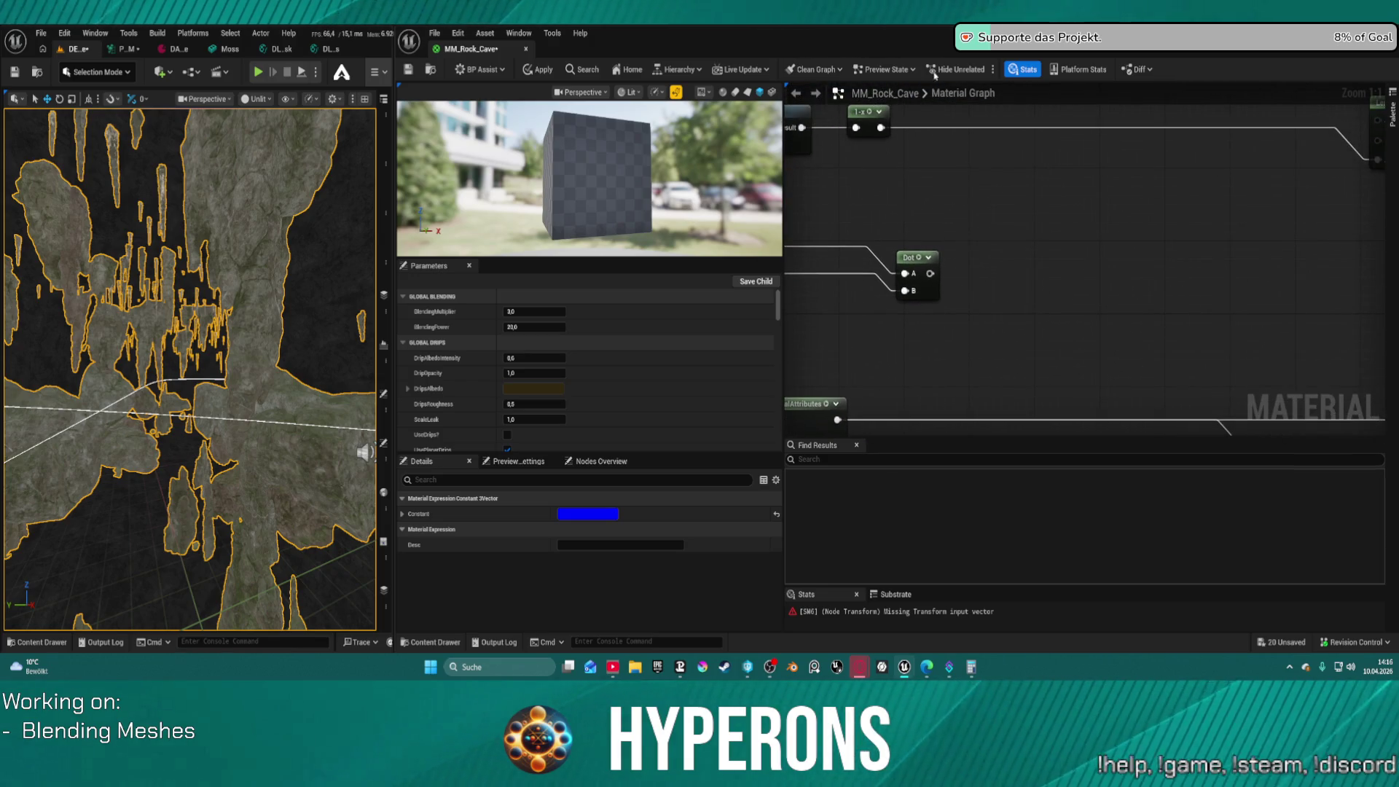
{"action": "left_click_drag", "start_coordinate": [930, 273], "coordinate": [1019, 219]}
{"action": "type", "text": "clamp"}
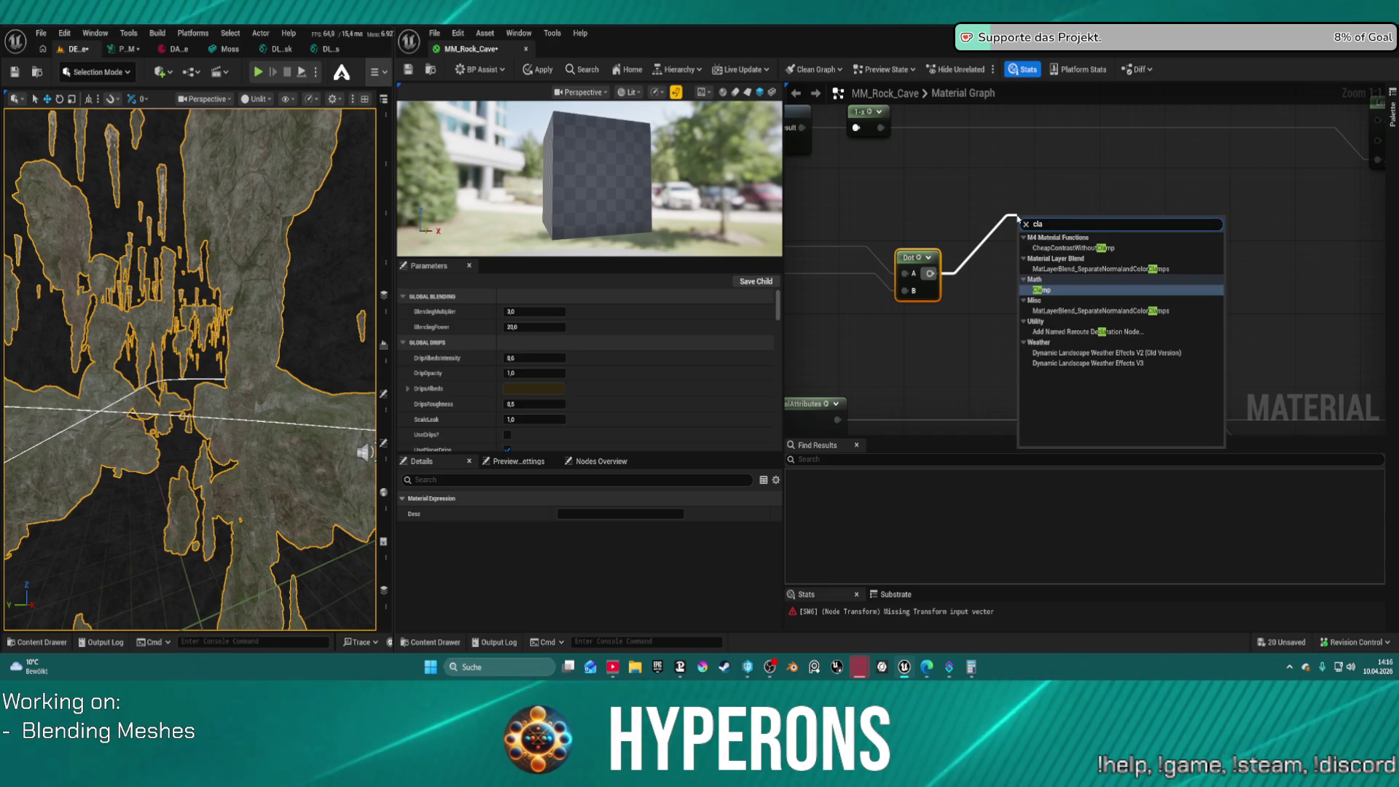
{"action": "key", "text": "Return"}
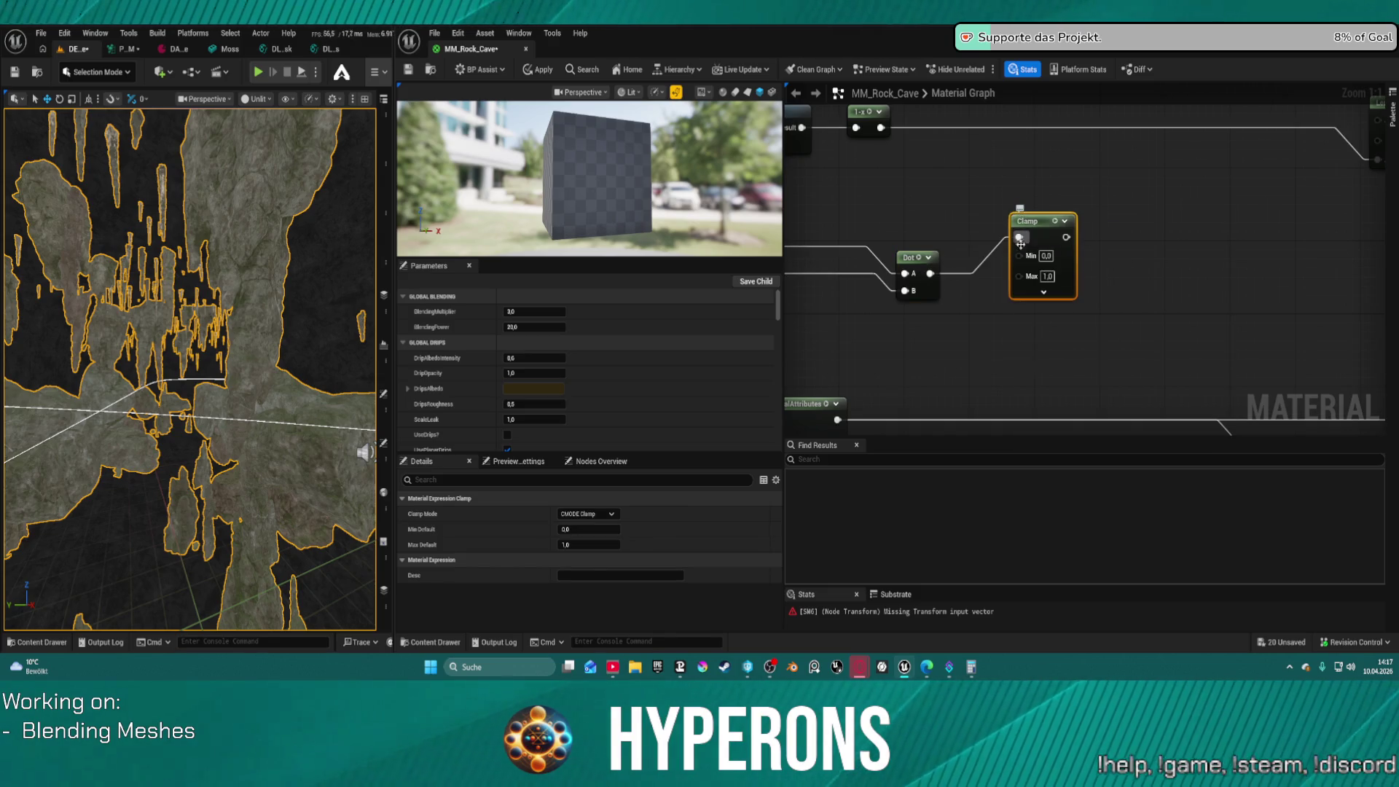
Multiply the 1-x result (A) by the Clamp output (B) and apply the material
{"action": "mouse_move", "coordinate": [1107, 171]}
{"action": "left_mouse_down"}
{"action": "mouse_move", "coordinate": [1007, 239]}
{"action": "mouse_move", "coordinate": [1064, 218]}
{"action": "mouse_move", "coordinate": [1093, 146]}
{"action": "mouse_move", "coordinate": [1123, 120]}
{"action": "left_mouse_up"}
{"action": "left_click", "coordinate": [1125, 124]}
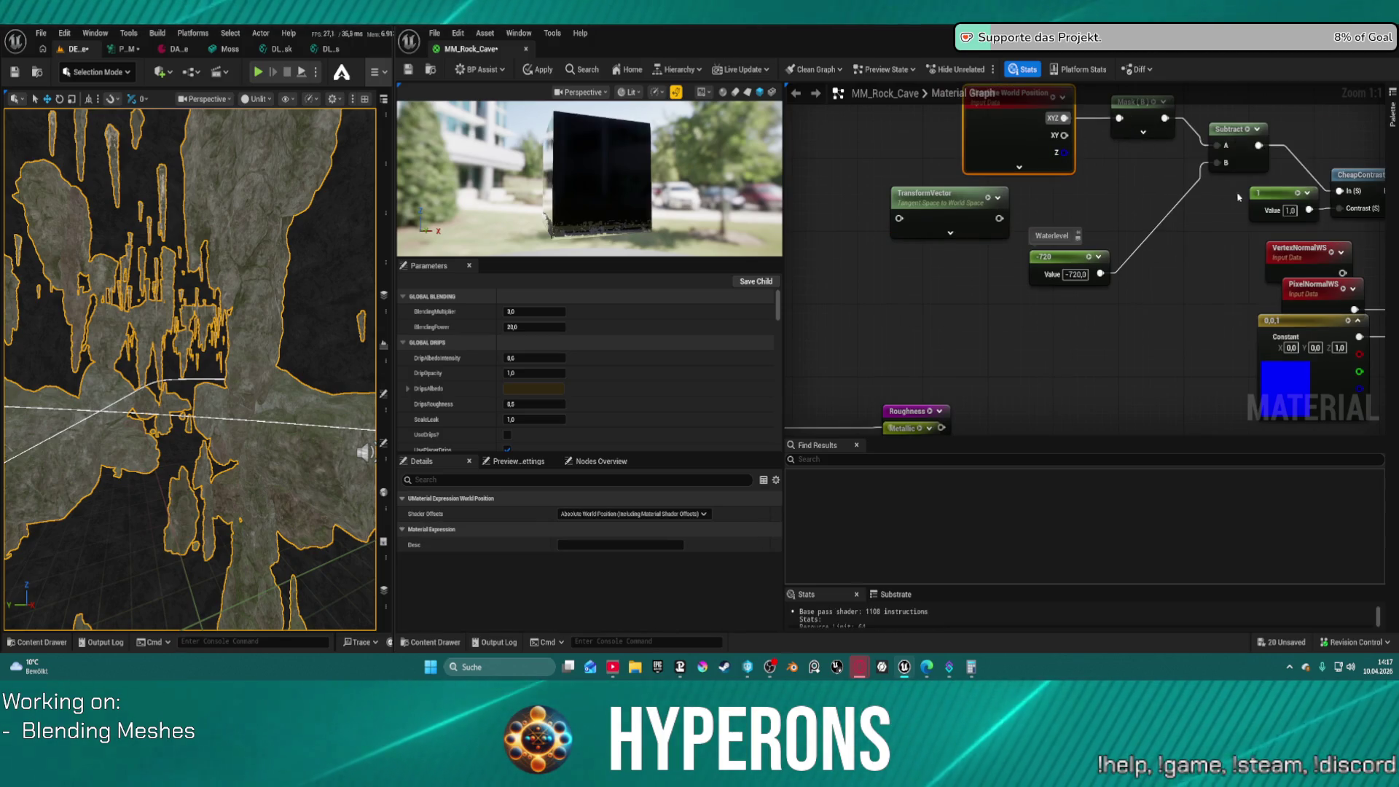
{"action": "mouse_move", "coordinate": [1124, 124]}
{"action": "left_mouse_down"}
{"action": "mouse_move", "coordinate": [948, 106]}
{"action": "mouse_move", "coordinate": [1097, 208]}
{"action": "left_mouse_up"}
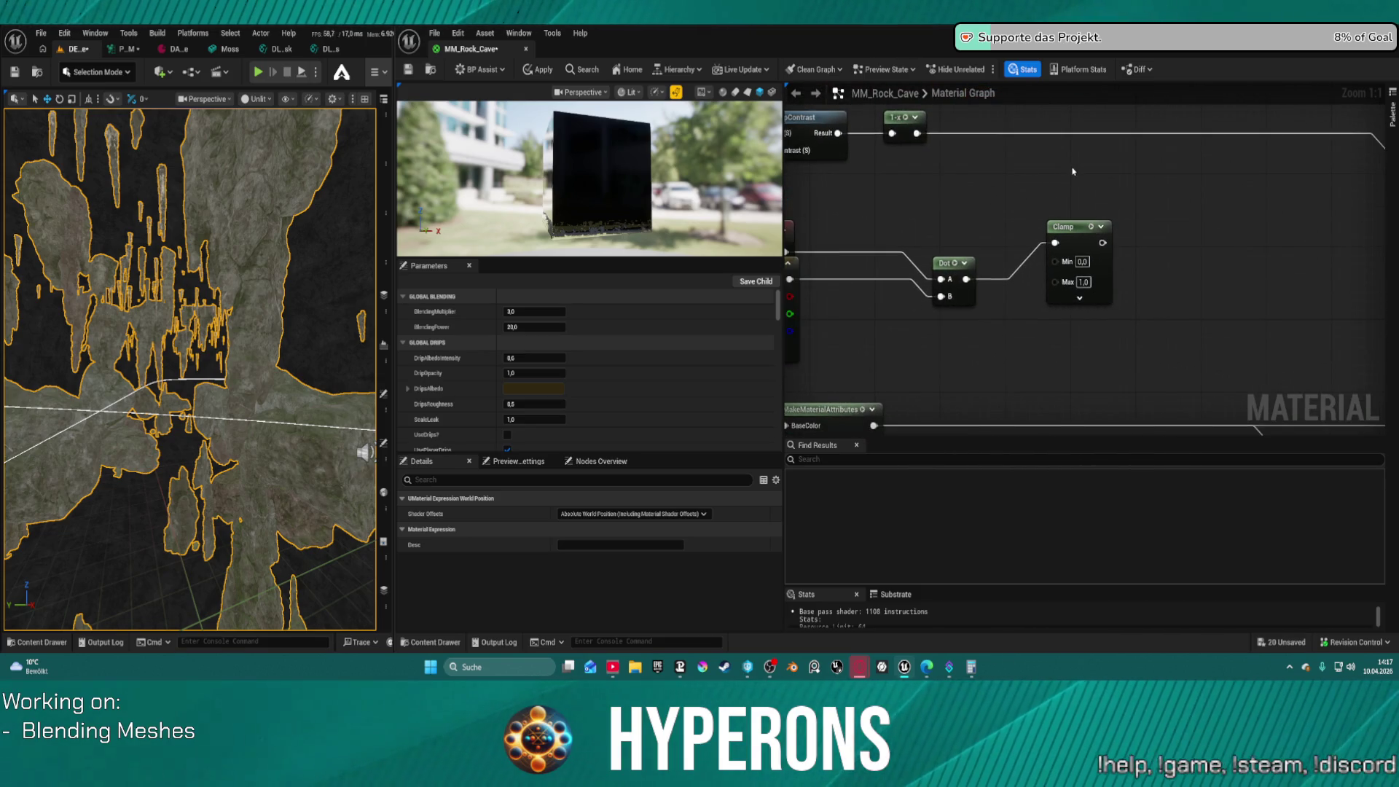
{"action": "left_click", "coordinate": [1114, 159]}
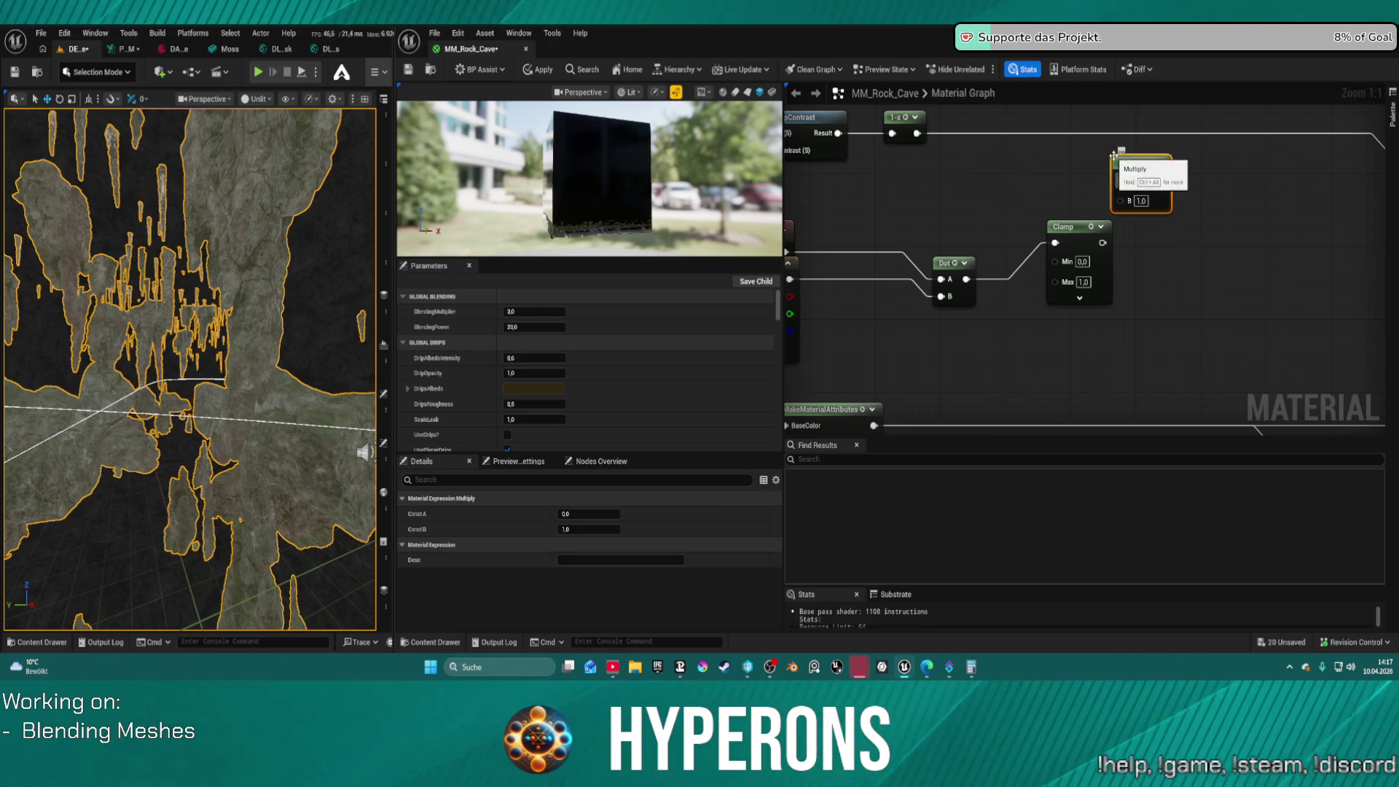
{"action": "left_click_drag", "start_coordinate": [1121, 201], "coordinate": [1103, 242]}
{"action": "mouse_move", "coordinate": [917, 133]}
{"action": "left_mouse_down"}
{"action": "mouse_move", "coordinate": [1161, 179]}
{"action": "mouse_move", "coordinate": [1123, 181]}
{"action": "left_mouse_up"}
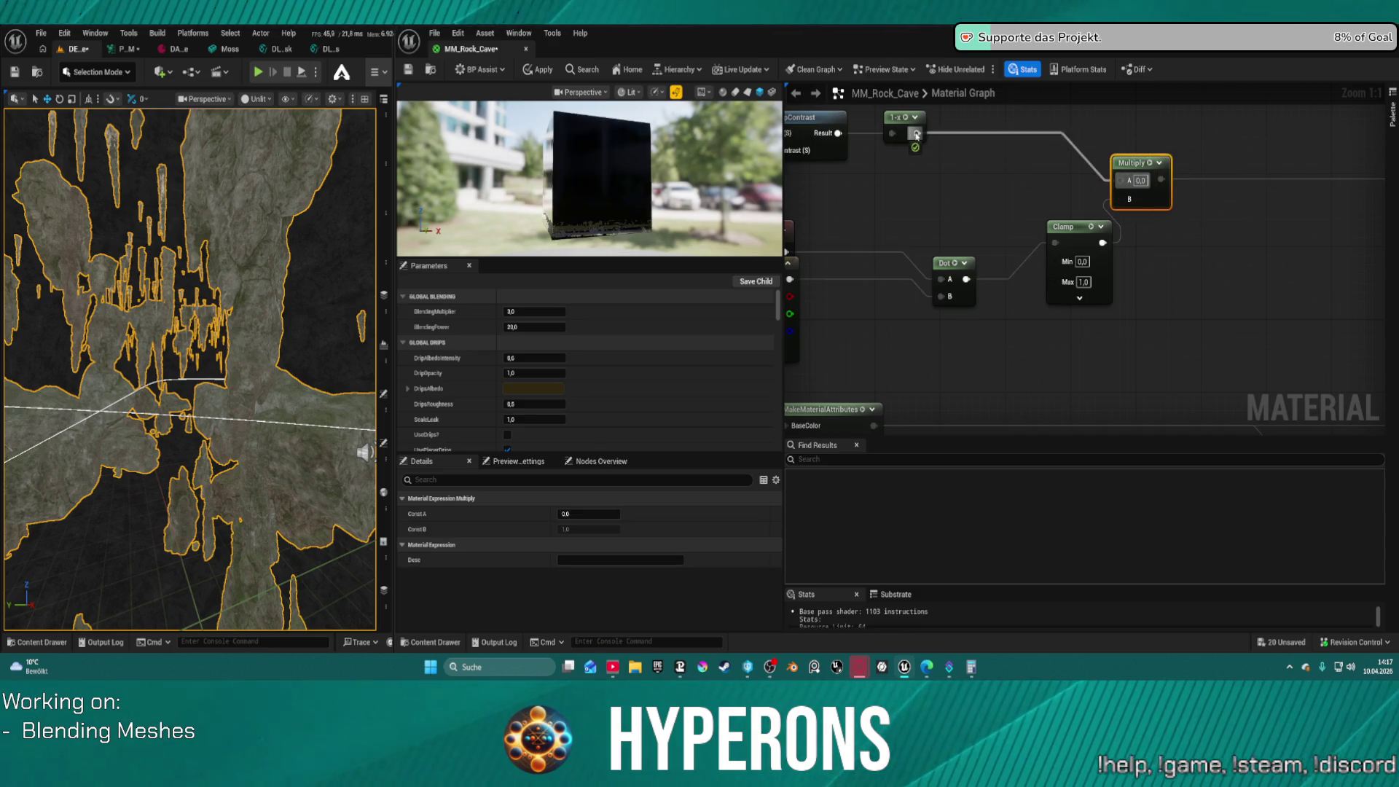
{"action": "key", "text": "ctrl+s"}
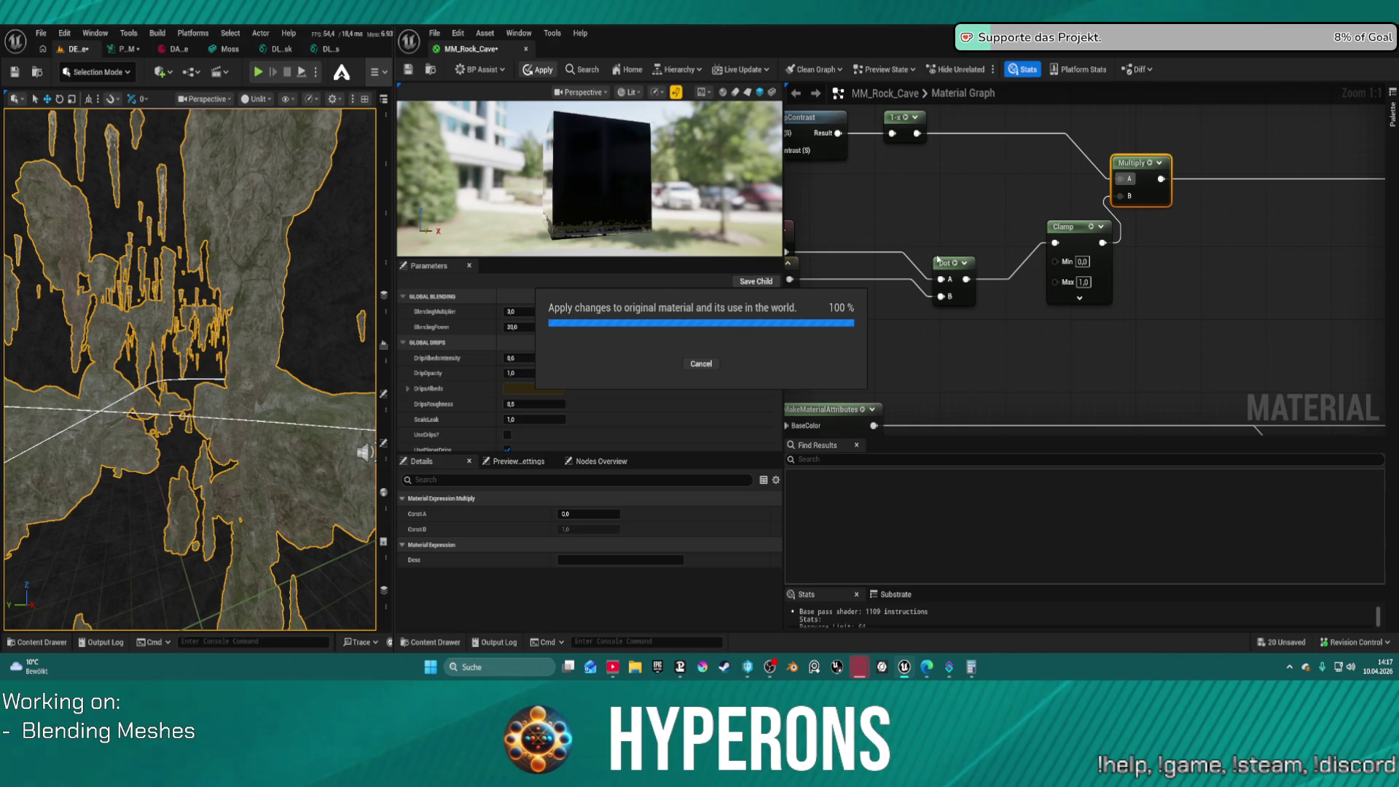
{"action": "left_click_drag", "start_coordinate": [220, 406], "coordinate": [194, 216]}
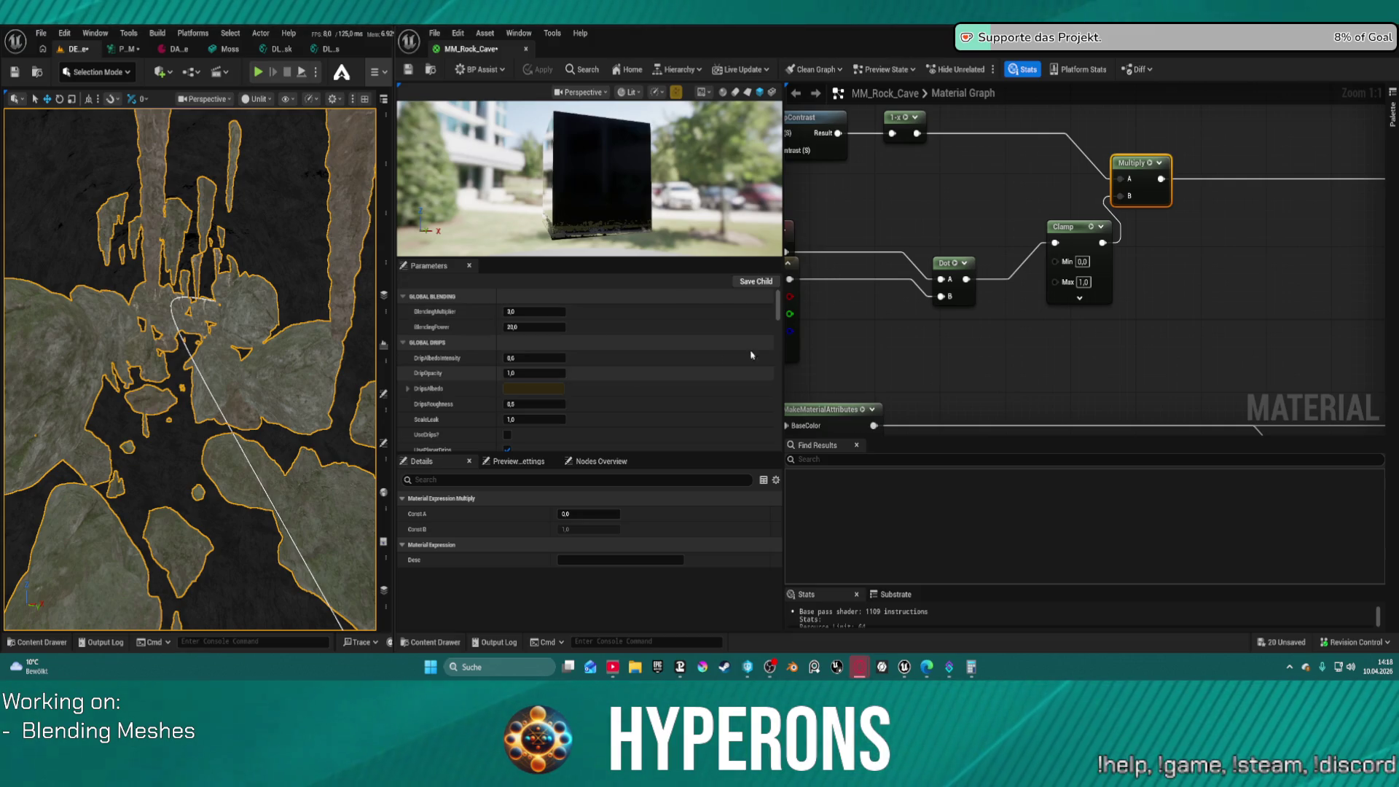
Center the DLWE_Puddles node in the graph and orbit the viewport over the rock meshes
{"action": "mouse_move", "coordinate": [934, 350]}
{"action": "left_mouse_down"}
{"action": "mouse_move", "coordinate": [991, 333]}
{"action": "mouse_move", "coordinate": [999, 37]}
{"action": "left_mouse_up"}
{"action": "scroll", "coordinate": [941, 140], "scroll_direction": "down", "scroll_amount": 1}
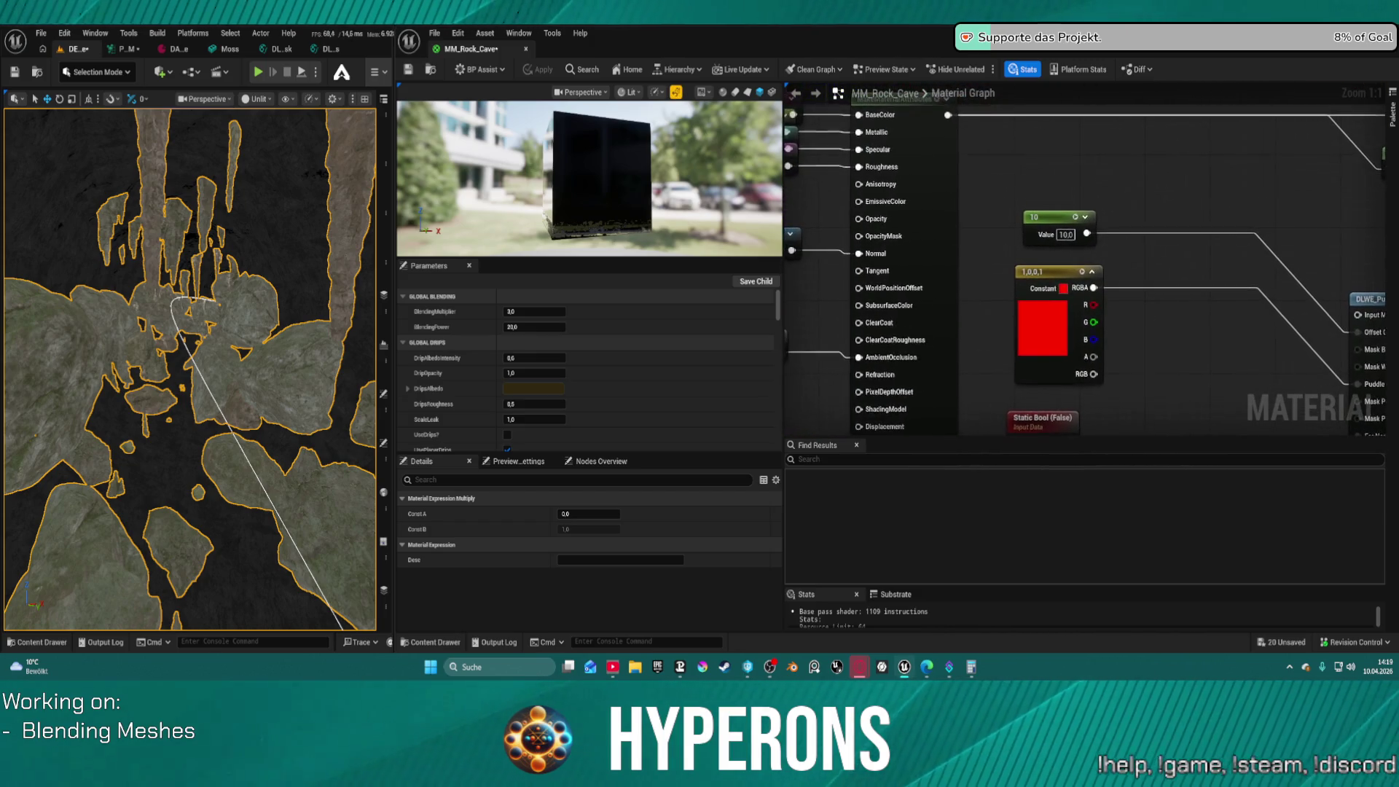
{"action": "mouse_move", "coordinate": [941, 140]}
{"action": "left_mouse_down"}
{"action": "mouse_move", "coordinate": [921, 113]}
{"action": "mouse_move", "coordinate": [796, 100]}
{"action": "left_mouse_up"}
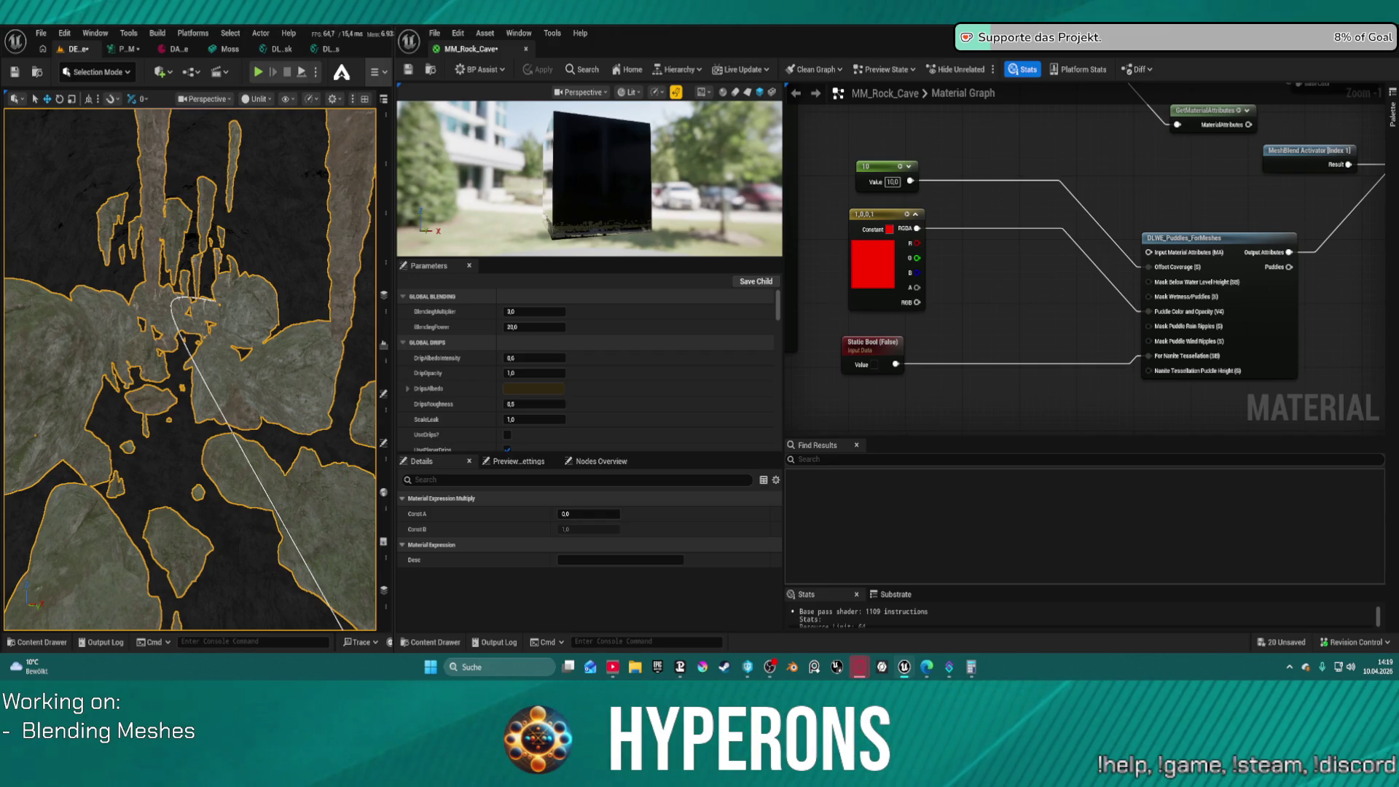
{"action": "mouse_move", "coordinate": [243, 234]}
{"action": "left_mouse_down"}
{"action": "mouse_move", "coordinate": [309, 257]}
{"action": "mouse_move", "coordinate": [309, 240]}
{"action": "left_mouse_up"}
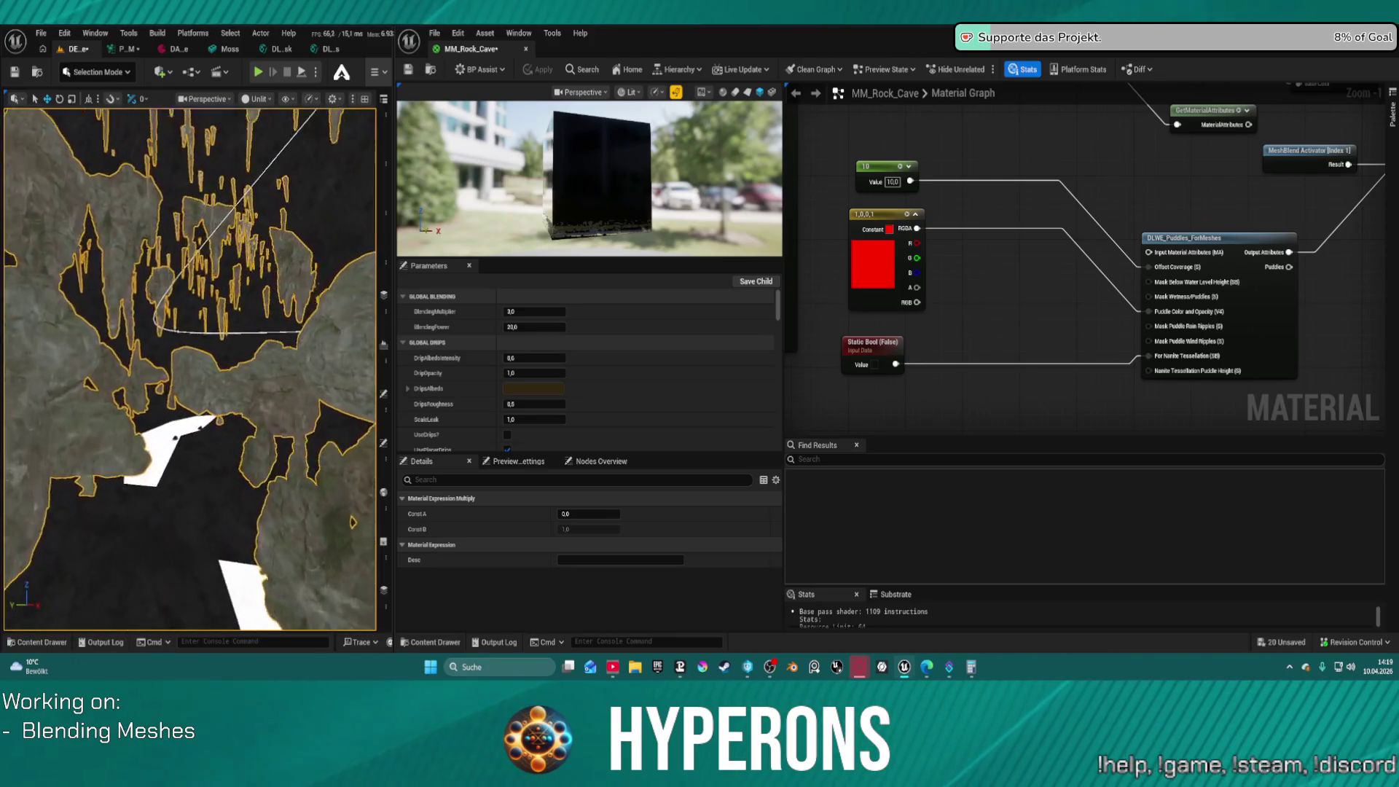
{"action": "left_click_drag", "start_coordinate": [310, 239], "coordinate": [338, 191]}
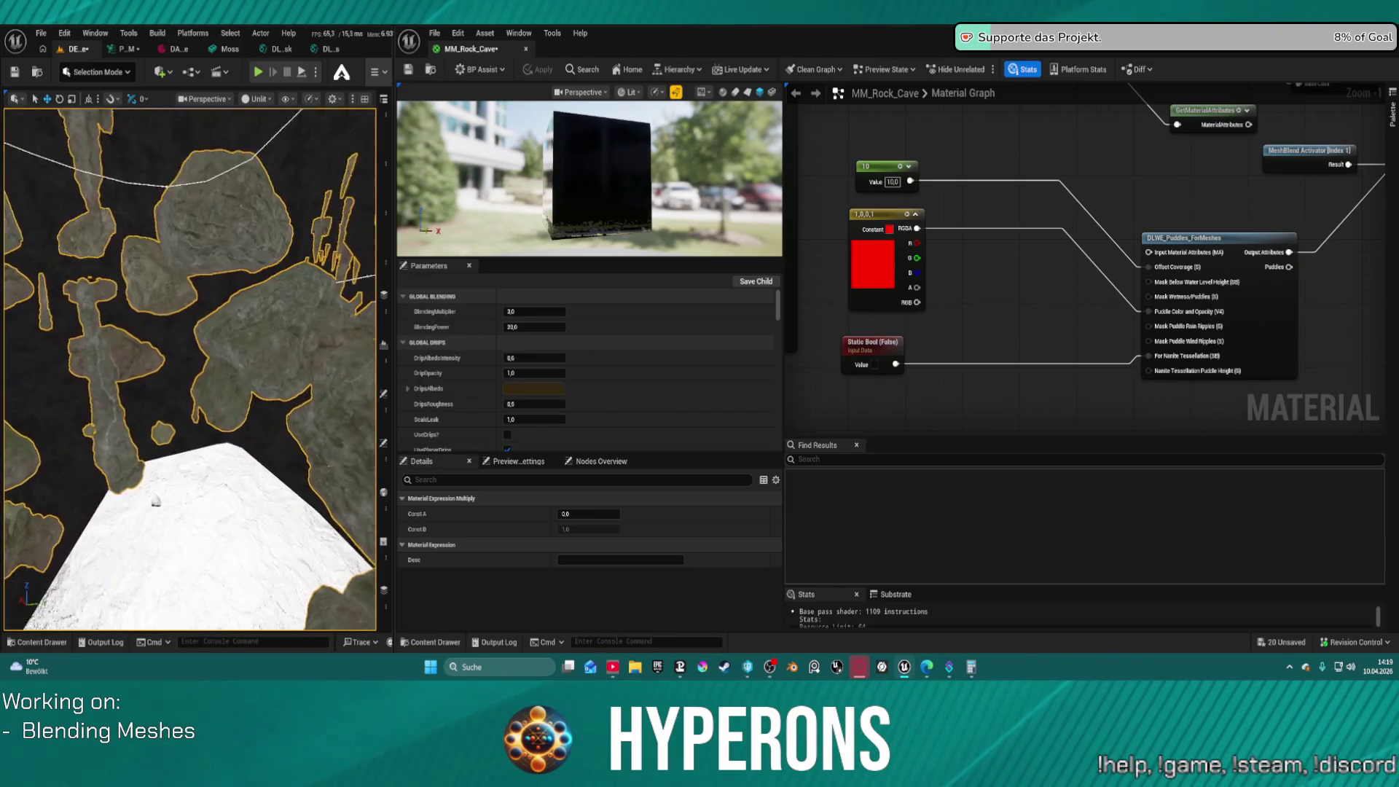
{"action": "left_click_drag", "start_coordinate": [338, 191], "coordinate": [350, 168]}
{"action": "left_click_drag", "start_coordinate": [190, 364], "coordinate": [194, 360]}
{"action": "scroll", "coordinate": [1030, 191], "scroll_direction": "down", "scroll_amount": 4}
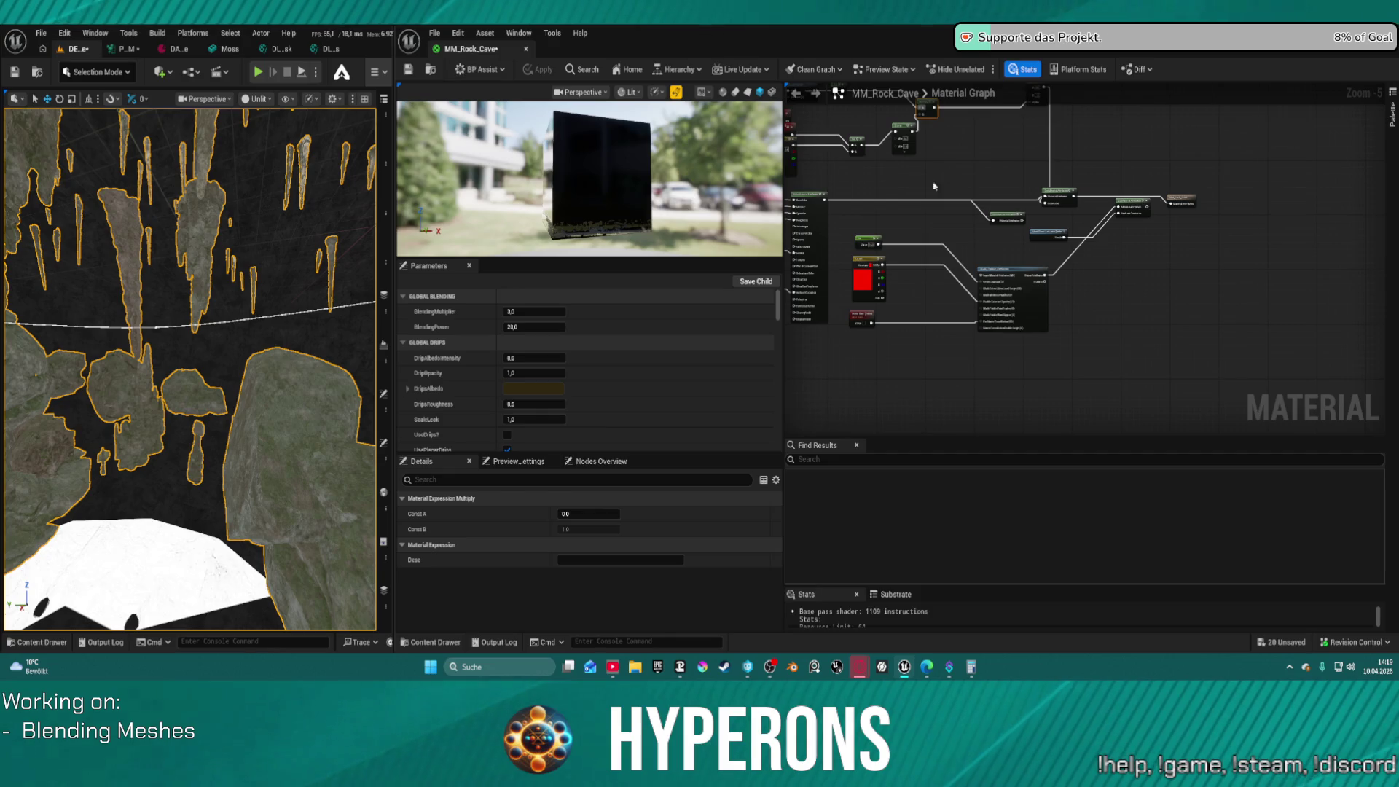
Move the DLWE_Puddles_ForMeshes node up and right beside its puddle input nodes
{"action": "left_click_drag", "start_coordinate": [1013, 230], "coordinate": [1164, 329]}
{"action": "scroll", "coordinate": [1136, 305], "scroll_direction": "up", "scroll_amount": 3}
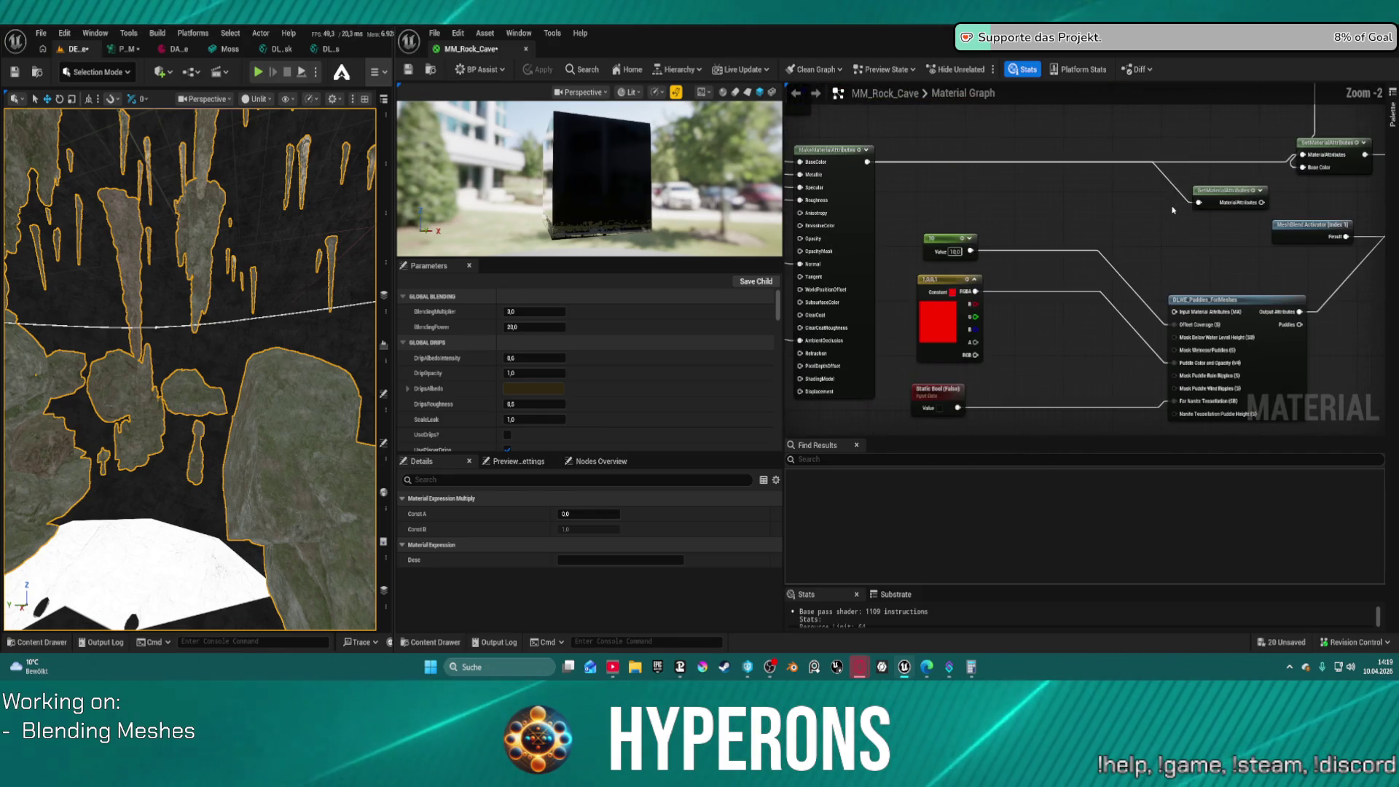
{"action": "mouse_move", "coordinate": [1149, 177]}
{"action": "left_mouse_down"}
{"action": "mouse_move", "coordinate": [1119, 128]}
{"action": "mouse_move", "coordinate": [1086, 183]}
{"action": "left_mouse_up"}
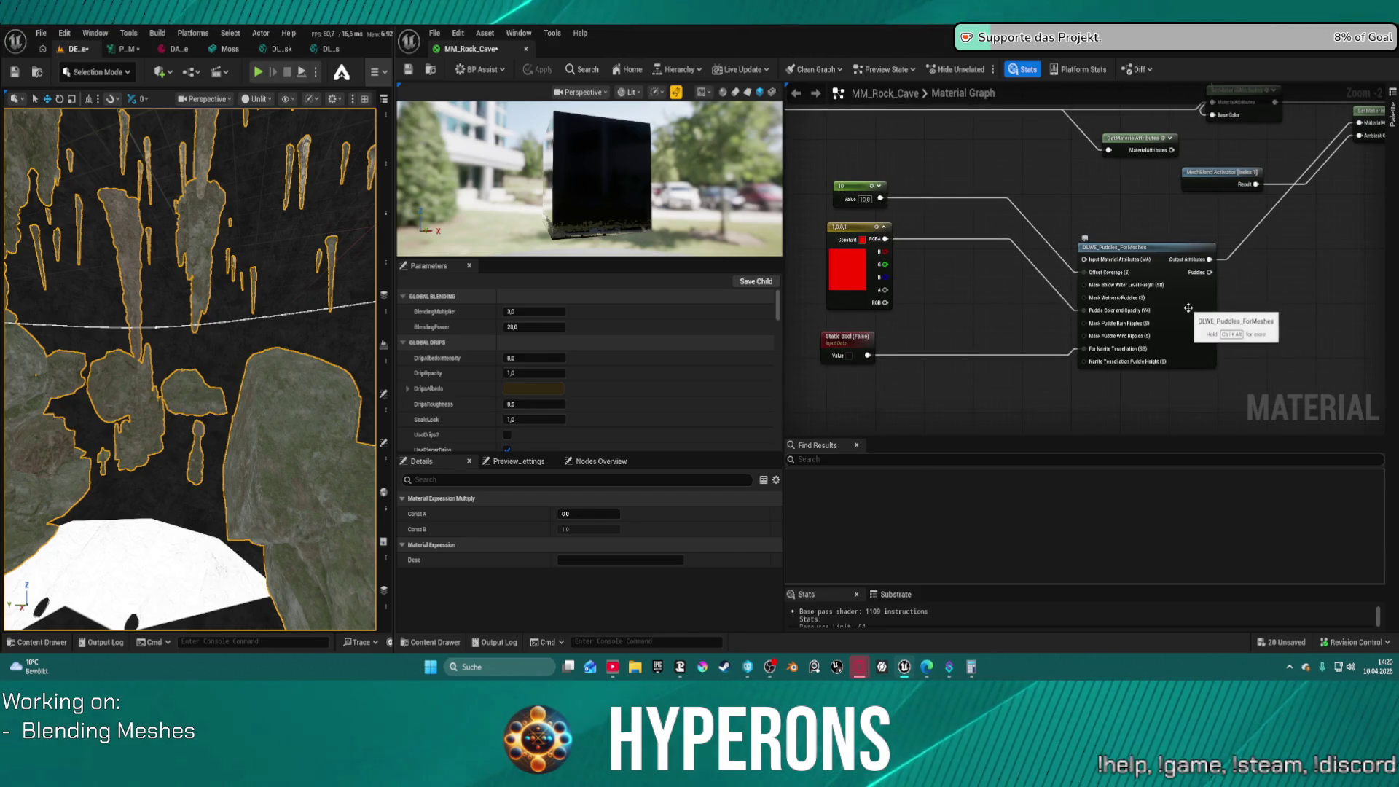
{"action": "mouse_move", "coordinate": [1097, 208]}
{"action": "left_mouse_down"}
{"action": "mouse_move", "coordinate": [1027, 136]}
{"action": "mouse_move", "coordinate": [1128, 129]}
{"action": "left_mouse_up"}
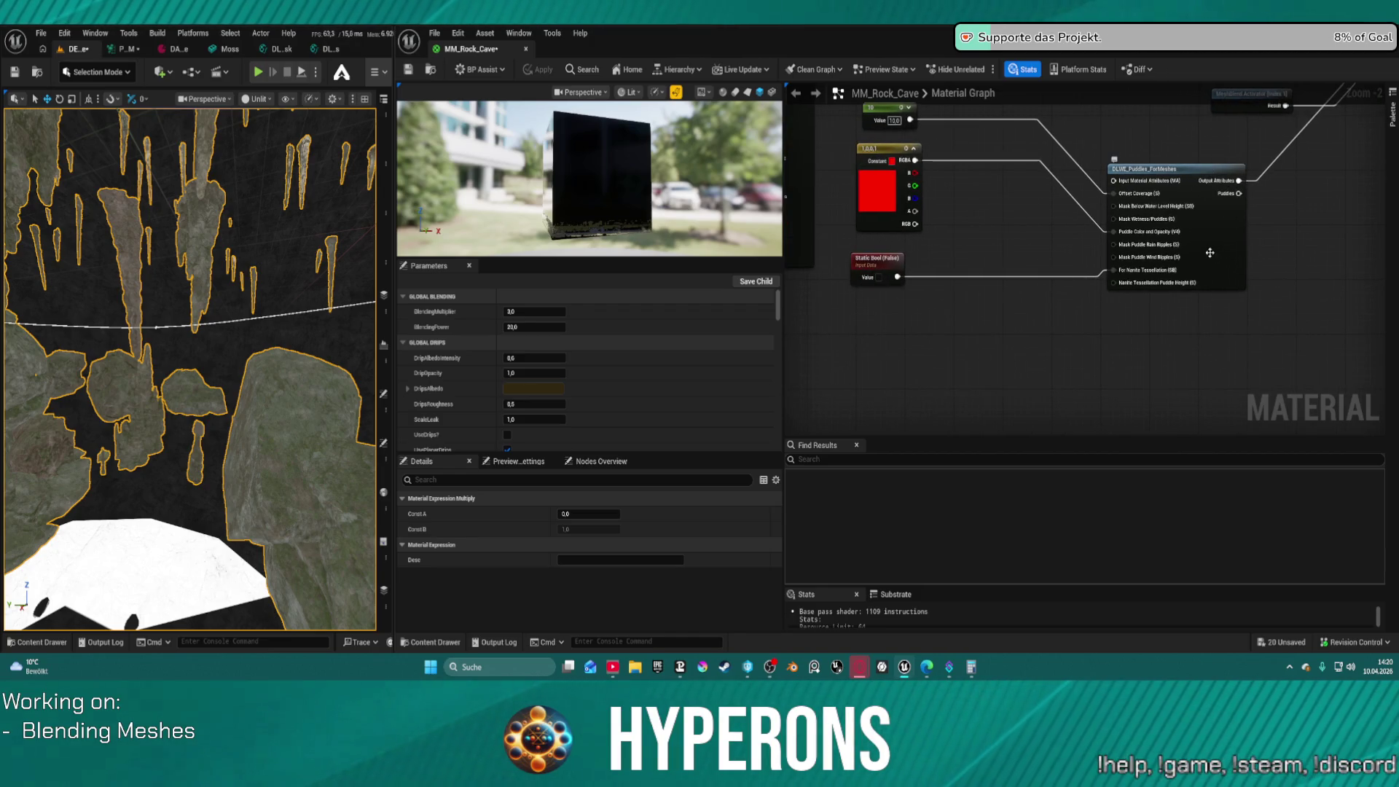
{"action": "left_click_drag", "start_coordinate": [1211, 253], "coordinate": [1194, 364]}
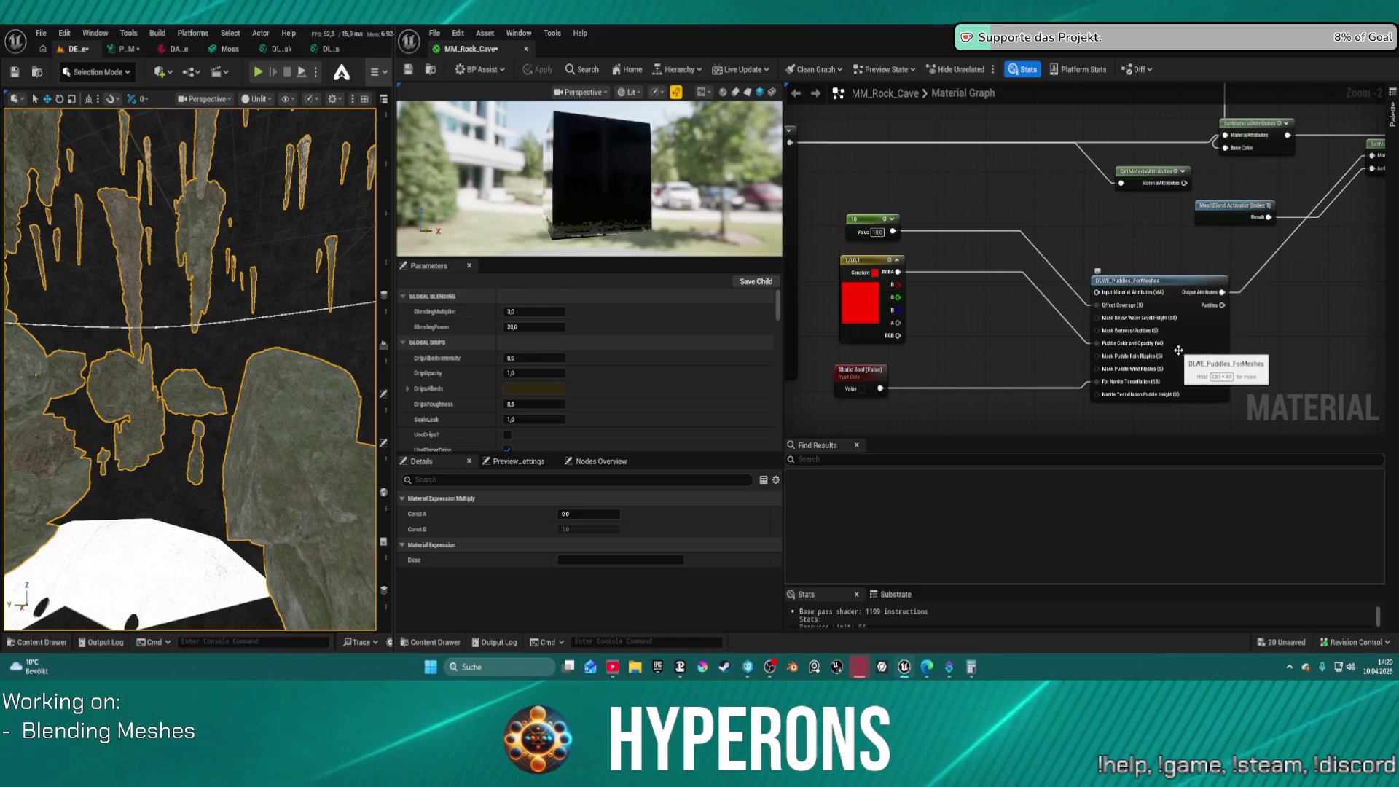
{"action": "mouse_move", "coordinate": [1121, 297]}
{"action": "left_mouse_down"}
{"action": "mouse_move", "coordinate": [1195, 203]}
{"action": "mouse_move", "coordinate": [1148, 252]}
{"action": "mouse_move", "coordinate": [1109, 250]}
{"action": "mouse_move", "coordinate": [798, 147]}
{"action": "mouse_move", "coordinate": [1318, 219]}
{"action": "mouse_move", "coordinate": [1343, 182]}
{"action": "mouse_move", "coordinate": [1037, 236]}
{"action": "mouse_move", "coordinate": [1234, 257]}
{"action": "mouse_move", "coordinate": [1160, 233]}
{"action": "mouse_move", "coordinate": [1064, 291]}
{"action": "mouse_move", "coordinate": [1059, 389]}
{"action": "left_mouse_up"}
Wire DLWE_Puddles_ForMeshes into the SetMaterialAttributes chain and place the Lerp beside Multiply and Clamp
{"action": "left_click", "coordinate": [1195, 235]}
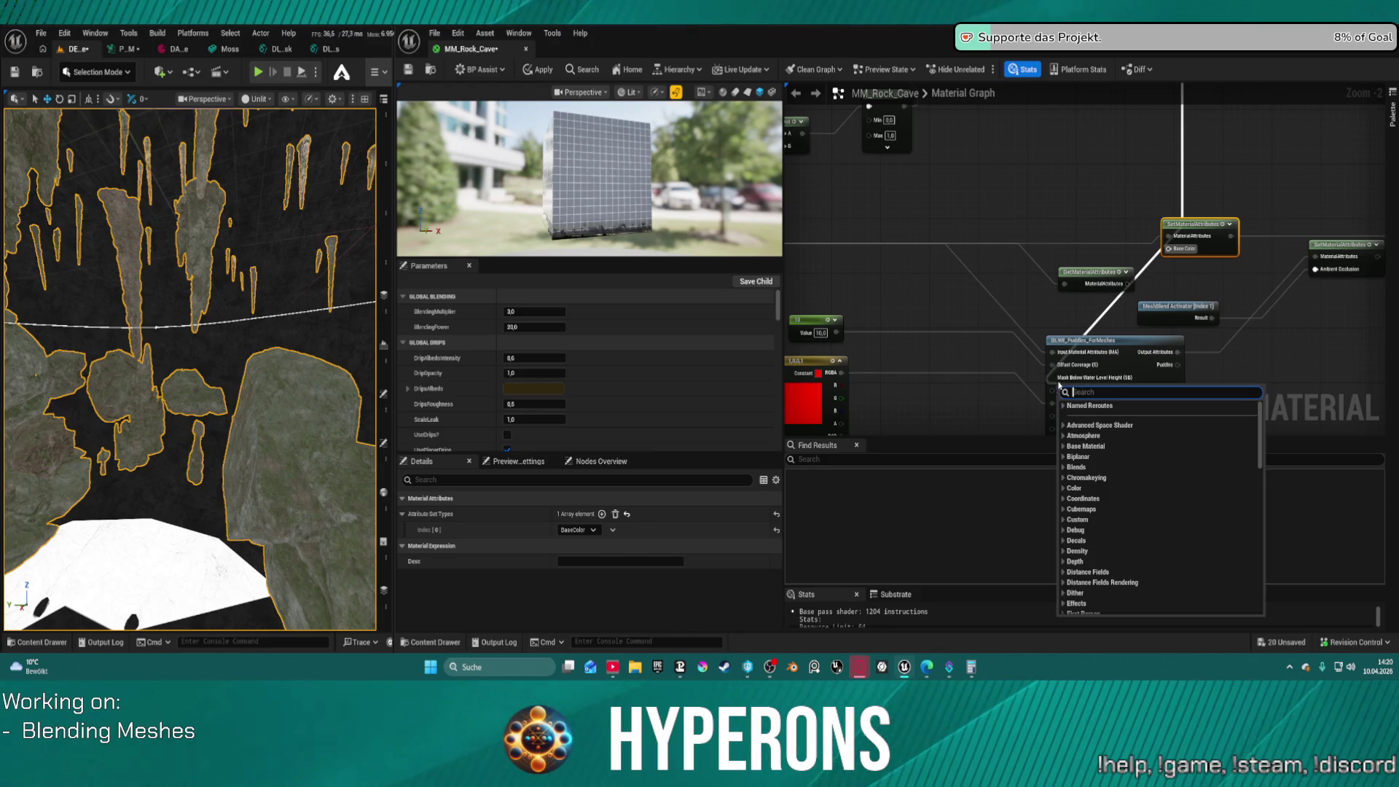
{"action": "left_click", "coordinate": [1181, 205]}
{"action": "left_click_drag", "start_coordinate": [1039, 353], "coordinate": [1040, 297]}
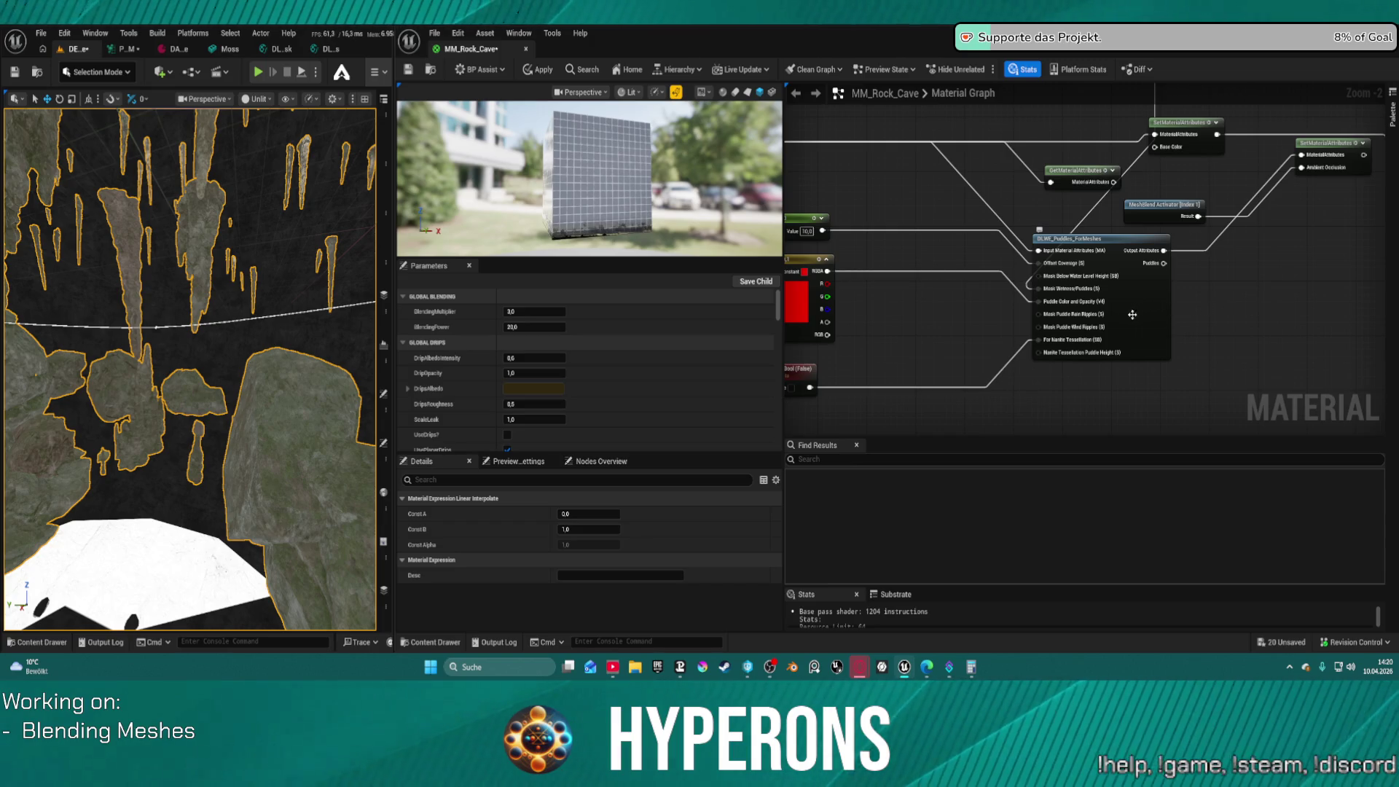
{"action": "left_click_drag", "start_coordinate": [954, 189], "coordinate": [1007, 435]}
{"action": "mouse_move", "coordinate": [1184, 162]}
{"action": "left_mouse_down"}
{"action": "mouse_move", "coordinate": [955, 265]}
{"action": "mouse_move", "coordinate": [1005, 286]}
{"action": "mouse_move", "coordinate": [1051, 86]}
{"action": "mouse_move", "coordinate": [1033, 89]}
{"action": "mouse_move", "coordinate": [1029, 249]}
{"action": "left_mouse_up"}
Apply the material changes and test-play the level inside the editor
{"action": "left_click", "coordinate": [534, 69]}
{"action": "left_click_drag", "start_coordinate": [282, 451], "coordinate": [269, 372]}
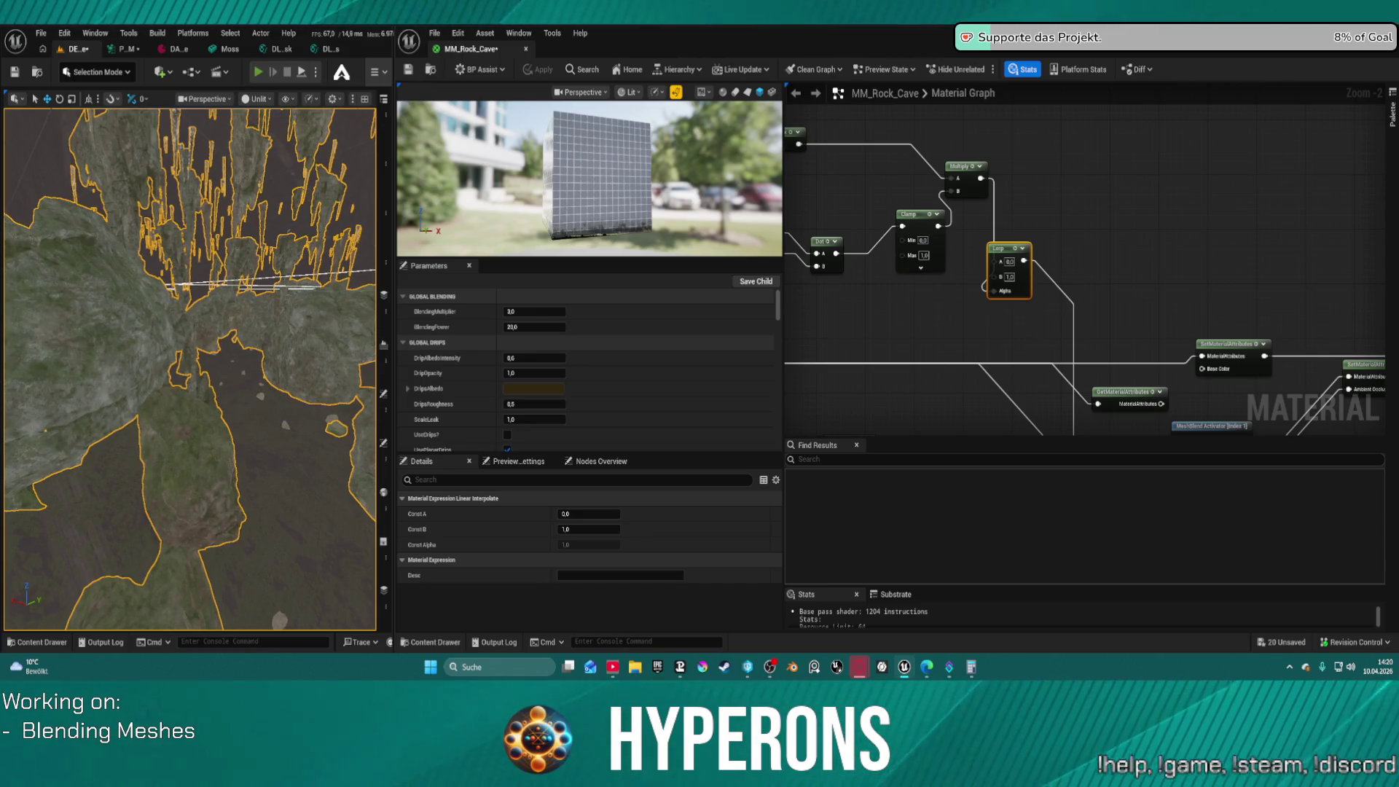
{"action": "left_click", "coordinate": [258, 71]}
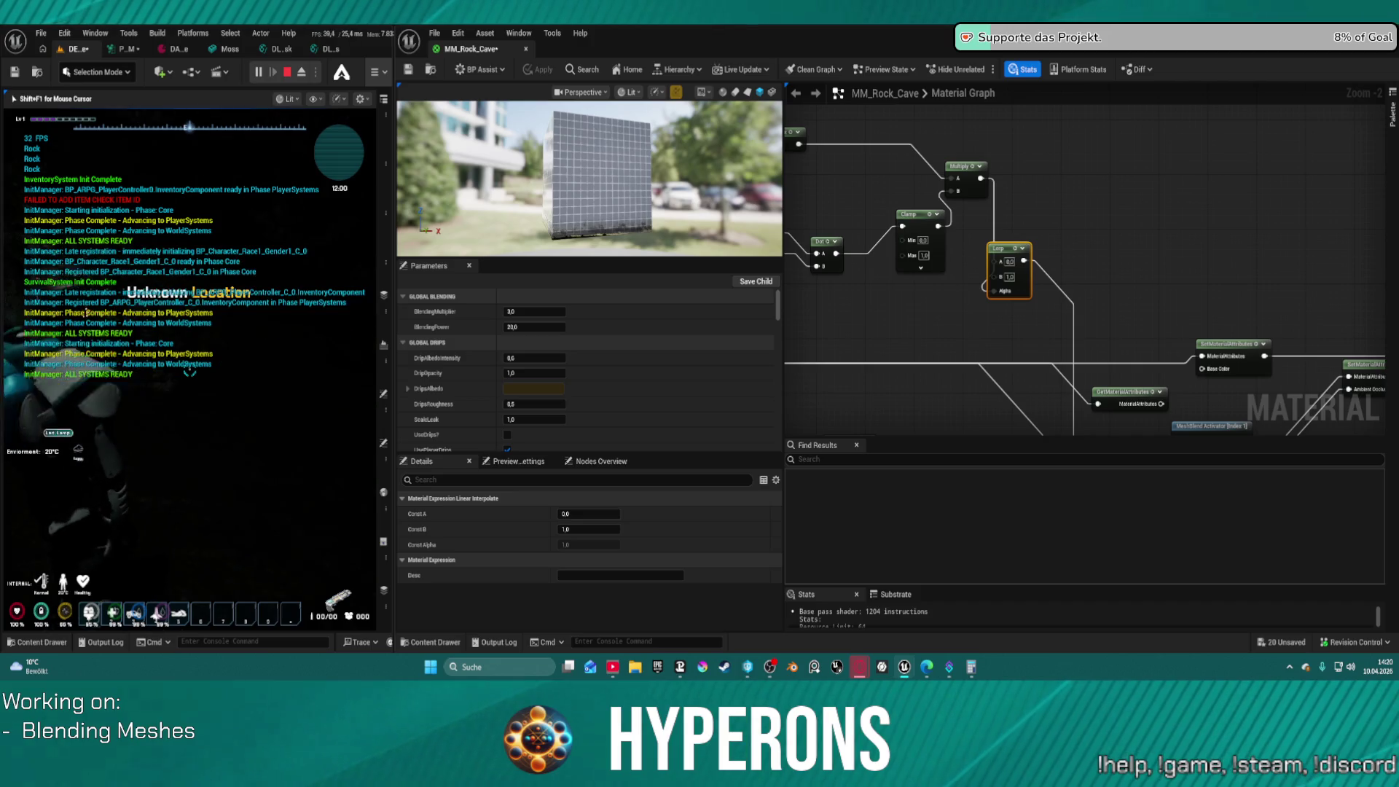
{"action": "key", "text": "super"}
{"action": "key", "text": "Escape"}
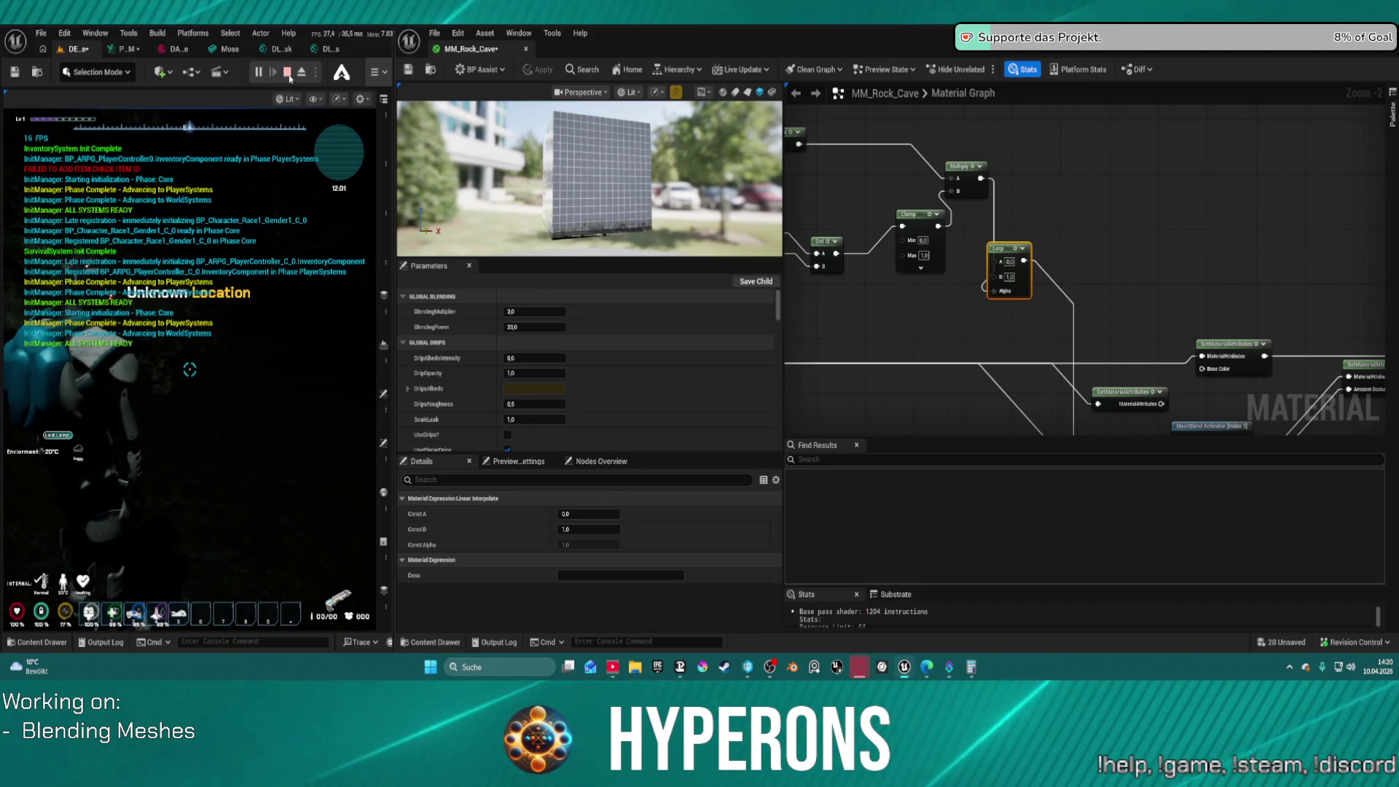
Stop the in-editor session and launch the level as a Standalone Game
{"action": "left_click", "coordinate": [288, 72]}
{"action": "left_click", "coordinate": [316, 72]}
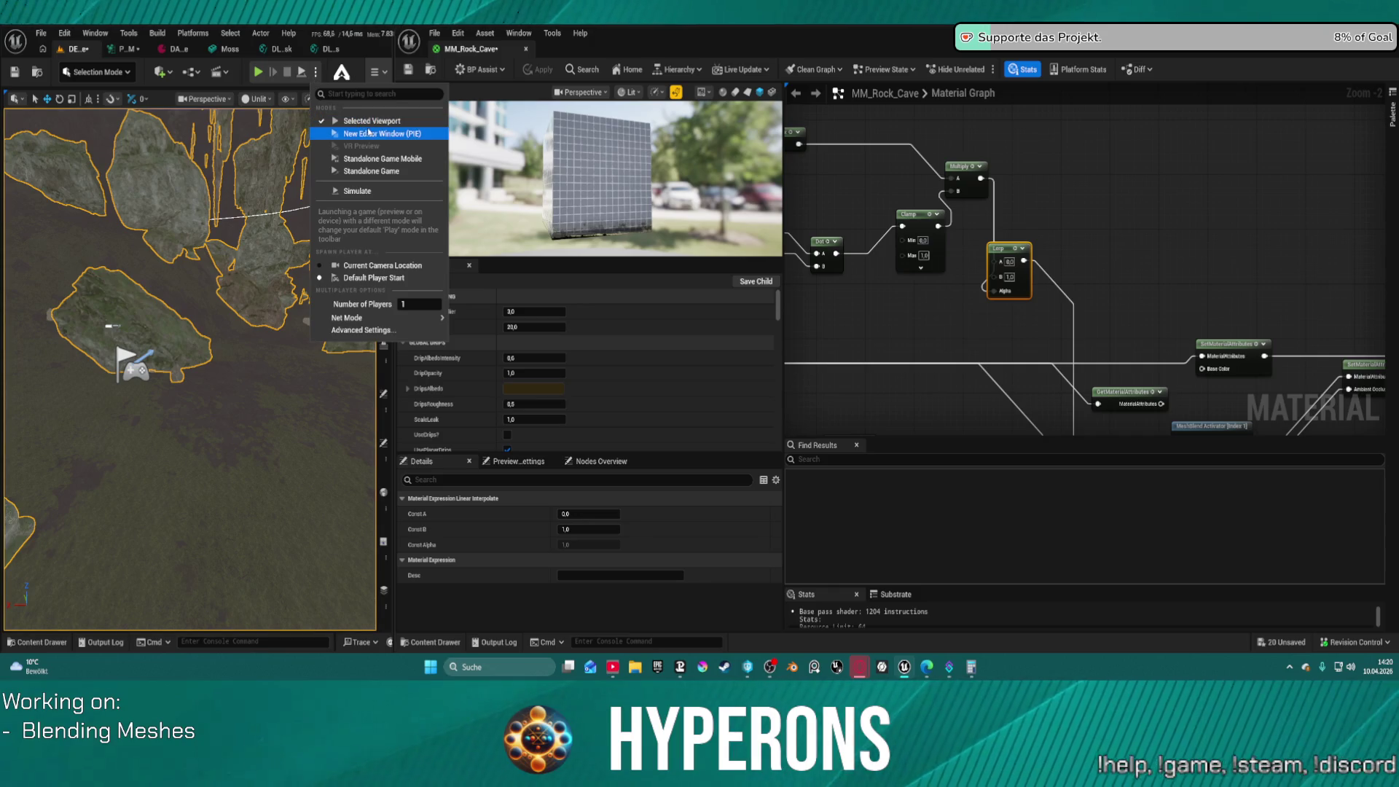
{"action": "left_click", "coordinate": [370, 133]}
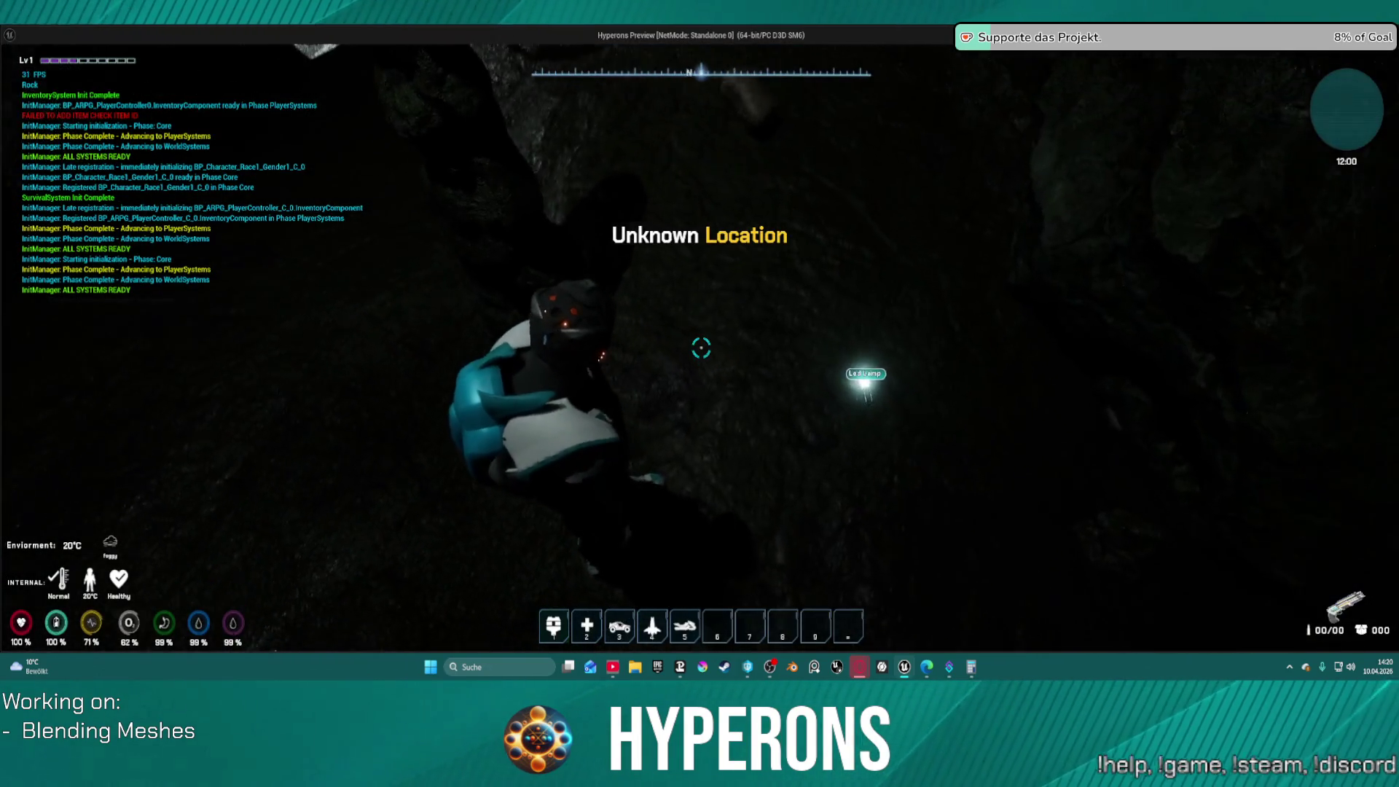
Walk the character along the cave's rock edge with A and W, then exit with Escape
{"action": "key", "text": "a"}
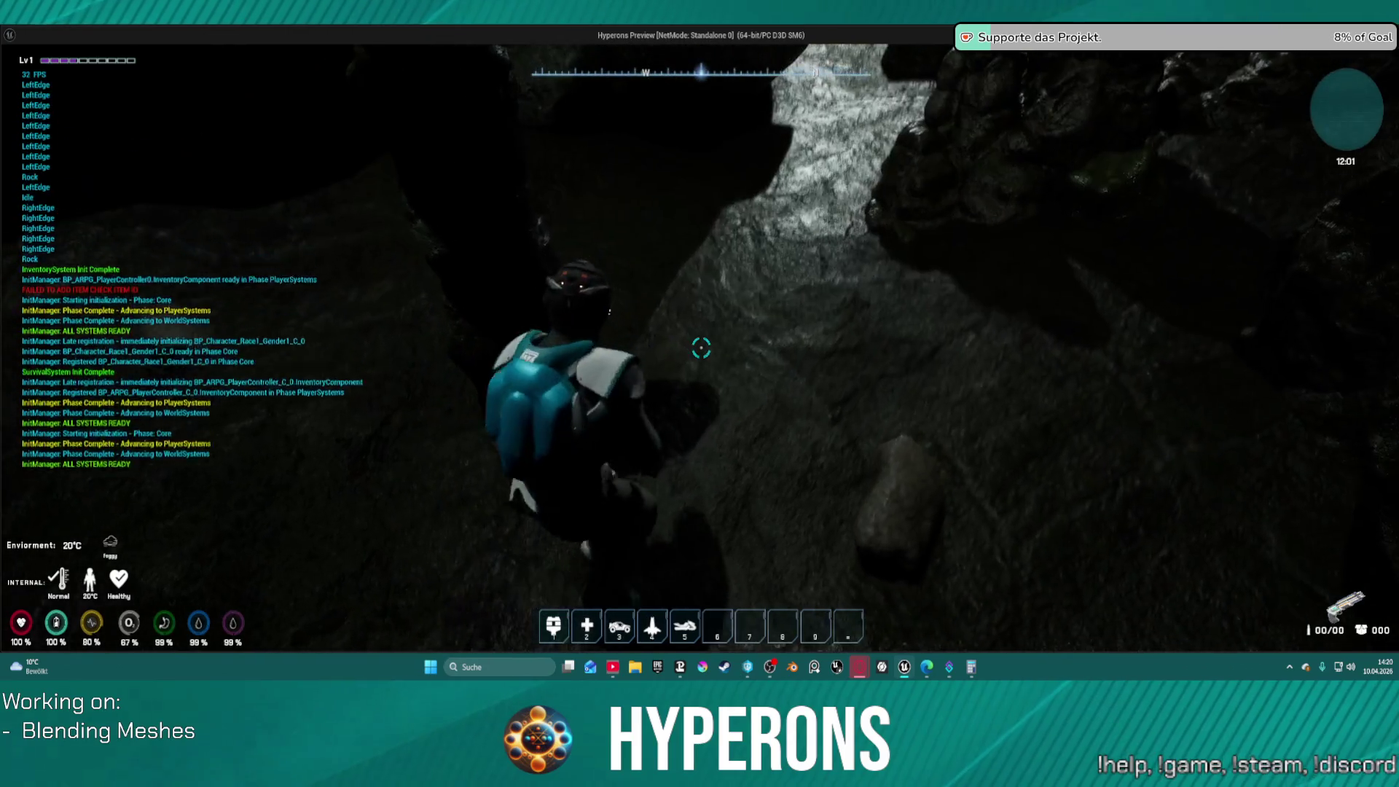
{"action": "key", "text": "w"}
{"action": "key", "text": "w"}
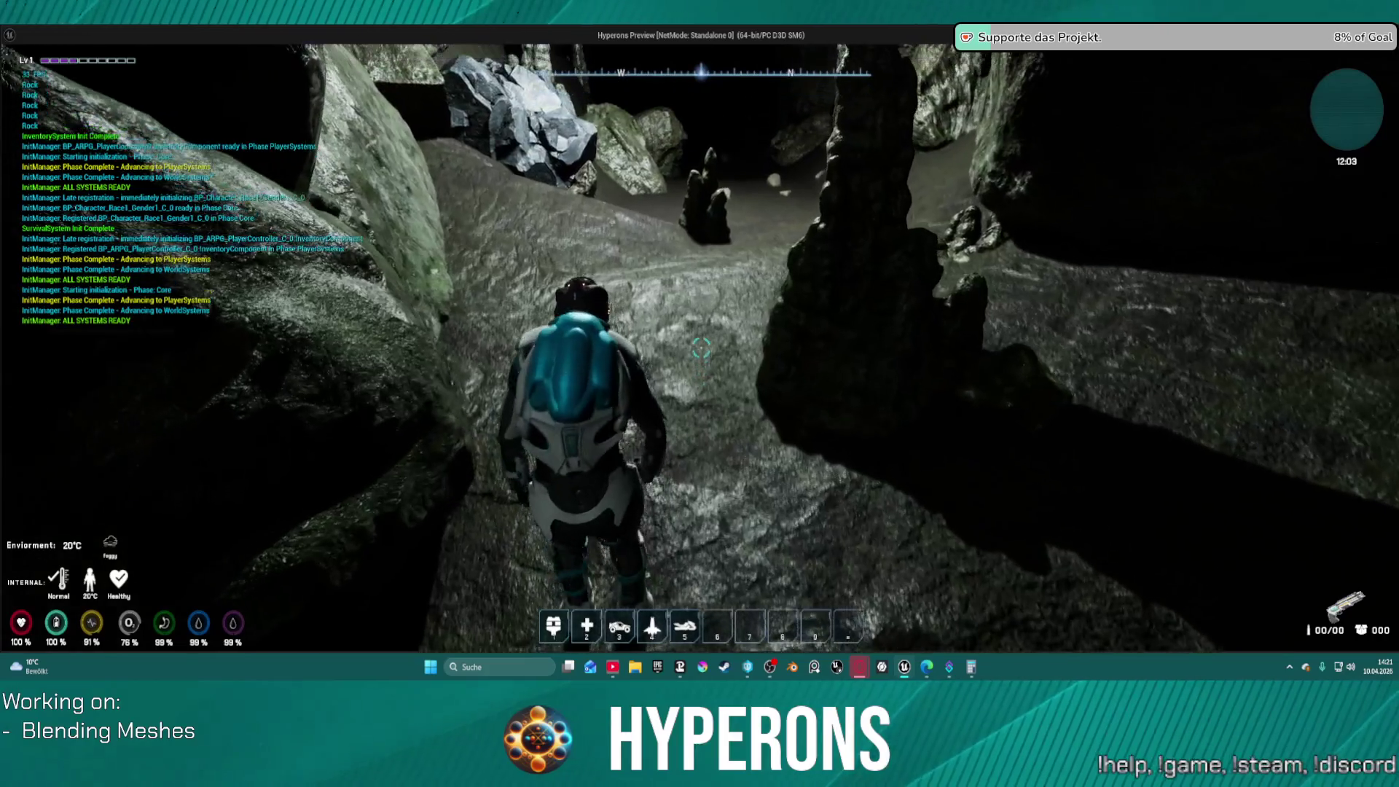
{"action": "key", "text": "a"}
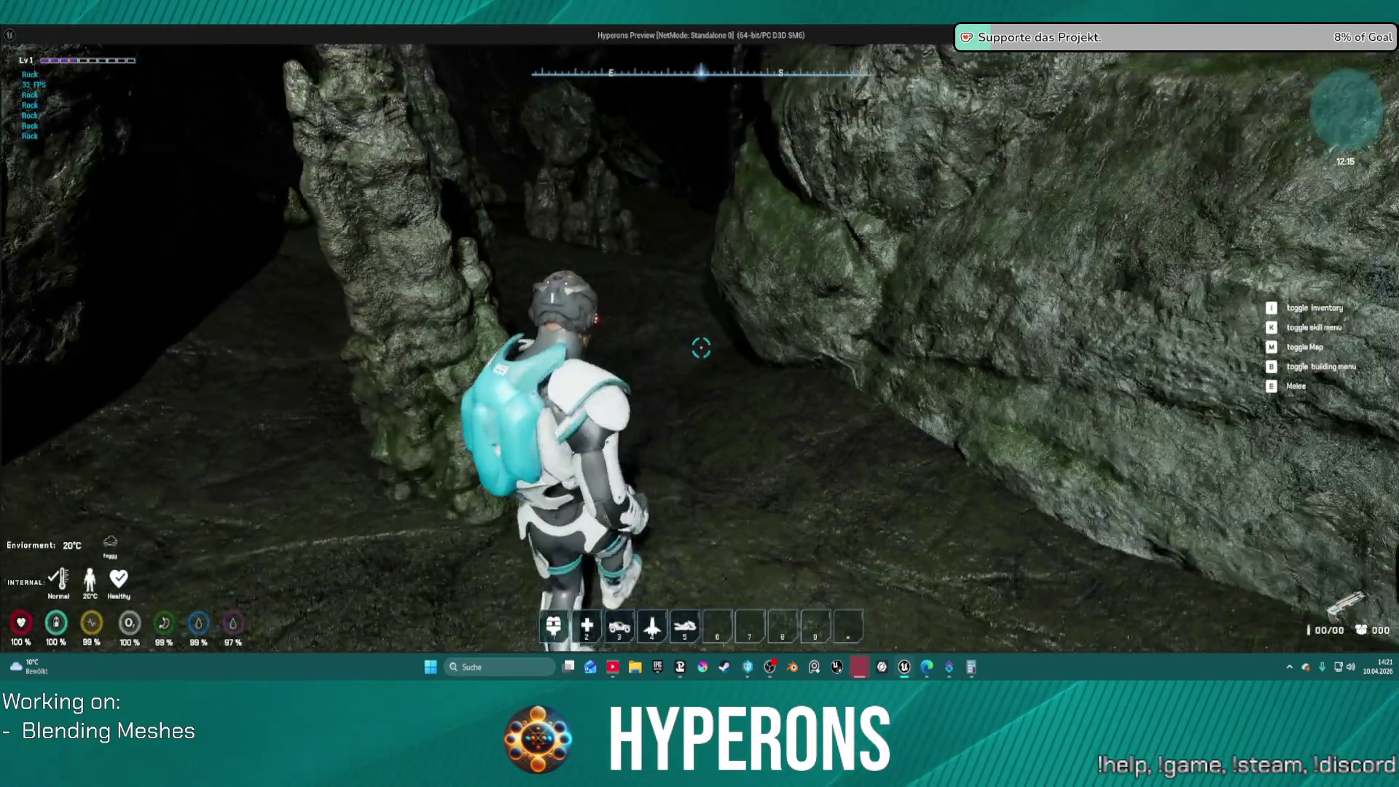
{"action": "key", "text": "Escape"}
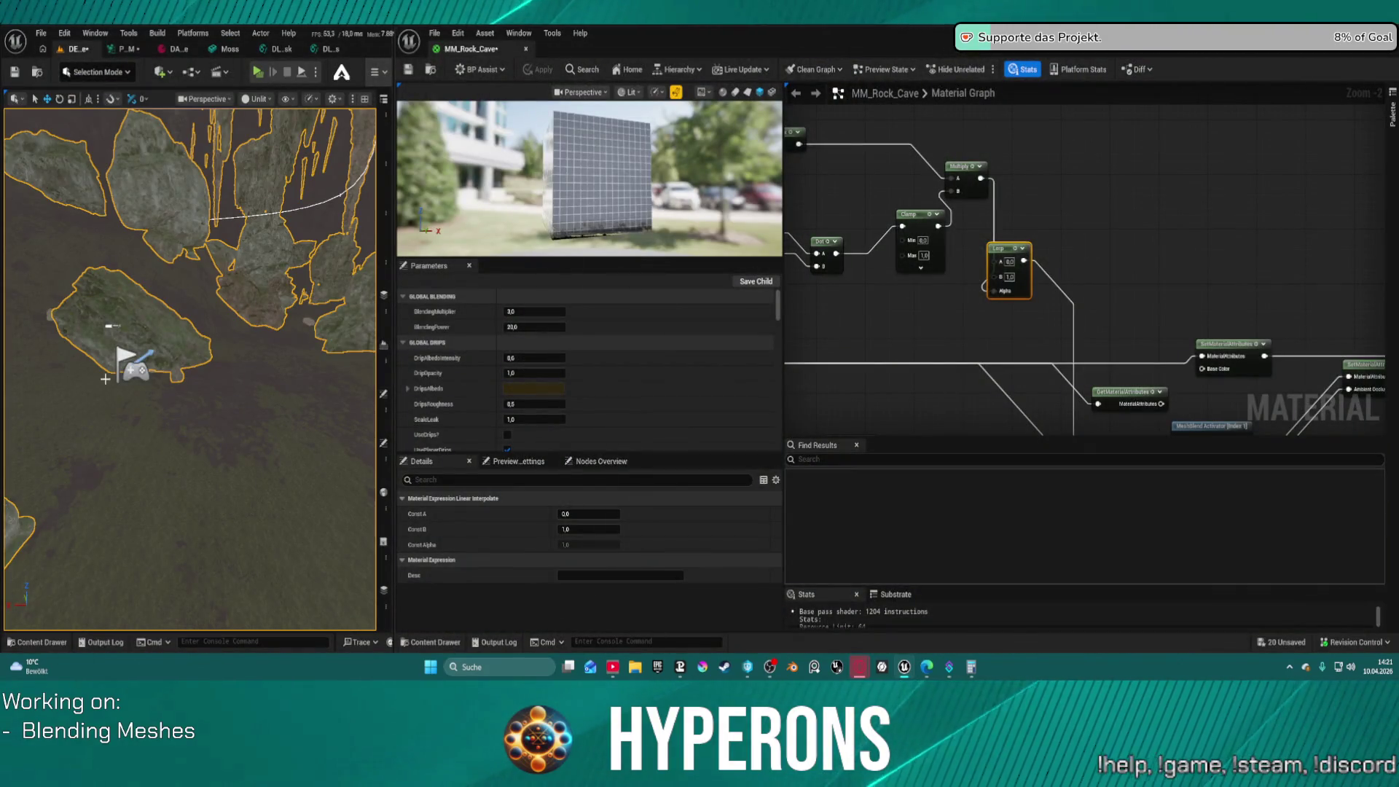
Select the final SetMaterialAttributes node and apply MM_Rock_Cave, triggering the PixelNormalWS compile warning
{"action": "left_click_drag", "start_coordinate": [1075, 329], "coordinate": [984, 124]}
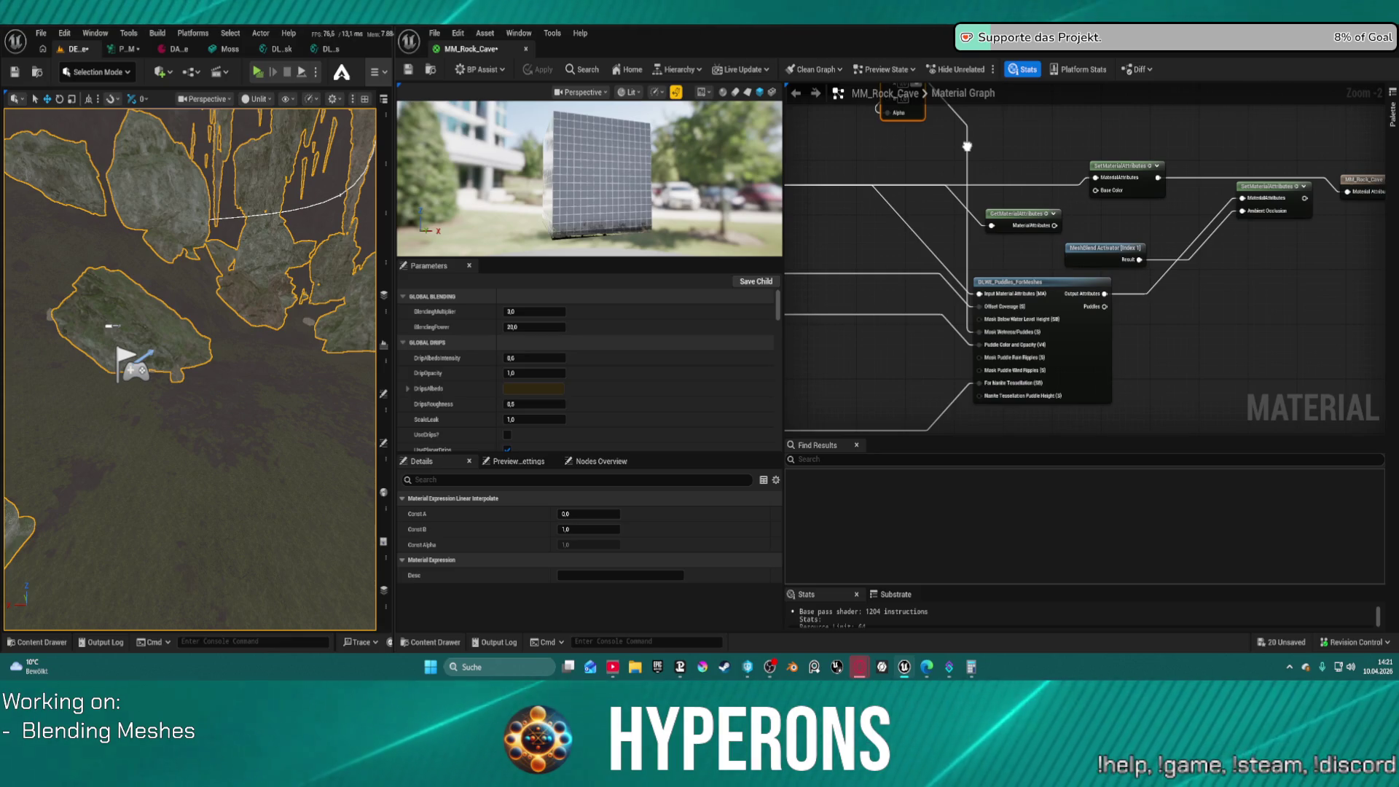
{"action": "left_click_drag", "start_coordinate": [967, 146], "coordinate": [908, 145]}
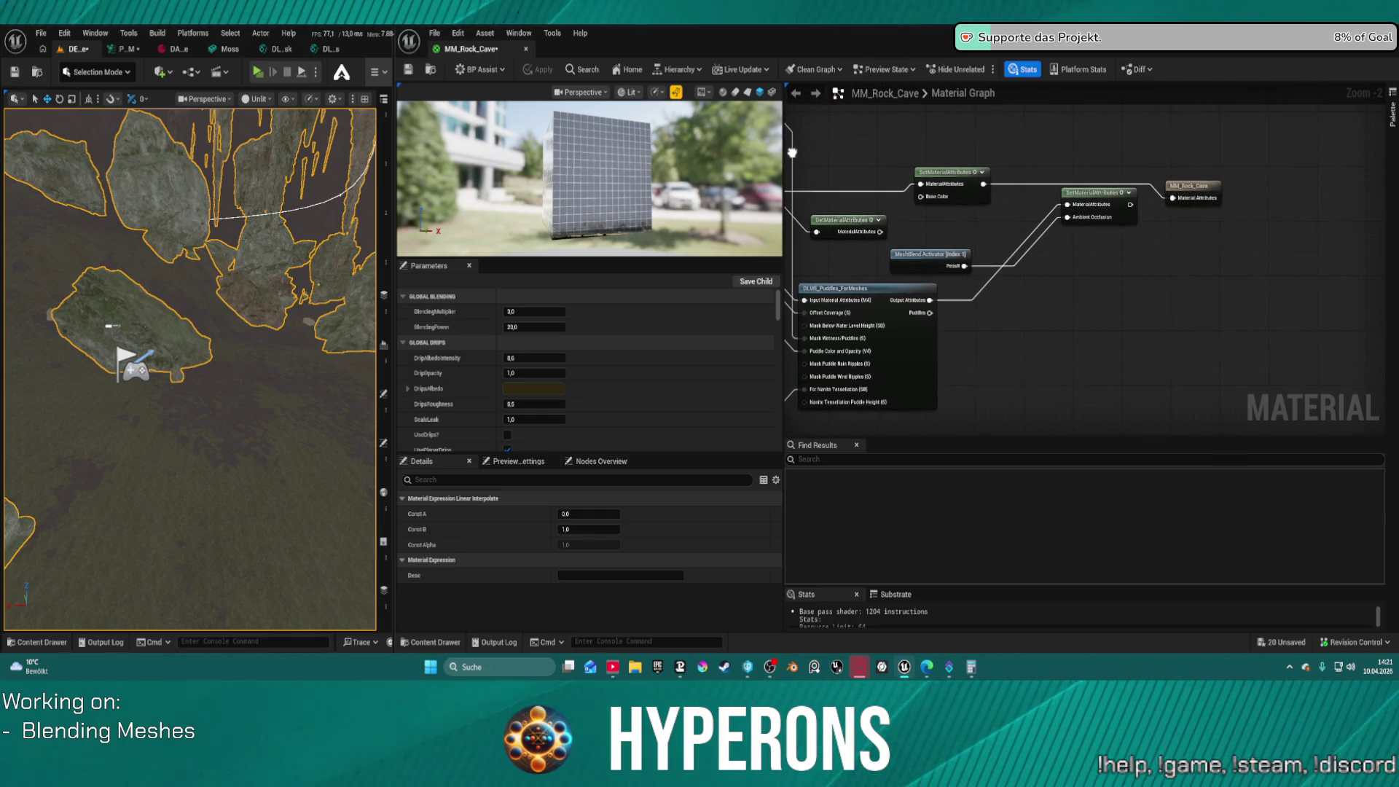
{"action": "left_click", "coordinate": [1129, 205]}
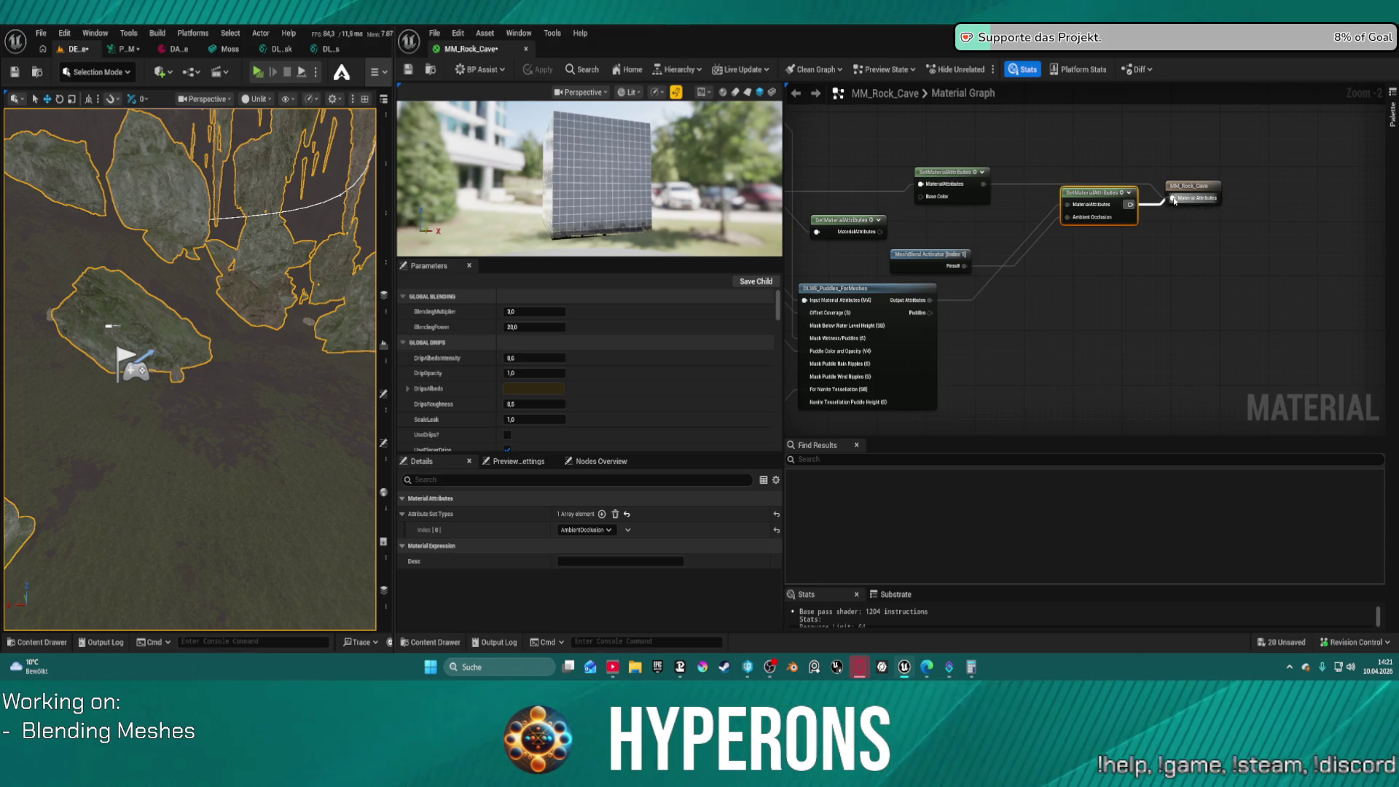
{"action": "mouse_move", "coordinate": [1037, 189]}
{"action": "left_mouse_down"}
{"action": "mouse_move", "coordinate": [1303, 183]}
{"action": "mouse_move", "coordinate": [1327, 227]}
{"action": "mouse_move", "coordinate": [1321, 261]}
{"action": "left_mouse_up"}
{"action": "left_click", "coordinate": [543, 71]}
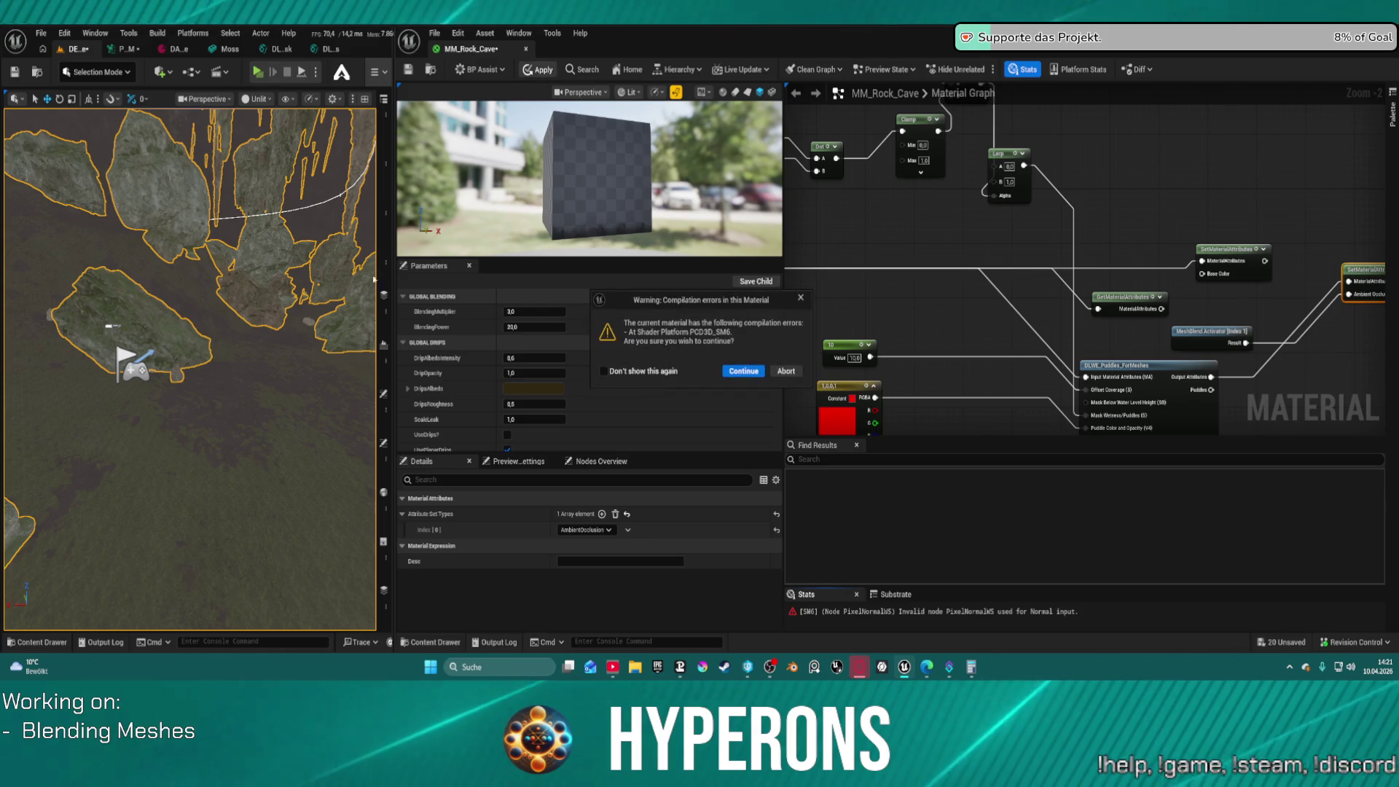
Abort the errored apply and move the 10 constant, attribute nodes and DLWE_Puddles_ForMeshes node
{"action": "left_click", "coordinate": [780, 371]}
{"action": "mouse_move", "coordinate": [1033, 309]}
{"action": "left_mouse_down"}
{"action": "mouse_move", "coordinate": [1034, 216]}
{"action": "mouse_move", "coordinate": [1058, 217]}
{"action": "left_mouse_up"}
{"action": "left_click_drag", "start_coordinate": [886, 255], "coordinate": [958, 256]}
{"action": "mouse_move", "coordinate": [1182, 166]}
{"action": "left_mouse_down"}
{"action": "mouse_move", "coordinate": [1044, 214]}
{"action": "mouse_move", "coordinate": [1034, 268]}
{"action": "mouse_move", "coordinate": [1028, 204]}
{"action": "mouse_move", "coordinate": [1048, 148]}
{"action": "left_mouse_up"}
{"action": "mouse_move", "coordinate": [1093, 281]}
{"action": "left_mouse_down"}
{"action": "mouse_move", "coordinate": [1136, 172]}
{"action": "mouse_move", "coordinate": [1235, 184]}
{"action": "left_mouse_up"}
{"action": "left_click_drag", "start_coordinate": [1127, 343], "coordinate": [1170, 254]}
Reposition the red constant near the 10 constant and select the Static Bool node
{"action": "scroll", "coordinate": [1170, 254], "scroll_direction": "up", "scroll_amount": 2}
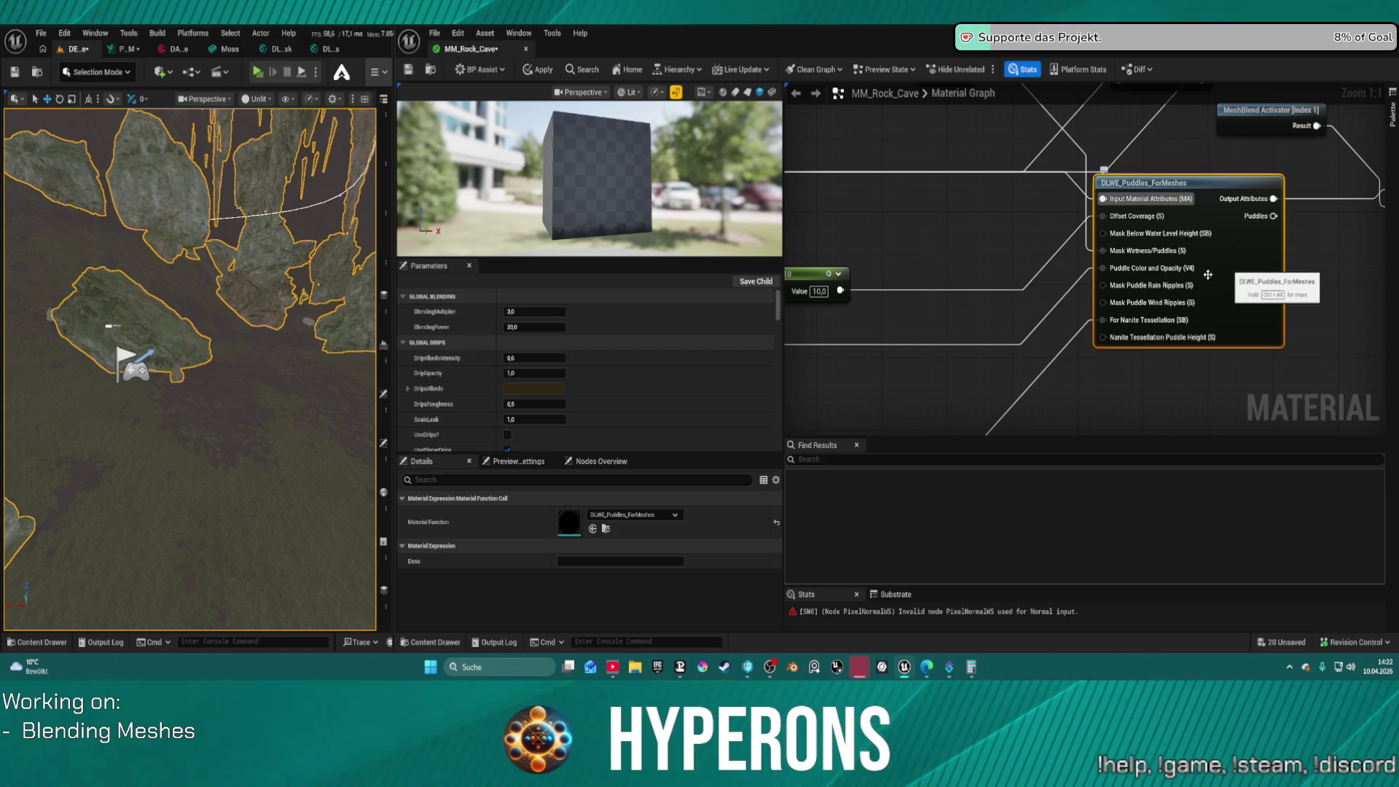
{"action": "left_click_drag", "start_coordinate": [991, 328], "coordinate": [1132, 335]}
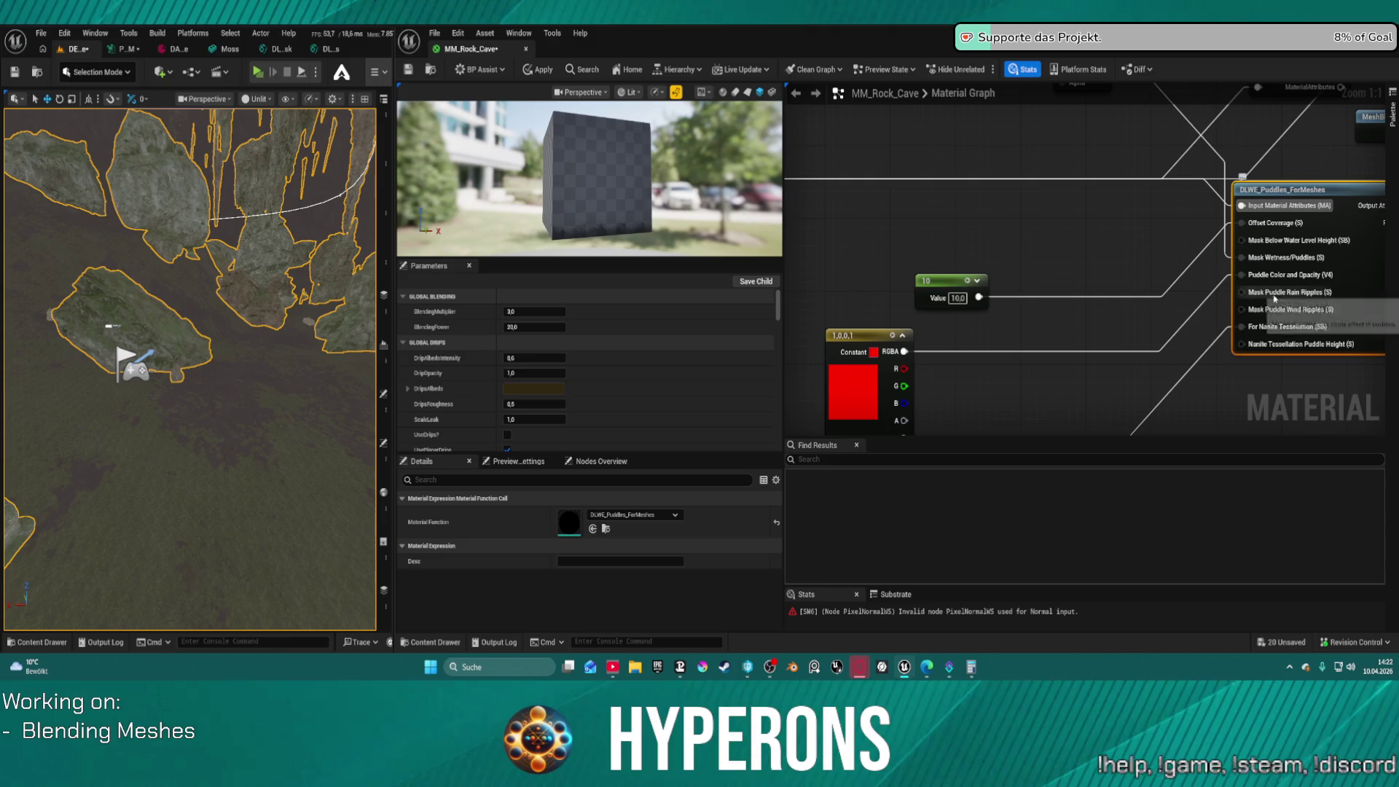
{"action": "left_click_drag", "start_coordinate": [852, 334], "coordinate": [1021, 290]}
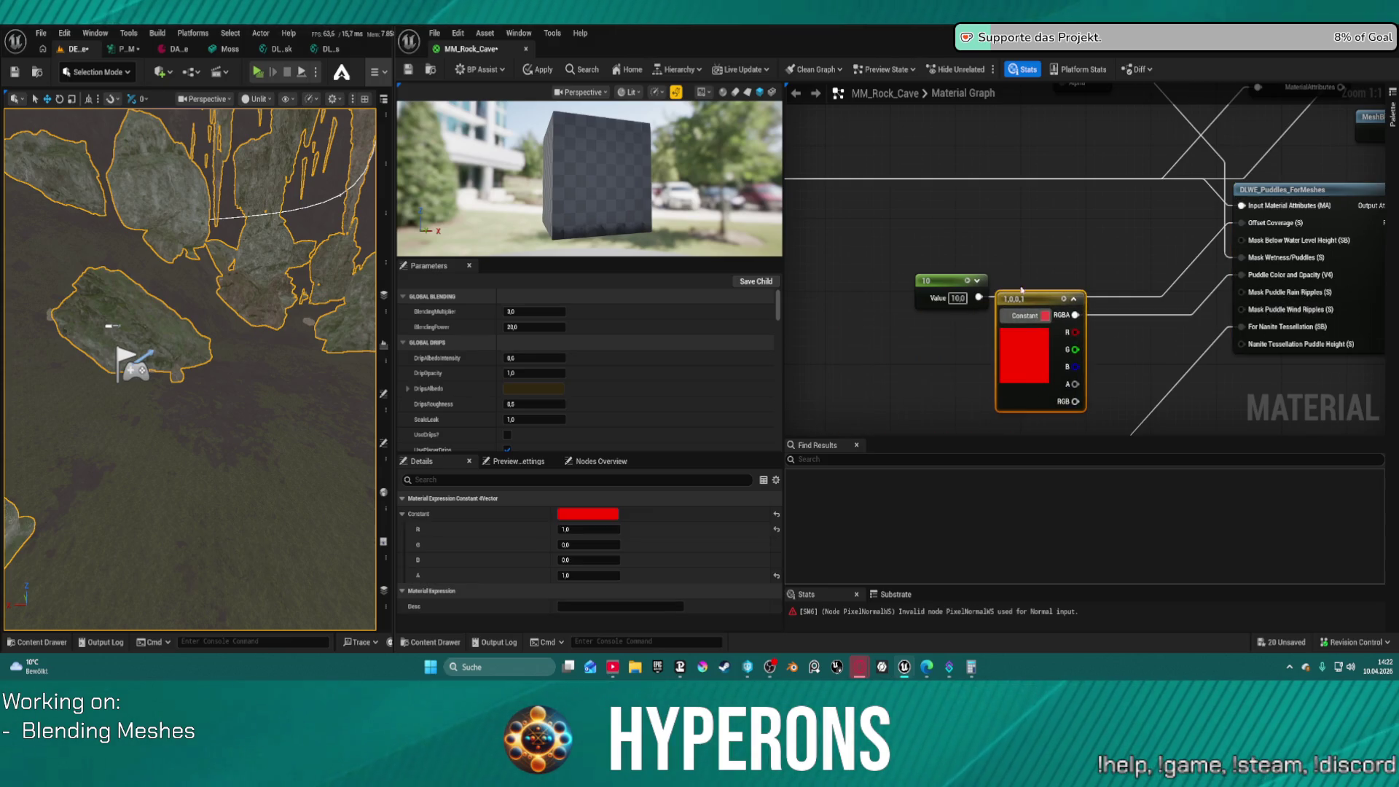
{"action": "left_click", "coordinate": [947, 286]}
{"action": "mouse_move", "coordinate": [1171, 303]}
{"action": "left_mouse_down"}
{"action": "mouse_move", "coordinate": [887, 296]}
{"action": "mouse_move", "coordinate": [958, 285]}
{"action": "mouse_move", "coordinate": [1162, 175]}
{"action": "left_mouse_up"}
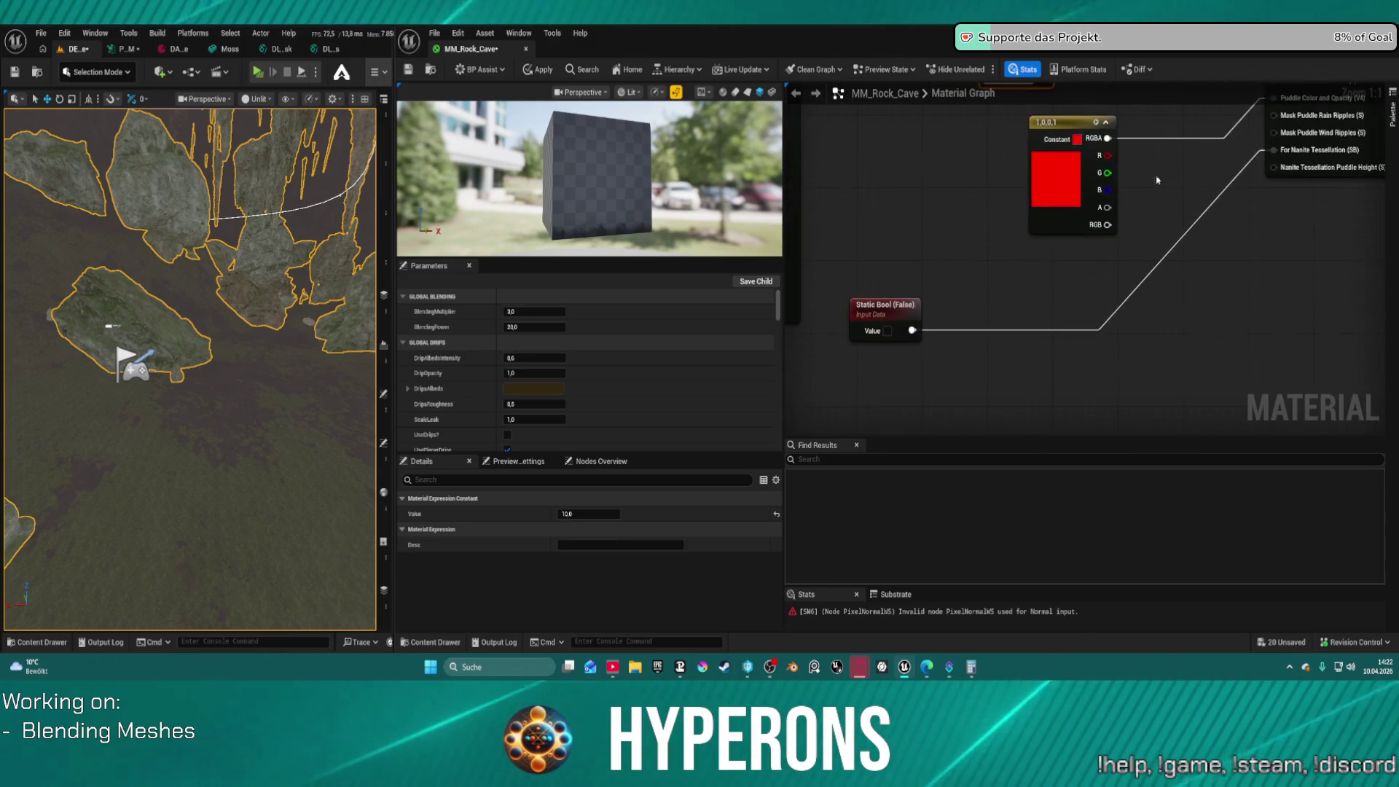
{"action": "left_click", "coordinate": [889, 308]}
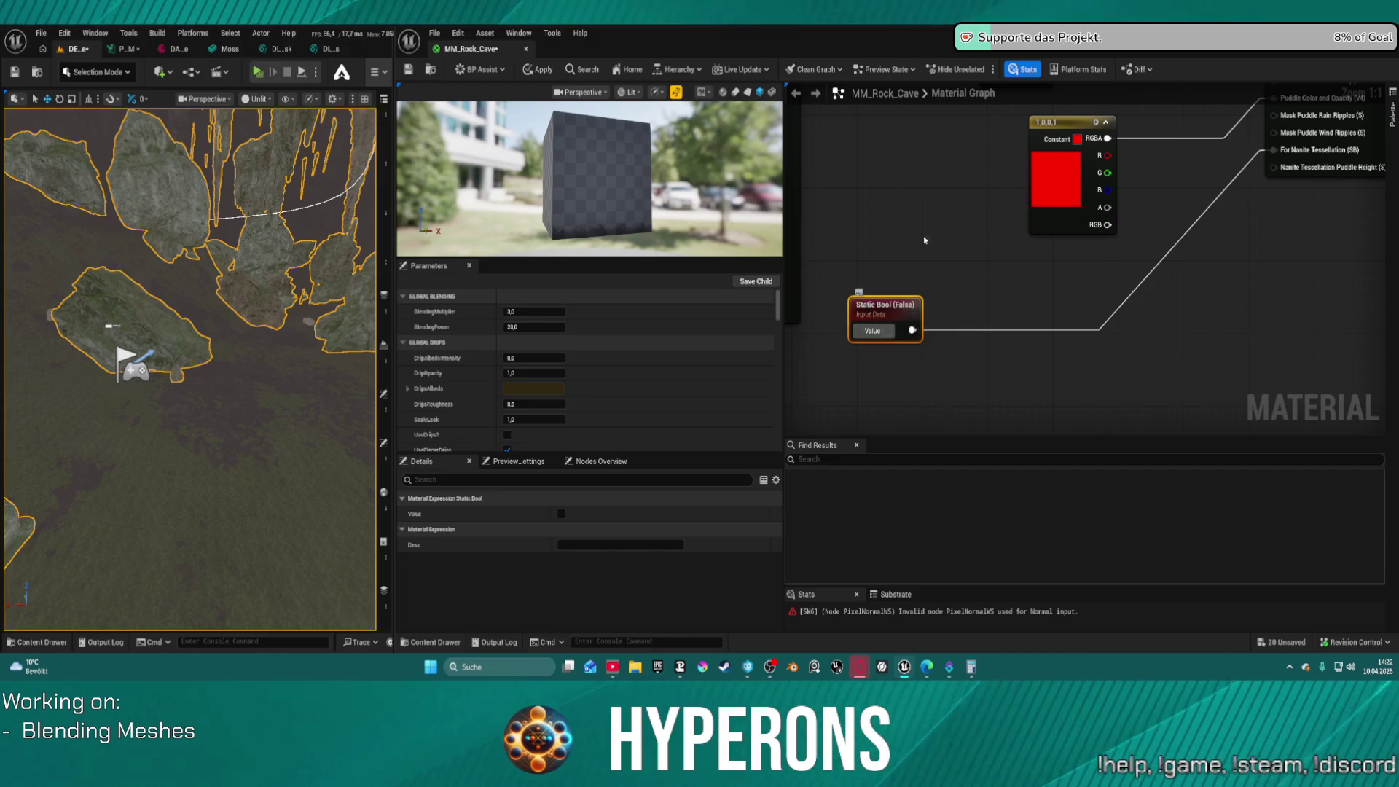
Feed VertexNormalWS into the Dot node's A input in place of PixelNormalWS
{"action": "left_click_drag", "start_coordinate": [856, 312], "coordinate": [966, 605]}
{"action": "scroll", "coordinate": [1085, 262], "scroll_direction": "down", "scroll_amount": 1}
{"action": "left_click_drag", "start_coordinate": [1026, 158], "coordinate": [1175, 216]}
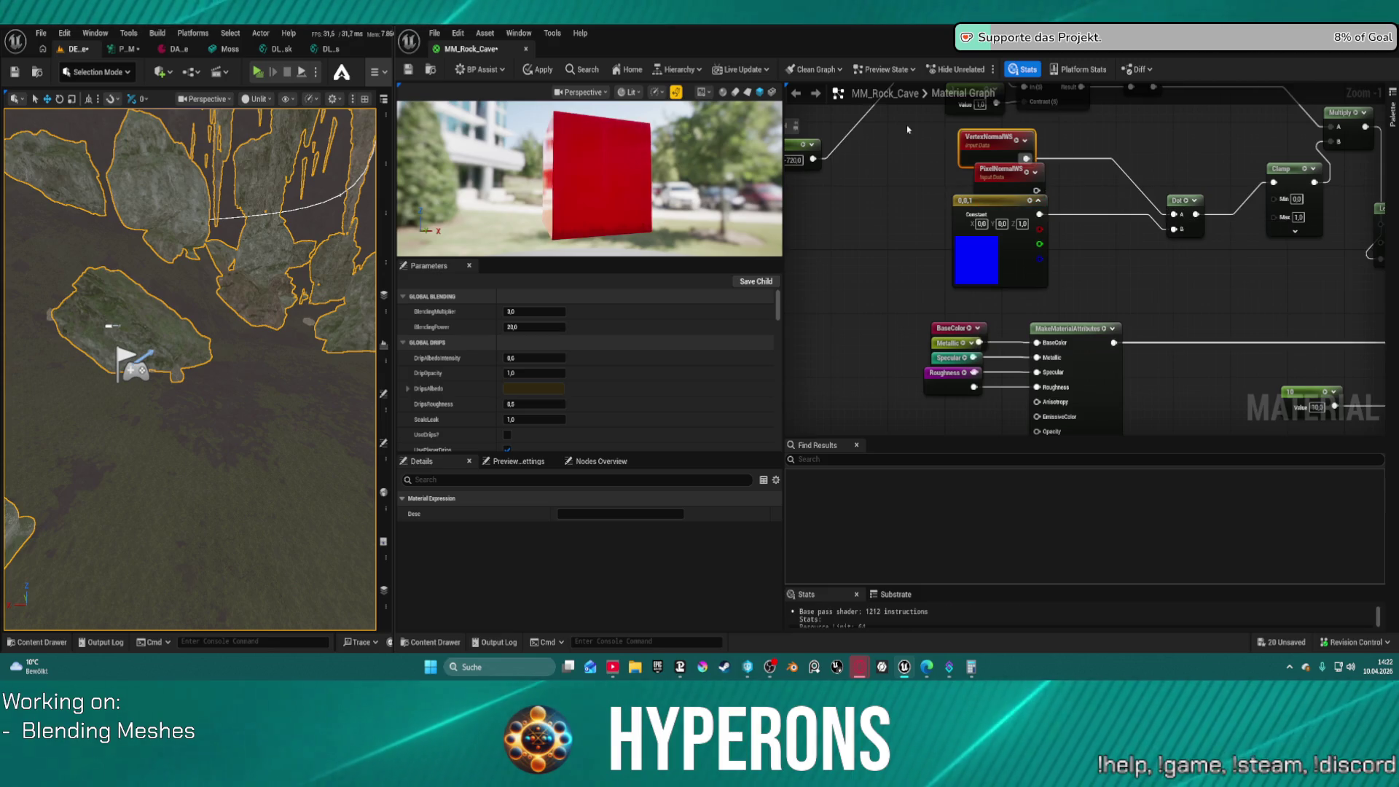
Apply the fixed material with Ctrl+S and move the Static Bool node
{"action": "key", "text": "ctrl+s"}
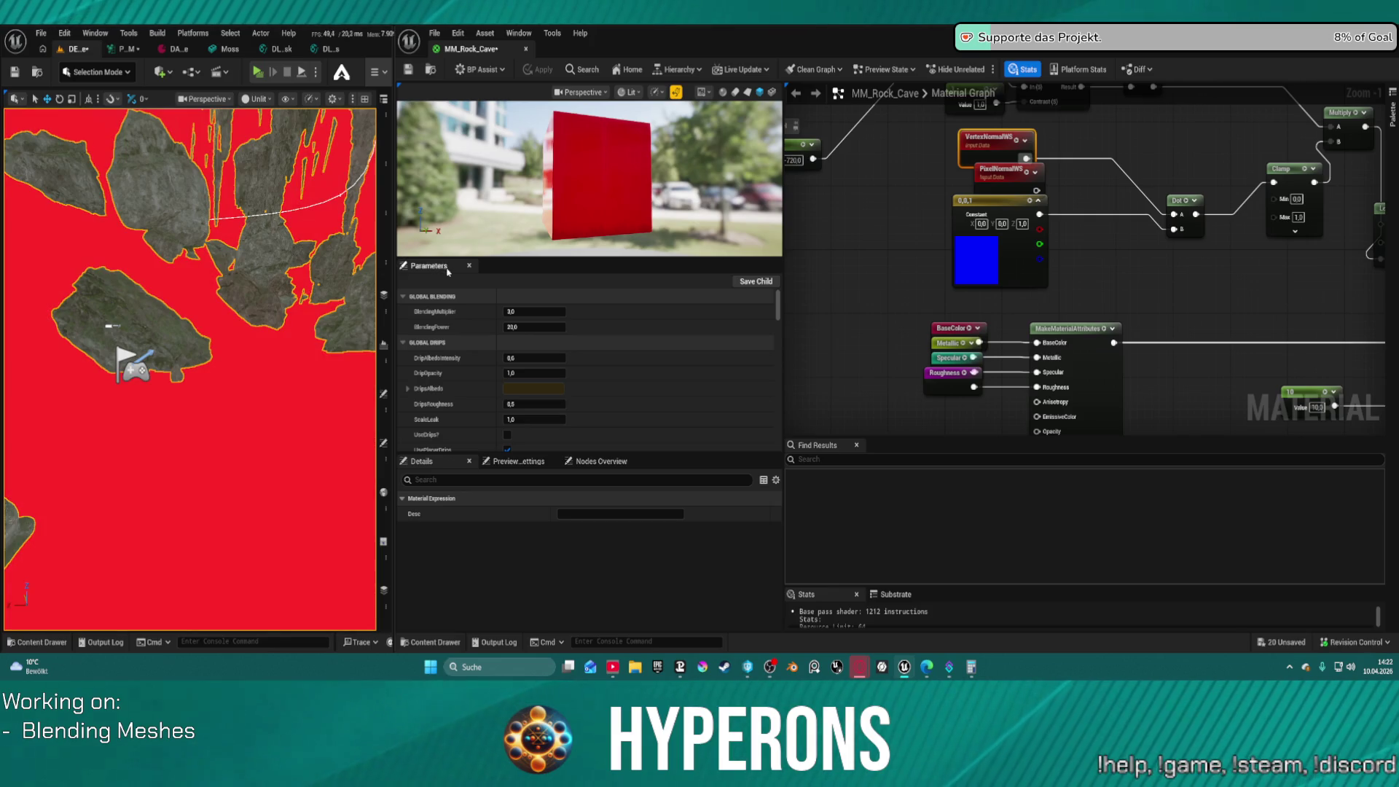
{"action": "mouse_move", "coordinate": [1206, 268]}
{"action": "left_mouse_down"}
{"action": "mouse_move", "coordinate": [1275, 183]}
{"action": "mouse_move", "coordinate": [1203, 146]}
{"action": "mouse_move", "coordinate": [972, 356]}
{"action": "mouse_move", "coordinate": [1158, 312]}
{"action": "left_mouse_up"}
{"action": "left_click_drag", "start_coordinate": [1166, 182], "coordinate": [1108, 379]}
Break the red constant's link into the DLWE Puddle Color and Opacity input
{"action": "left_click", "coordinate": [1122, 155]}
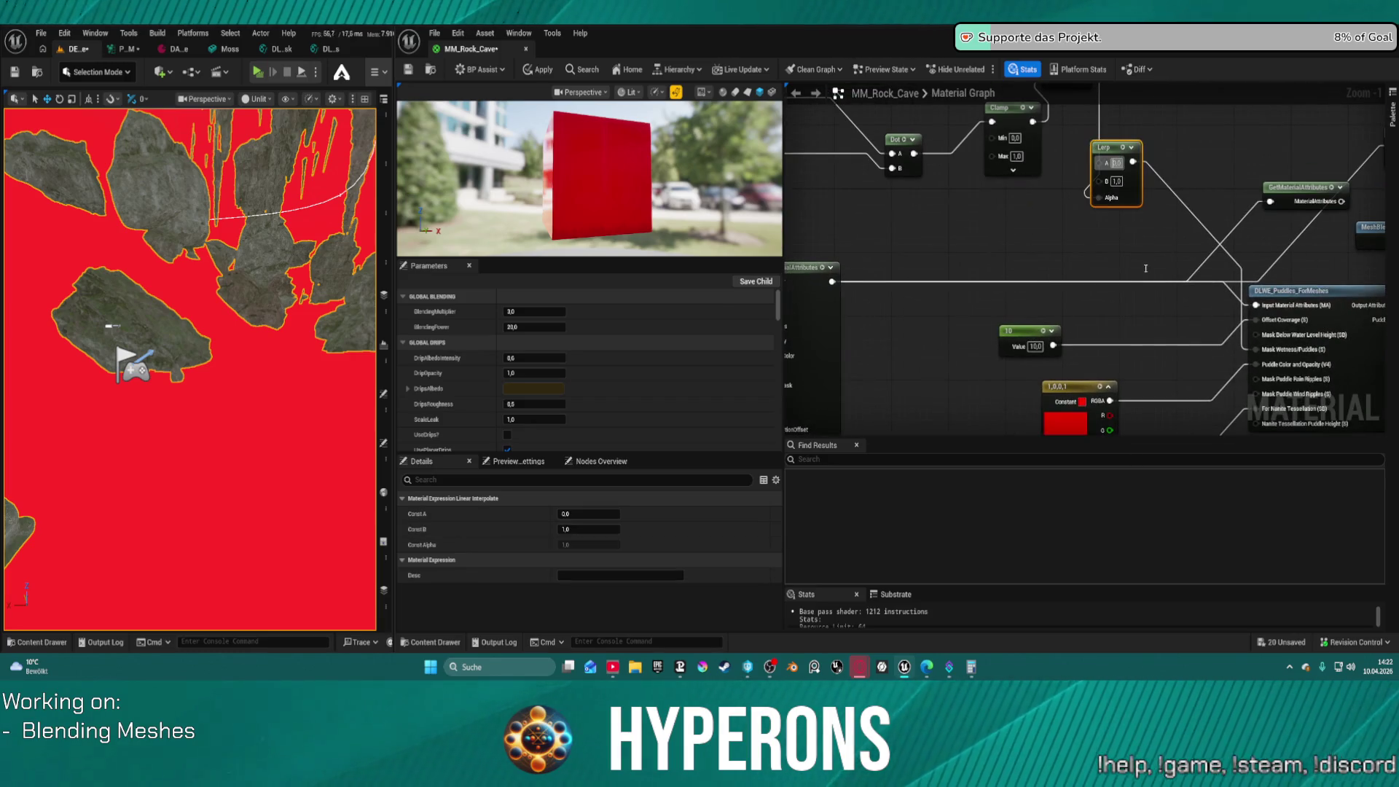
{"action": "mouse_move", "coordinate": [1086, 235]}
{"action": "left_mouse_down"}
{"action": "mouse_move", "coordinate": [1203, 244]}
{"action": "mouse_move", "coordinate": [1067, 290]}
{"action": "left_mouse_up"}
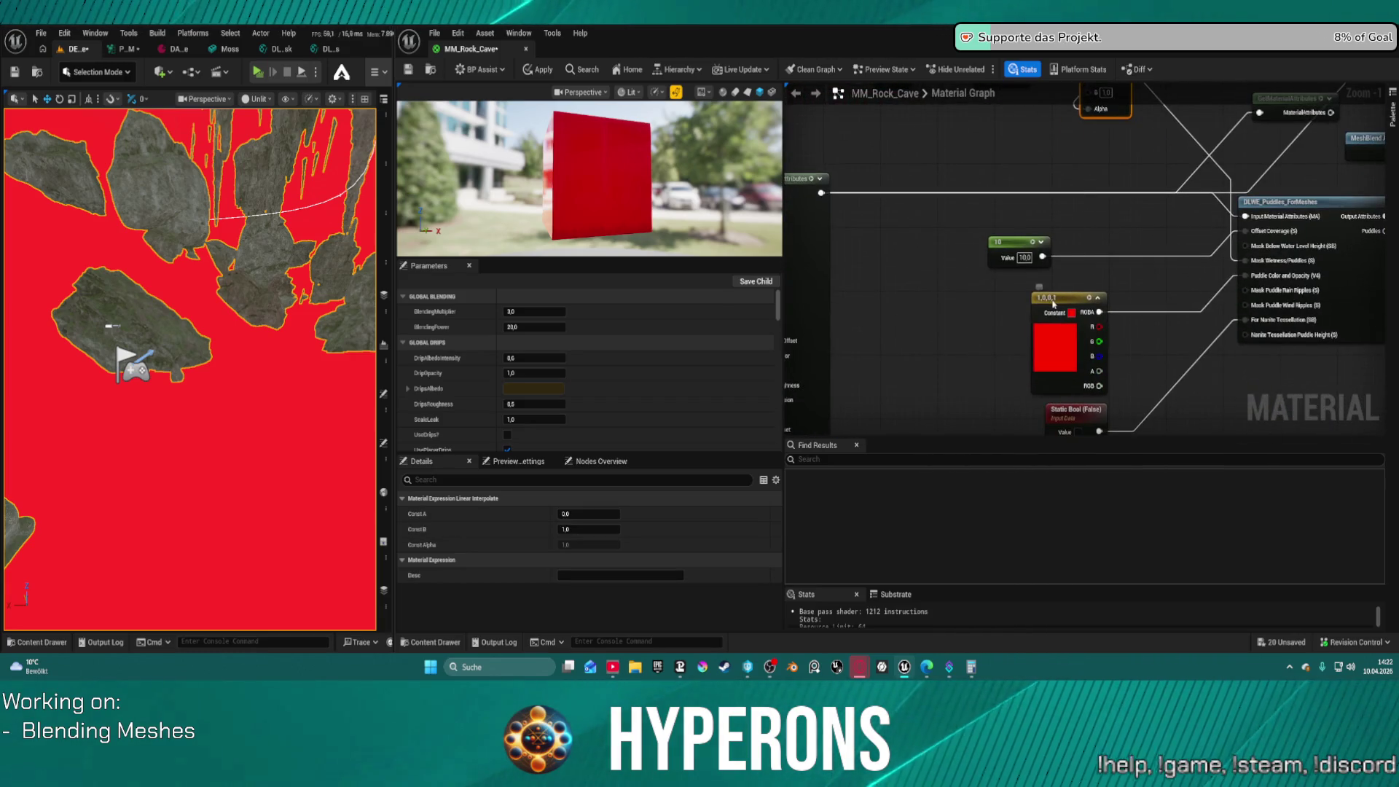
{"action": "left_click", "coordinate": [1053, 304]}
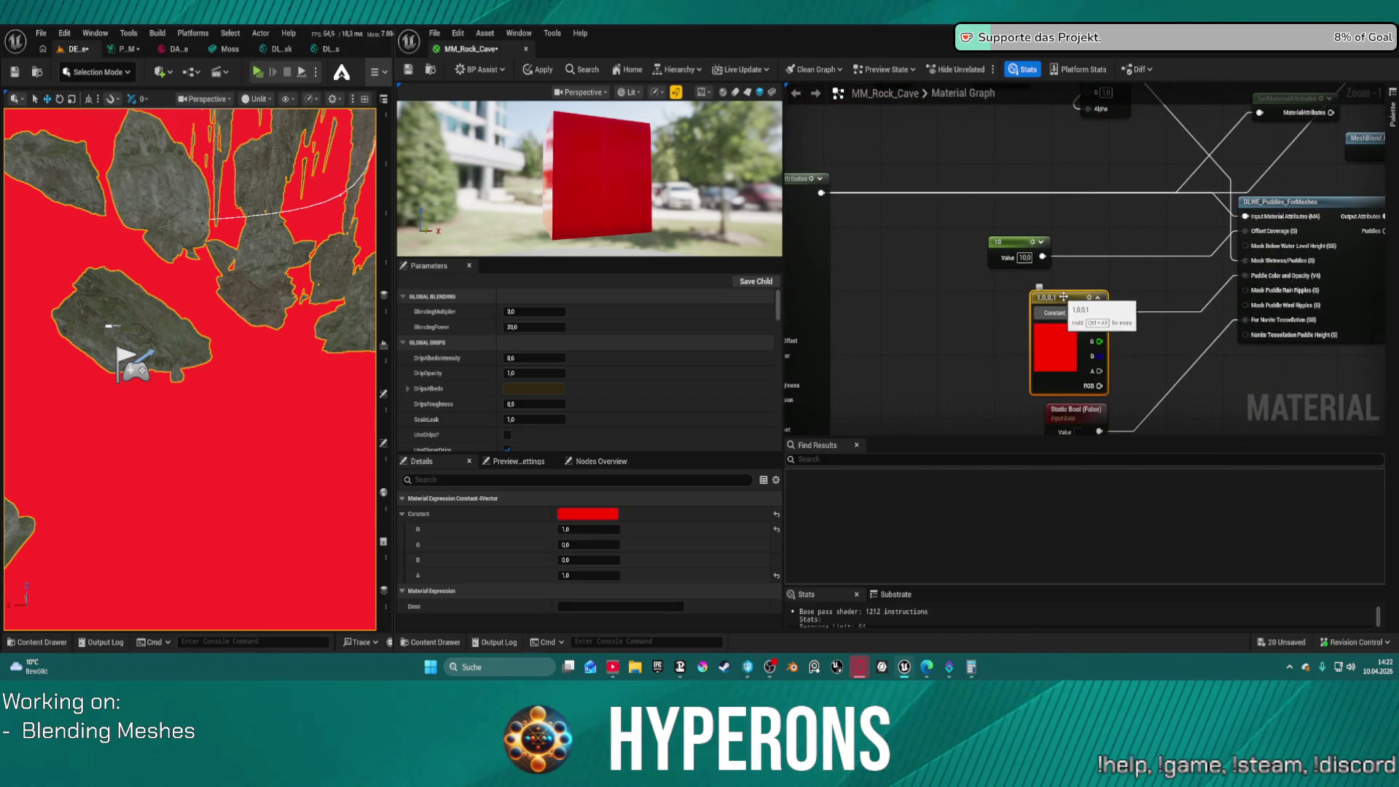
{"action": "left_click", "coordinate": [1201, 315], "text": "alt"}
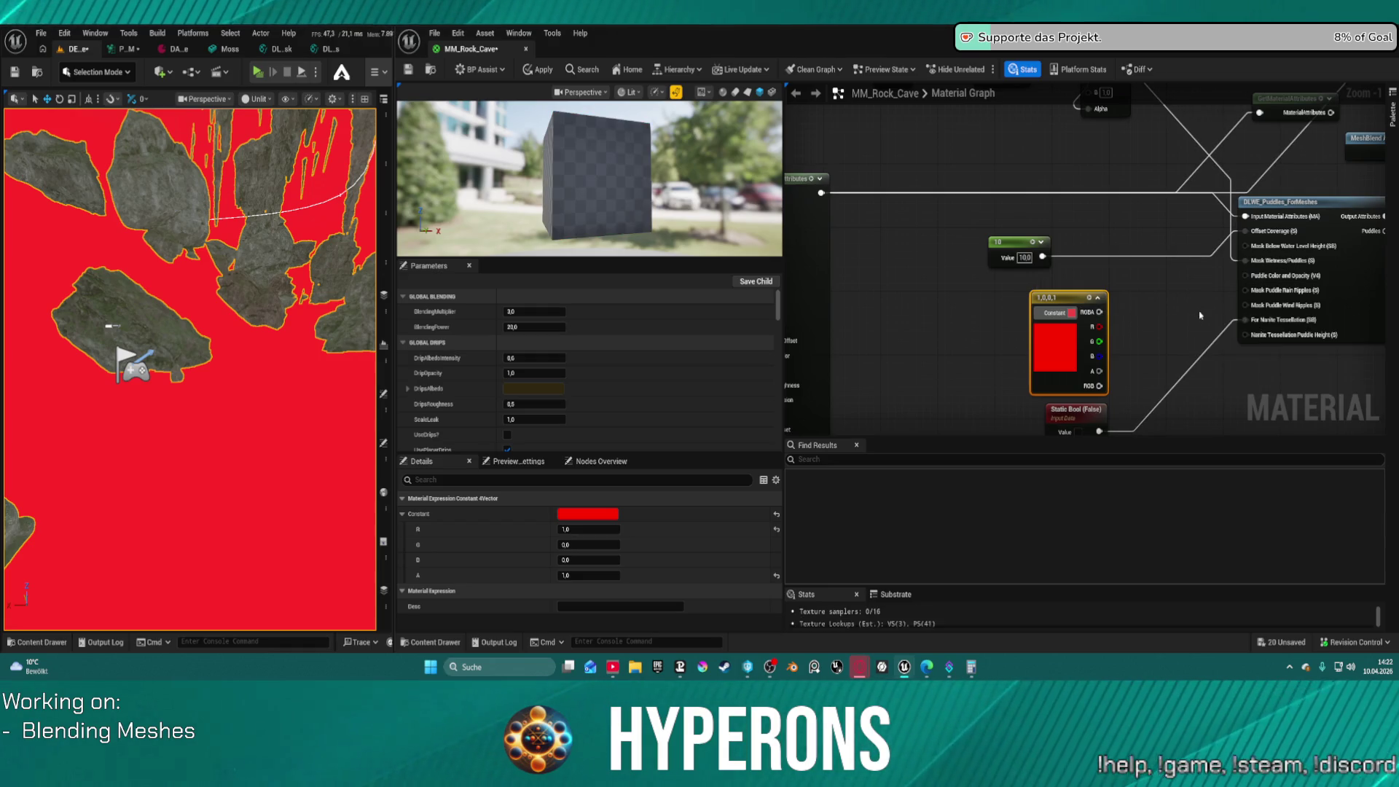
Apply the material without the red puddle colour and select the DLWE_Puddles_ForMeshes node
{"action": "left_click", "coordinate": [536, 71]}
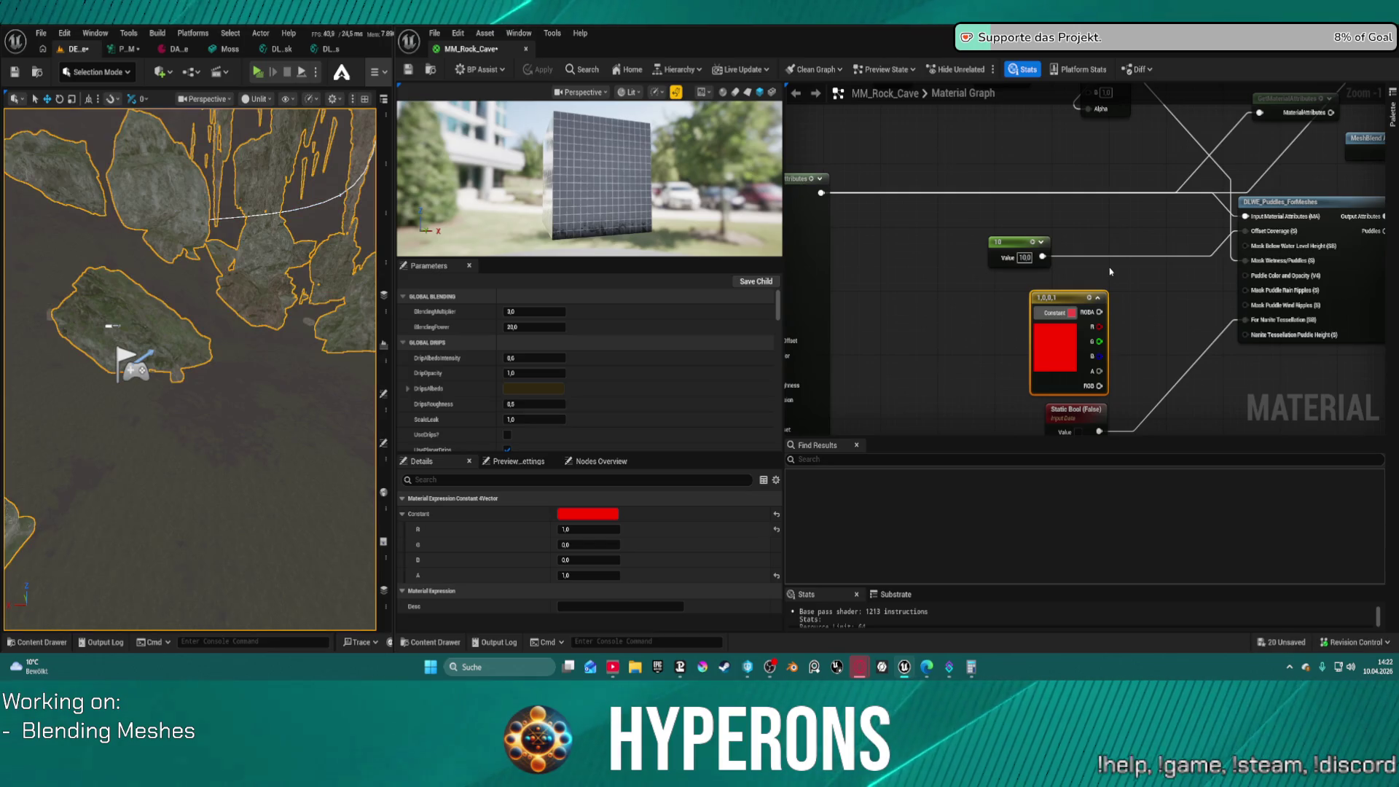
{"action": "mouse_move", "coordinate": [1074, 242]}
{"action": "left_mouse_down"}
{"action": "mouse_move", "coordinate": [886, 228]}
{"action": "mouse_move", "coordinate": [867, 255]}
{"action": "mouse_move", "coordinate": [916, 312]}
{"action": "mouse_move", "coordinate": [784, 309]}
{"action": "mouse_move", "coordinate": [1075, 291]}
{"action": "mouse_move", "coordinate": [1171, 375]}
{"action": "mouse_move", "coordinate": [1009, 369]}
{"action": "left_mouse_up"}
{"action": "left_click", "coordinate": [1172, 335]}
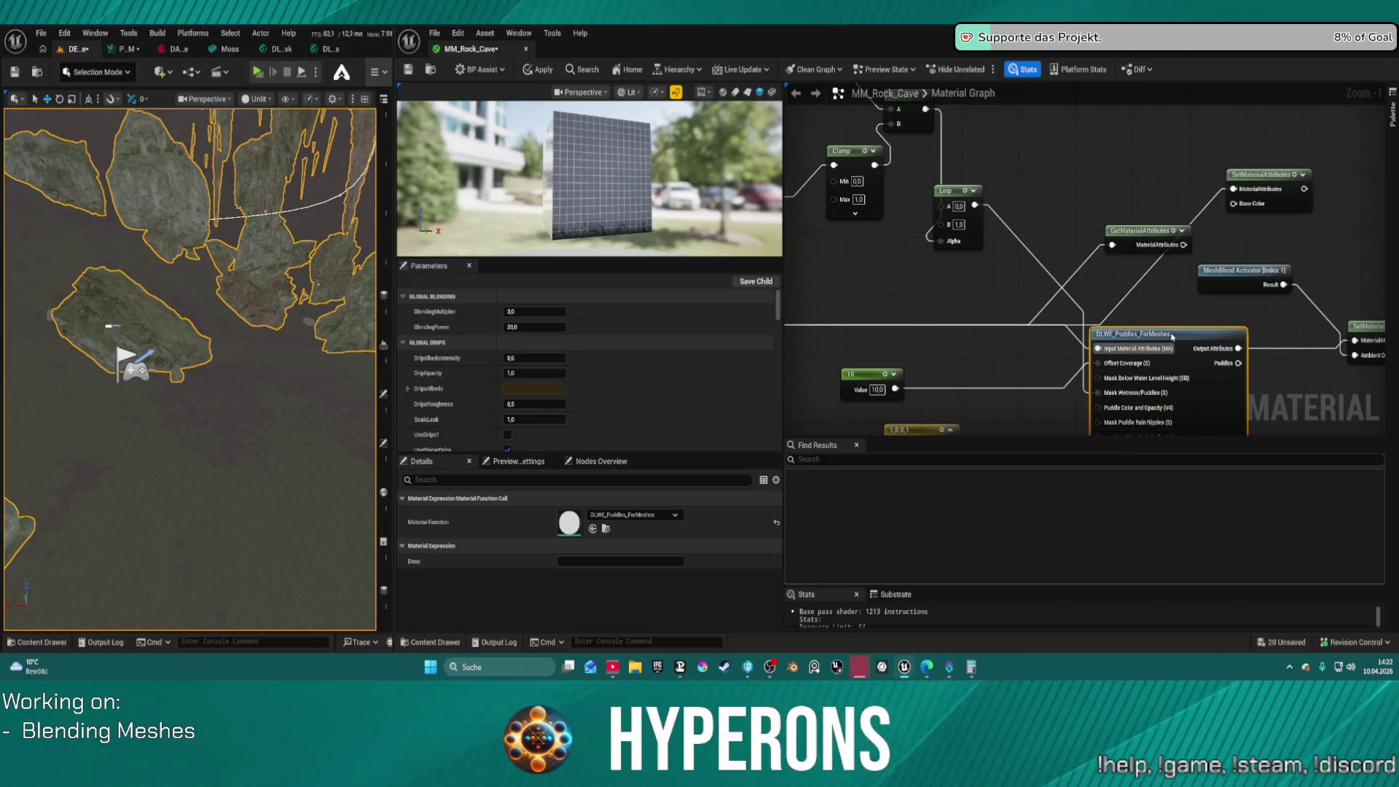
Switch the viewport from Unlit to Lit and fly the camera over the cave rocks
{"action": "left_click_drag", "start_coordinate": [128, 180], "coordinate": [229, 279]}
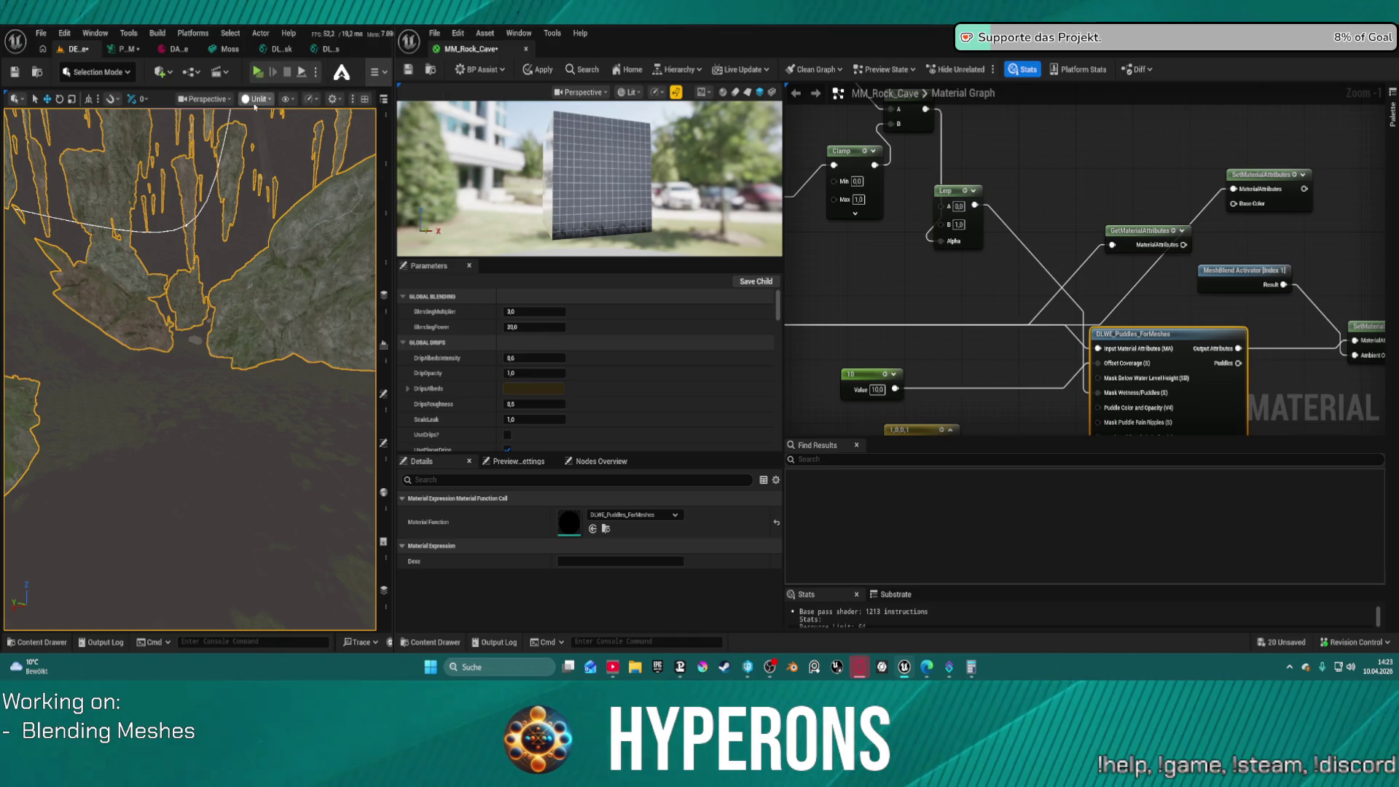
{"action": "left_click", "coordinate": [269, 145]}
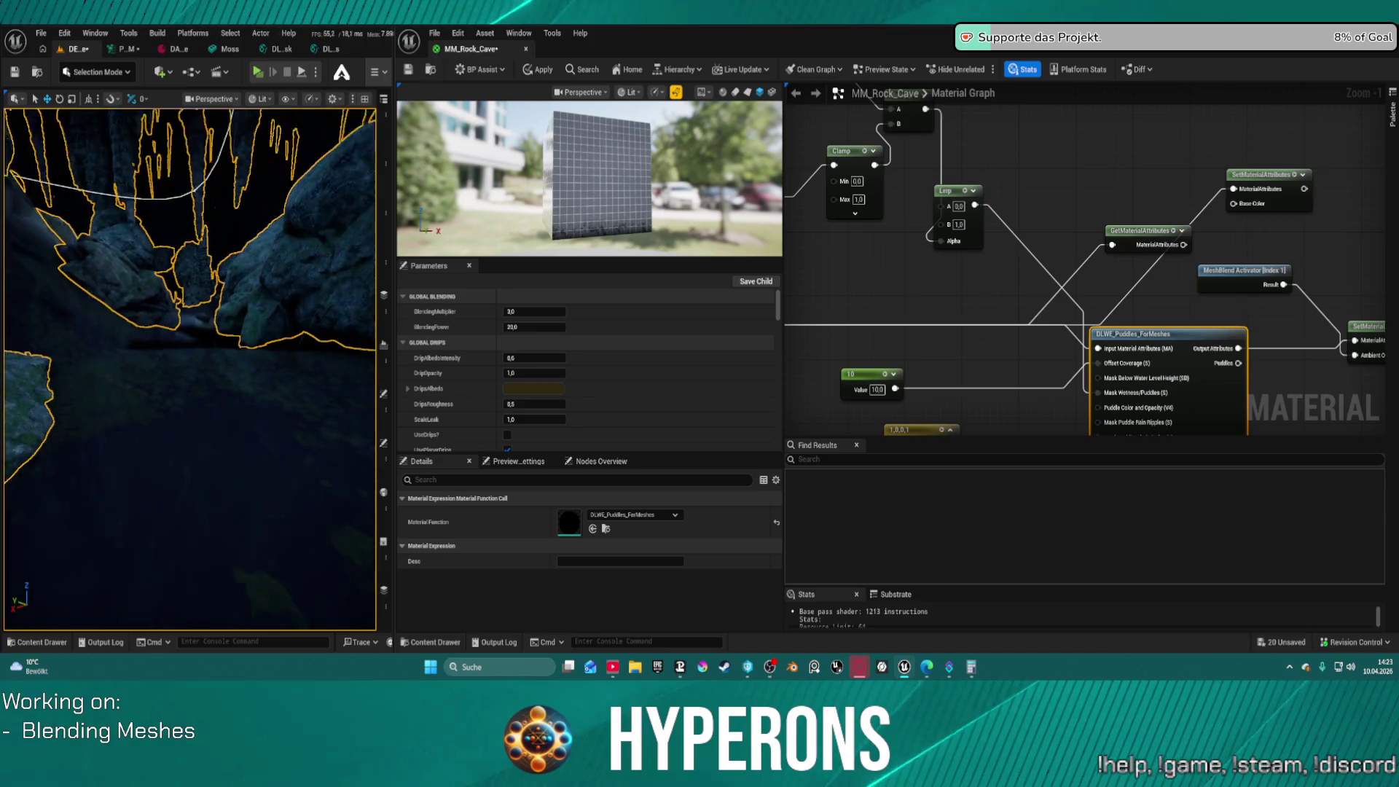
{"action": "mouse_move", "coordinate": [189, 408]}
{"action": "left_mouse_down"}
{"action": "mouse_move", "coordinate": [15, 468]}
{"action": "mouse_move", "coordinate": [221, 385]}
{"action": "mouse_move", "coordinate": [187, 414]}
{"action": "mouse_move", "coordinate": [157, 405]}
{"action": "mouse_move", "coordinate": [140, 370]}
{"action": "left_mouse_up"}
{"action": "mouse_move", "coordinate": [1082, 271]}
{"action": "left_mouse_down"}
{"action": "mouse_move", "coordinate": [1148, 183]}
{"action": "mouse_move", "coordinate": [1013, 238]}
{"action": "left_mouse_up"}
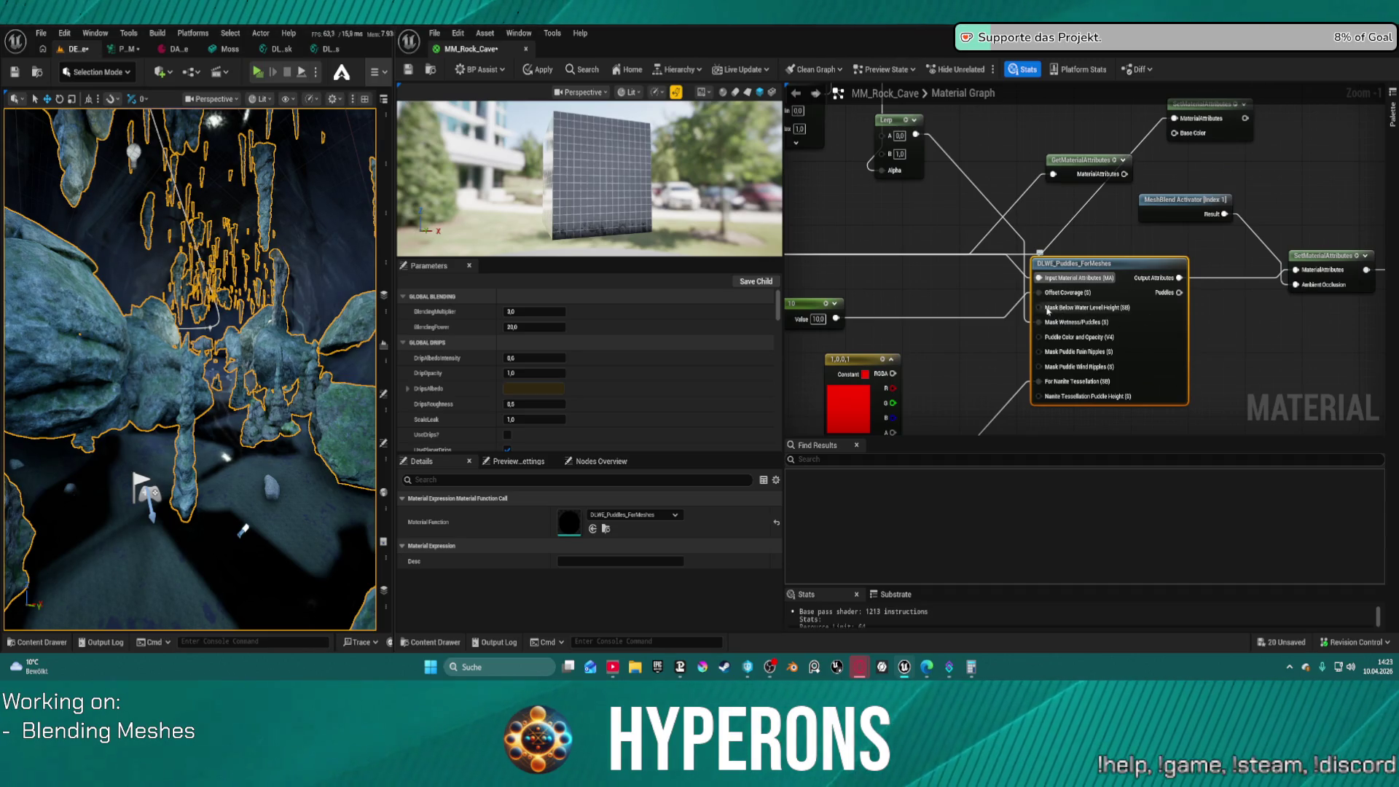
Set the Static Bool to True, wire it into DLWE's Mask Wetness input, and apply
{"action": "mouse_move", "coordinate": [1046, 309]}
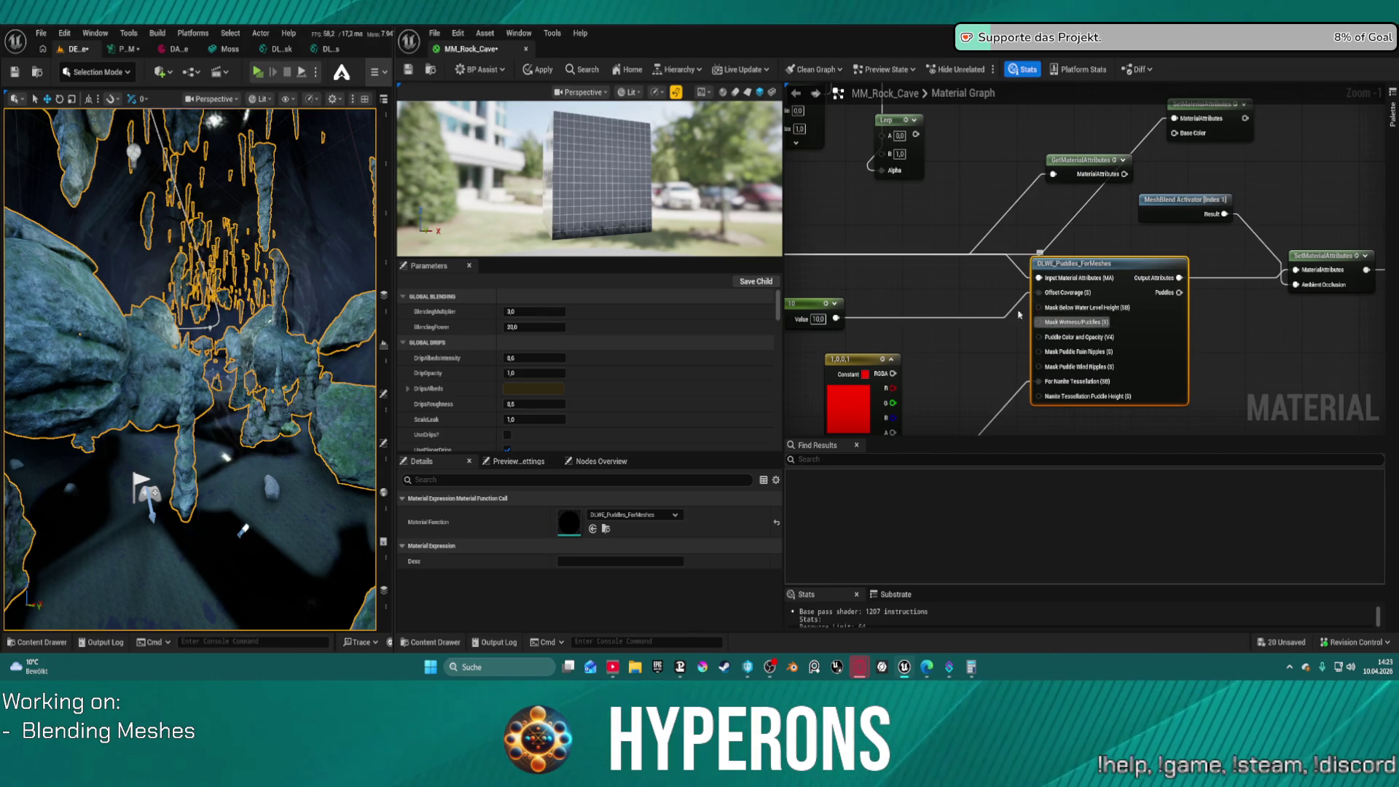
{"action": "left_click_drag", "start_coordinate": [980, 216], "coordinate": [1025, 230]}
{"action": "mouse_move", "coordinate": [959, 148]}
{"action": "left_mouse_down"}
{"action": "mouse_move", "coordinate": [1083, 325]}
{"action": "mouse_move", "coordinate": [1016, 315]}
{"action": "mouse_move", "coordinate": [1078, 322]}
{"action": "mouse_move", "coordinate": [1088, 340]}
{"action": "mouse_move", "coordinate": [993, 167]}
{"action": "left_mouse_up"}
{"action": "mouse_move", "coordinate": [922, 347]}
{"action": "left_mouse_down"}
{"action": "mouse_move", "coordinate": [970, 313]}
{"action": "mouse_move", "coordinate": [943, 194]}
{"action": "left_mouse_up"}
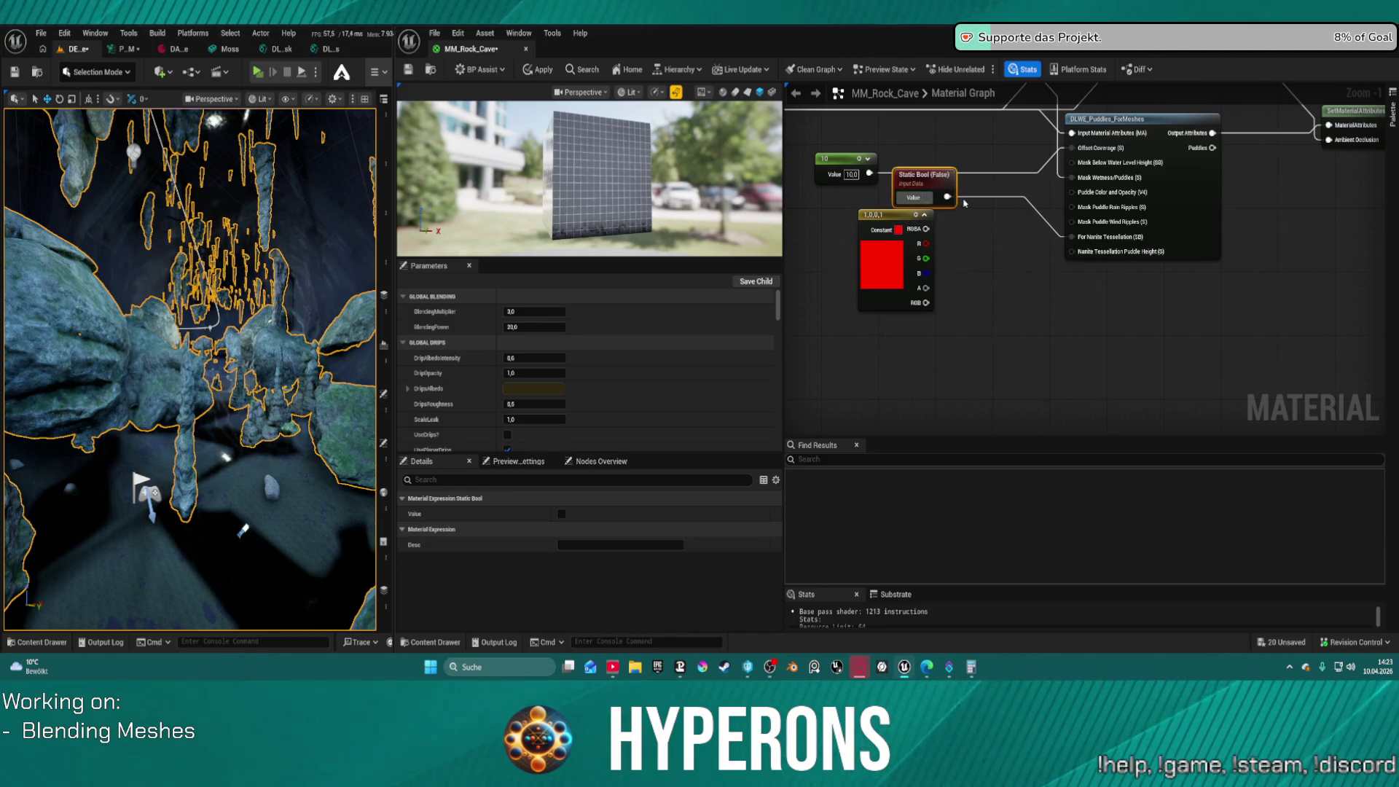
{"action": "left_click", "coordinate": [926, 197]}
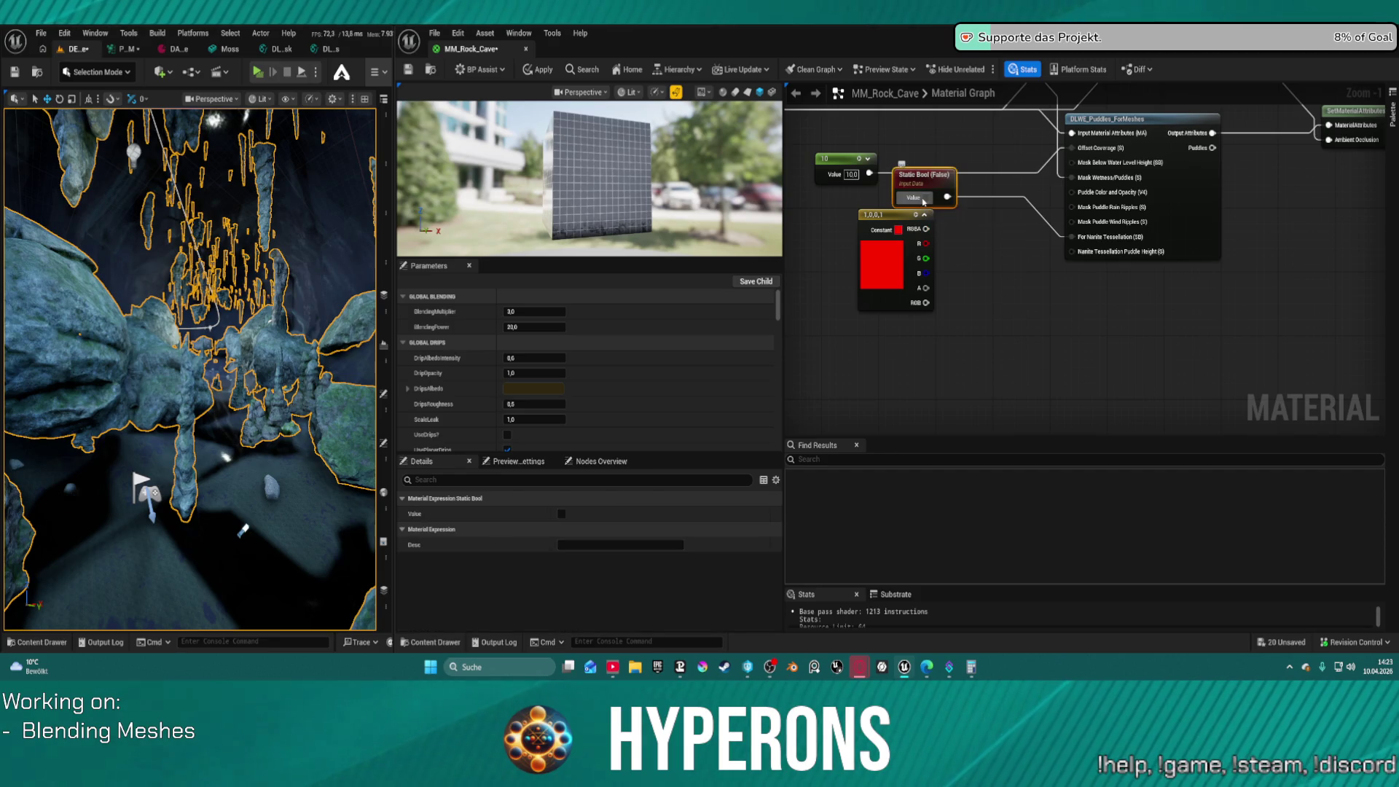
{"action": "left_click_drag", "start_coordinate": [945, 197], "coordinate": [1072, 178]}
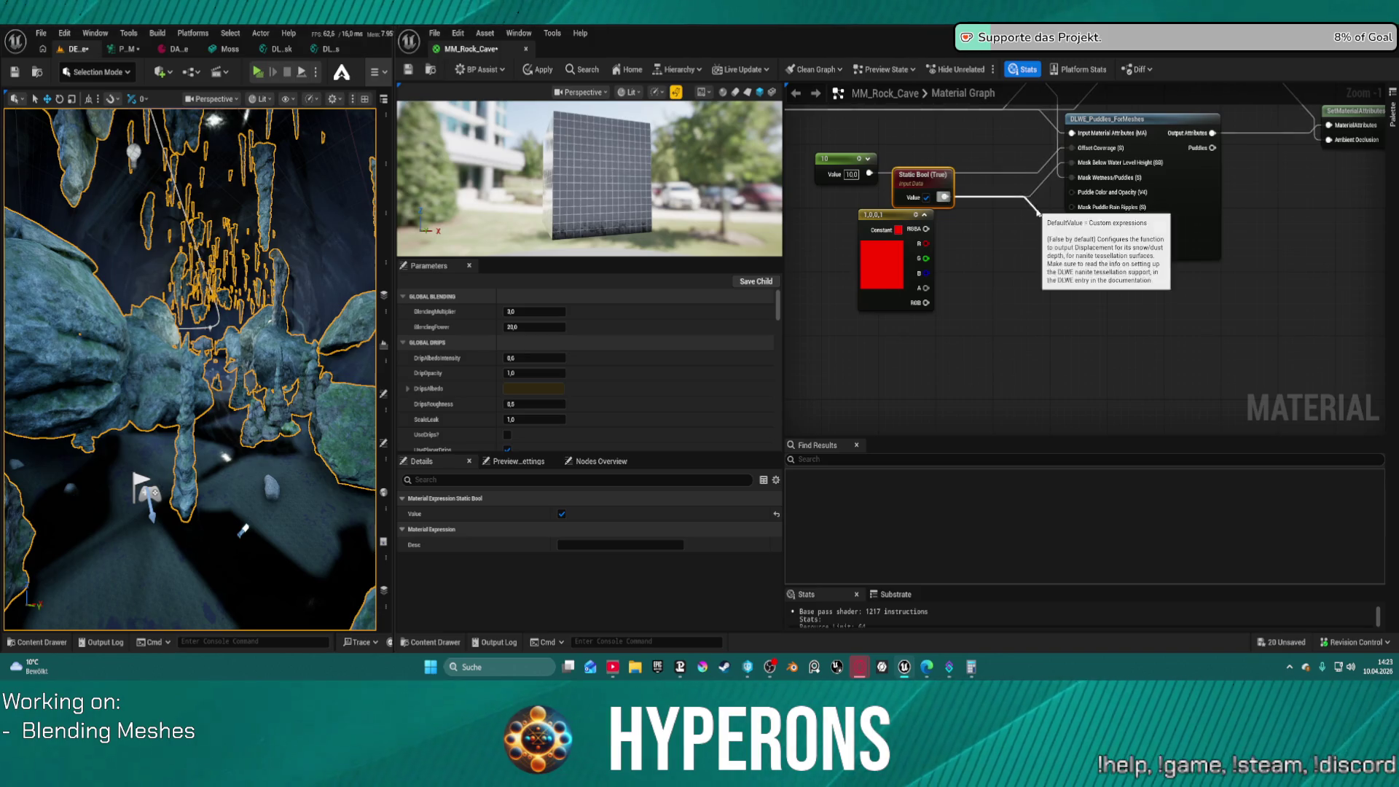
{"action": "left_click", "coordinate": [1038, 212], "text": "alt"}
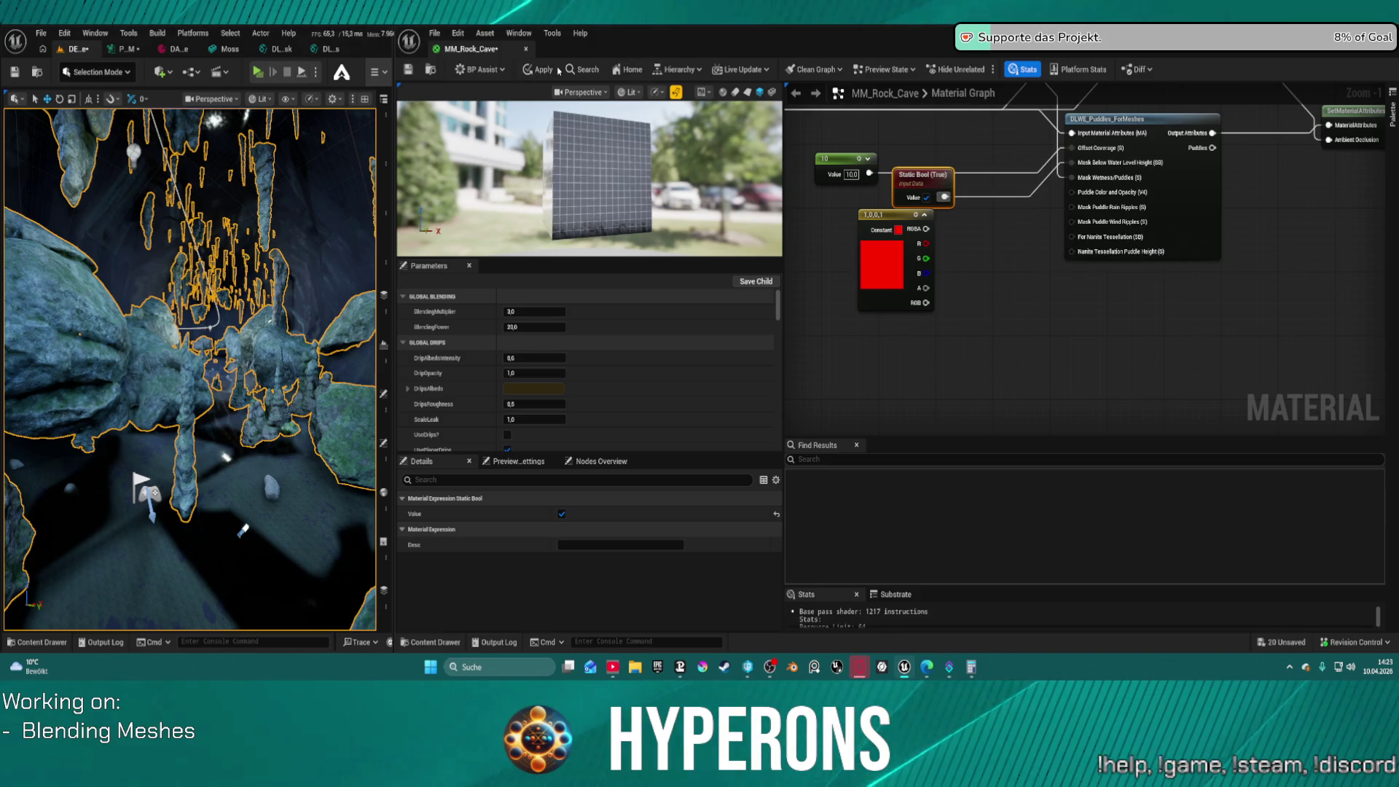
{"action": "key", "text": "ctrl+s"}
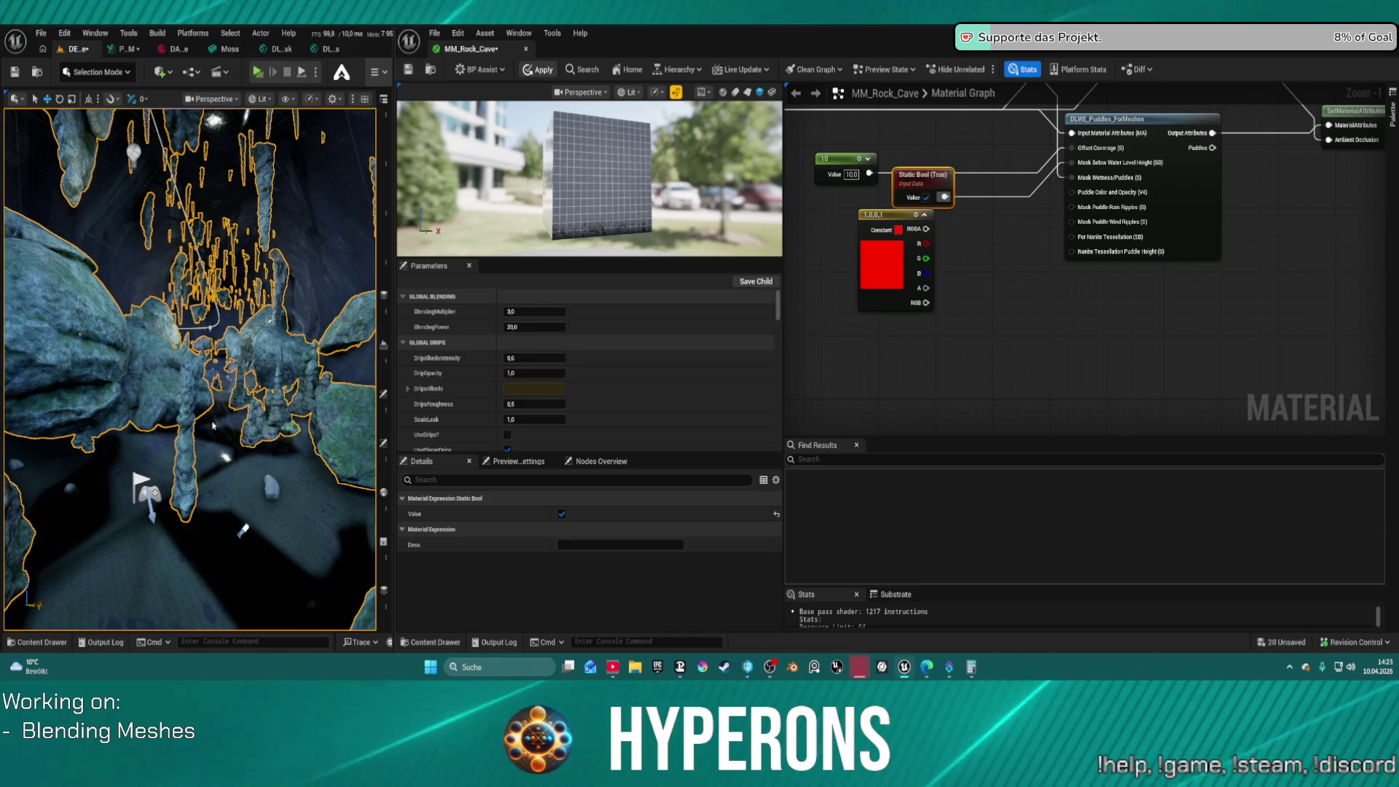
Remove the extra Static Bool connection and apply the updated rock material
{"action": "left_click_drag", "start_coordinate": [206, 420], "coordinate": [206, 342]}
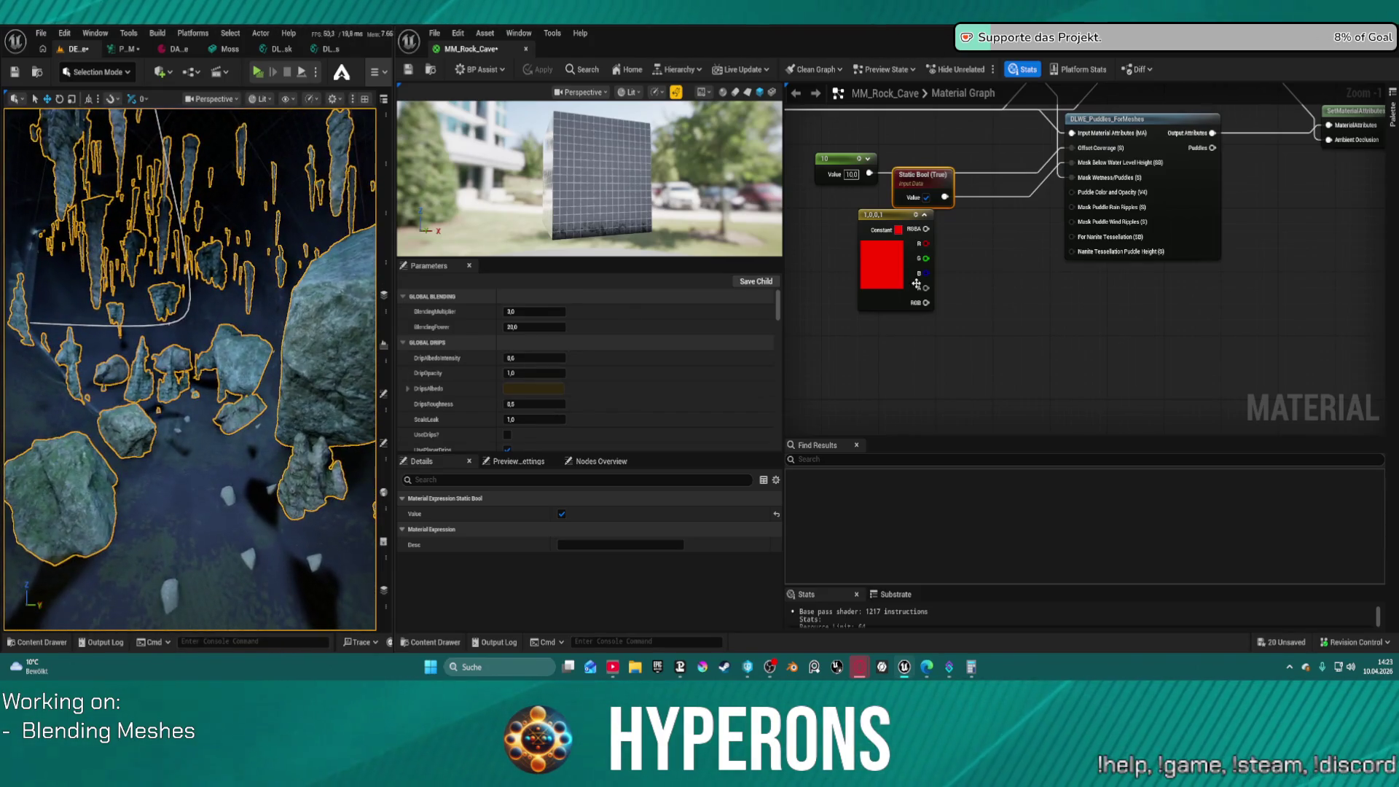
{"action": "left_click_drag", "start_coordinate": [933, 227], "coordinate": [916, 414]}
{"action": "mouse_move", "coordinate": [1117, 258]}
{"action": "left_mouse_down"}
{"action": "mouse_move", "coordinate": [1129, 345]}
{"action": "mouse_move", "coordinate": [1239, 149]}
{"action": "mouse_move", "coordinate": [1108, 191]}
{"action": "left_mouse_up"}
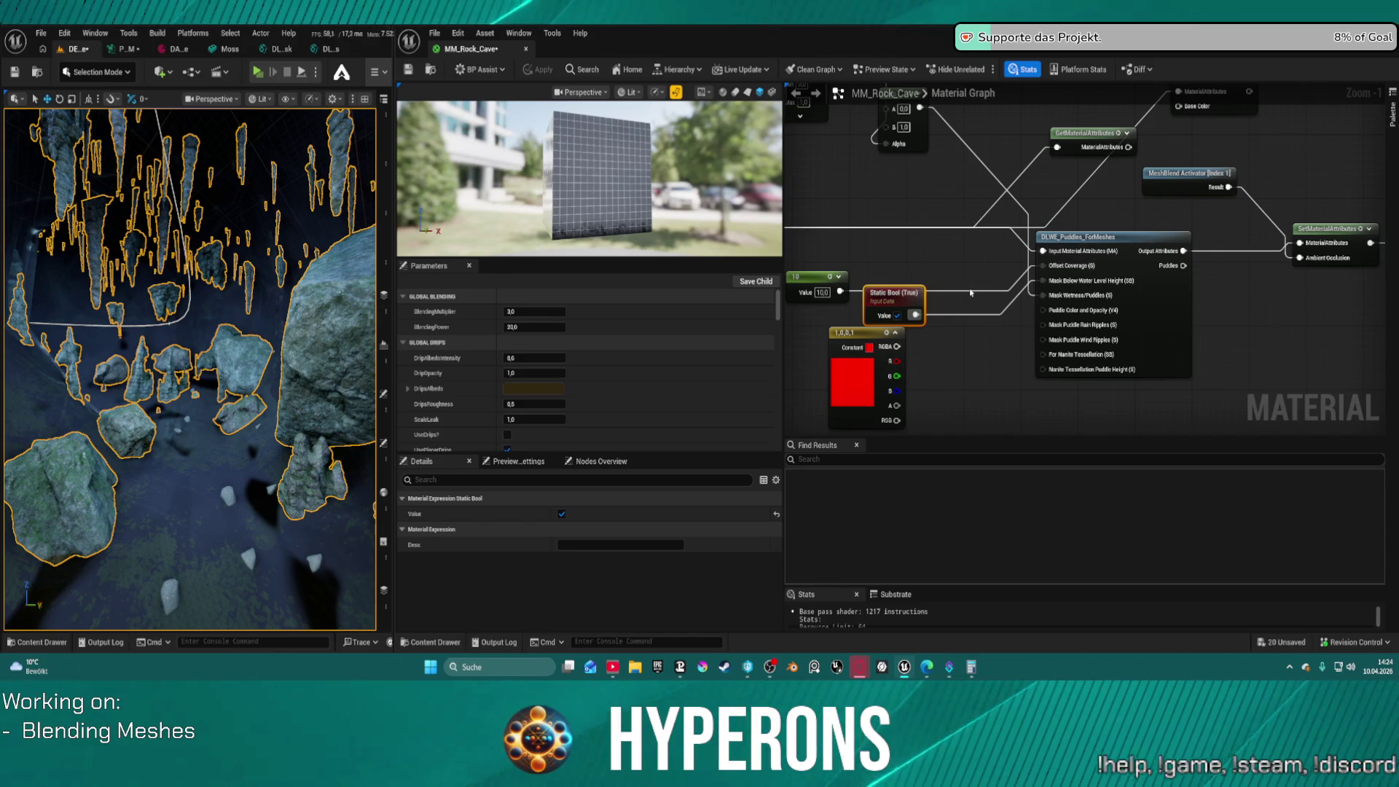
{"action": "left_click", "coordinate": [971, 293], "text": "alt"}
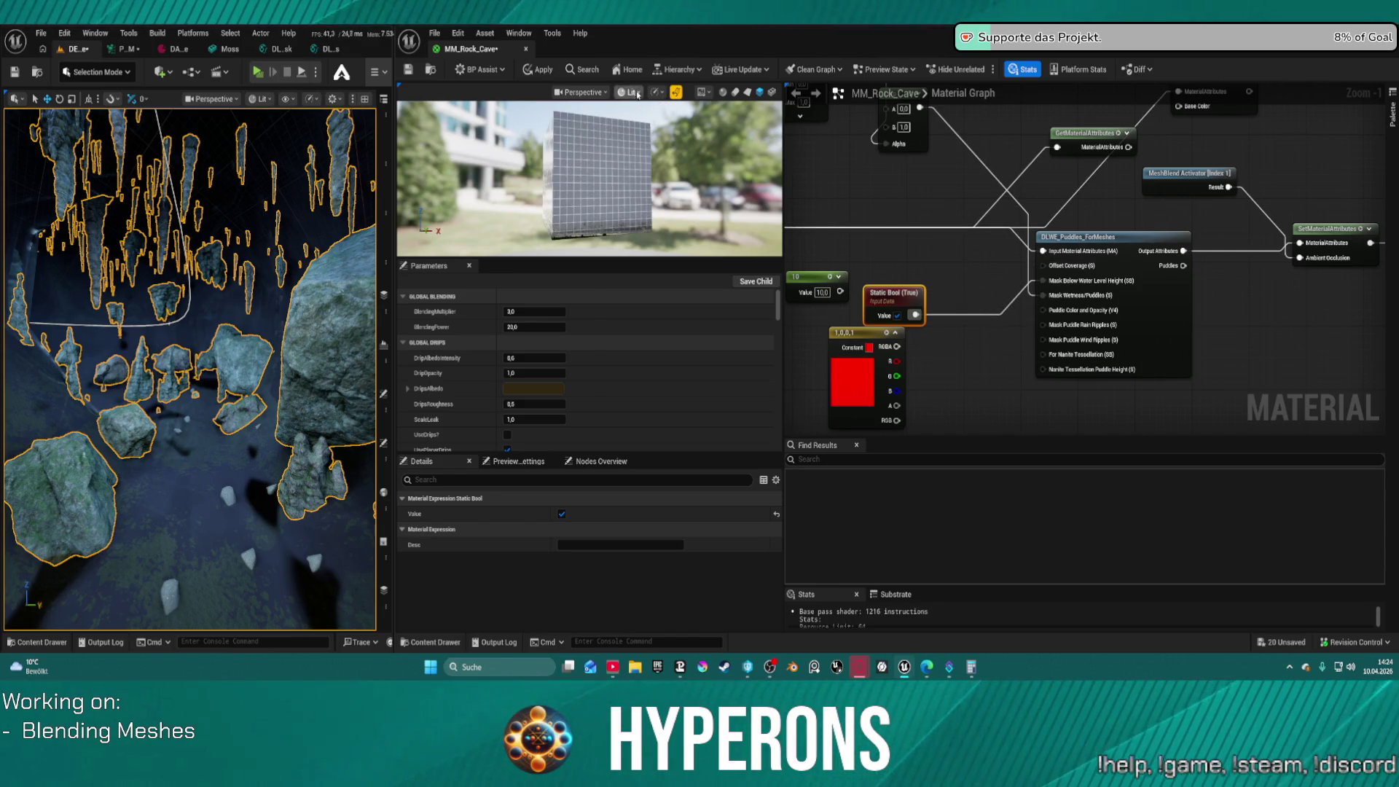
{"action": "left_click", "coordinate": [539, 70]}
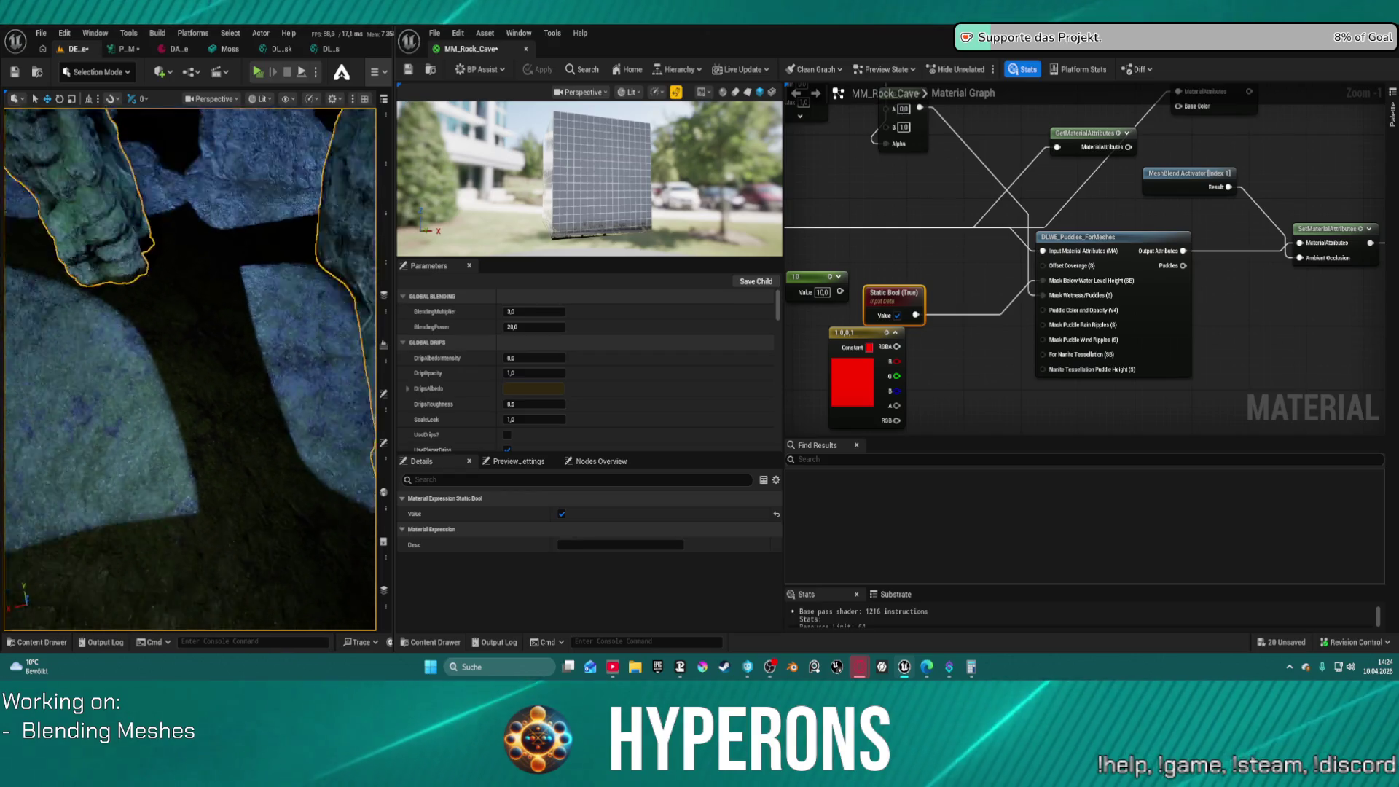
{"action": "scroll", "coordinate": [196, 125], "scroll_direction": "up", "scroll_amount": 3}
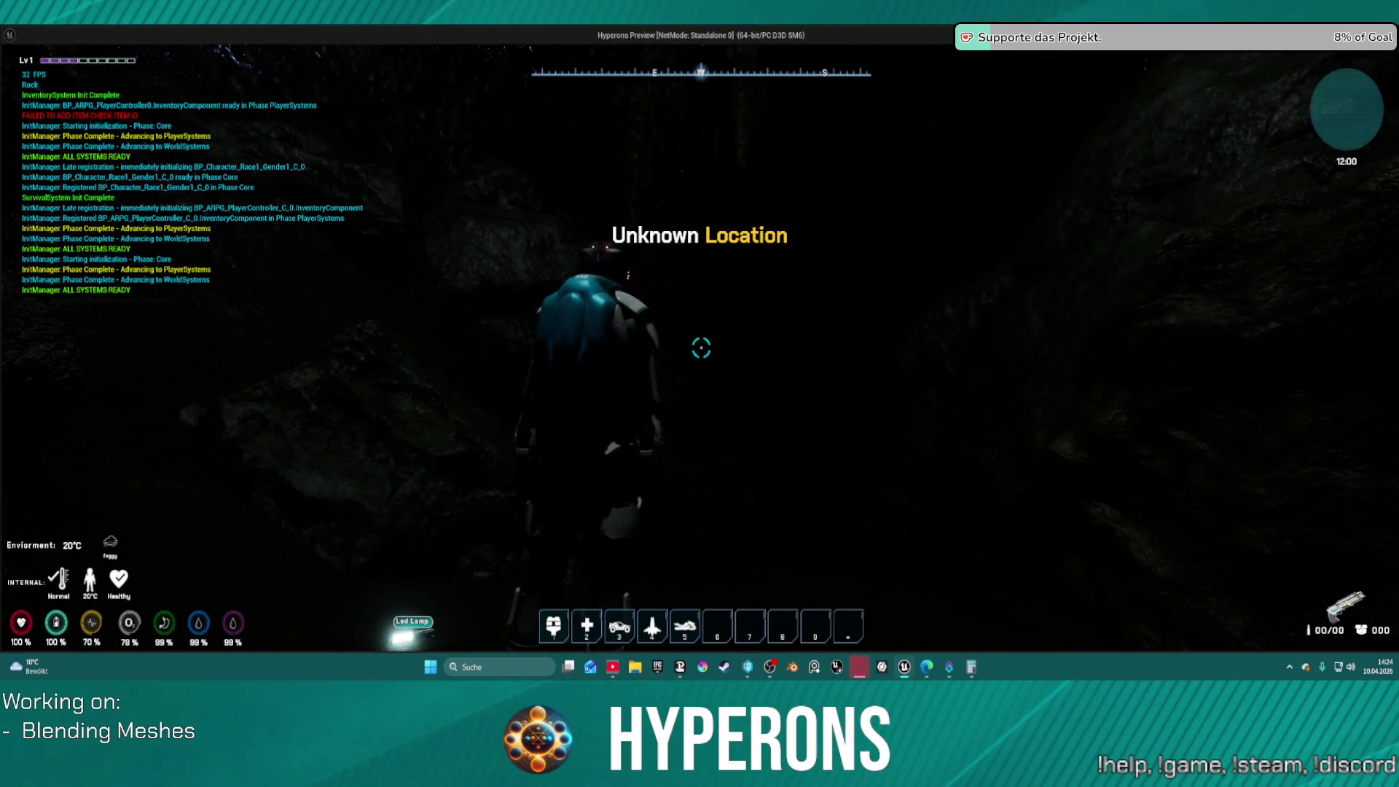
Walk the character into the cave, climbing the rock wall and over the ledge
{"action": "key", "text": "w"}
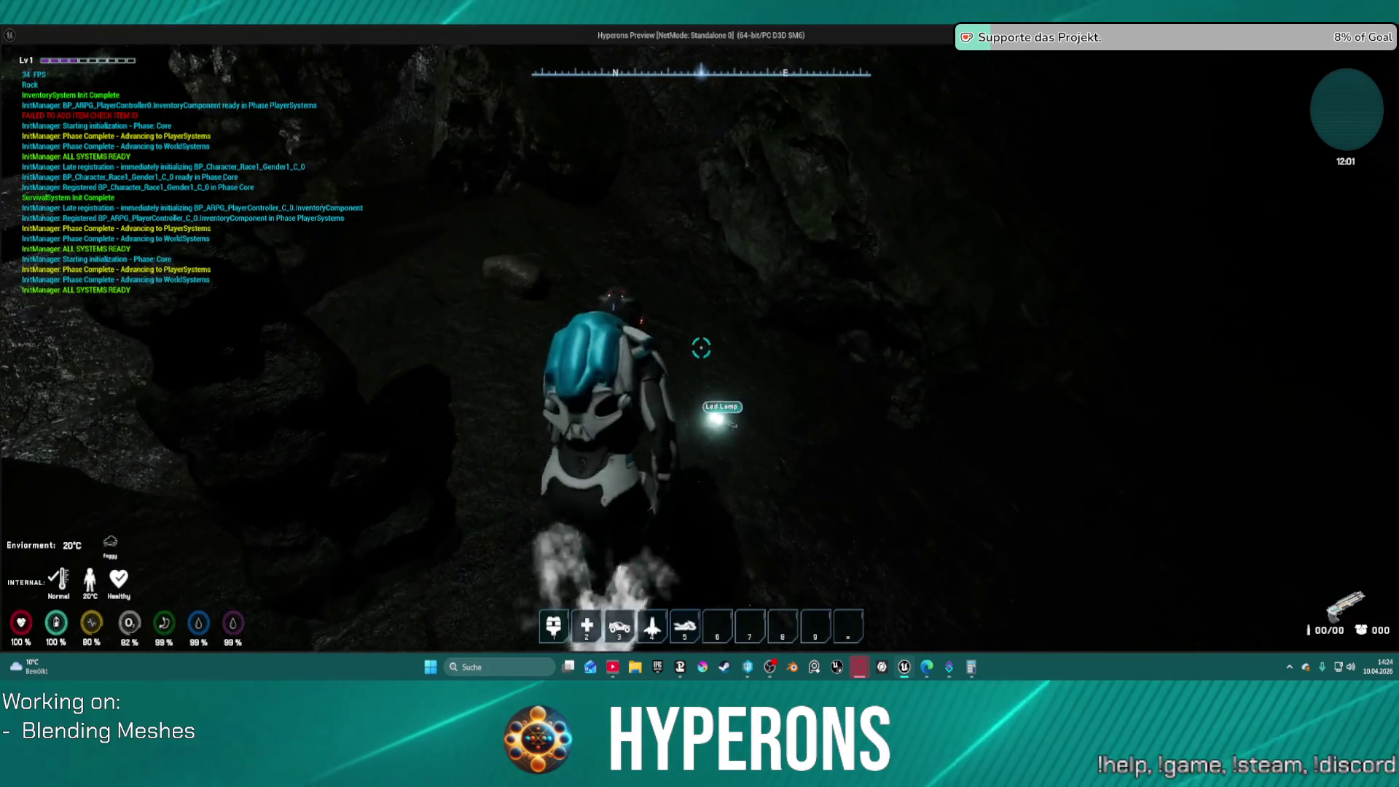
{"action": "key", "text": "w"}
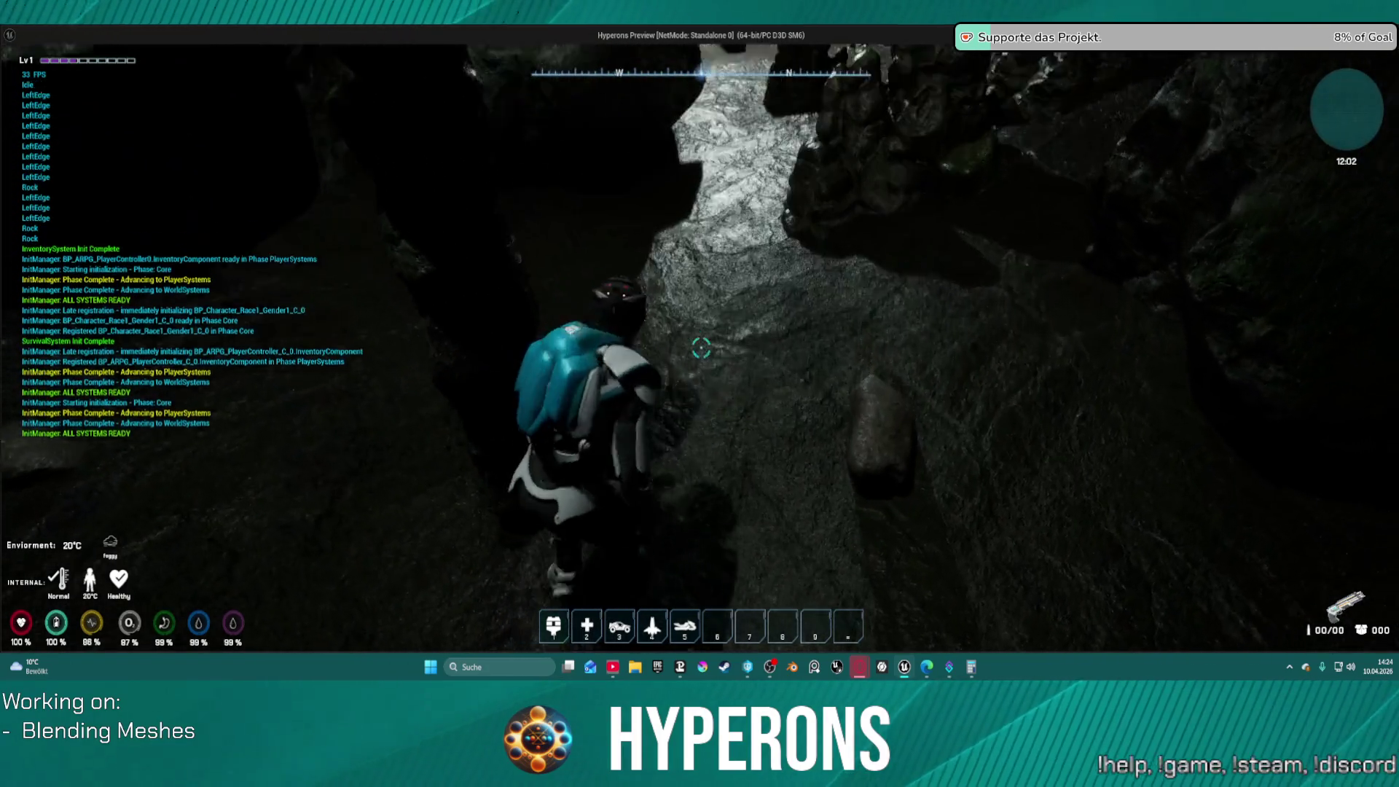
{"action": "key", "text": "w"}
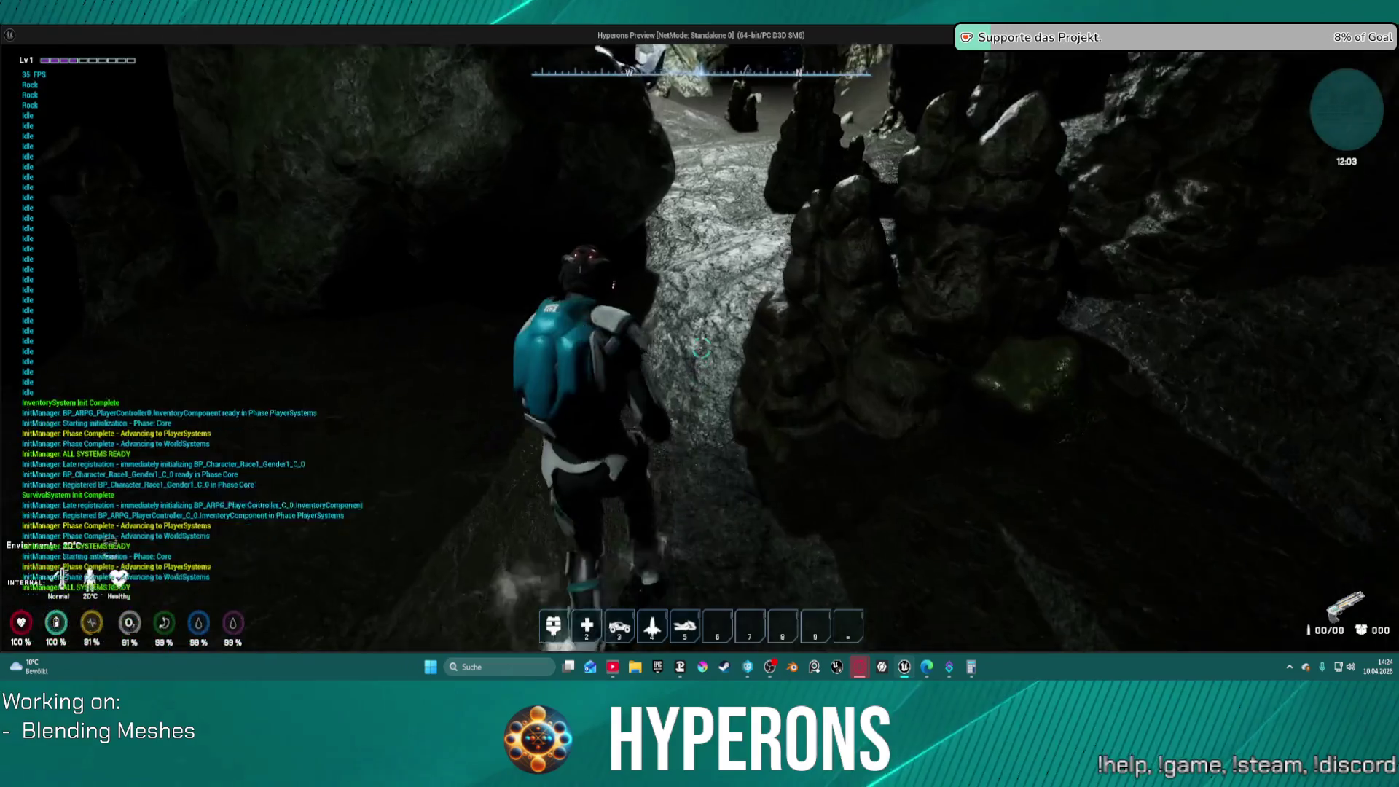
{"action": "key", "text": "w"}
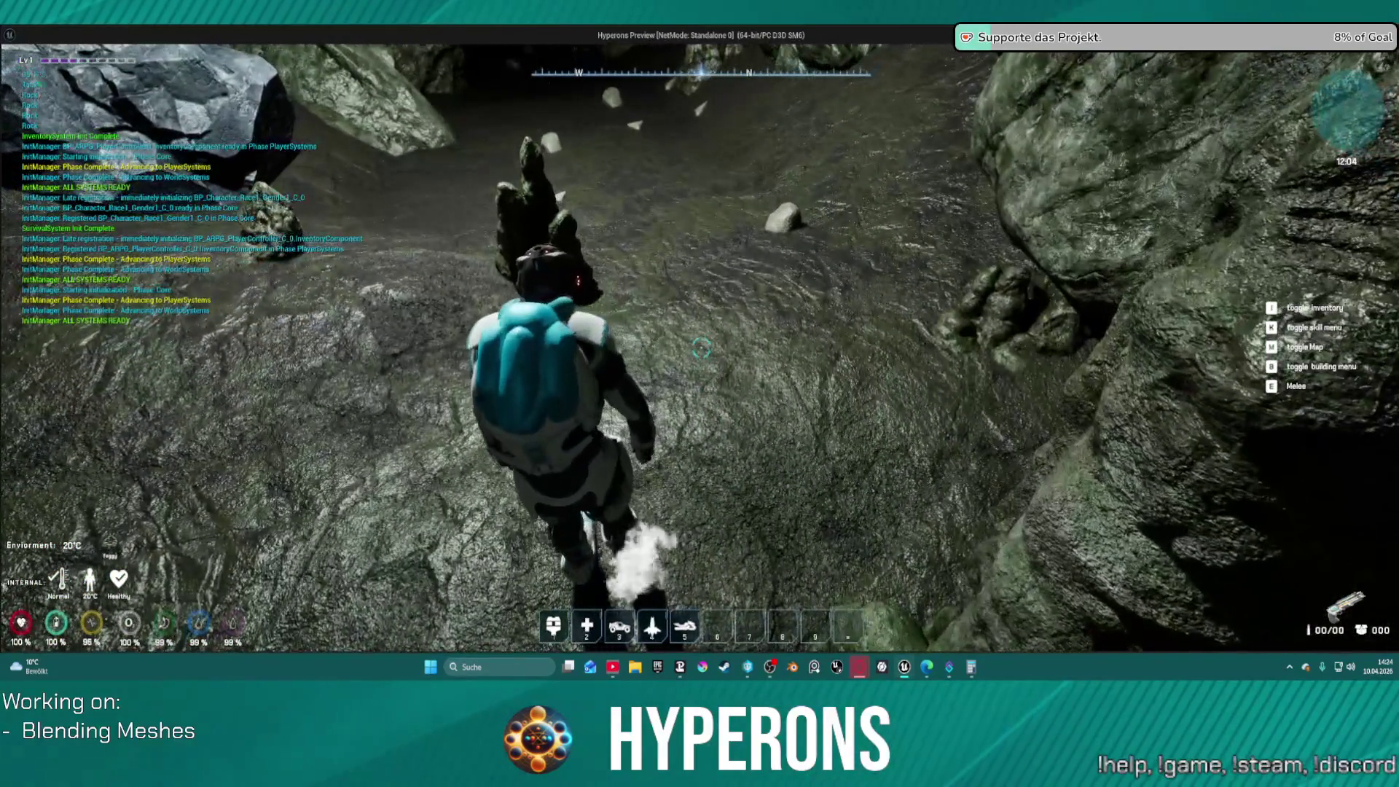
{"action": "key", "text": "w"}
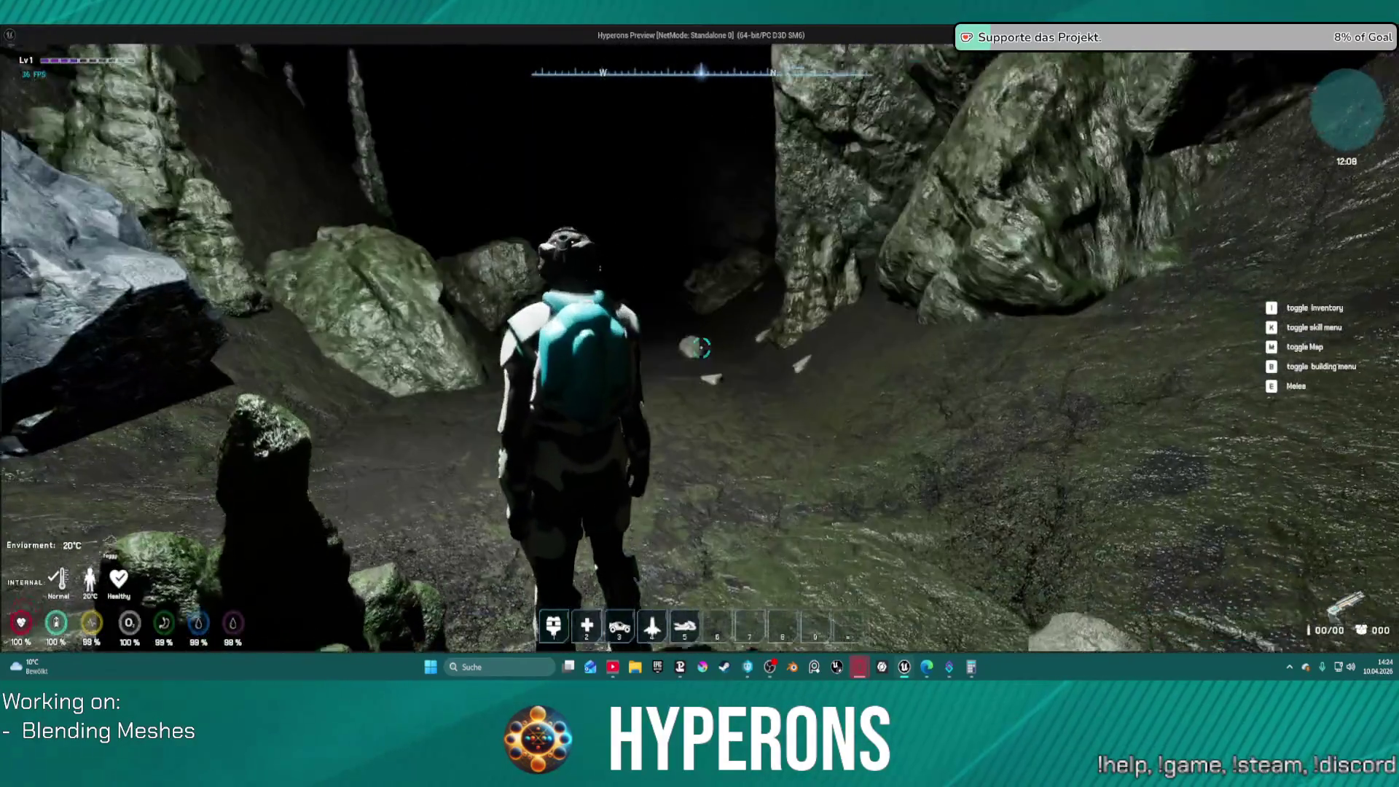
Walk along the cave walls and rock path, then close the preview with Escape
{"action": "key", "text": "a"}
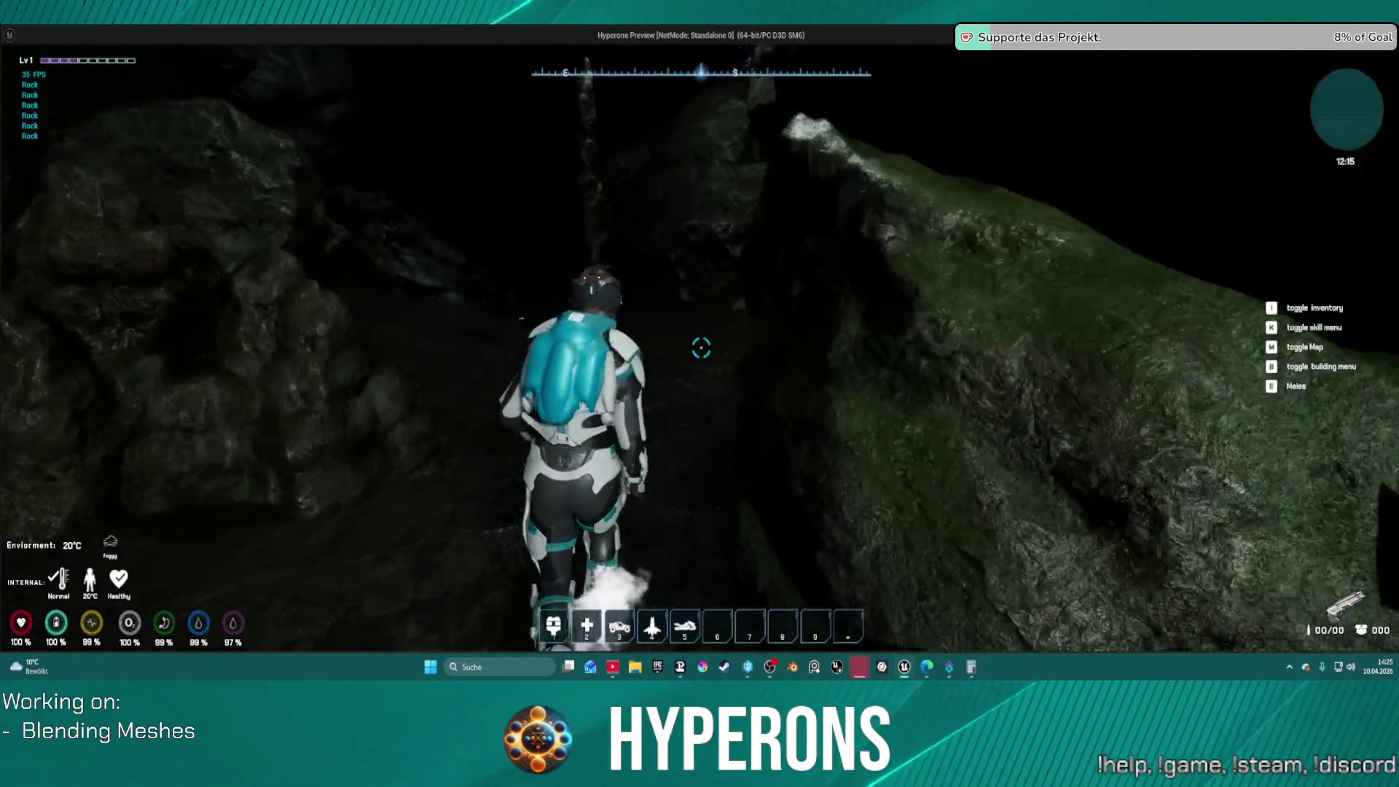
{"action": "key", "text": "w"}
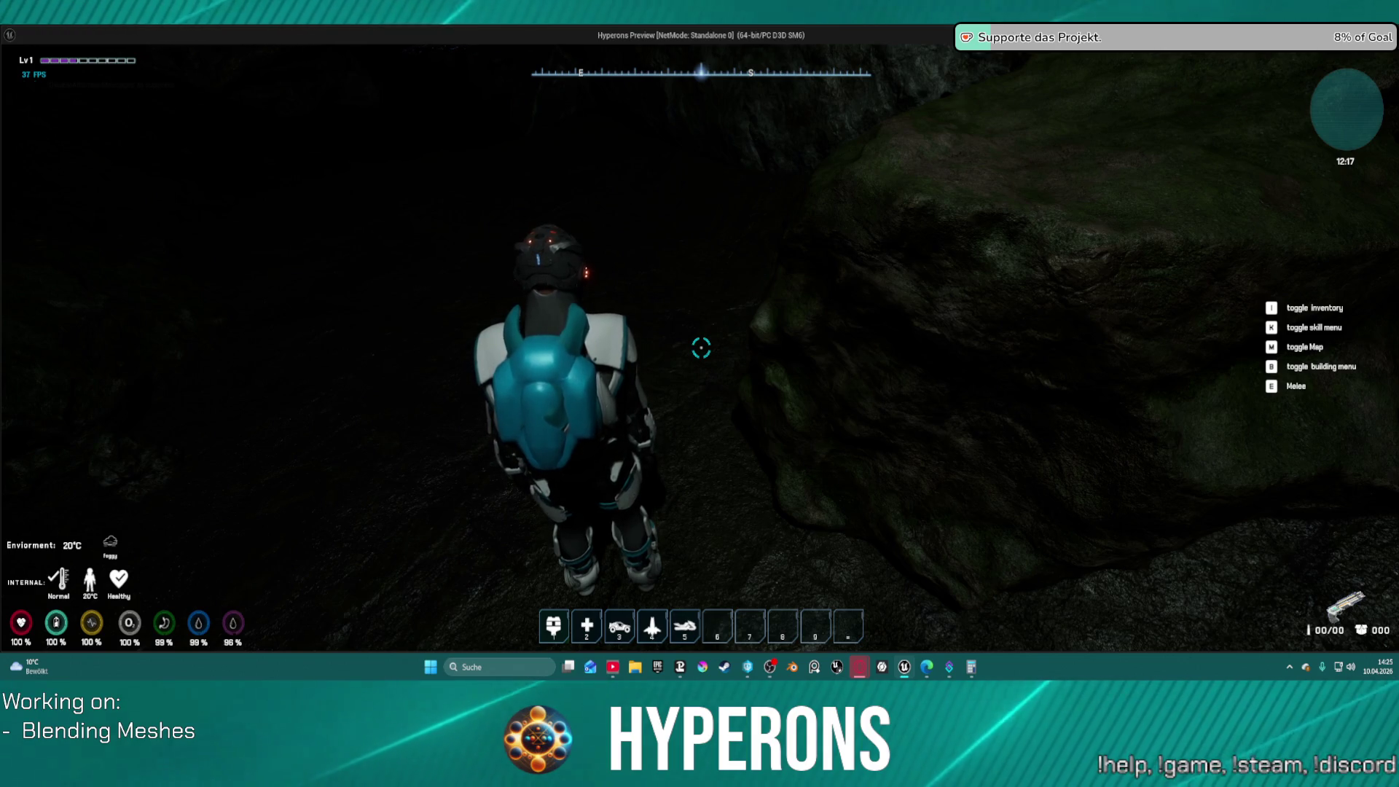
{"action": "key", "text": "w"}
{"action": "key", "text": "w"}
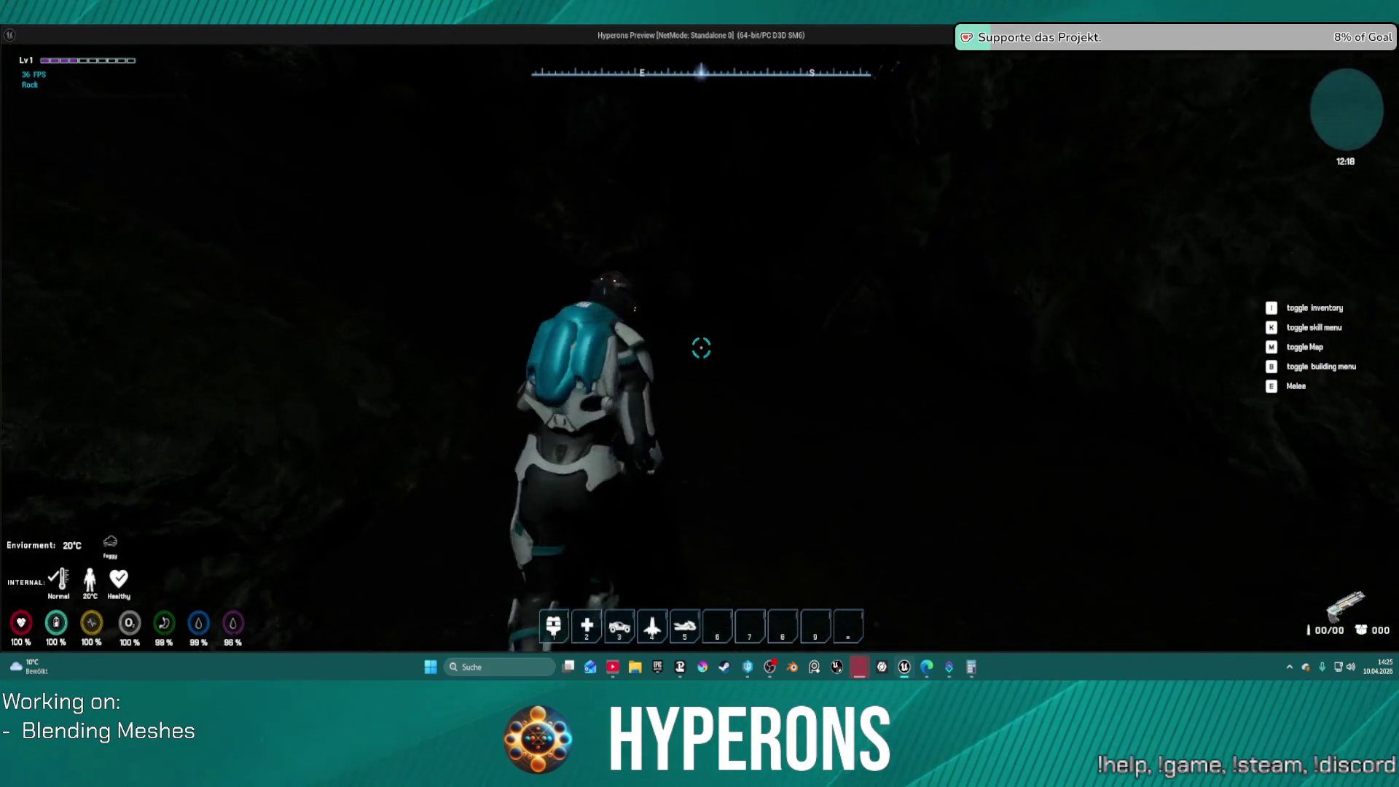
{"action": "key", "text": "w"}
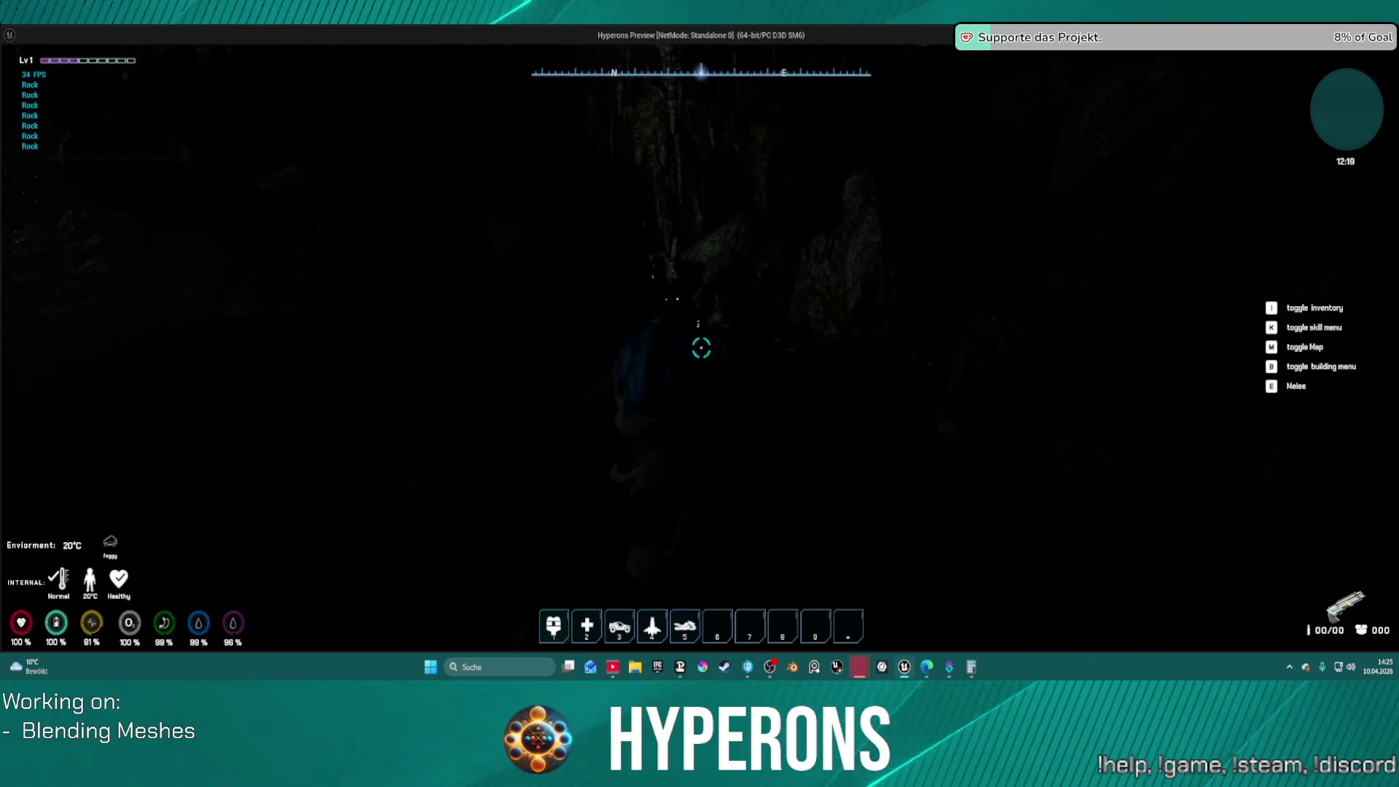
{"action": "key", "text": "w"}
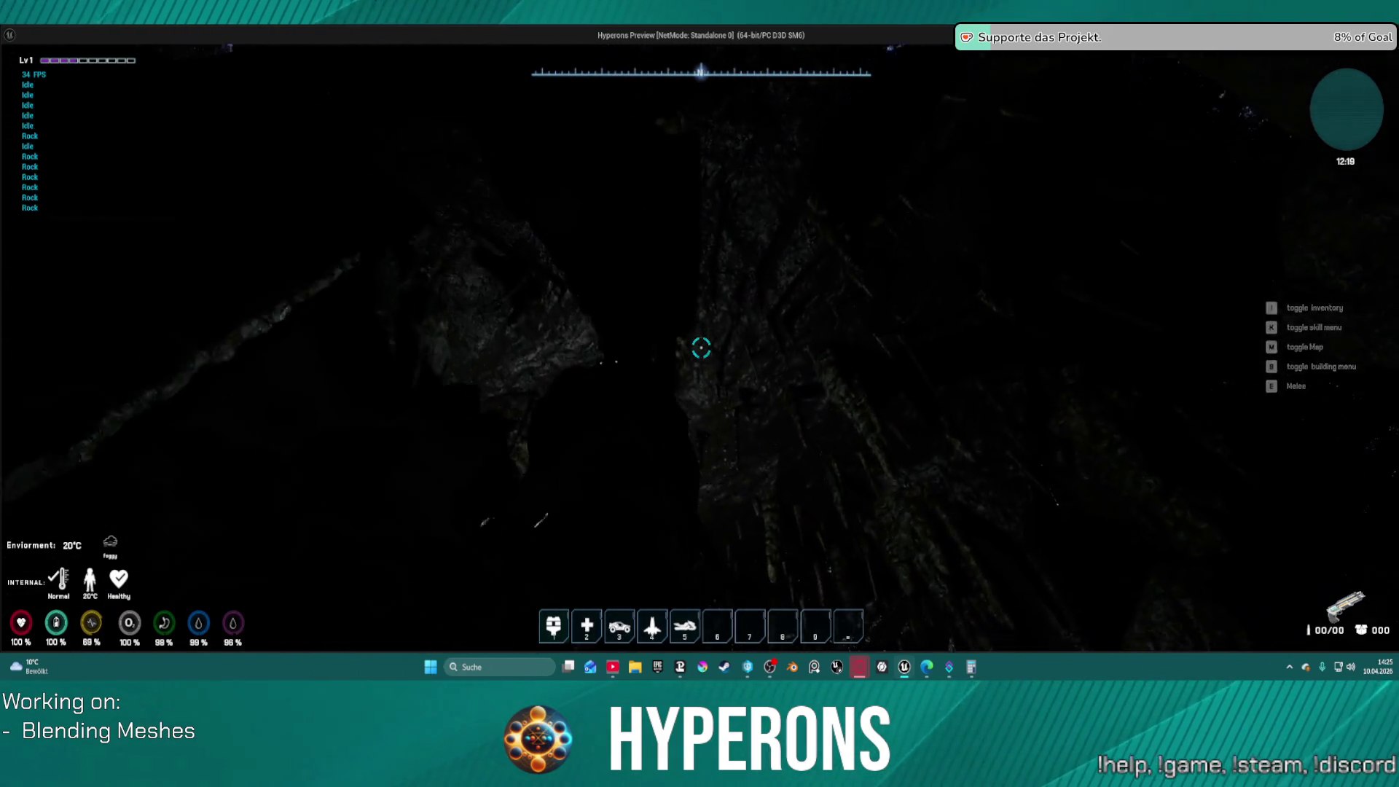
{"action": "key", "text": "w"}
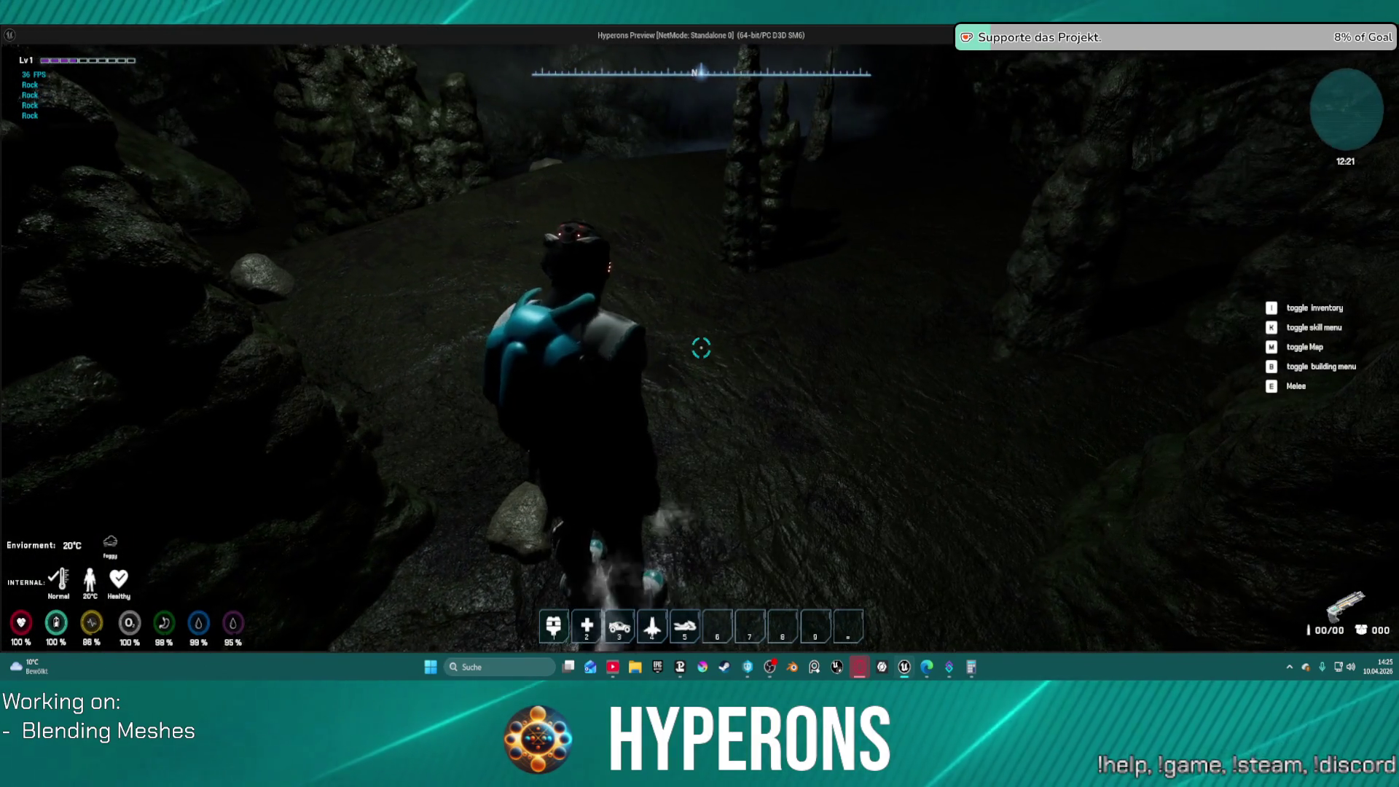
{"action": "key", "text": "Escape"}
{"action": "left_click_drag", "start_coordinate": [933, 249], "coordinate": [886, 302]}
Connect DLWE_Puddles_ForMeshes Output Attributes to the final SetMaterialAttributes input and apply
{"action": "left_click", "coordinate": [1035, 292]}
{"action": "left_click_drag", "start_coordinate": [1035, 292], "coordinate": [877, 291]}
{"action": "mouse_move", "coordinate": [1368, 271]}
{"action": "left_mouse_down"}
{"action": "mouse_move", "coordinate": [1093, 320]}
{"action": "mouse_move", "coordinate": [1008, 305]}
{"action": "left_mouse_up"}
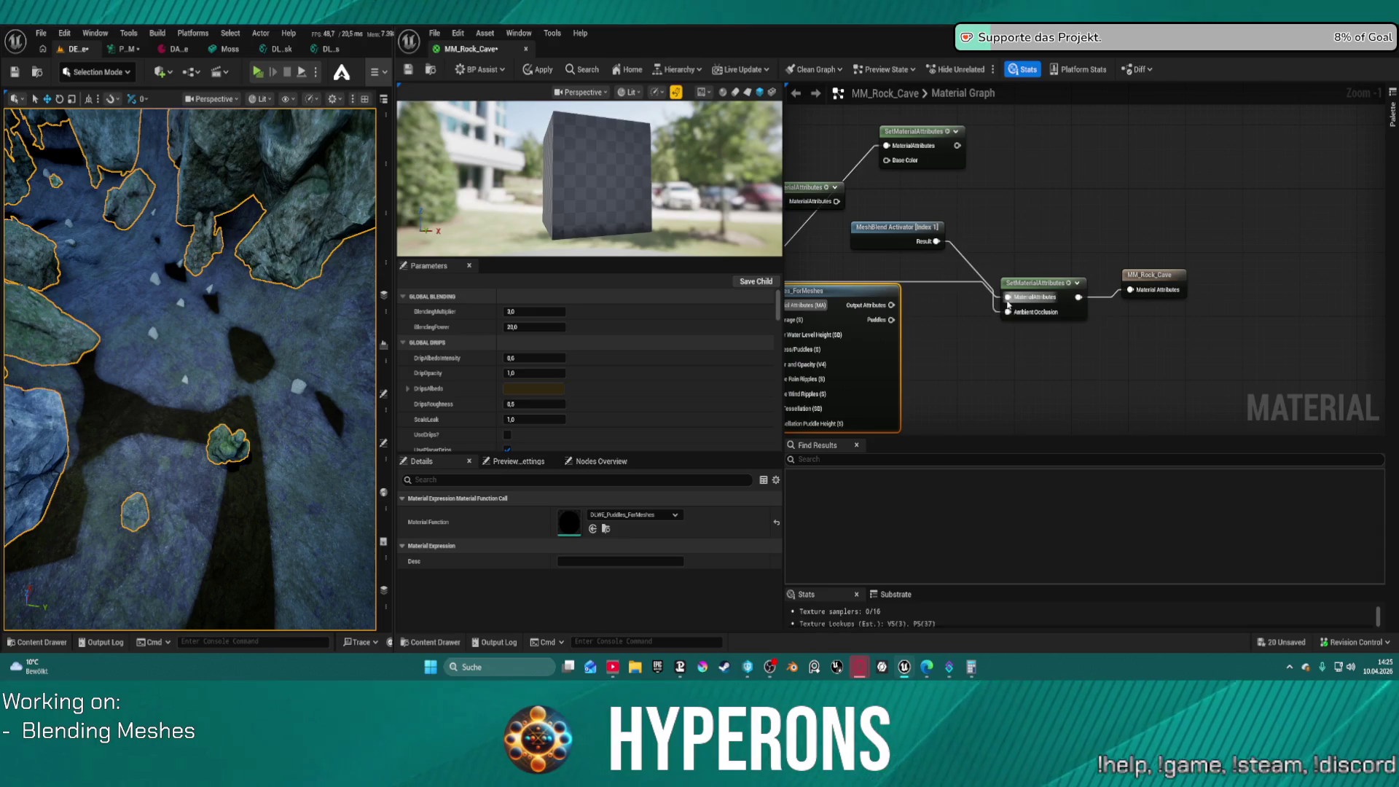
{"action": "left_click", "coordinate": [540, 69]}
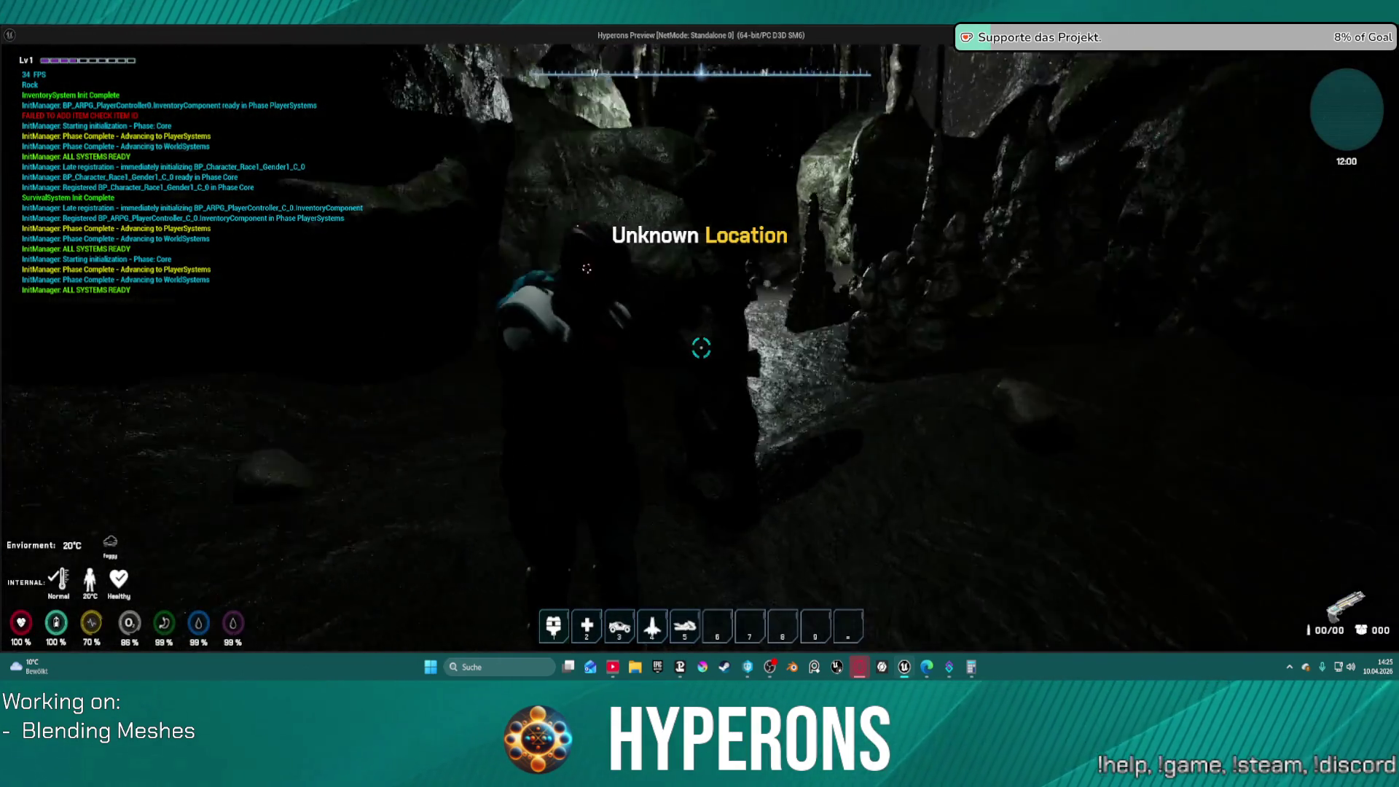
Walk the character through the dark cave and climb over the rock ledge
{"action": "key", "text": "w"}
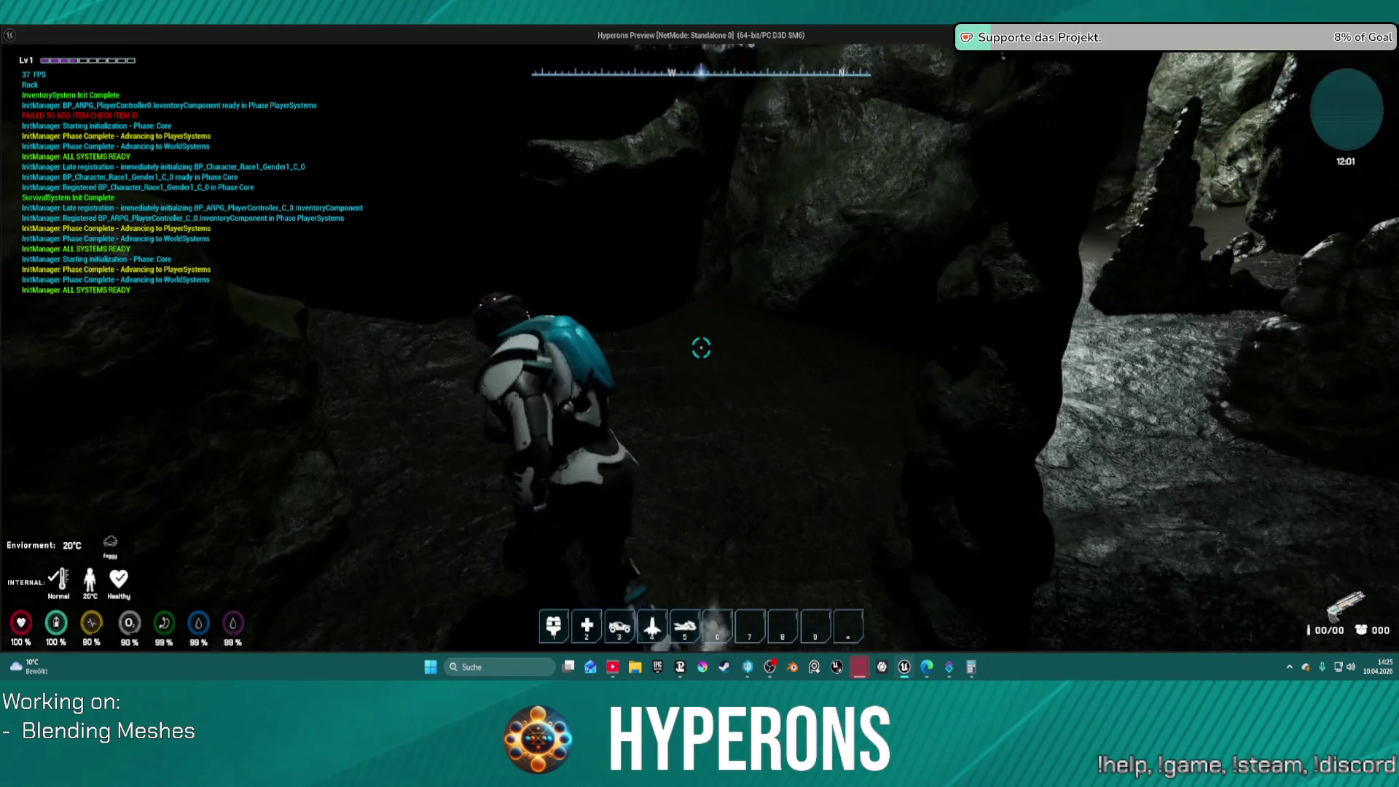
{"action": "key", "text": "w"}
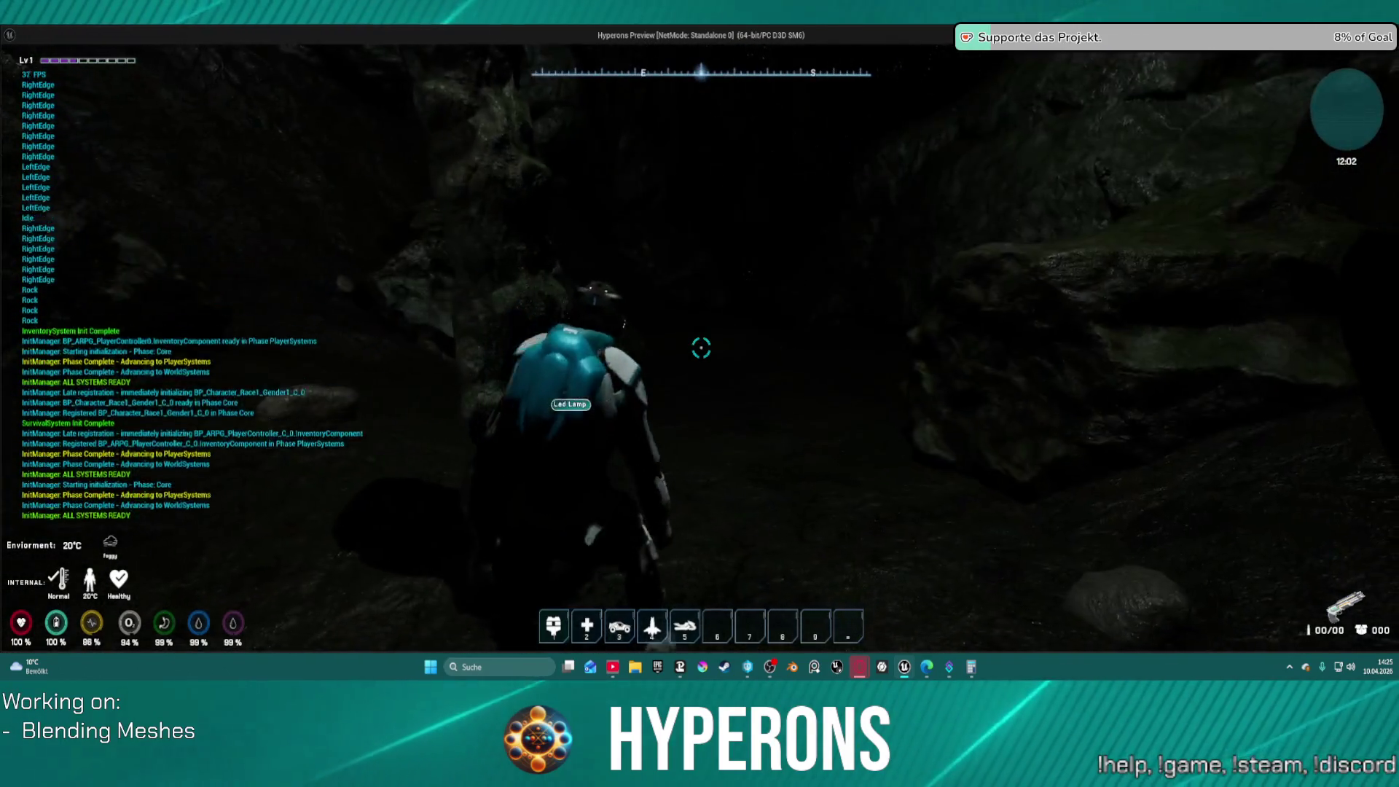
{"action": "key", "text": "w"}
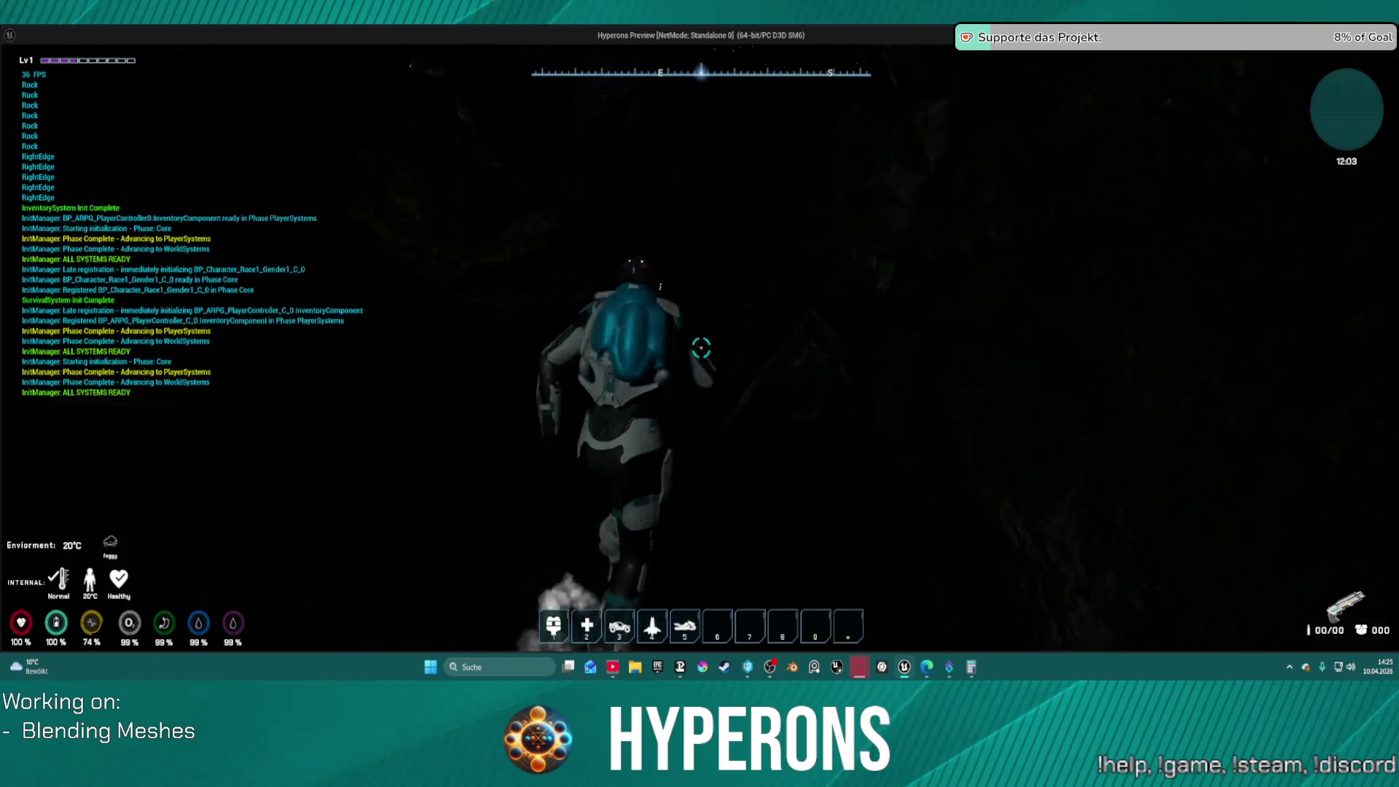
{"action": "key", "text": "w"}
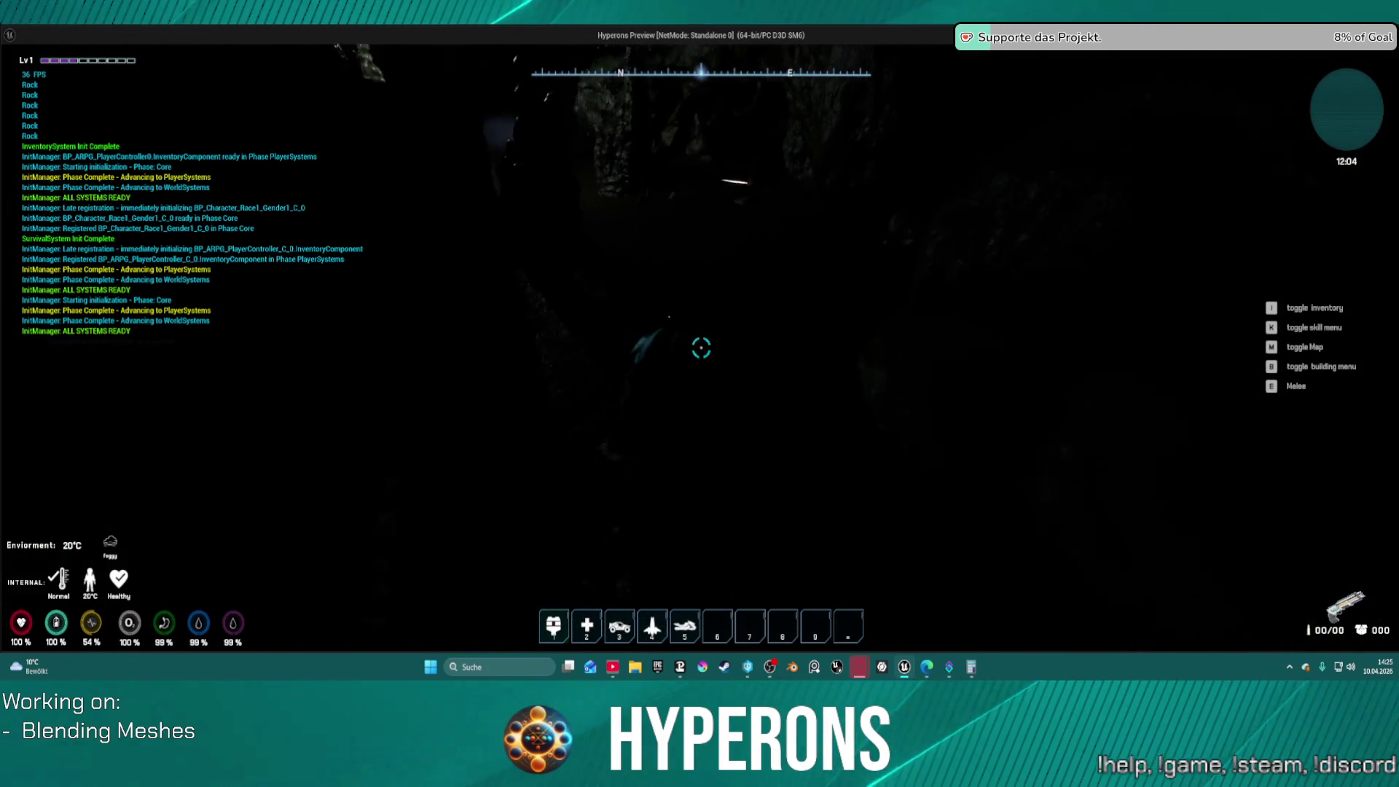
{"action": "key", "text": "w"}
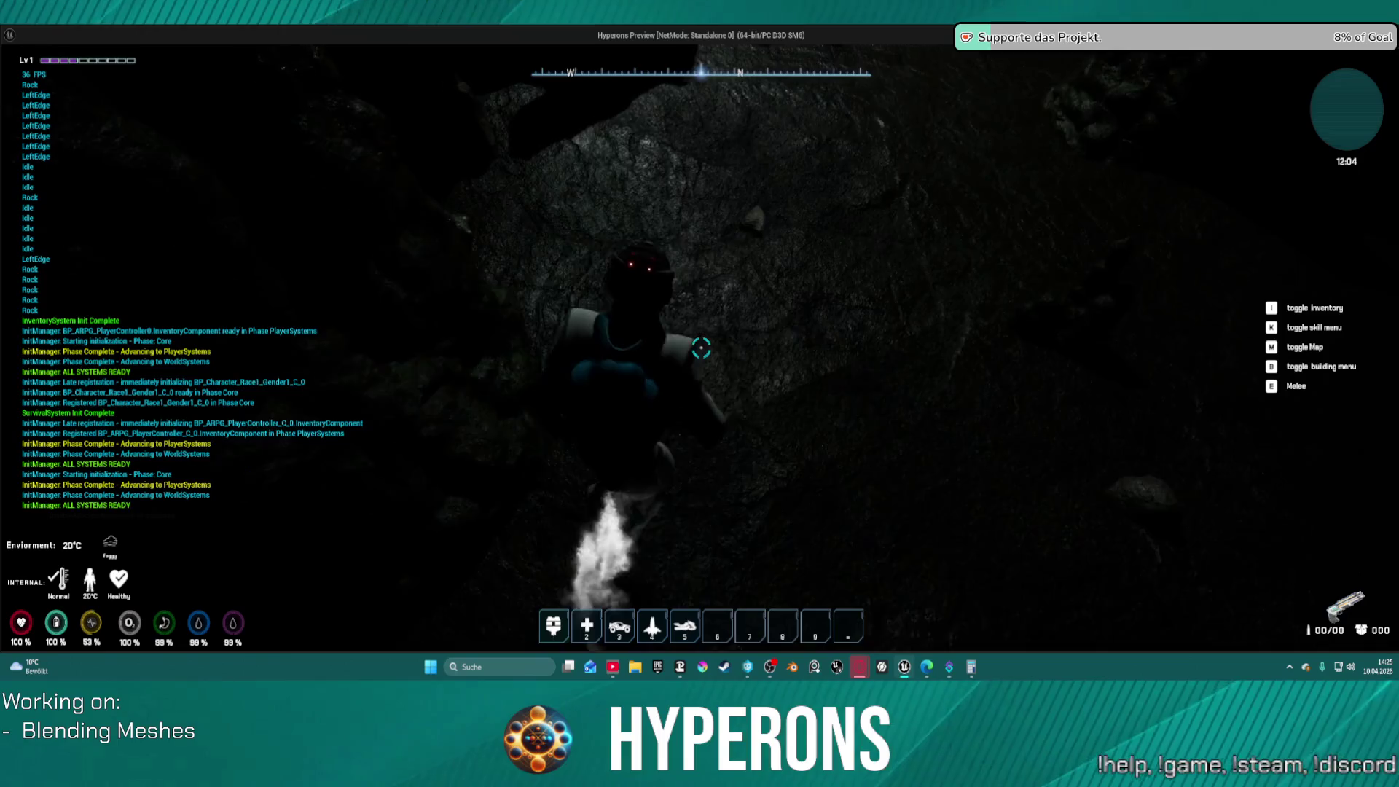
{"action": "key", "text": "w"}
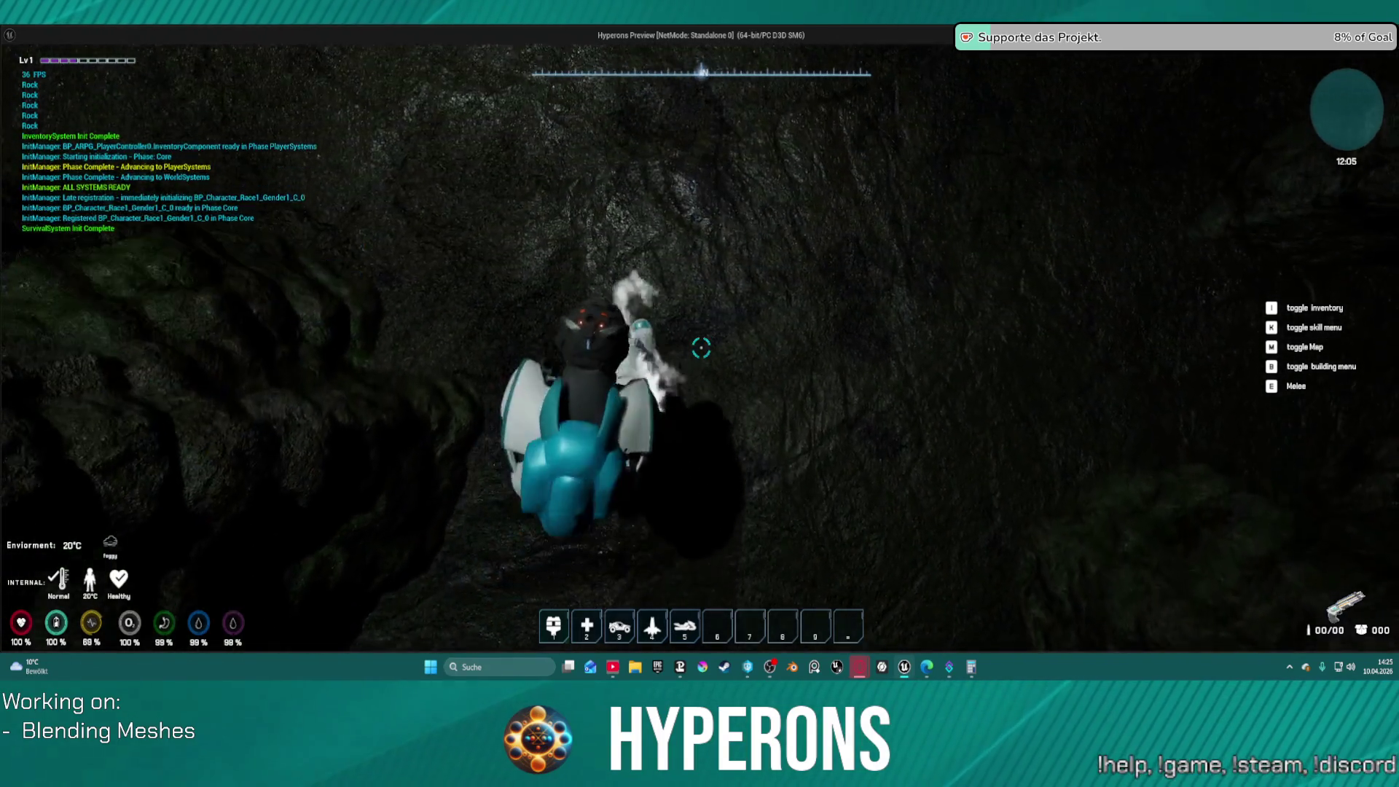
{"action": "key", "text": "w"}
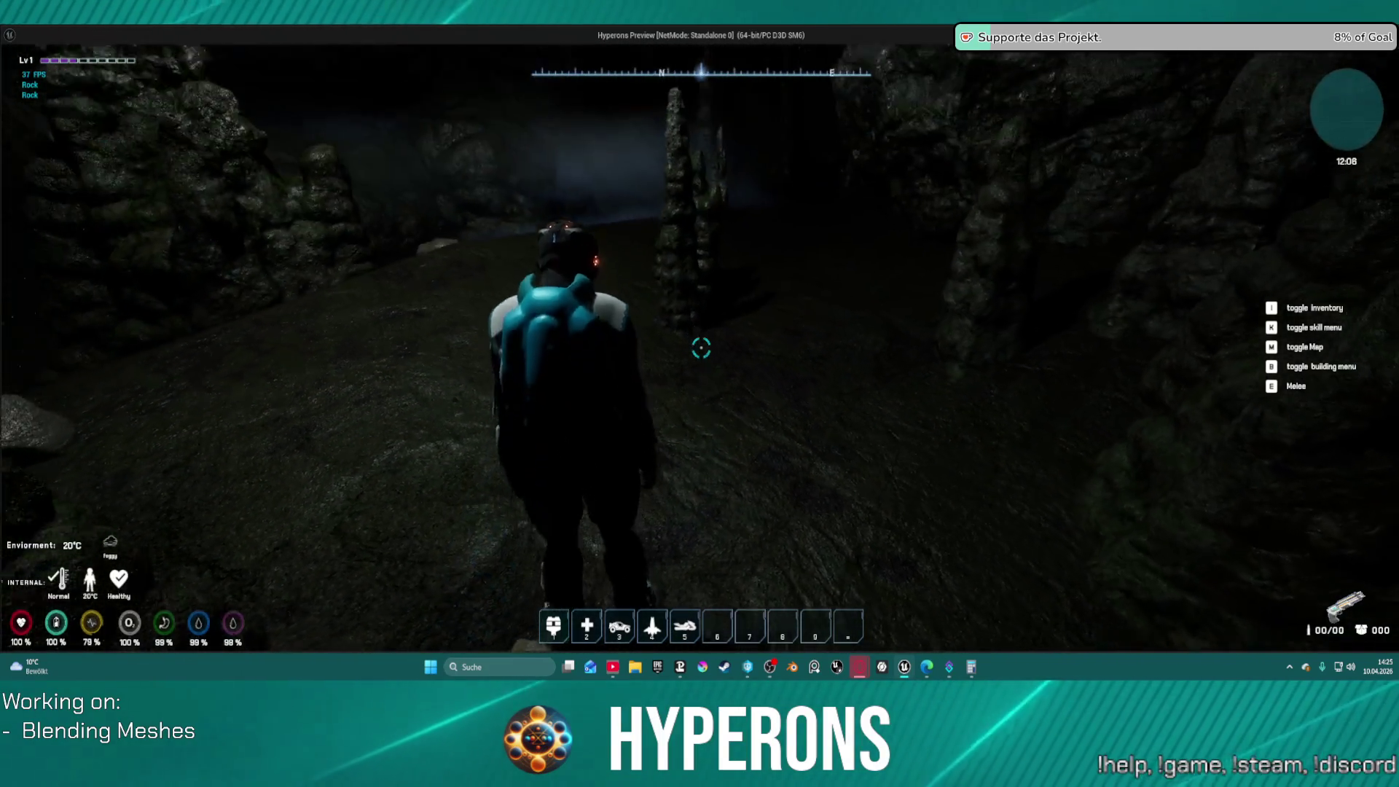
Look around the stalagmite chamber, walk toward the stalagmites and open the inventory
{"action": "key", "text": "w"}
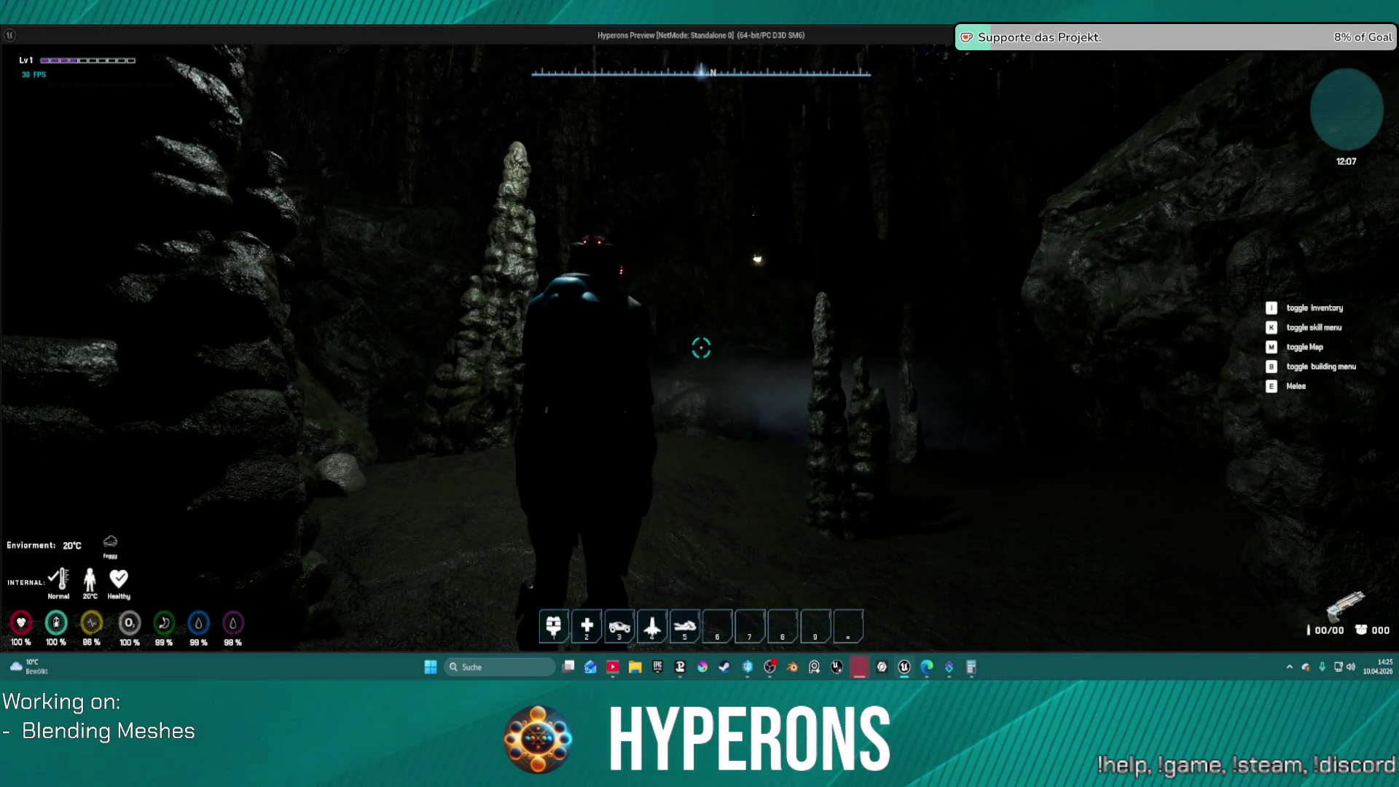
{"action": "key", "text": "w"}
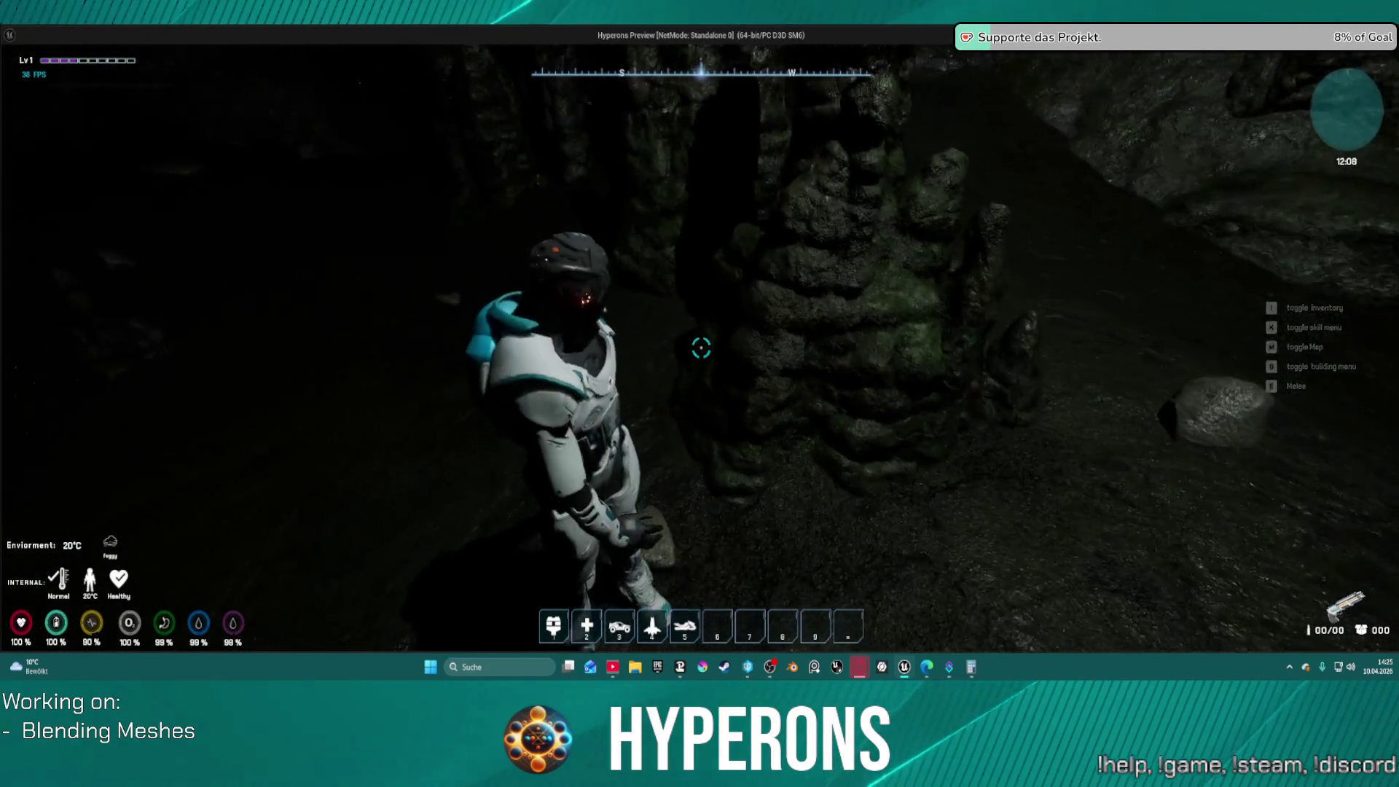
{"action": "key", "text": "w"}
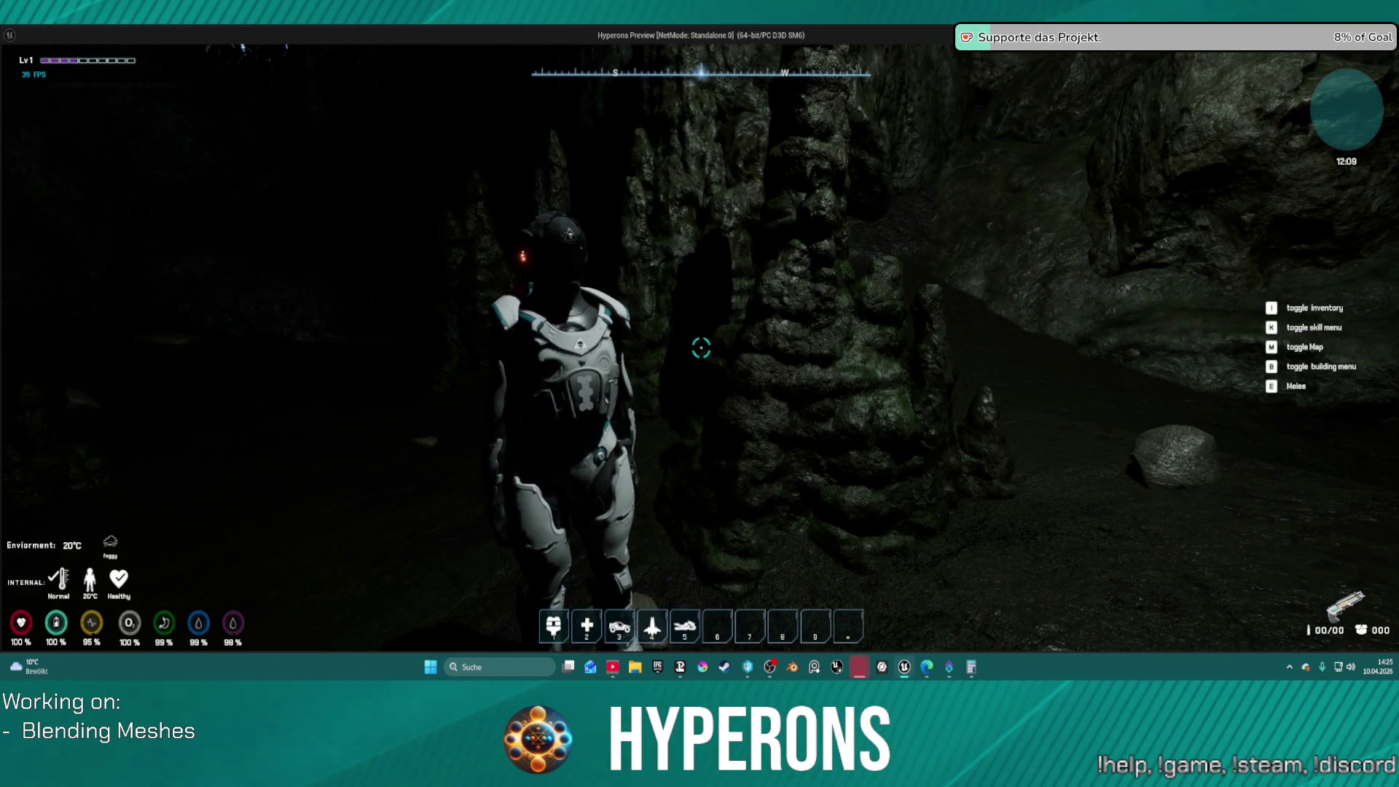
{"action": "key", "text": "i"}
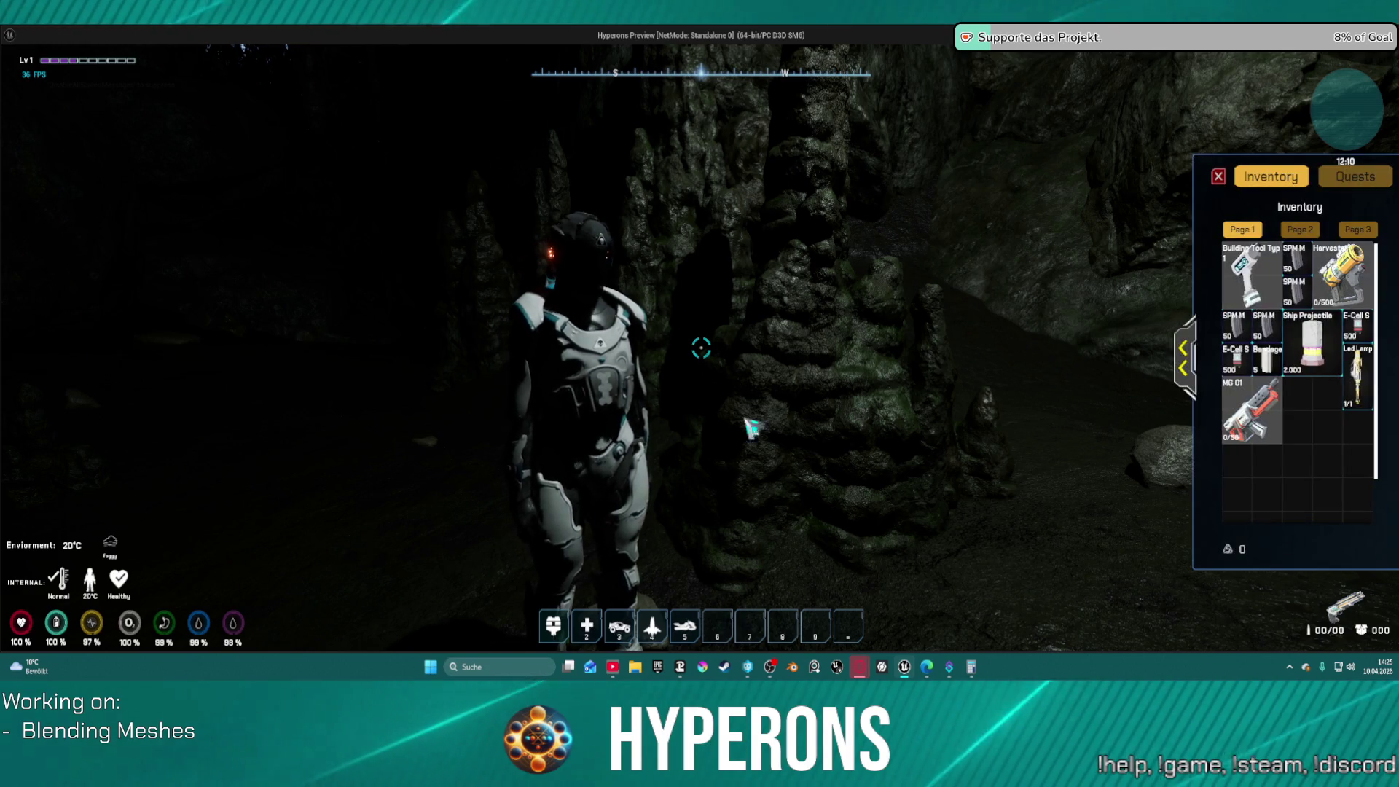
Move the helmet into the inventory, equip the Led Lamp, and look back across the cave
{"action": "mouse_move", "coordinate": [1334, 266]}
{"action": "left_mouse_down"}
{"action": "mouse_move", "coordinate": [1031, 408]}
{"action": "mouse_move", "coordinate": [993, 409]}
{"action": "left_mouse_up"}
{"action": "left_click", "coordinate": [865, 361]}
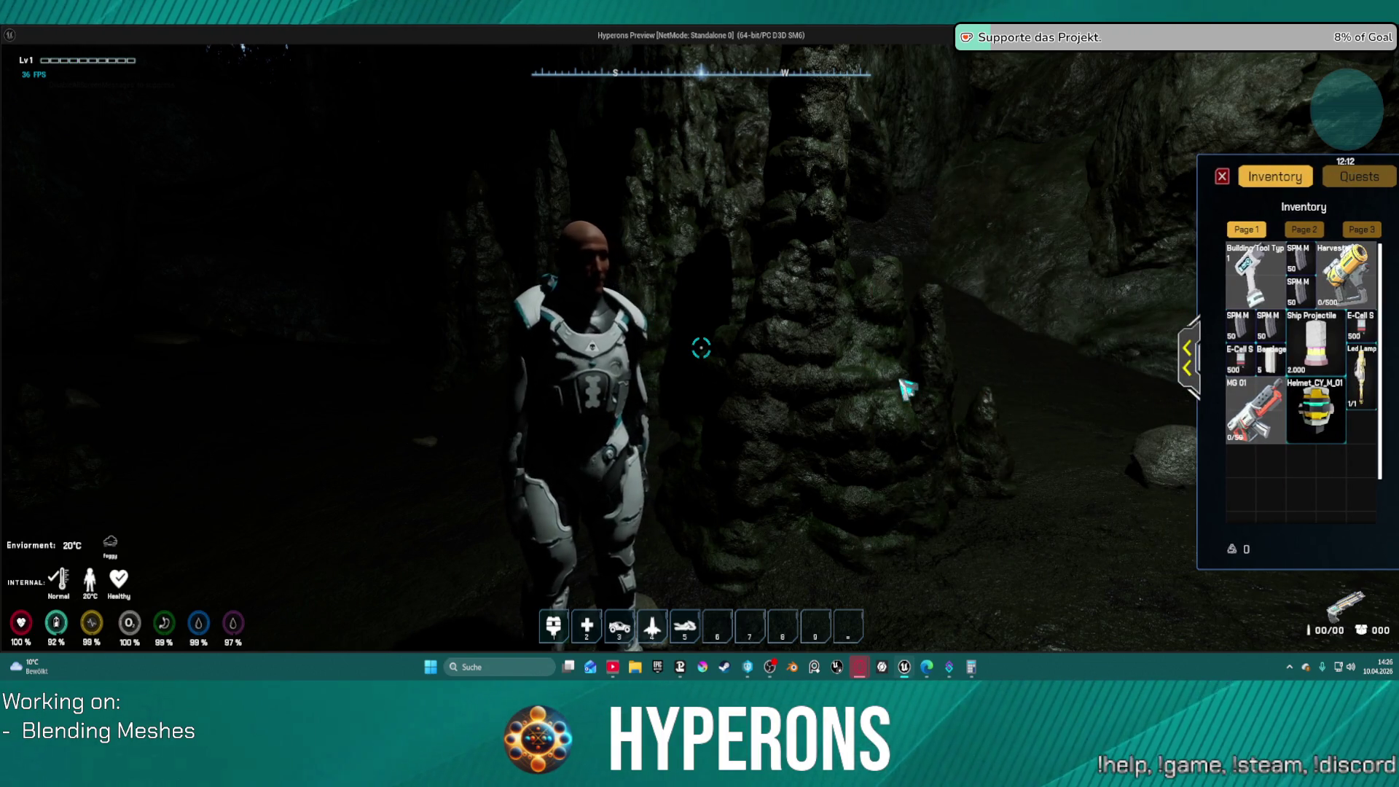
{"action": "right_click", "coordinate": [1376, 376]}
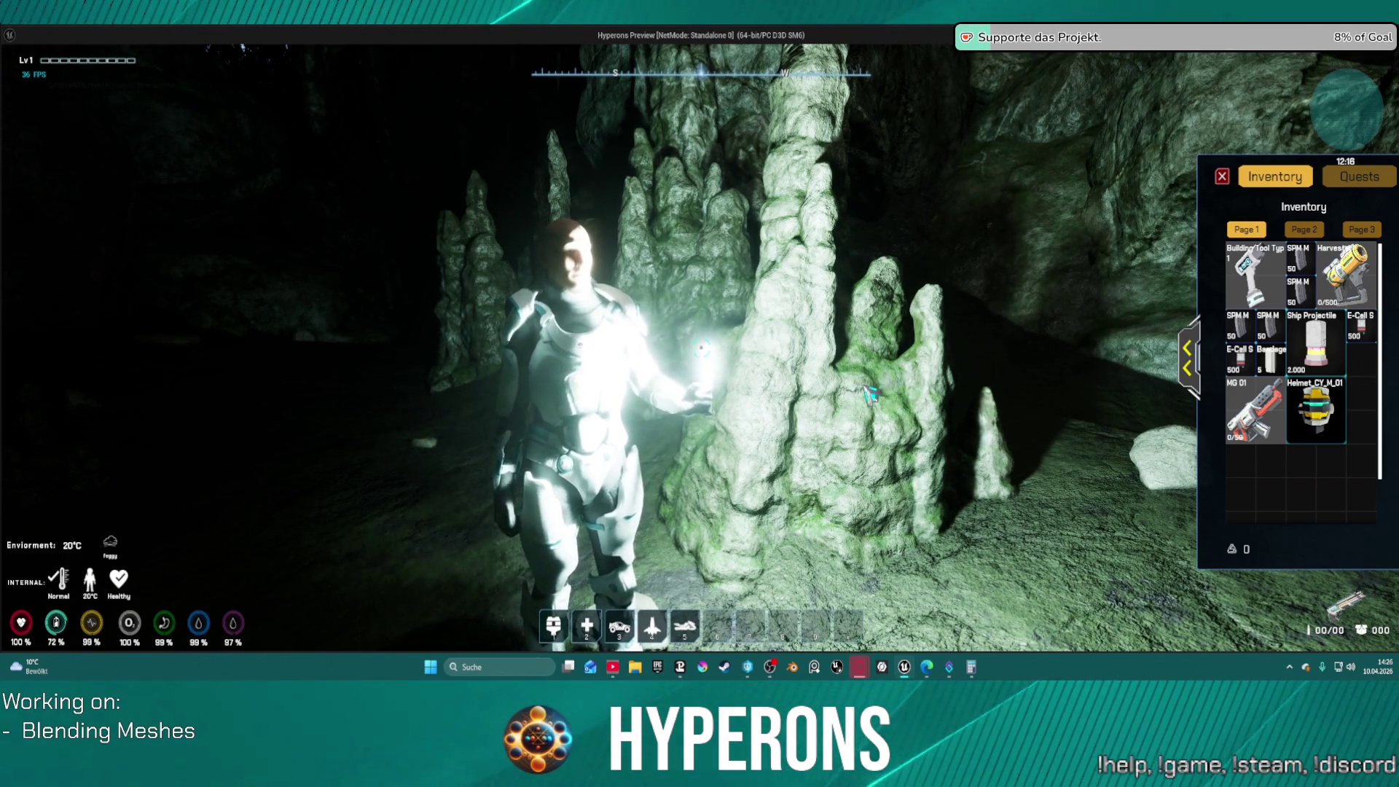
{"action": "mouse_move", "coordinate": [701, 349]}
{"action": "left_mouse_down"}
{"action": "mouse_move", "coordinate": [947, 349]}
{"action": "mouse_move", "coordinate": [729, 365]}
{"action": "mouse_move", "coordinate": [794, 427]}
{"action": "mouse_move", "coordinate": [612, 303]}
{"action": "left_mouse_up"}
Run the character forward into the cave, turning left and then back to face forward
{"action": "key", "text": "w"}
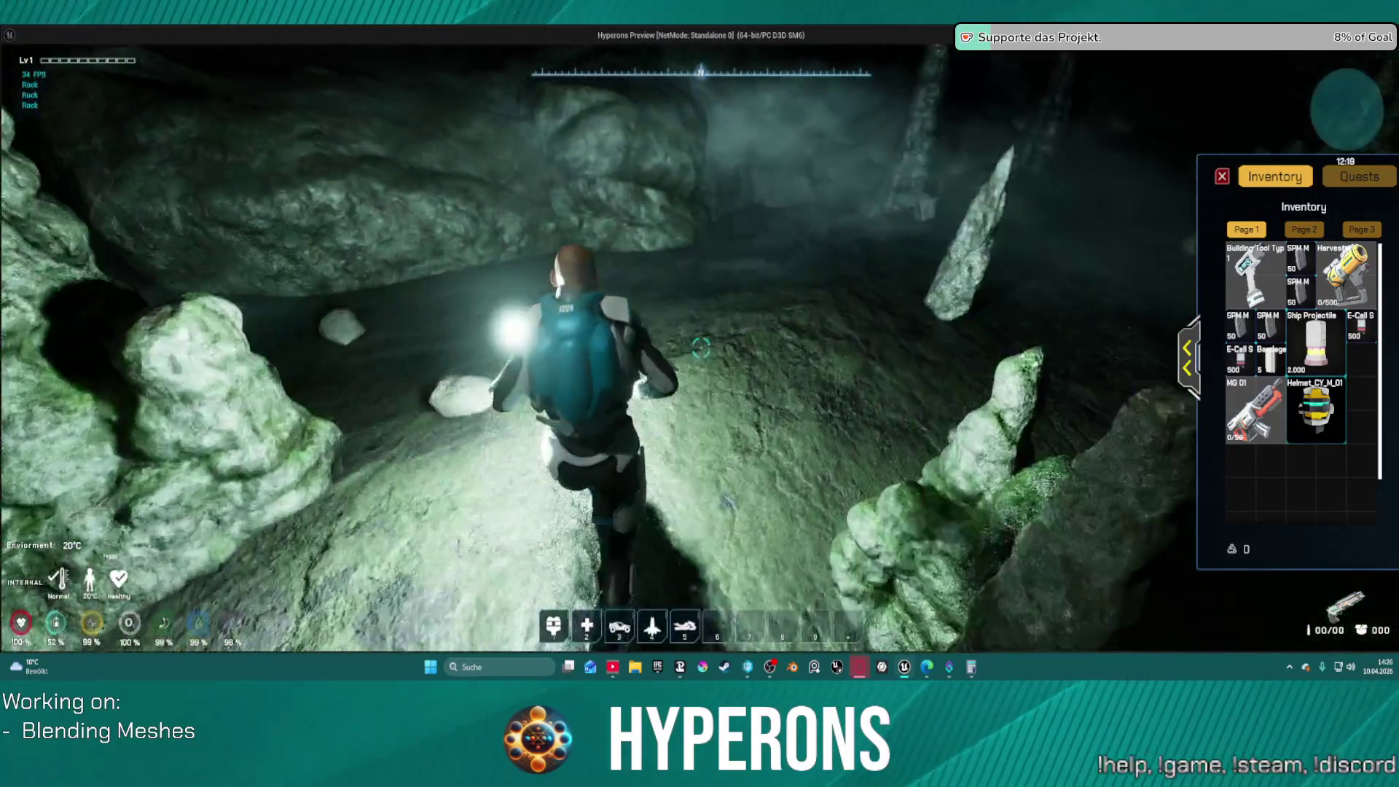
{"action": "key", "text": "w"}
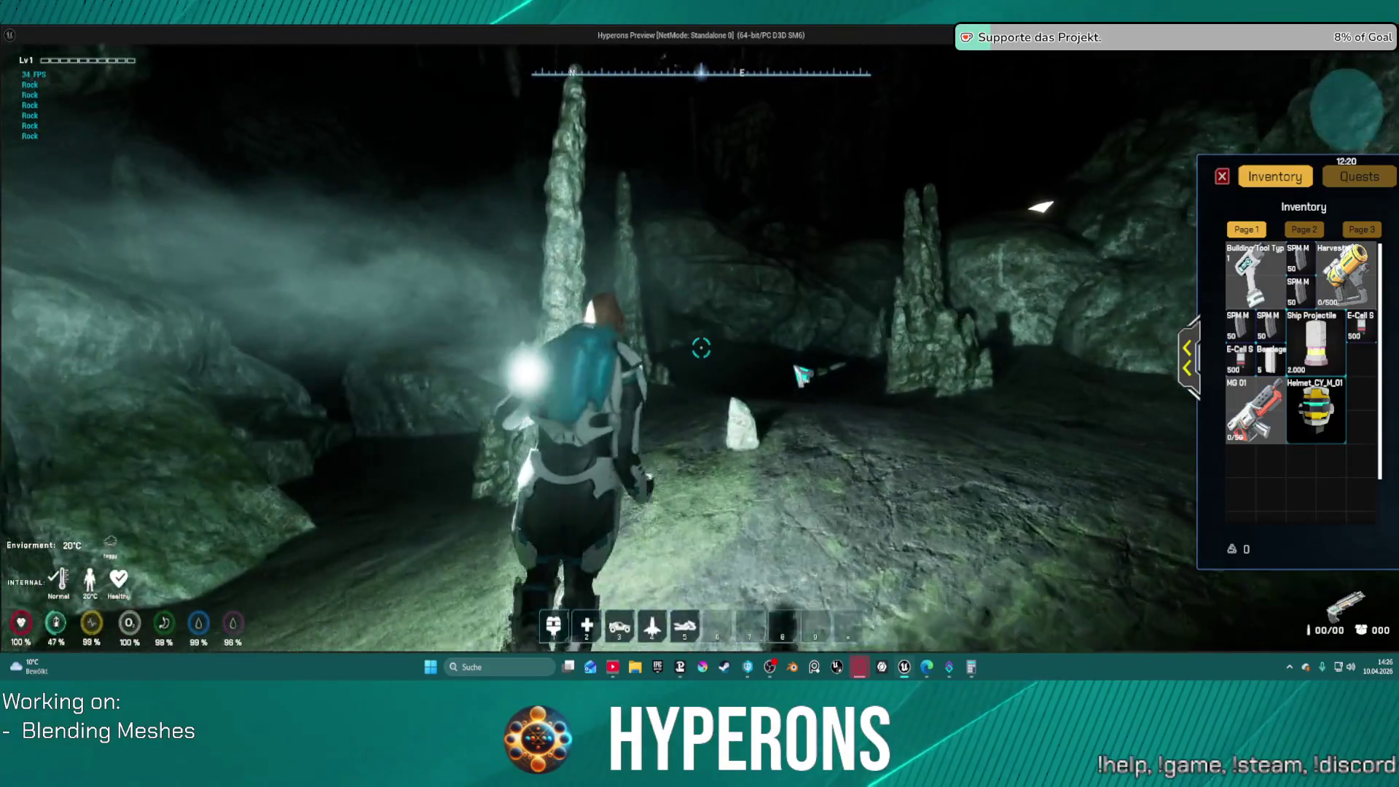
{"action": "key", "text": "a"}
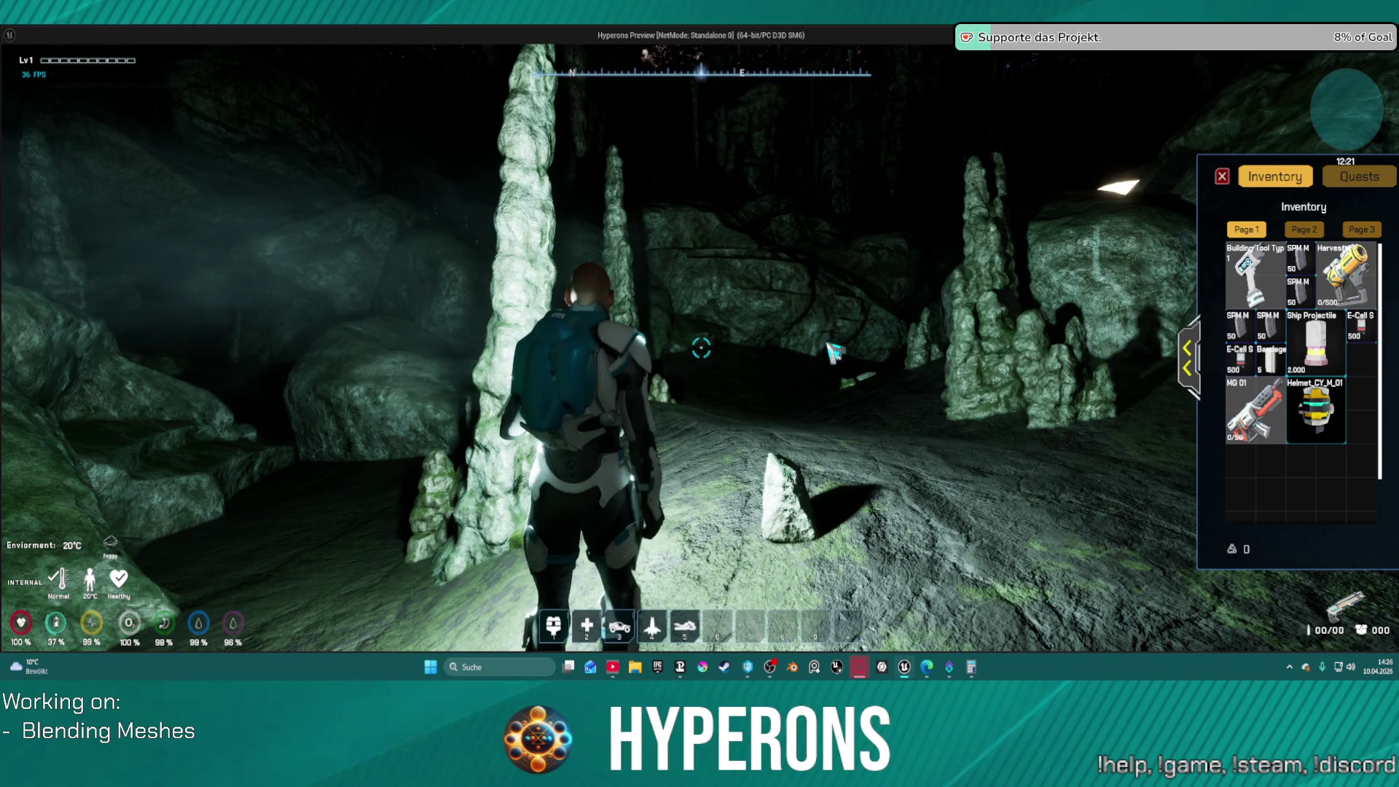
{"action": "key", "text": "a"}
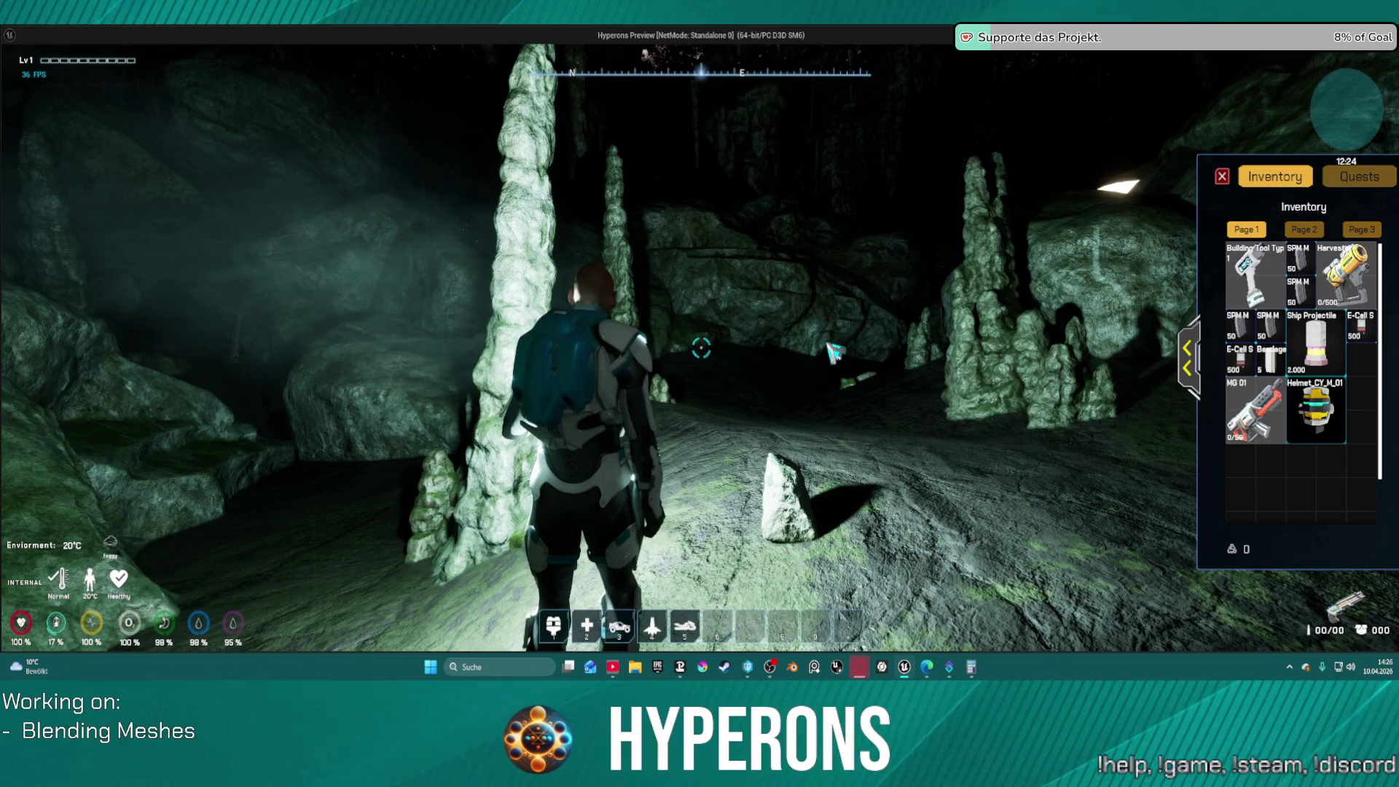
{"action": "key", "text": "a"}
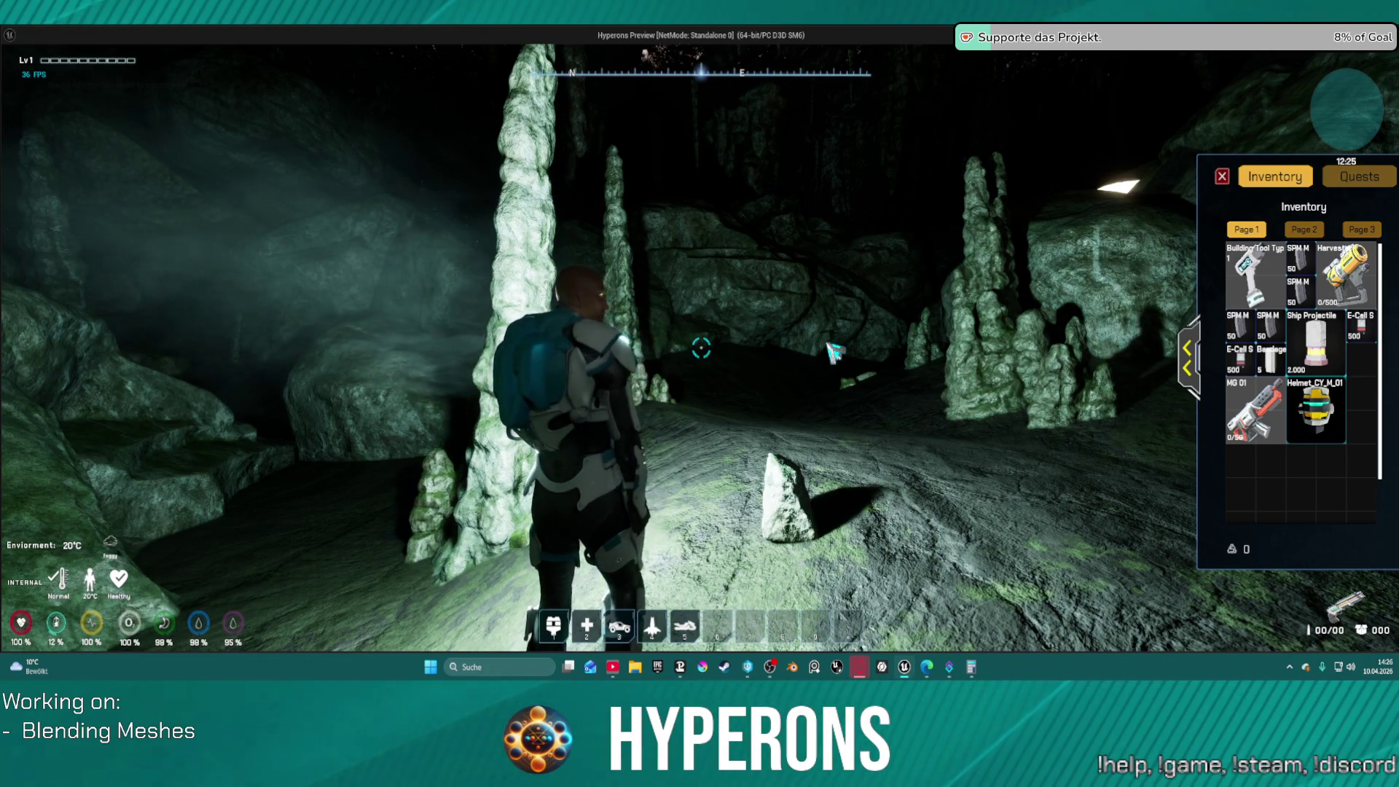
{"action": "key", "text": "a"}
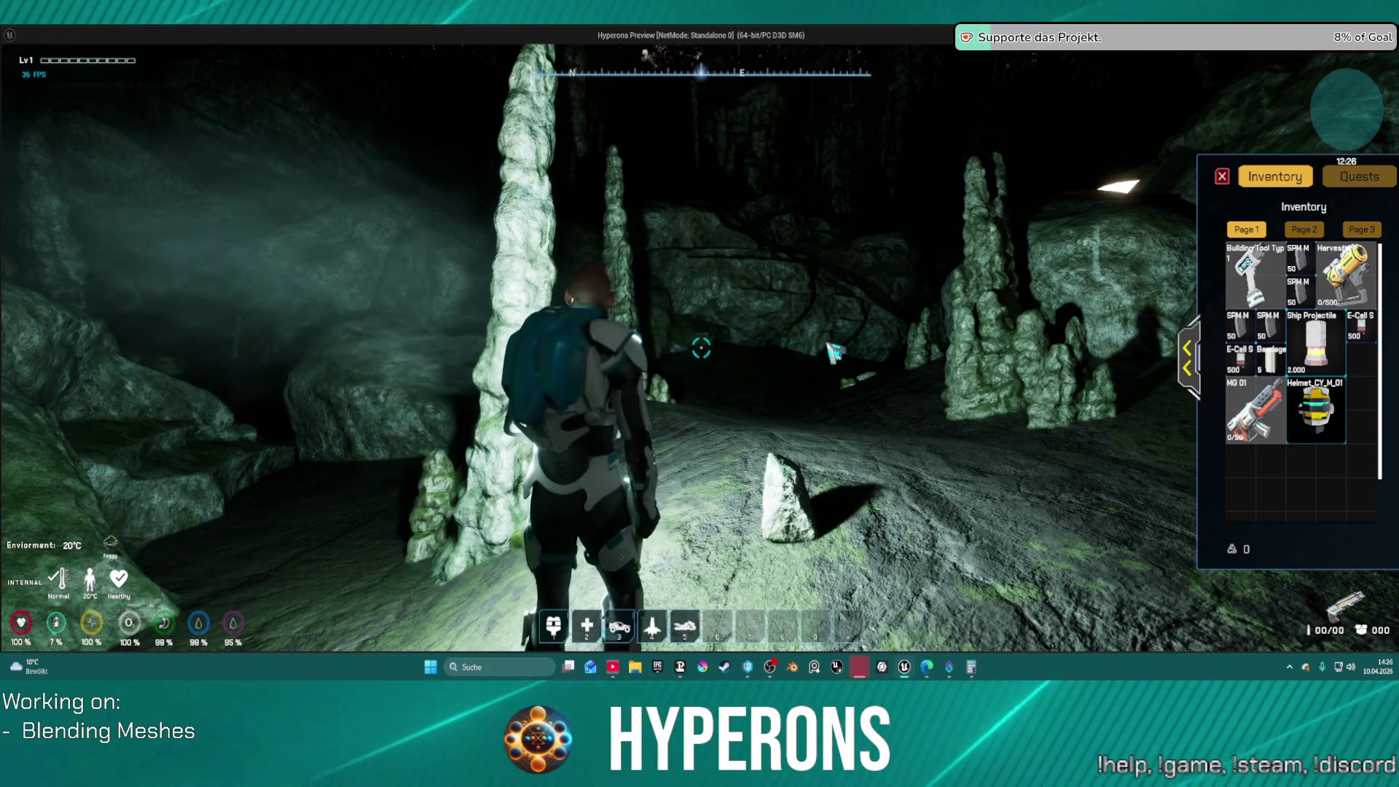
{"action": "key", "text": "d"}
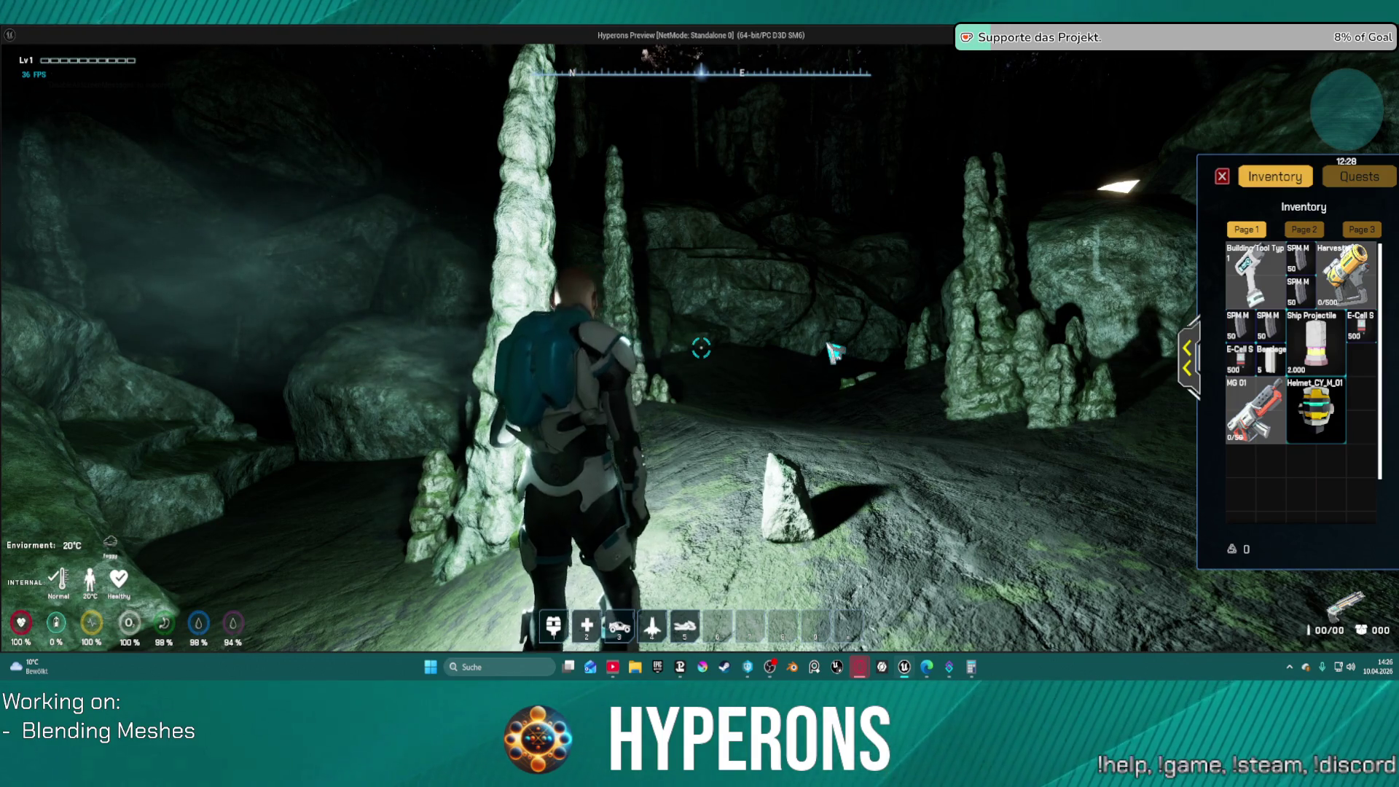
{"action": "key", "text": "d"}
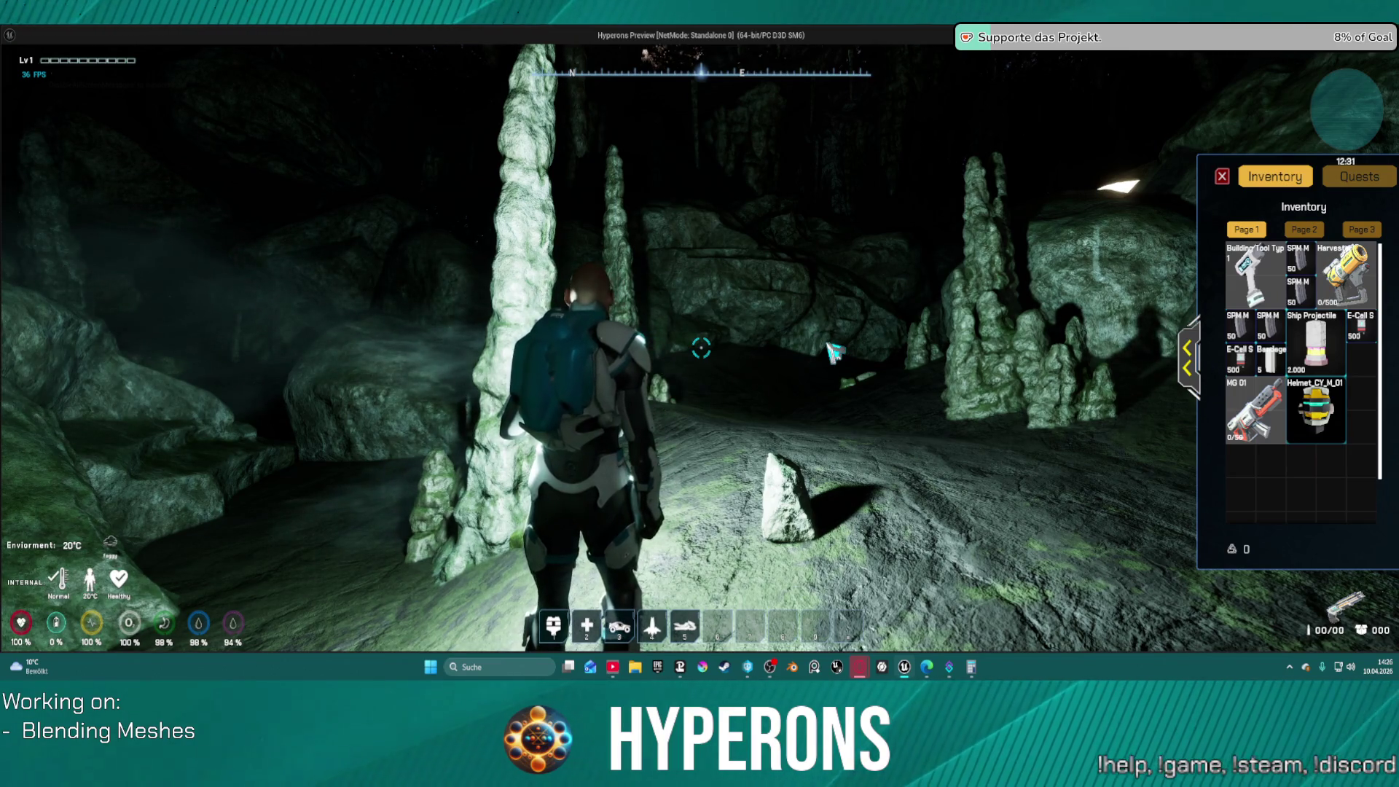
Toggle the hand lamp on the pillar and walk deeper past new stalagmites
{"action": "key", "text": "f"}
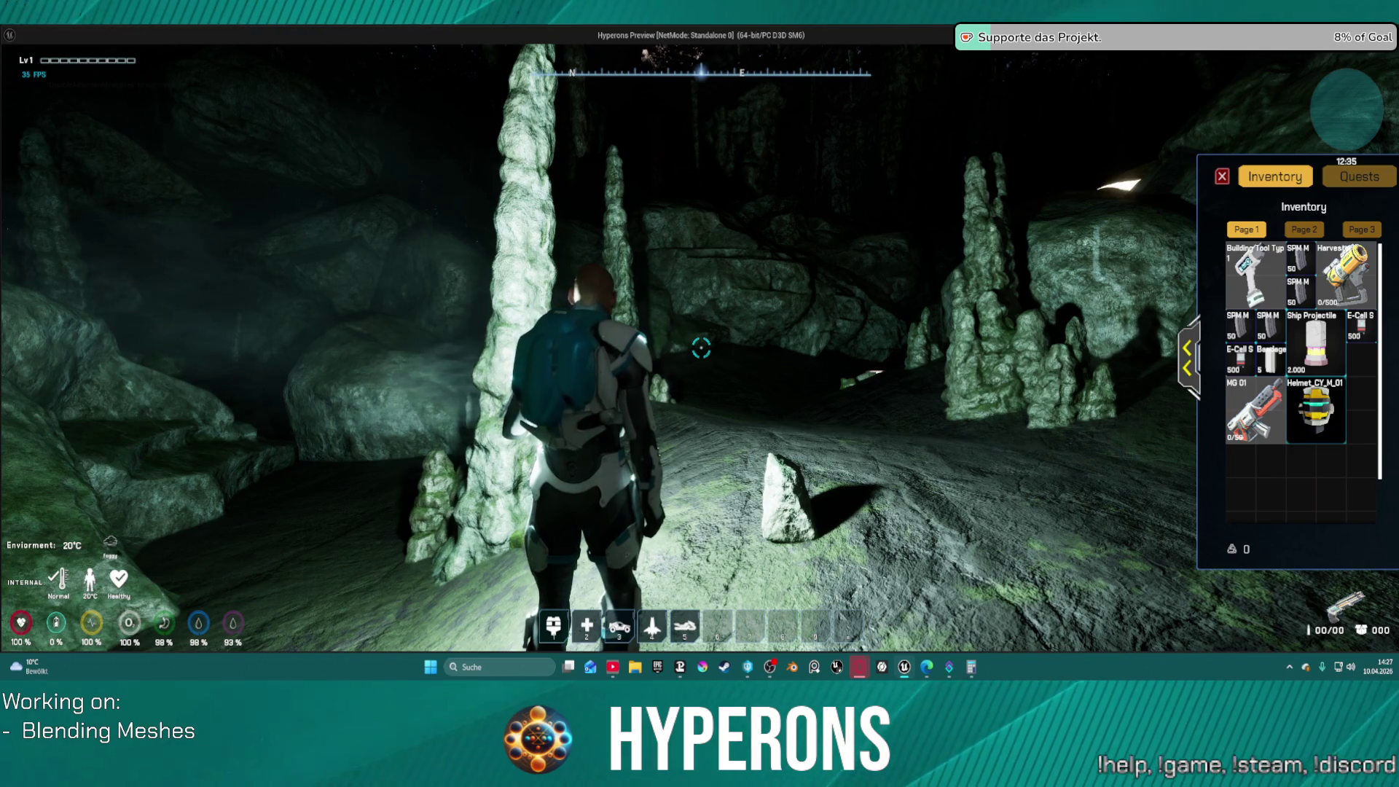
{"action": "key", "text": "f"}
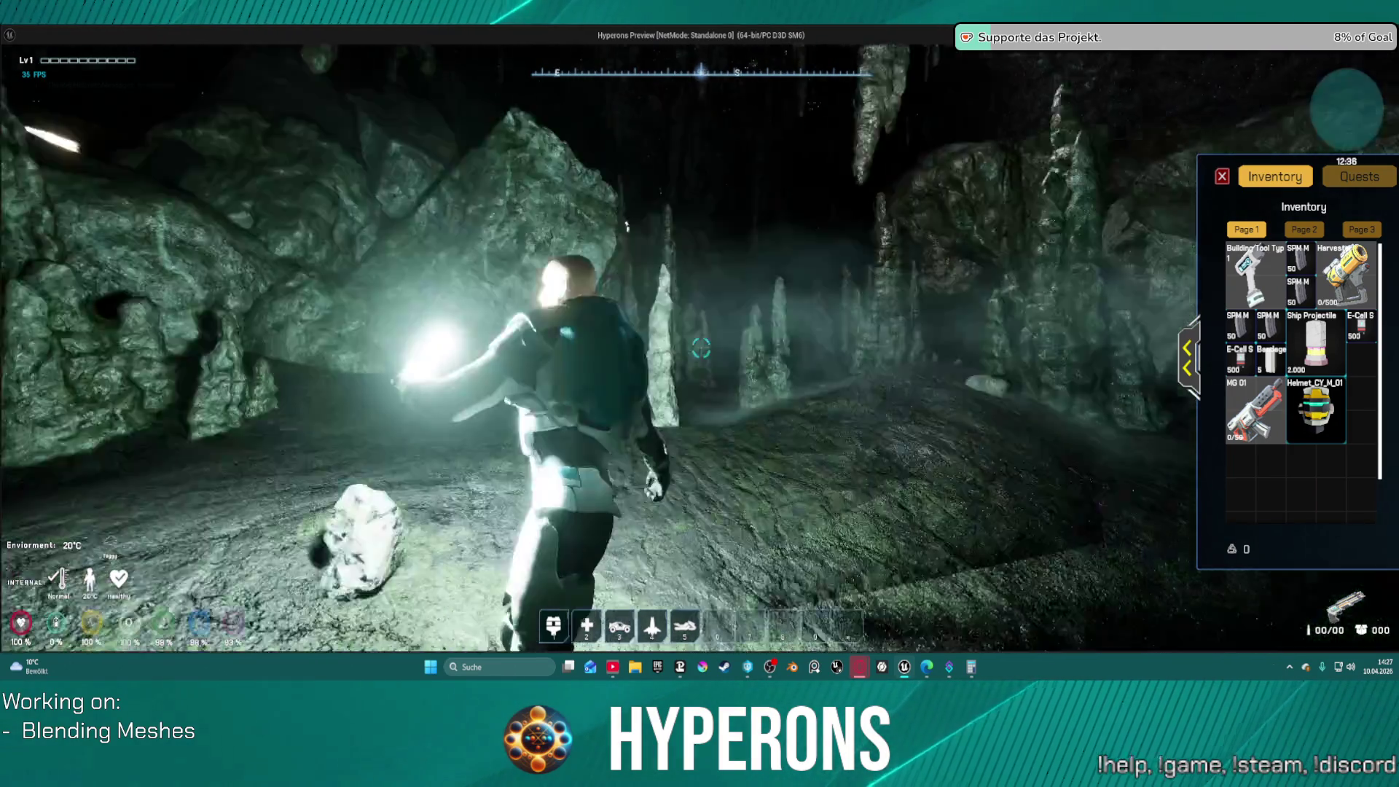
{"action": "key", "text": "w"}
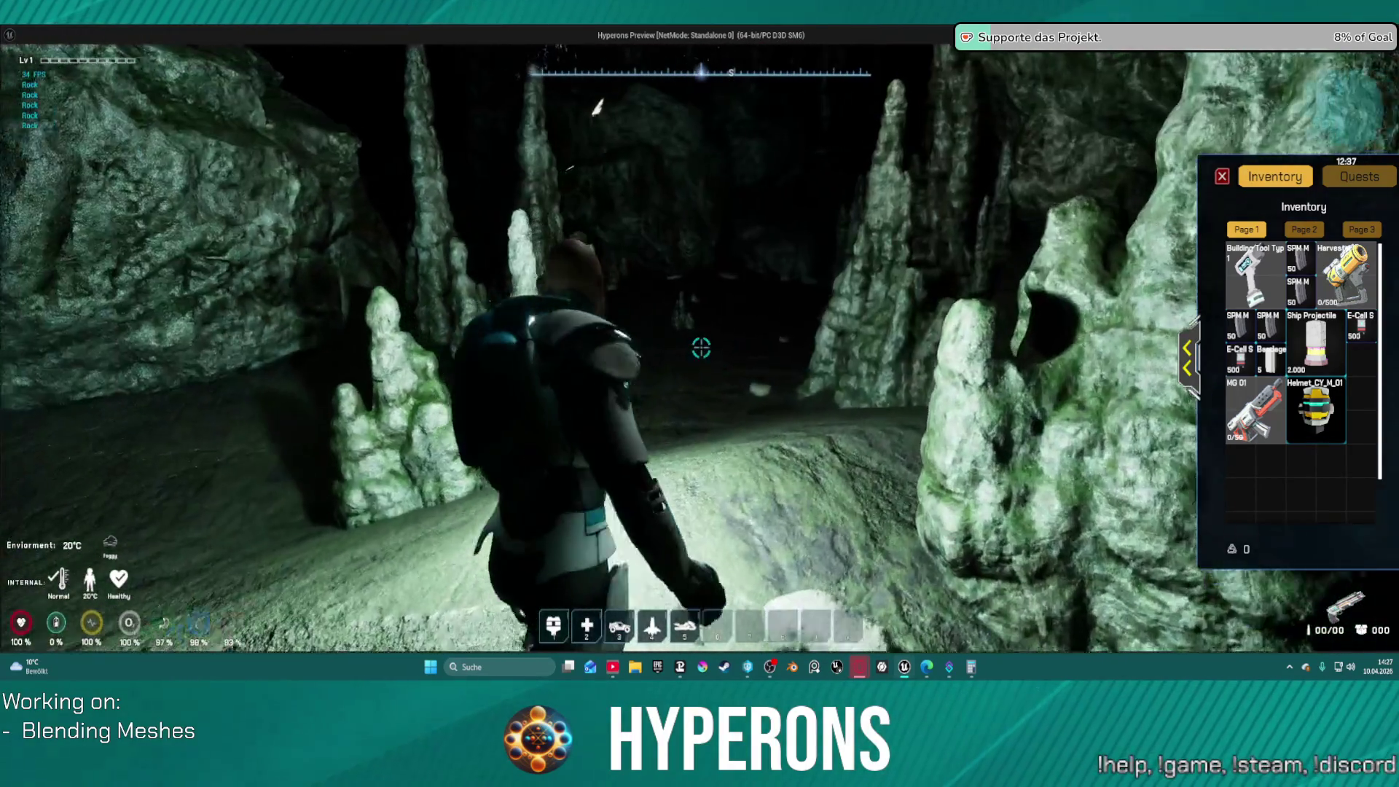
{"action": "key", "text": "w"}
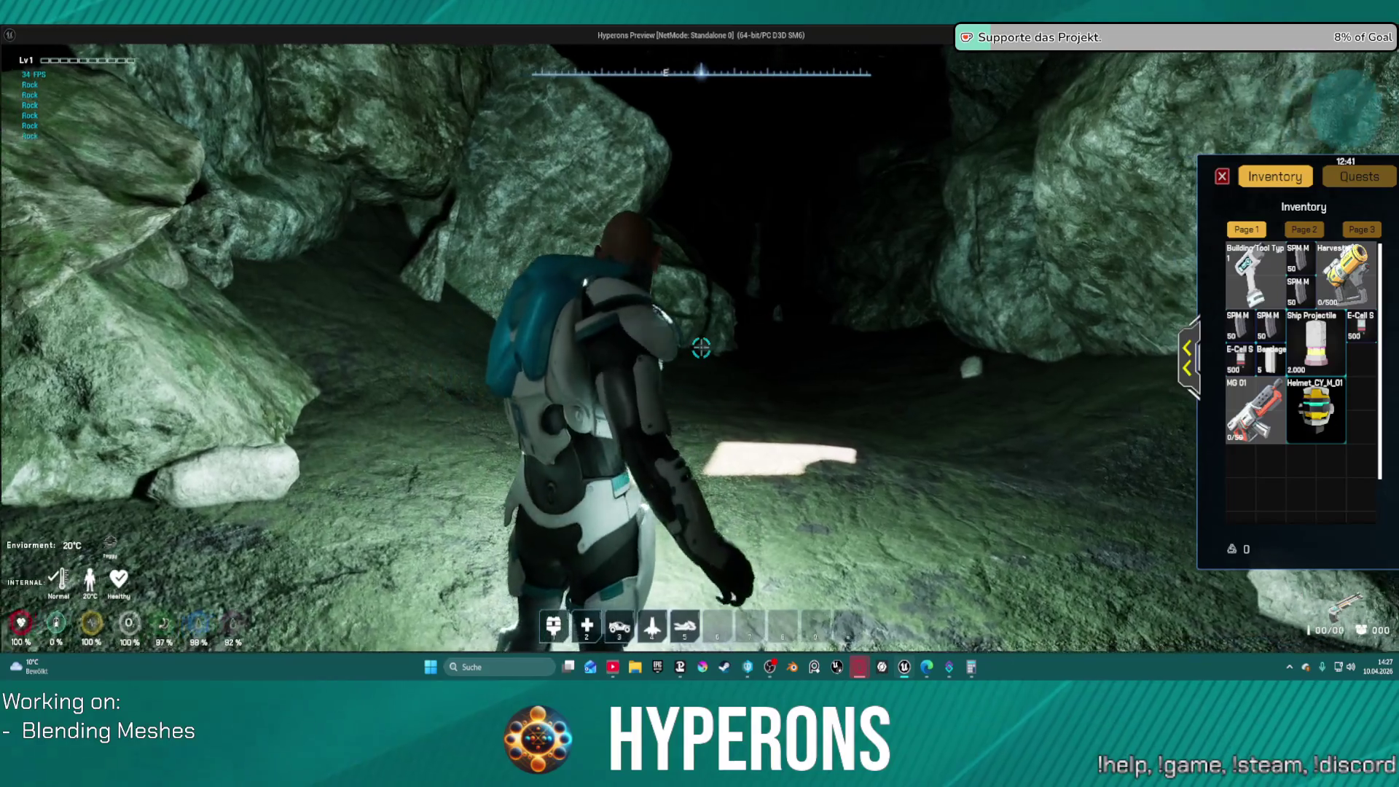
{"action": "key", "text": "w"}
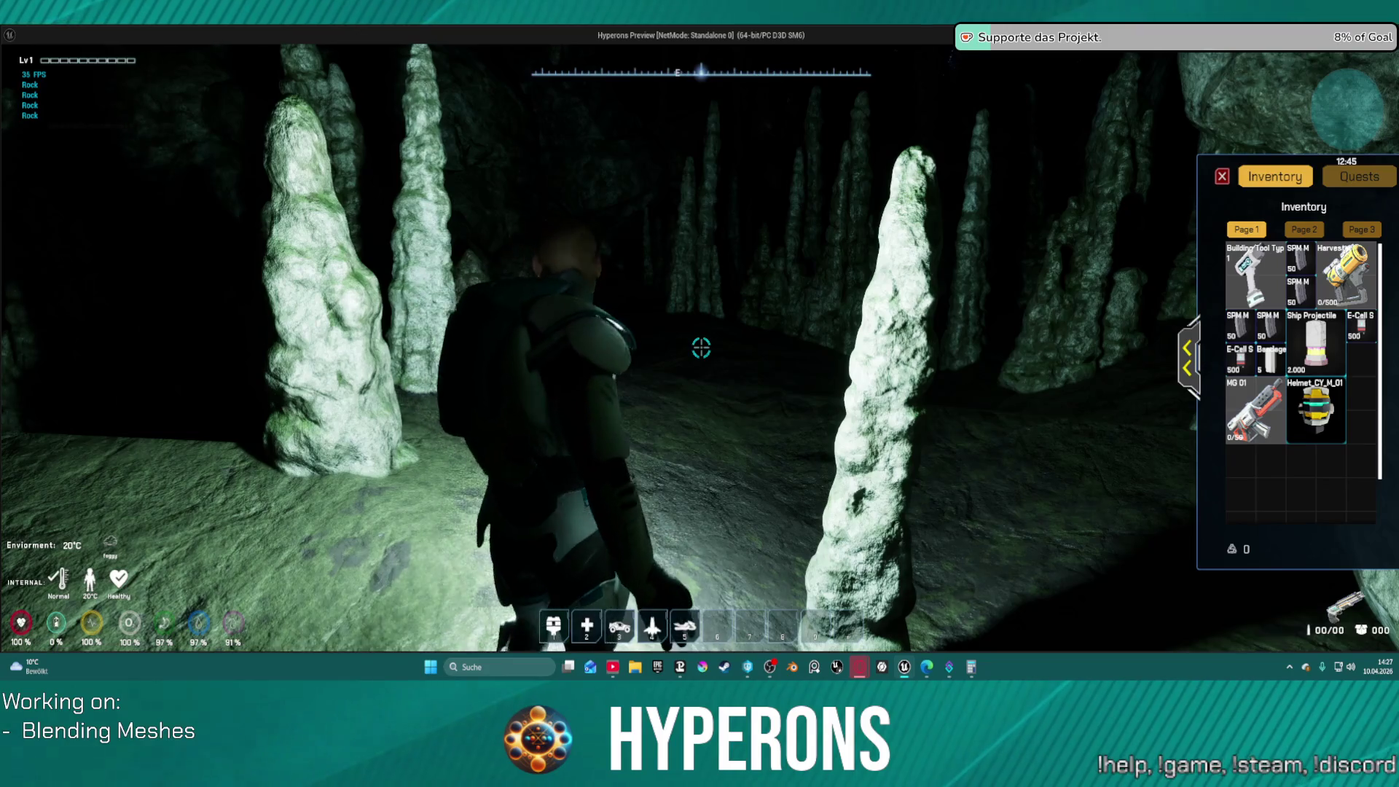
Walk past the rock pillar through the stalagmite field toward the boulders and rock walls
{"action": "key", "text": "w"}
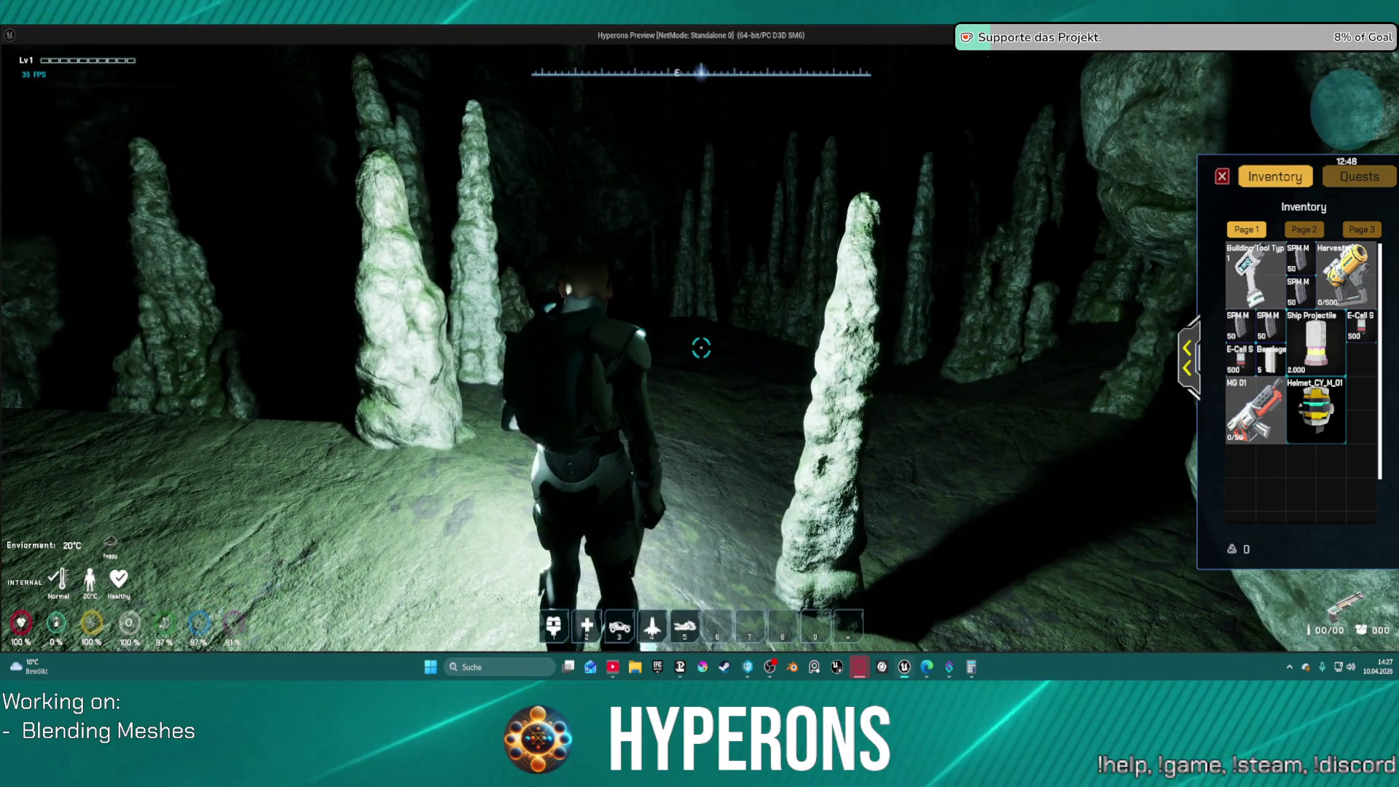
{"action": "key", "text": "w"}
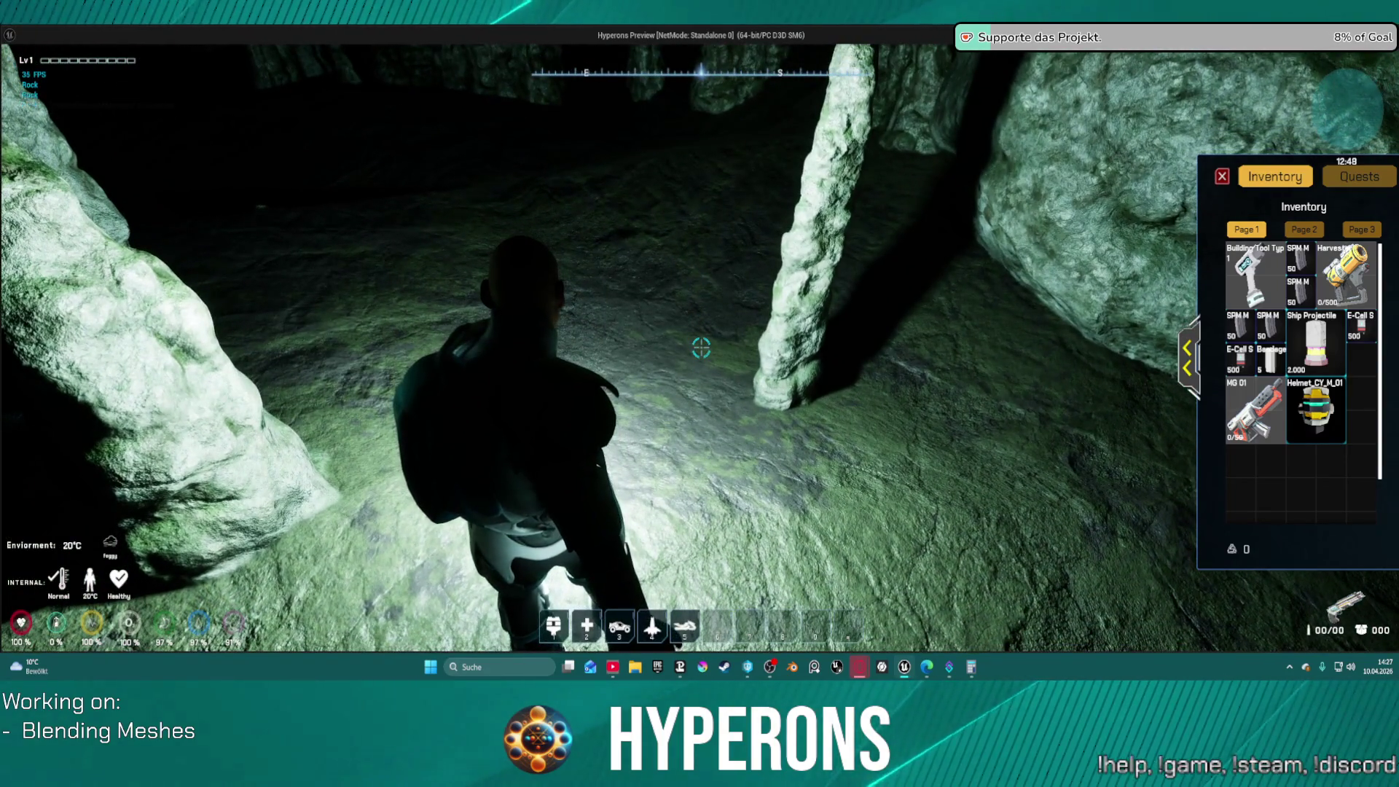
{"action": "key", "text": "w"}
{"action": "key", "text": "w"}
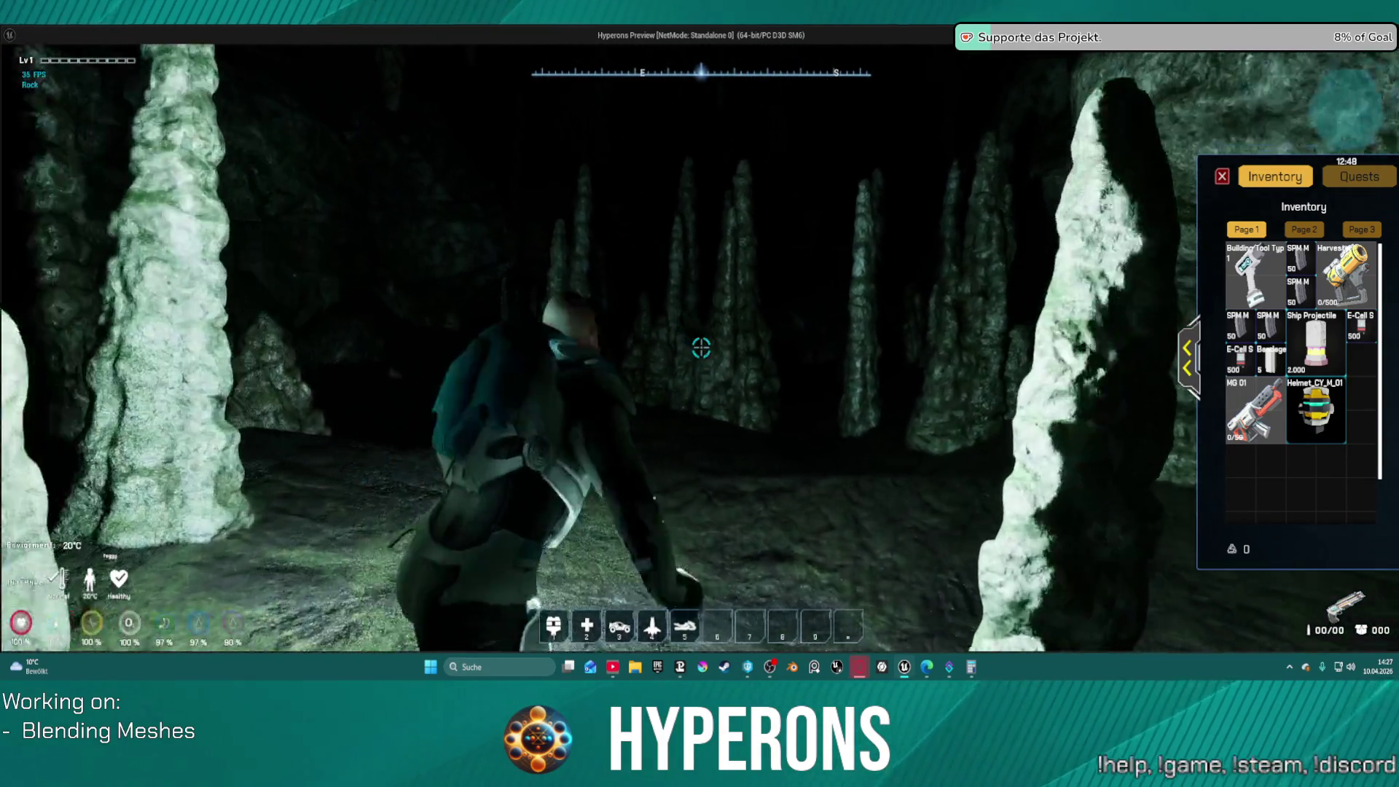
{"action": "key", "text": "w"}
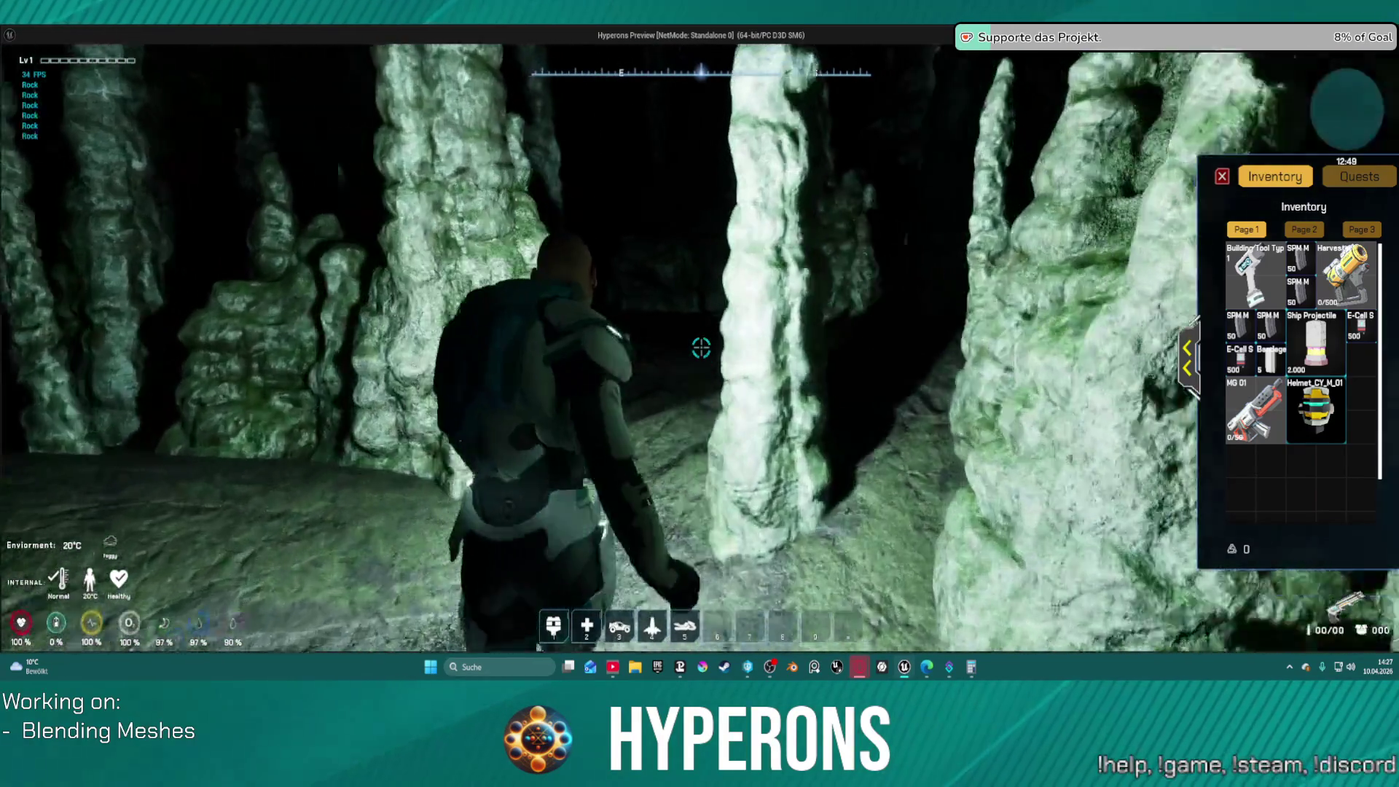
{"action": "key", "text": "w"}
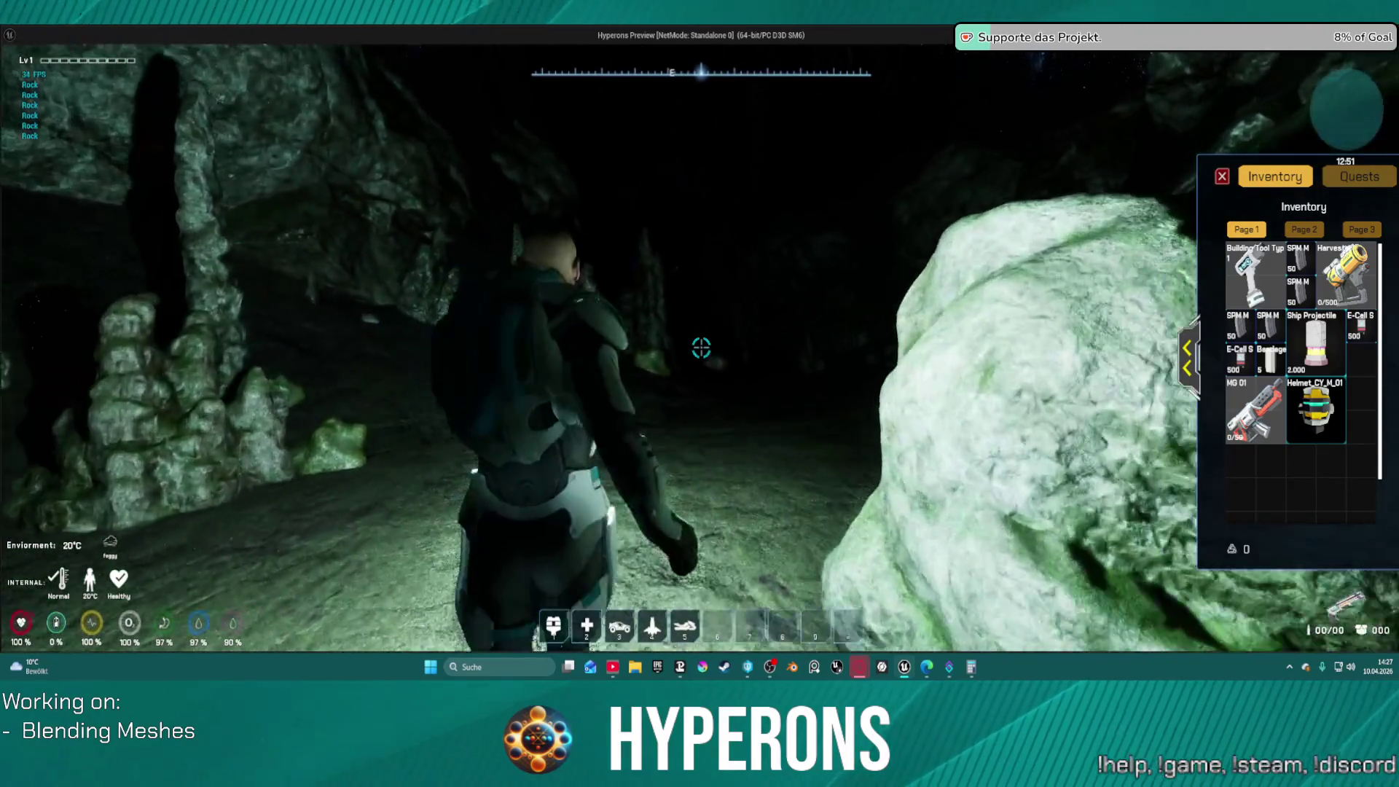
{"action": "key", "text": "w"}
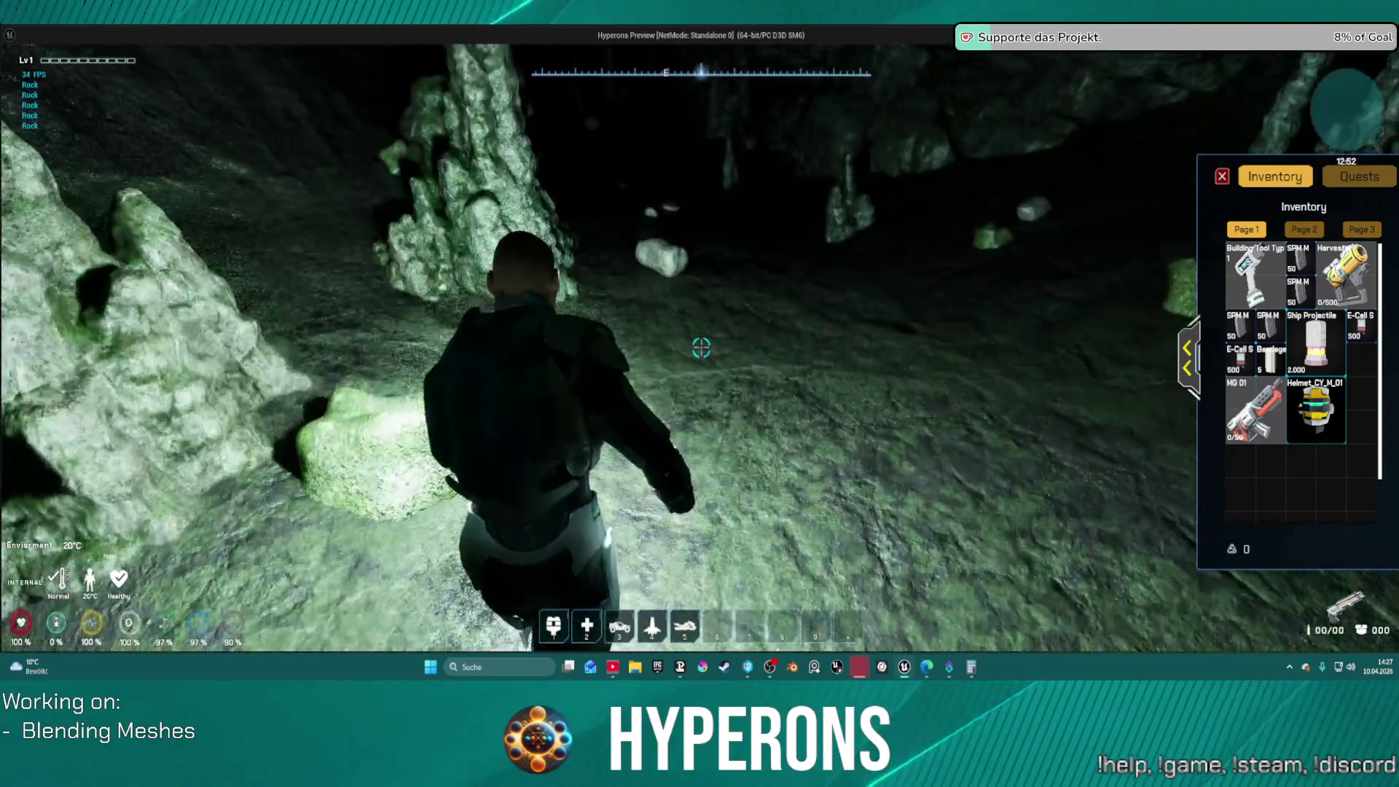
{"action": "key", "text": "w"}
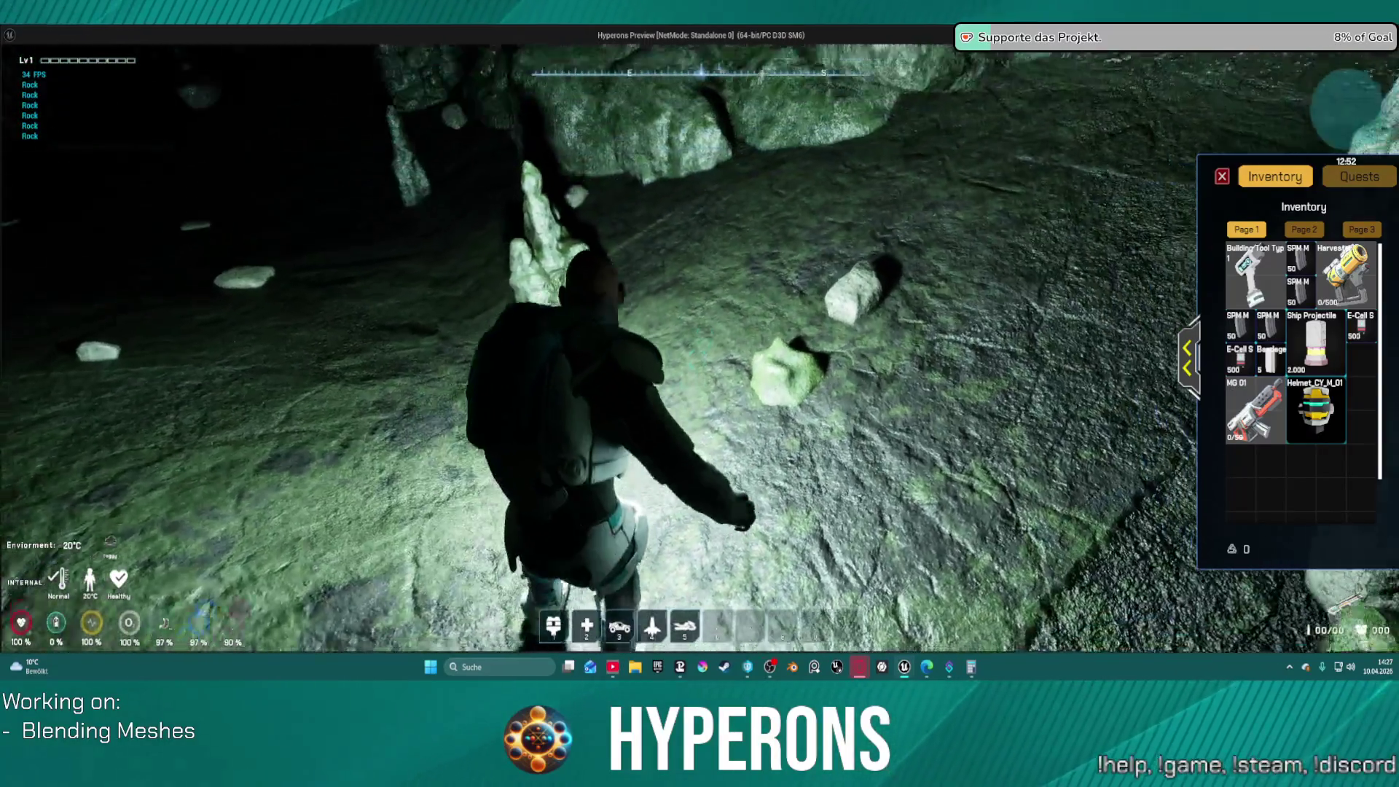
{"action": "key", "text": "w"}
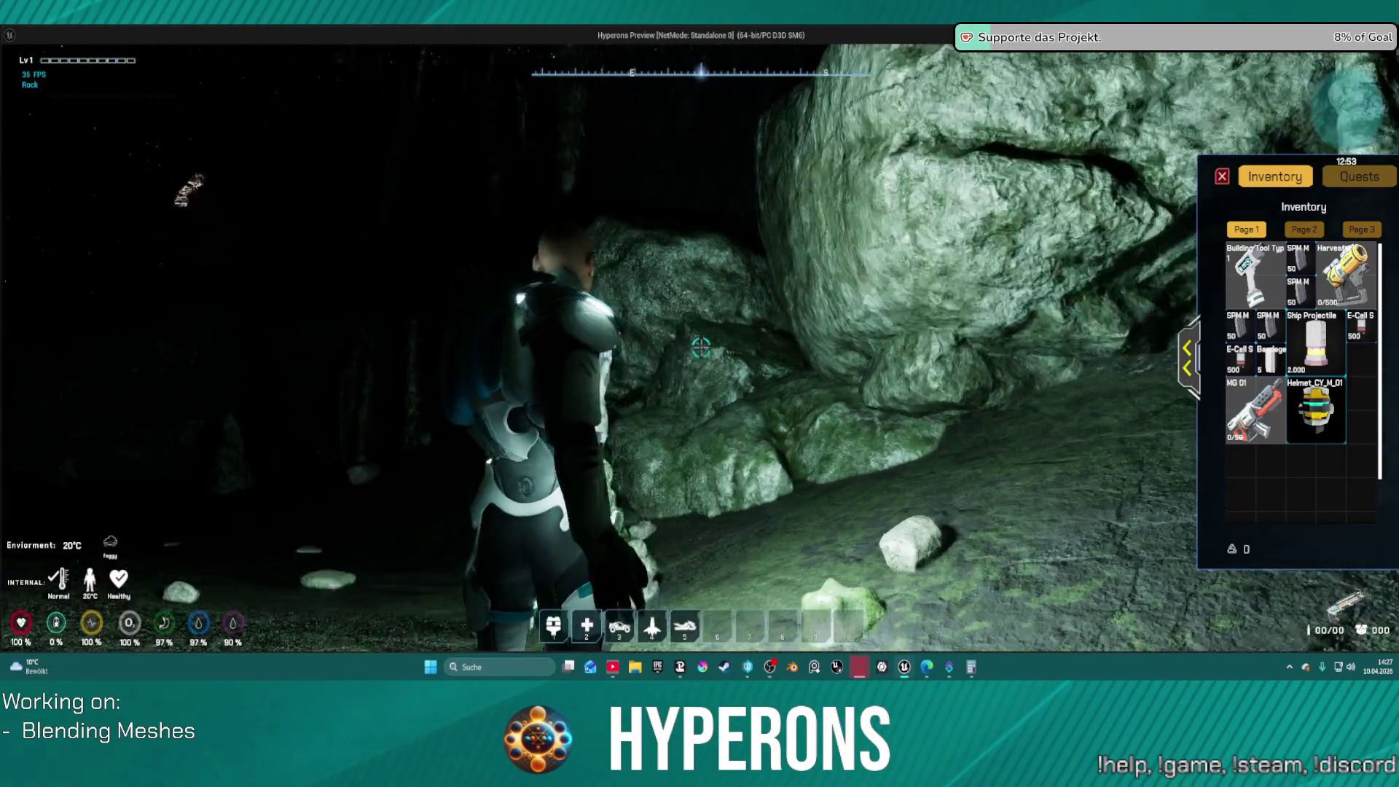
{"action": "key", "text": "w"}
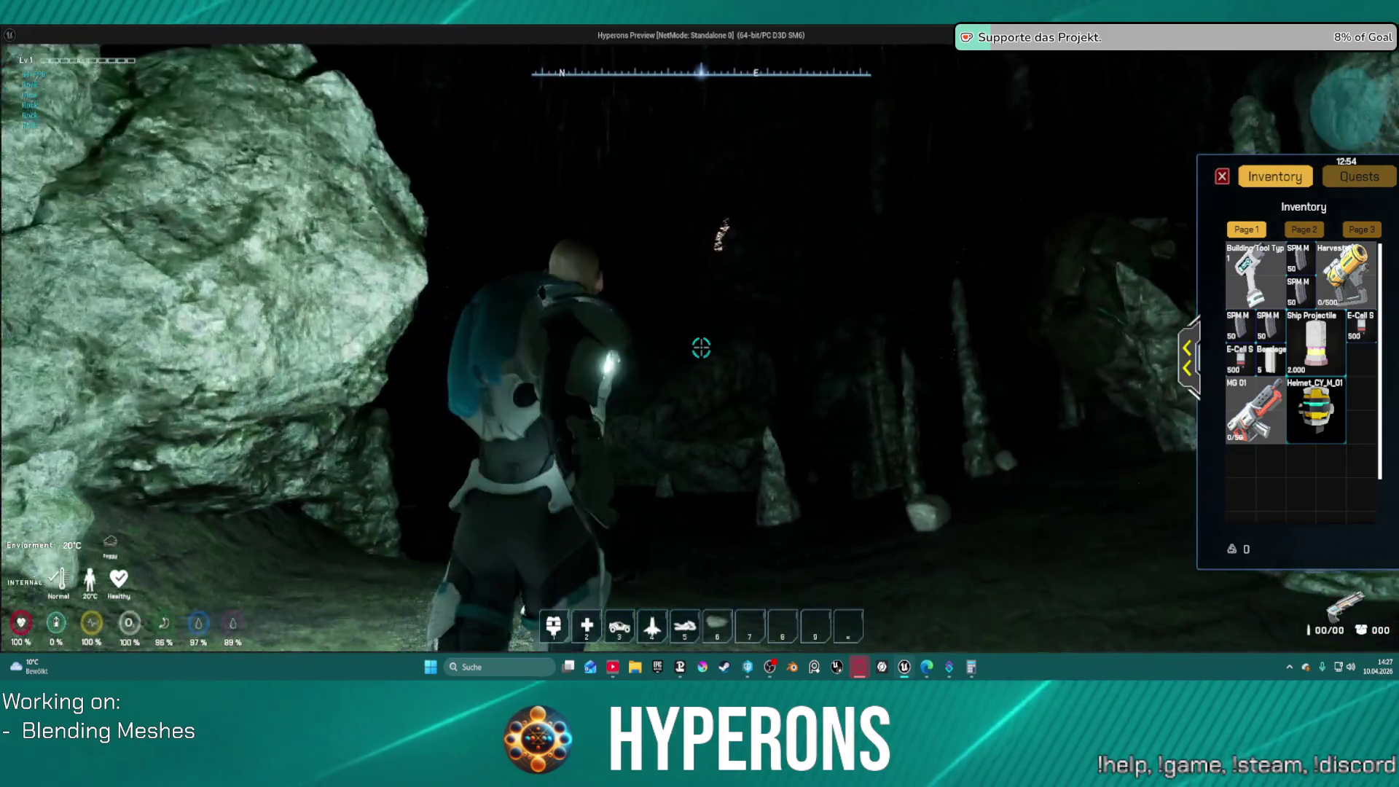
{"action": "key", "text": "w"}
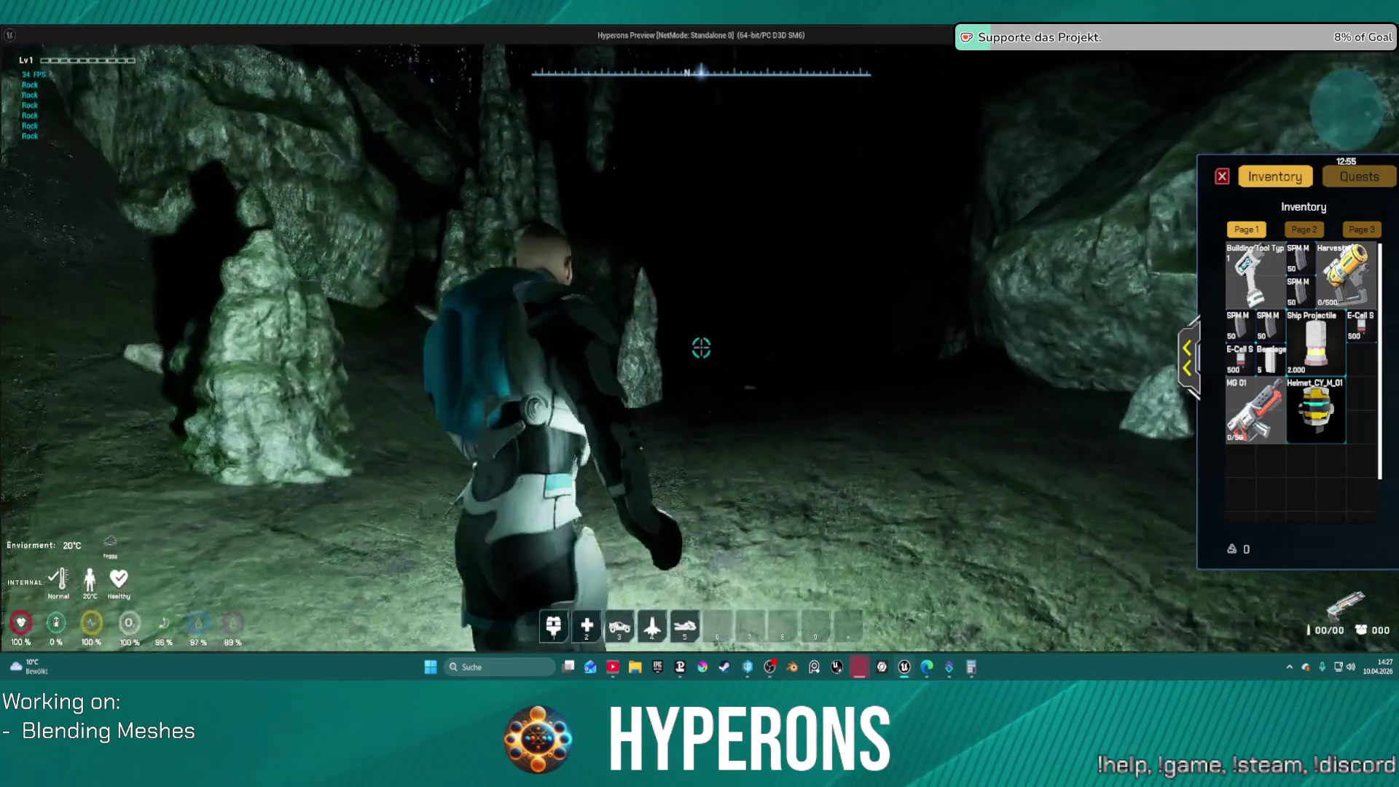
{"action": "key", "text": "w"}
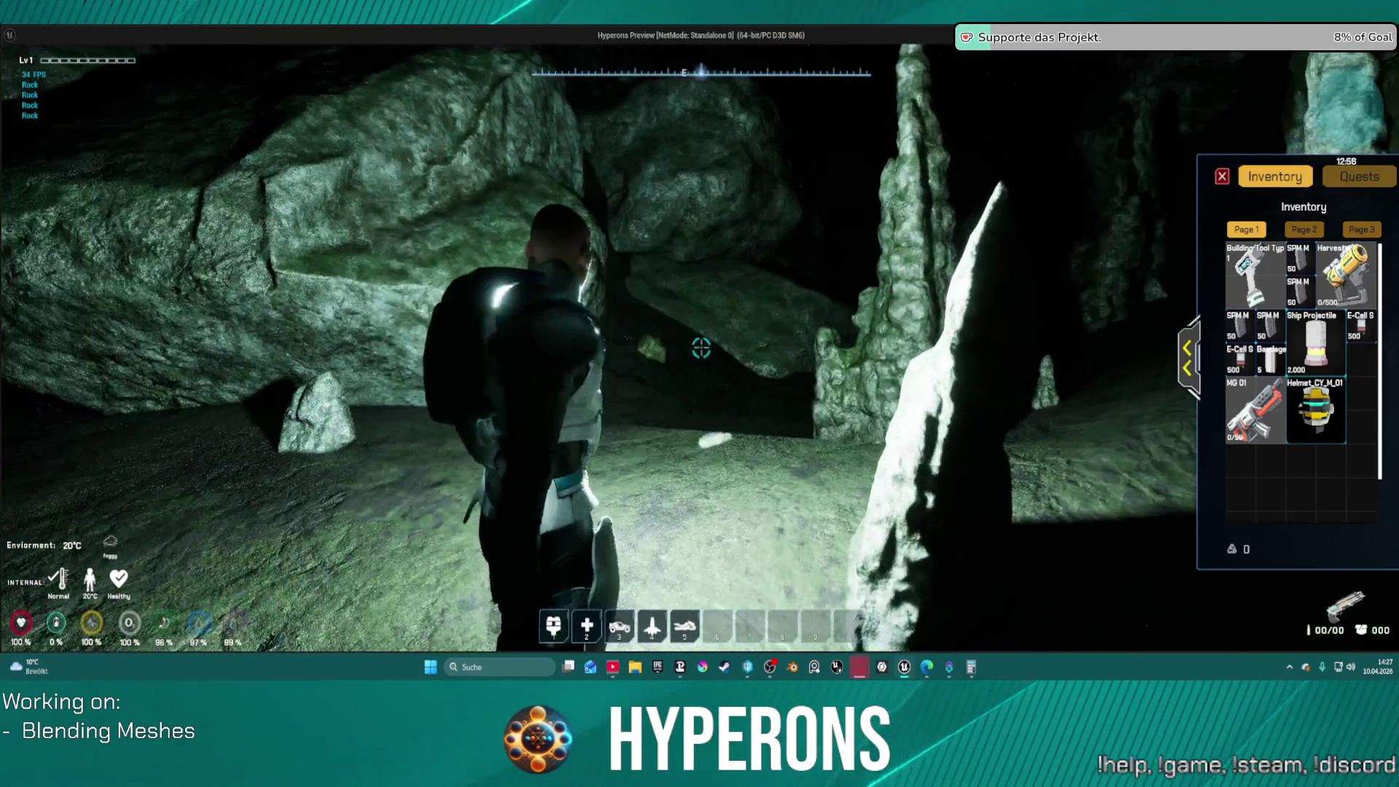
{"action": "key", "text": "w"}
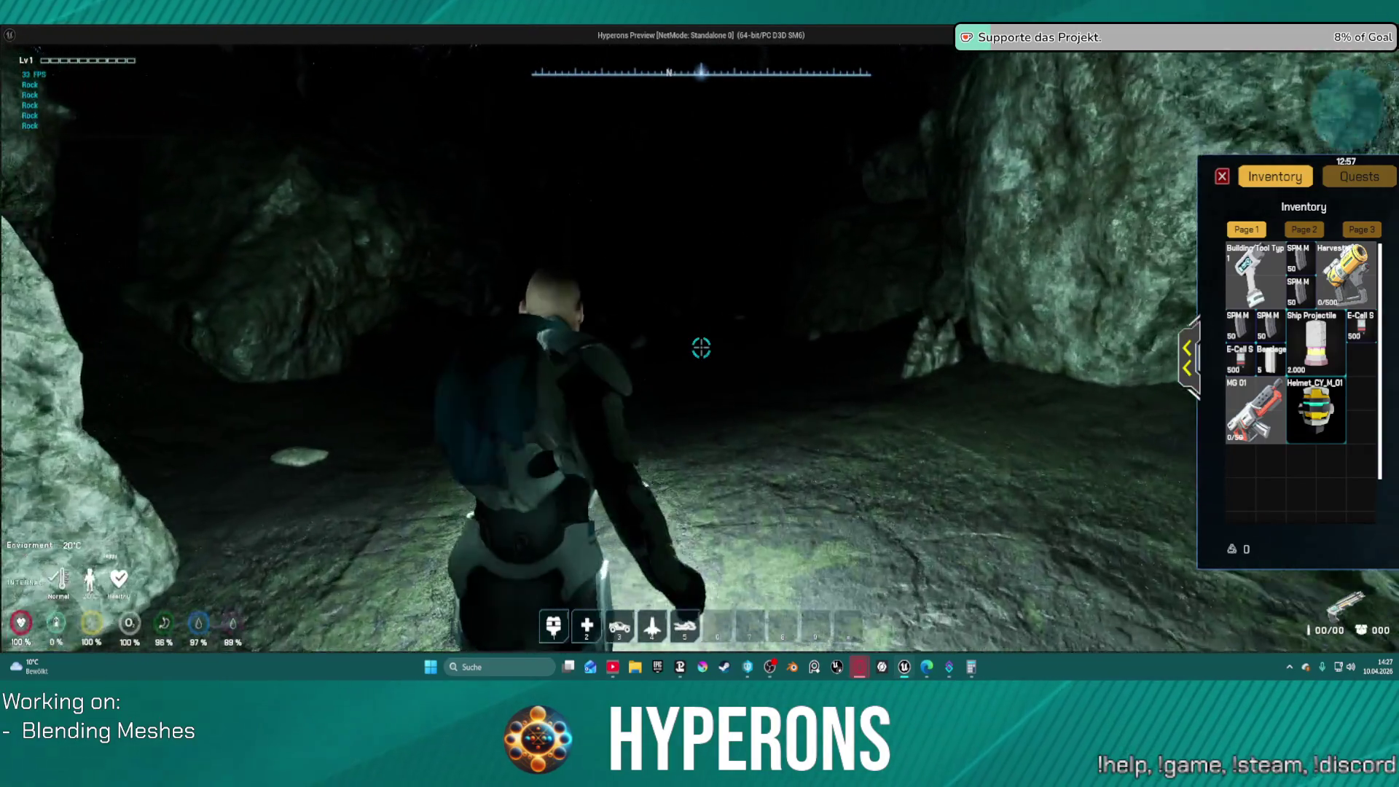
Run deeper through the dark cave, pausing to recover stamina, toward another stalagmite field
{"action": "key", "text": "w"}
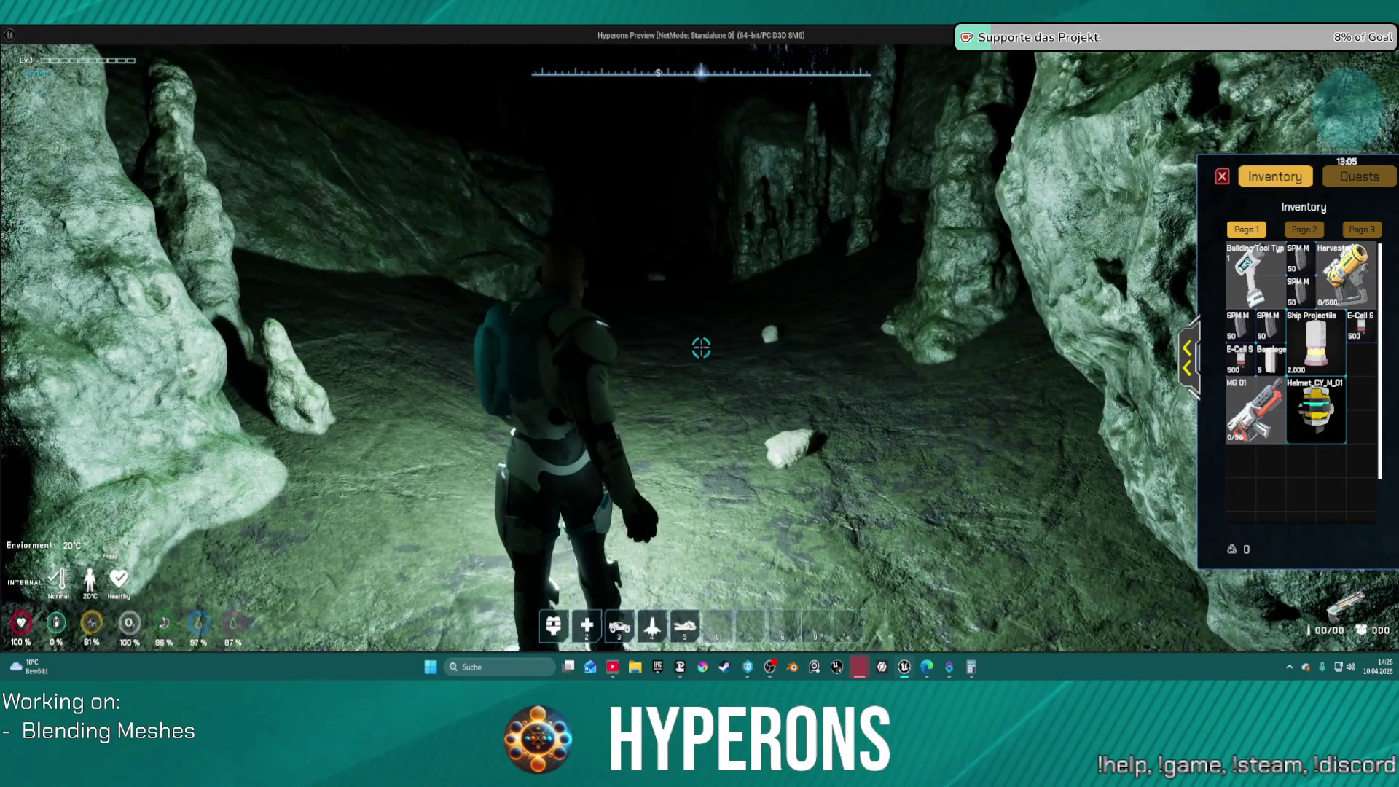
{"action": "key", "text": "w"}
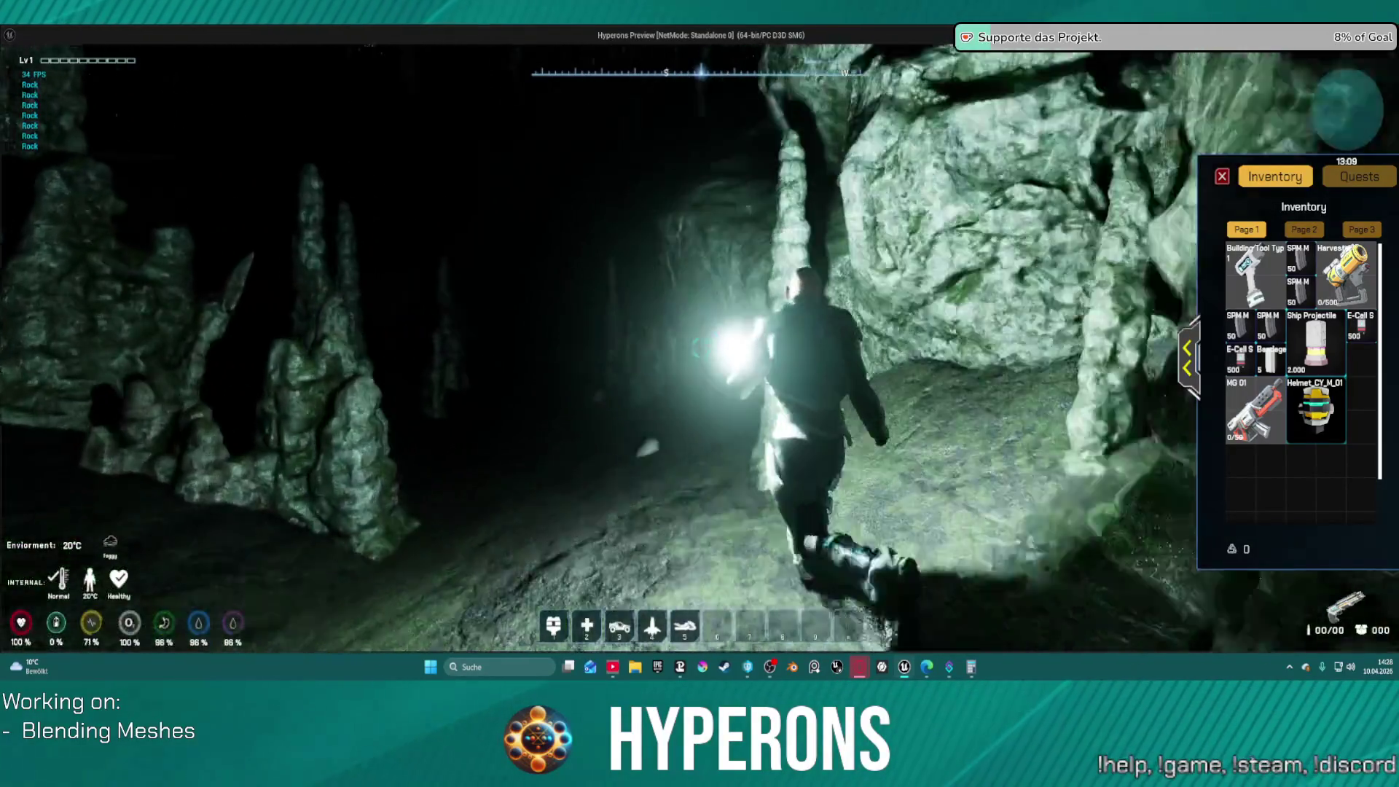
{"action": "key", "text": "w"}
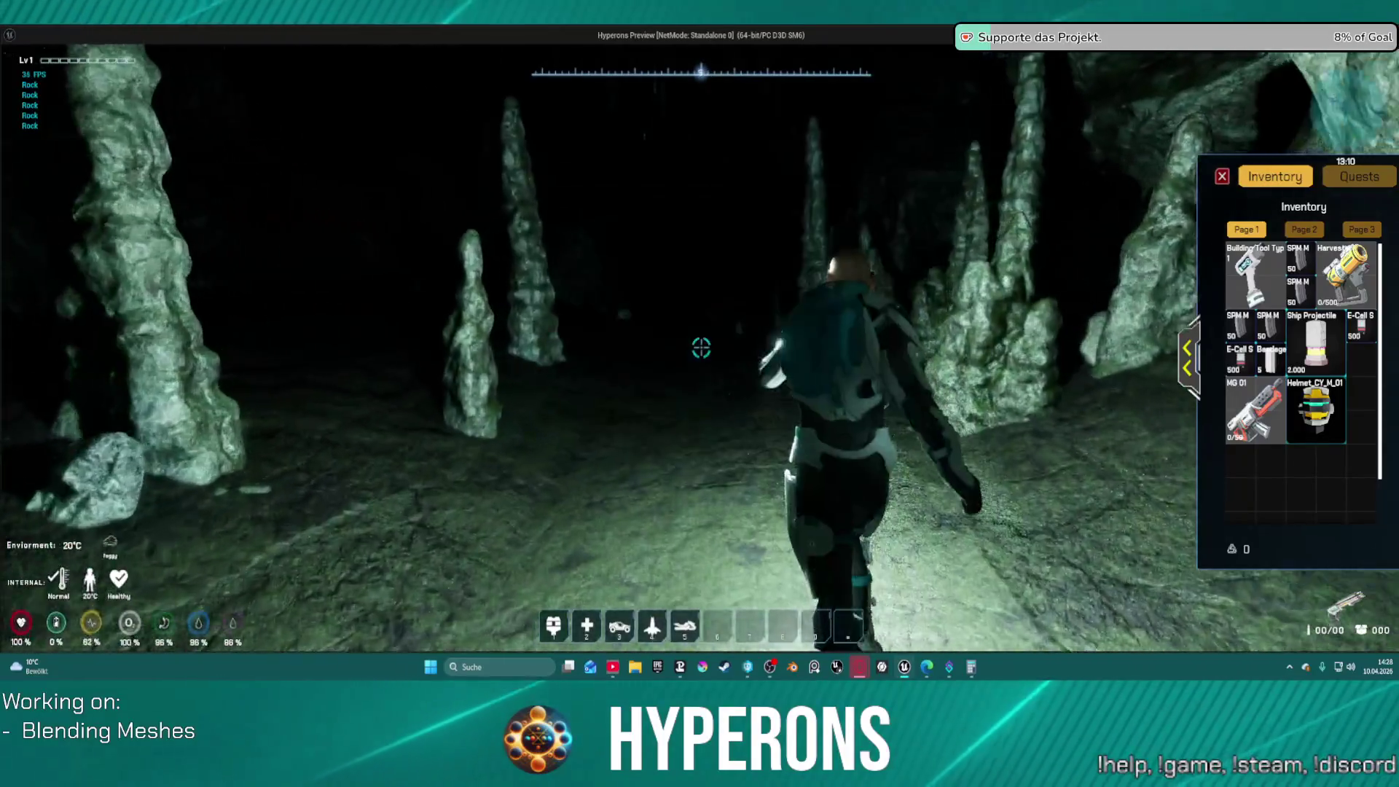
{"action": "key", "text": "w"}
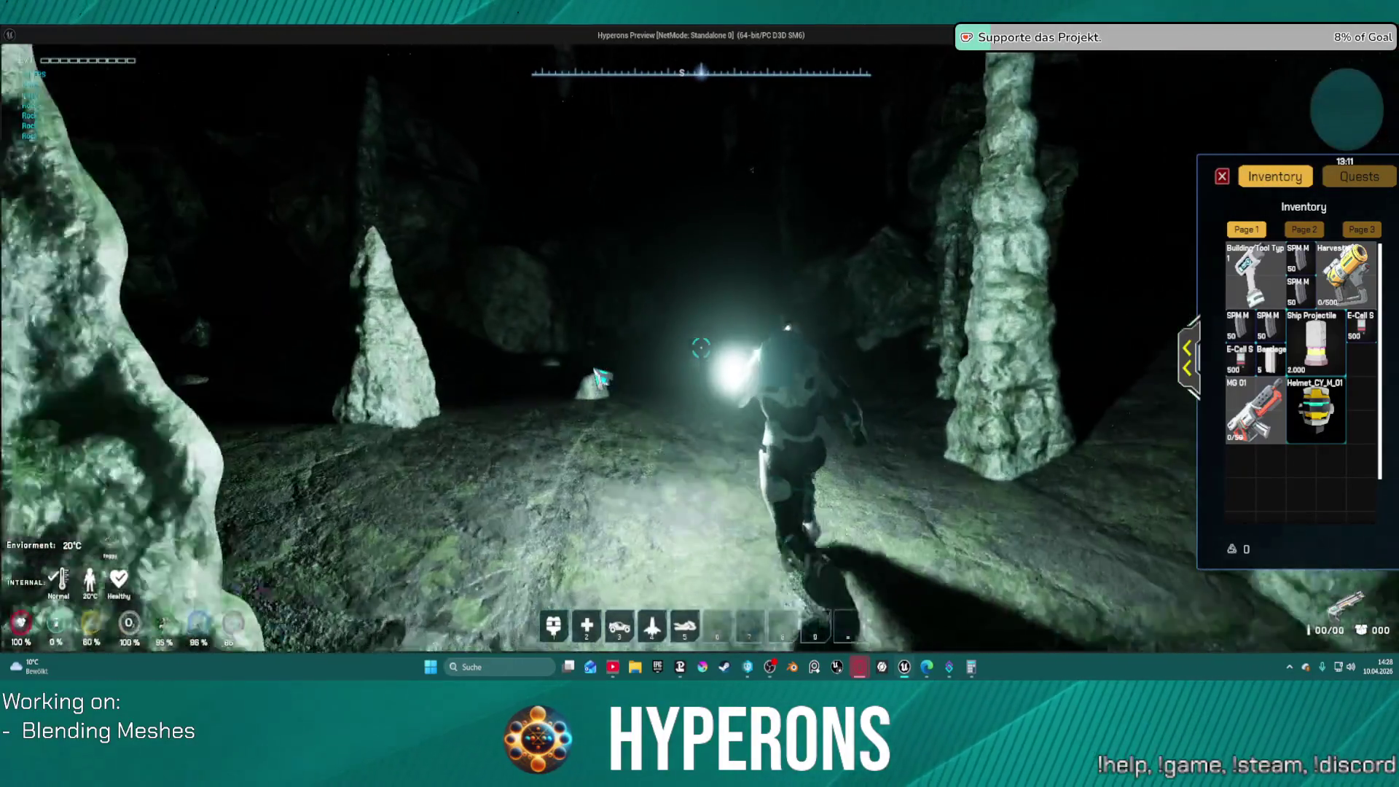
{"action": "key", "text": "w"}
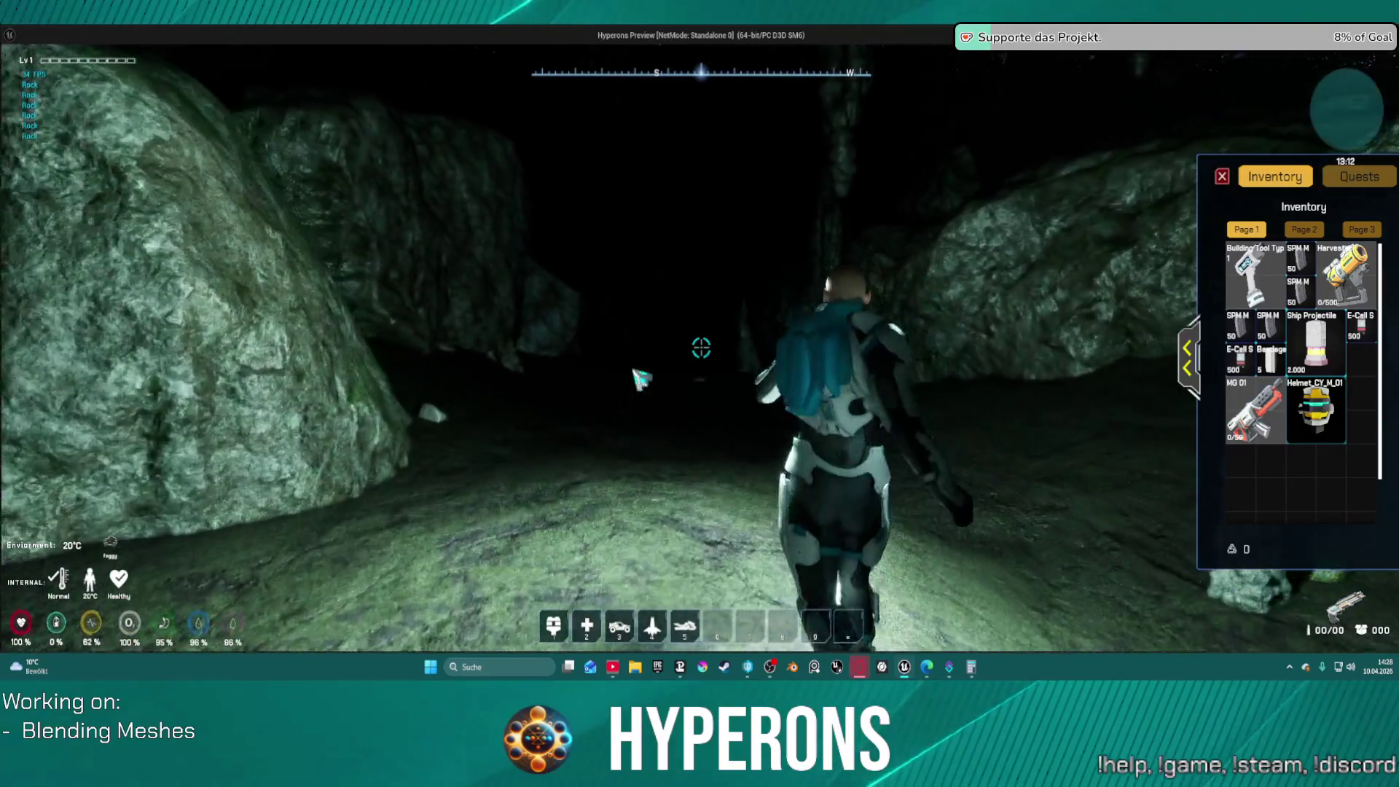
{"action": "key", "text": "w"}
{"action": "key", "text": "w"}
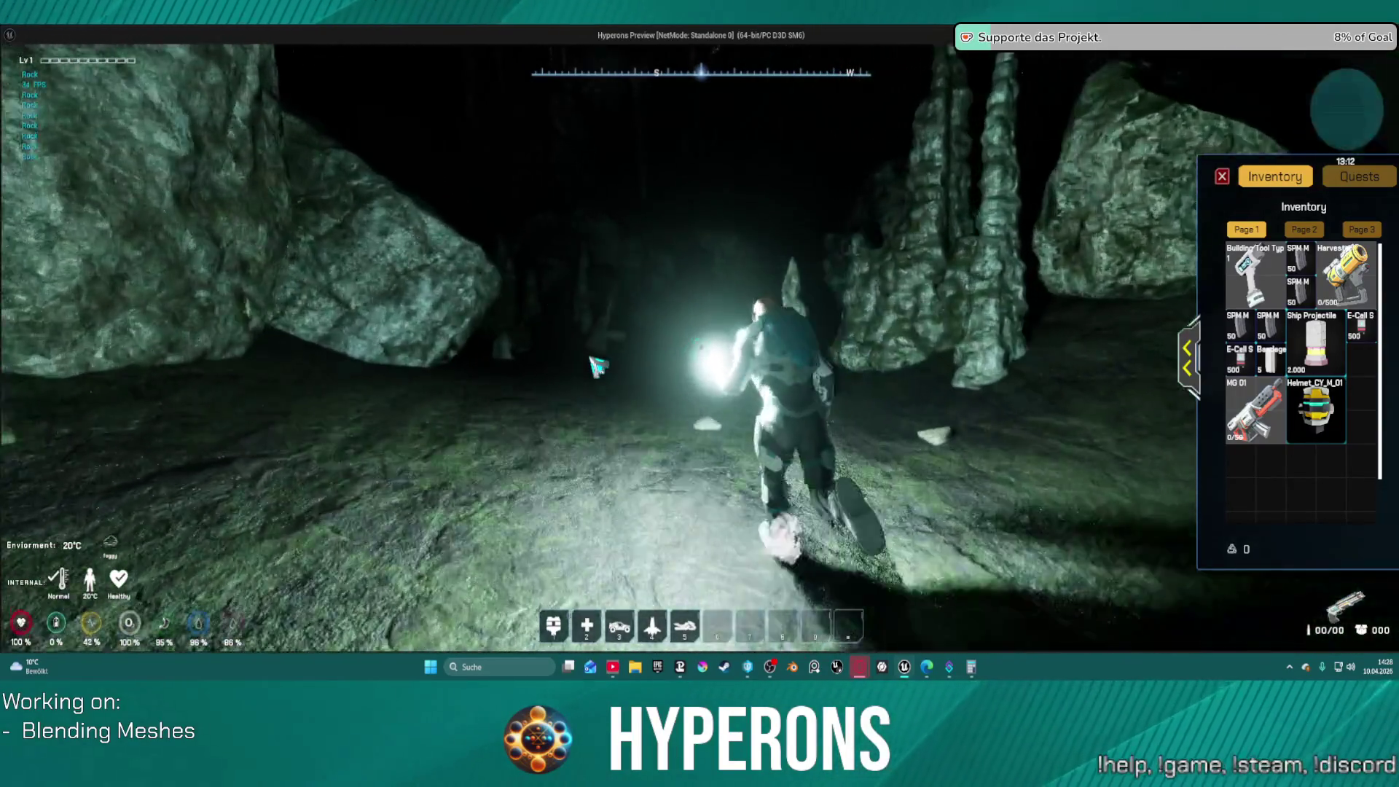
{"action": "key", "text": "w"}
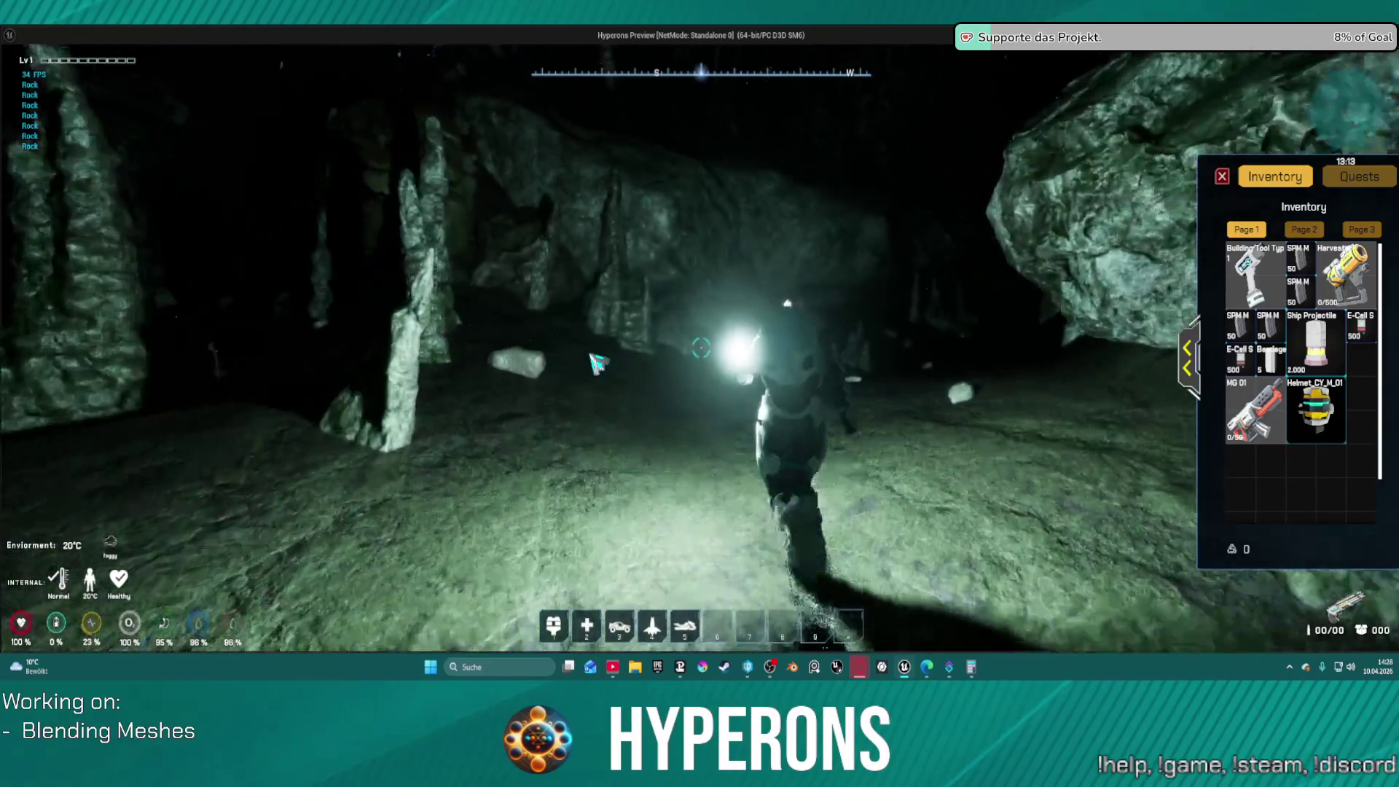
{"action": "key", "text": "w"}
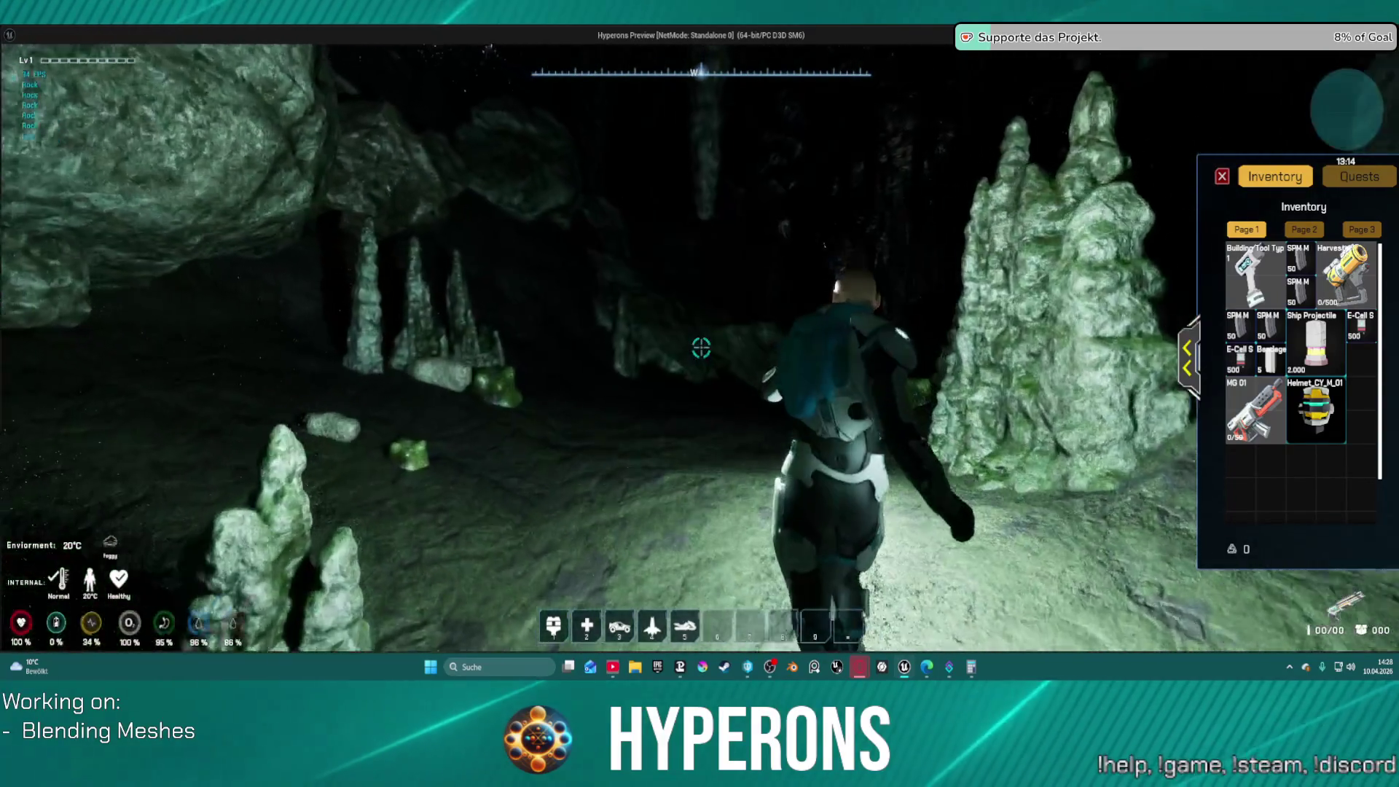
{"action": "key", "text": "w"}
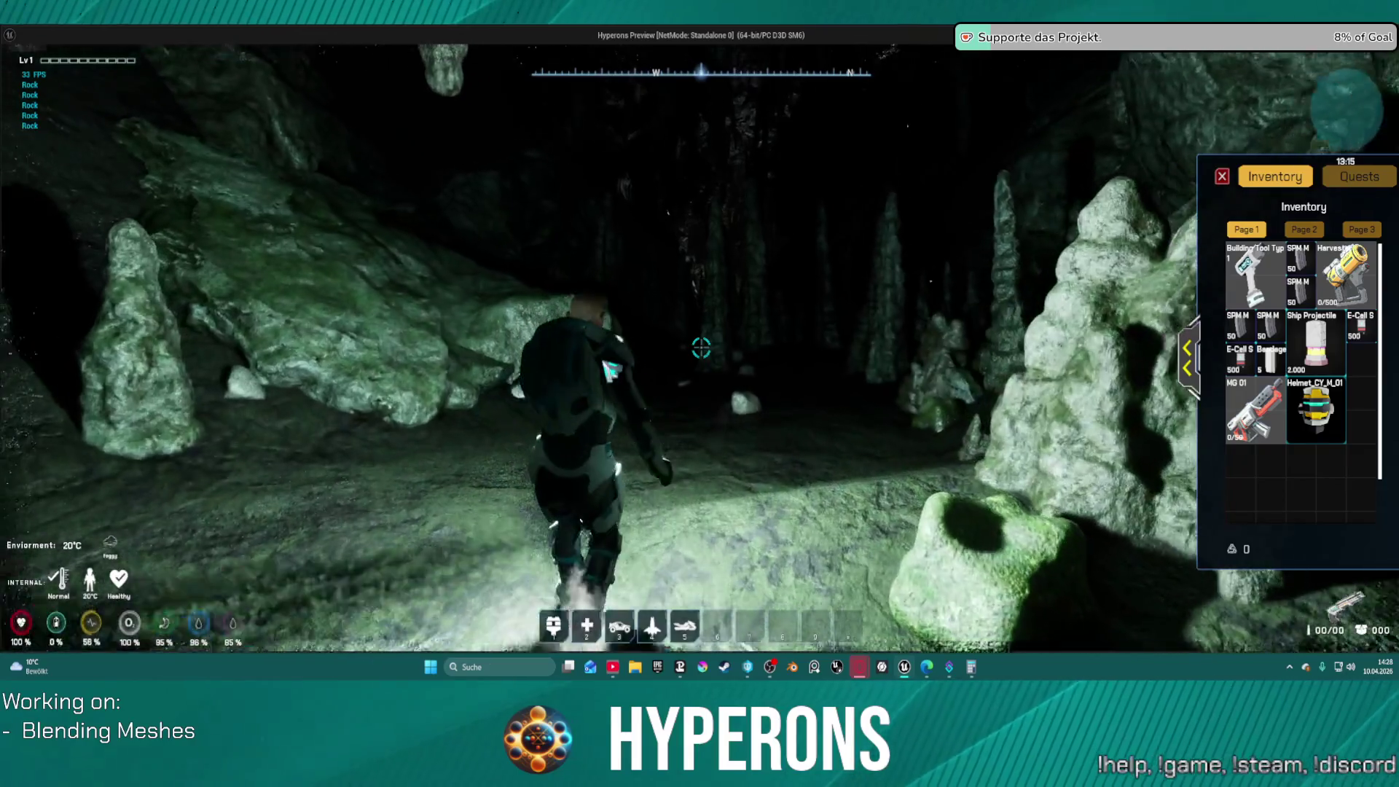
{"action": "key", "text": "w"}
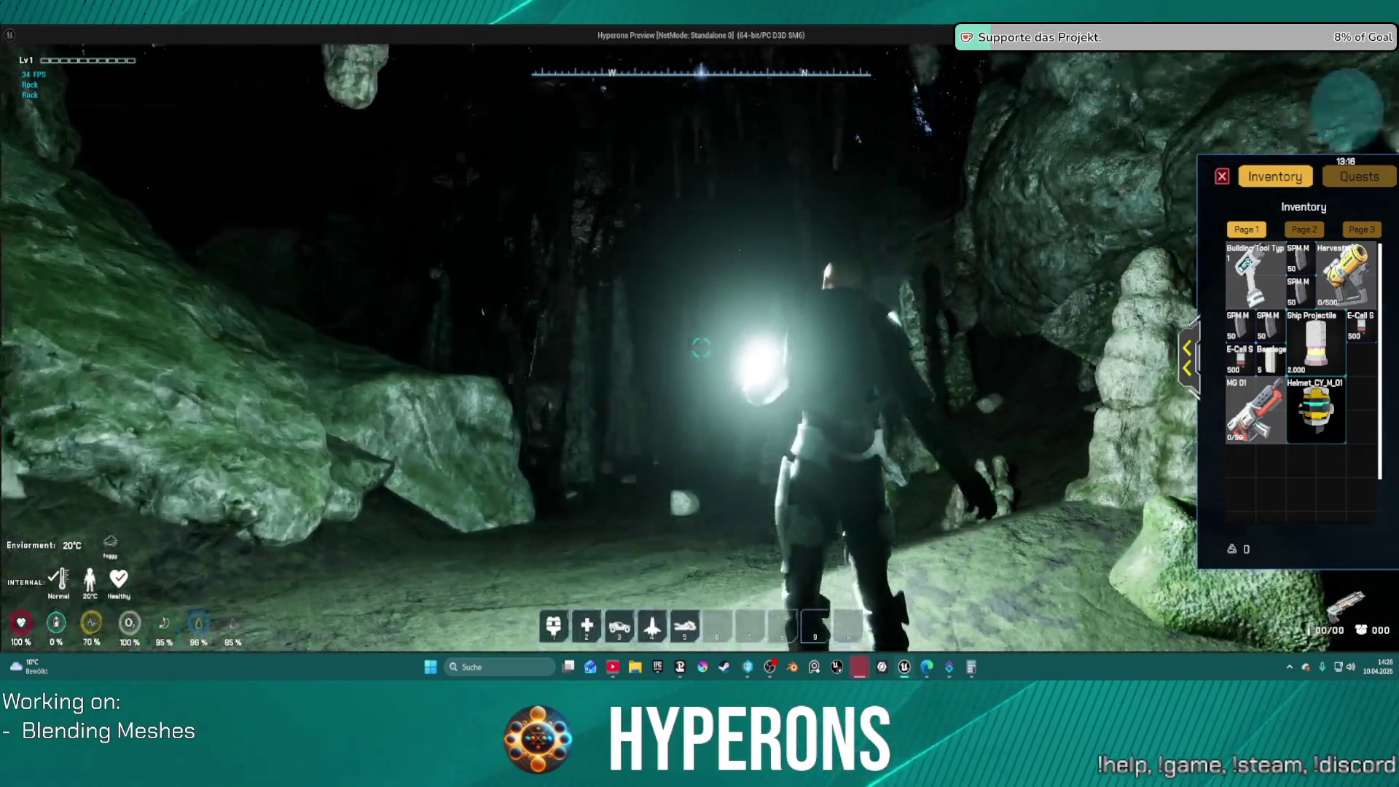
{"action": "key", "text": "w"}
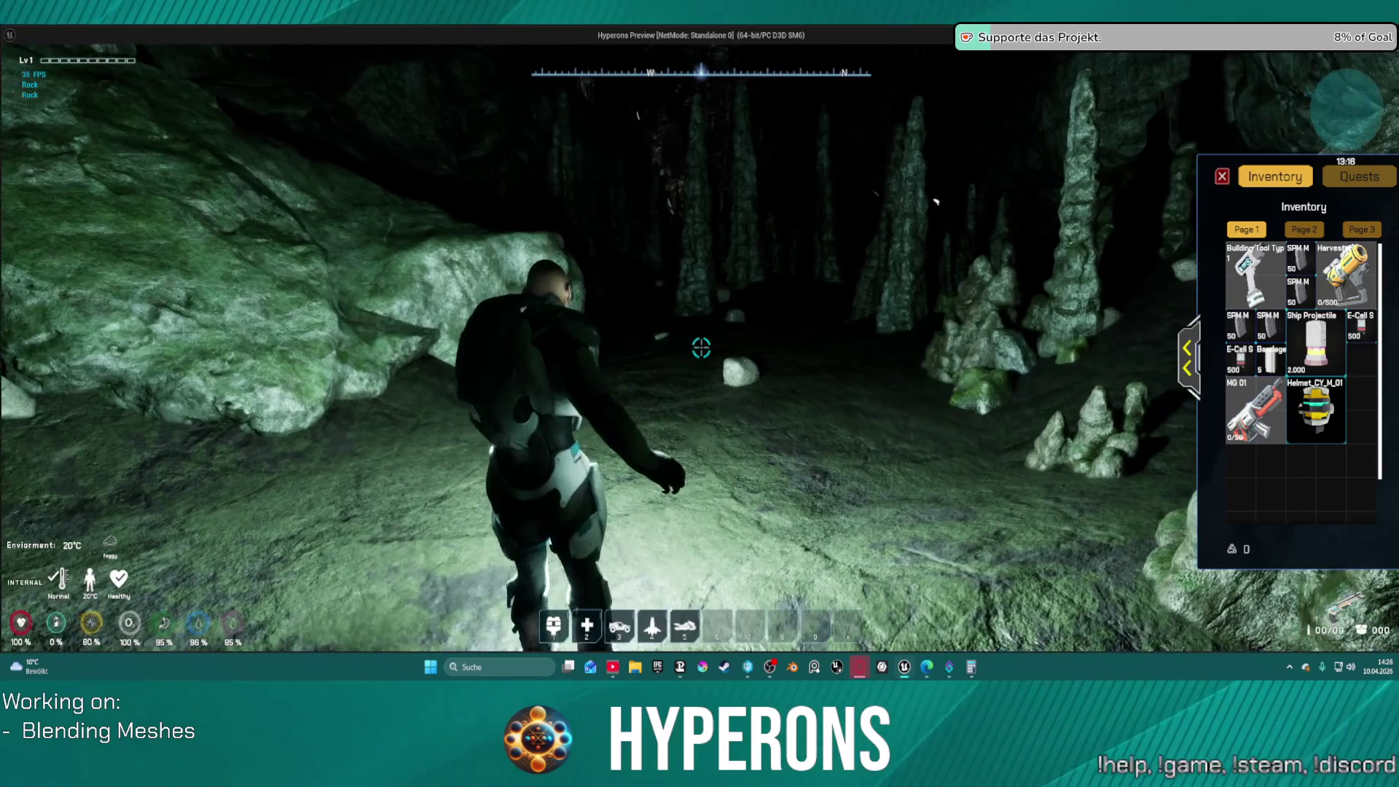
{"action": "key", "text": "w"}
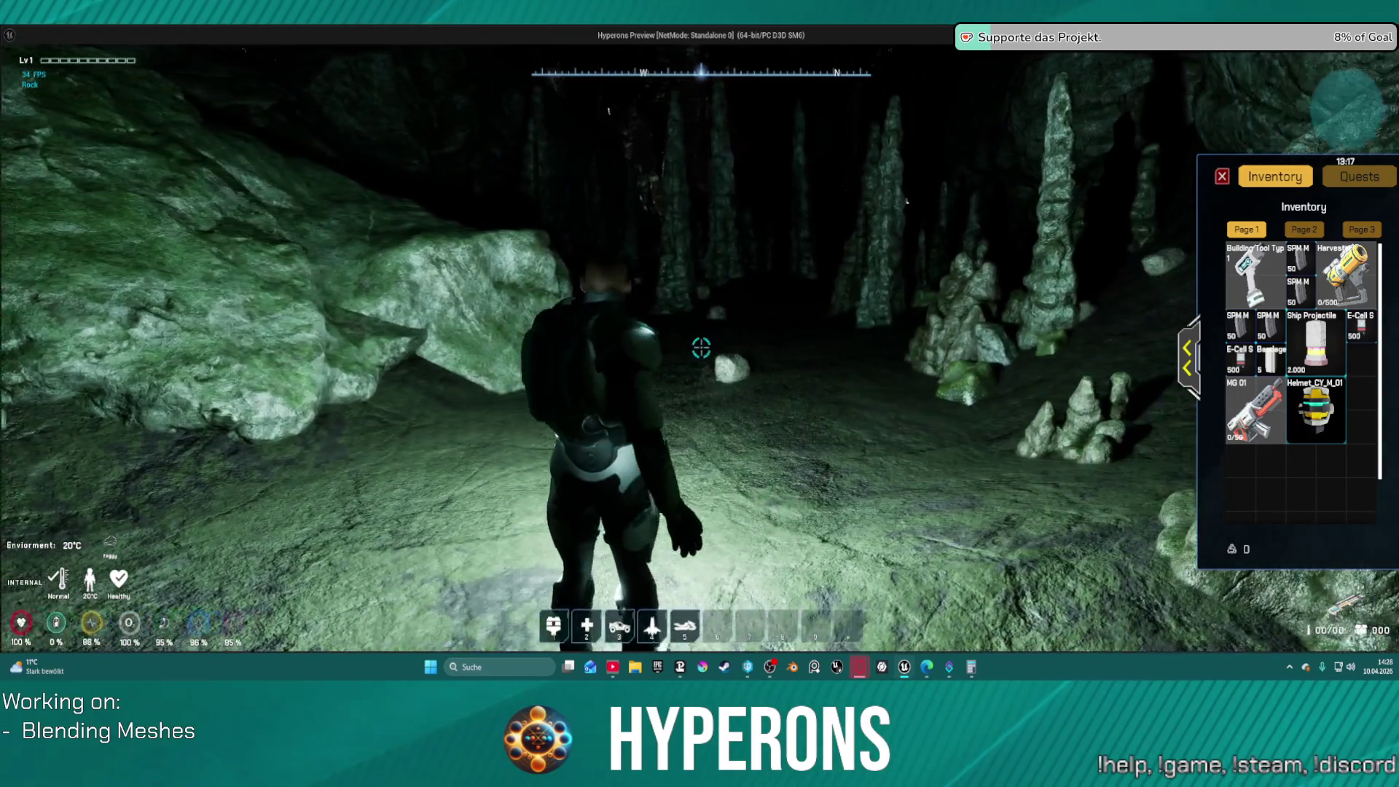
{"action": "key", "text": "w"}
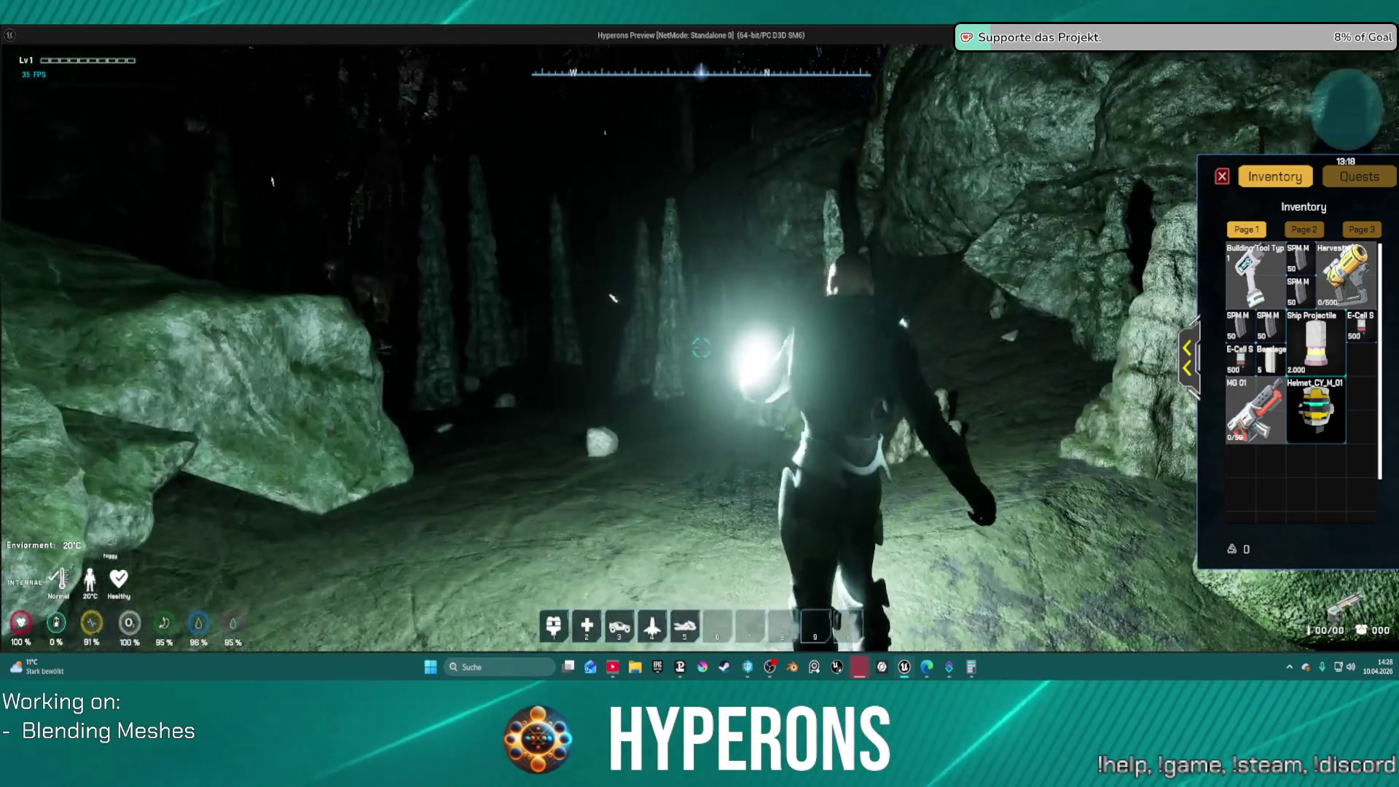
{"action": "key", "text": "w"}
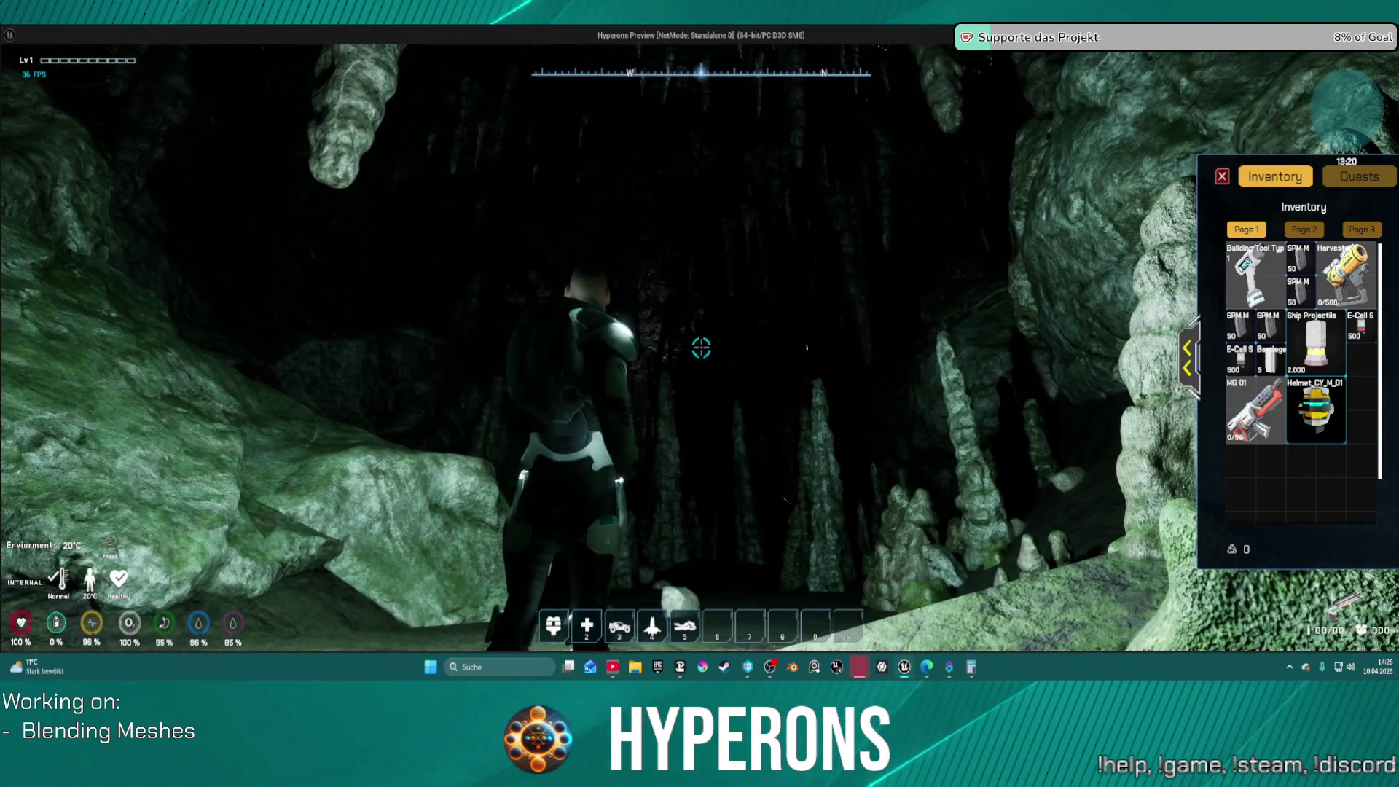
Strafe left and right toggling the lamp, then advance among the floor stalagmites
{"action": "key", "text": "d"}
{"action": "key", "text": "a"}
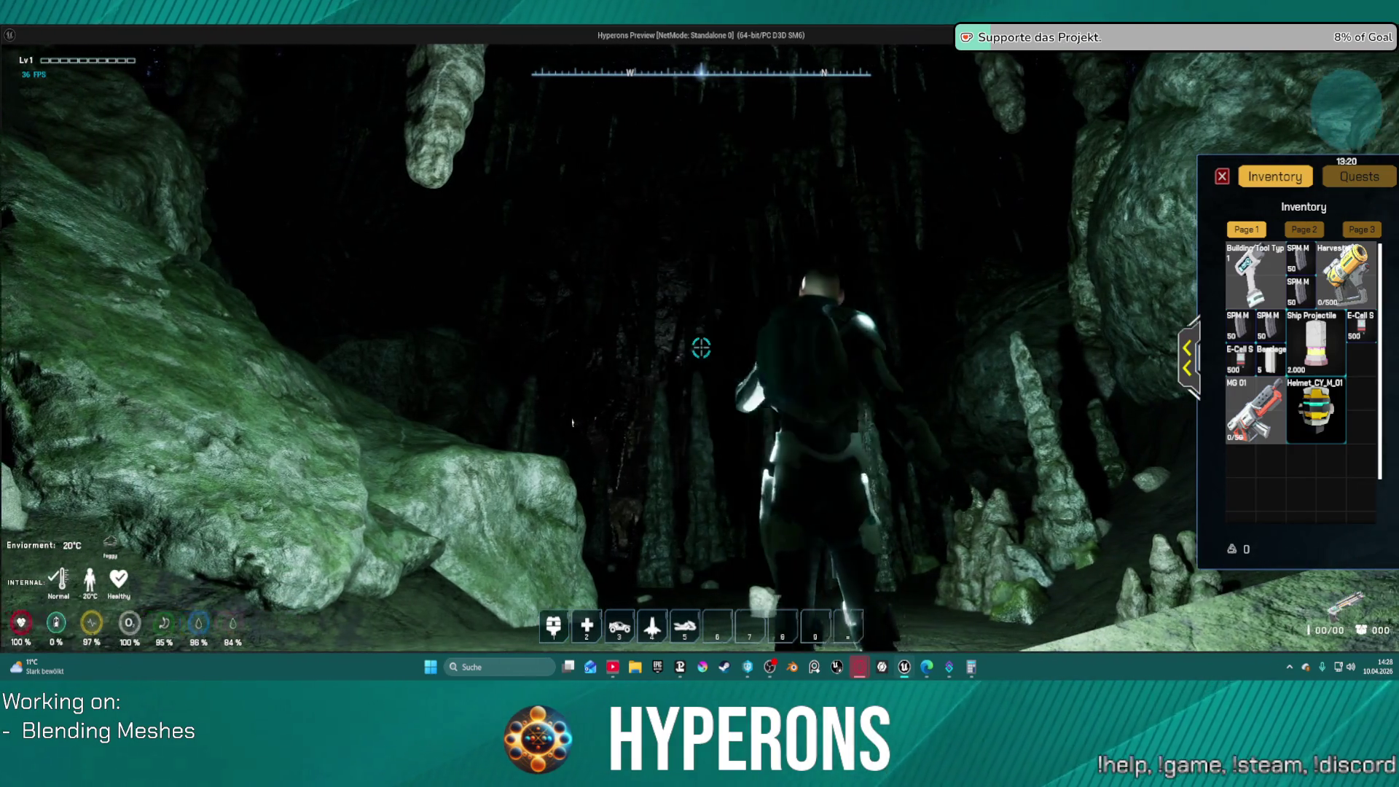
{"action": "key", "text": "d"}
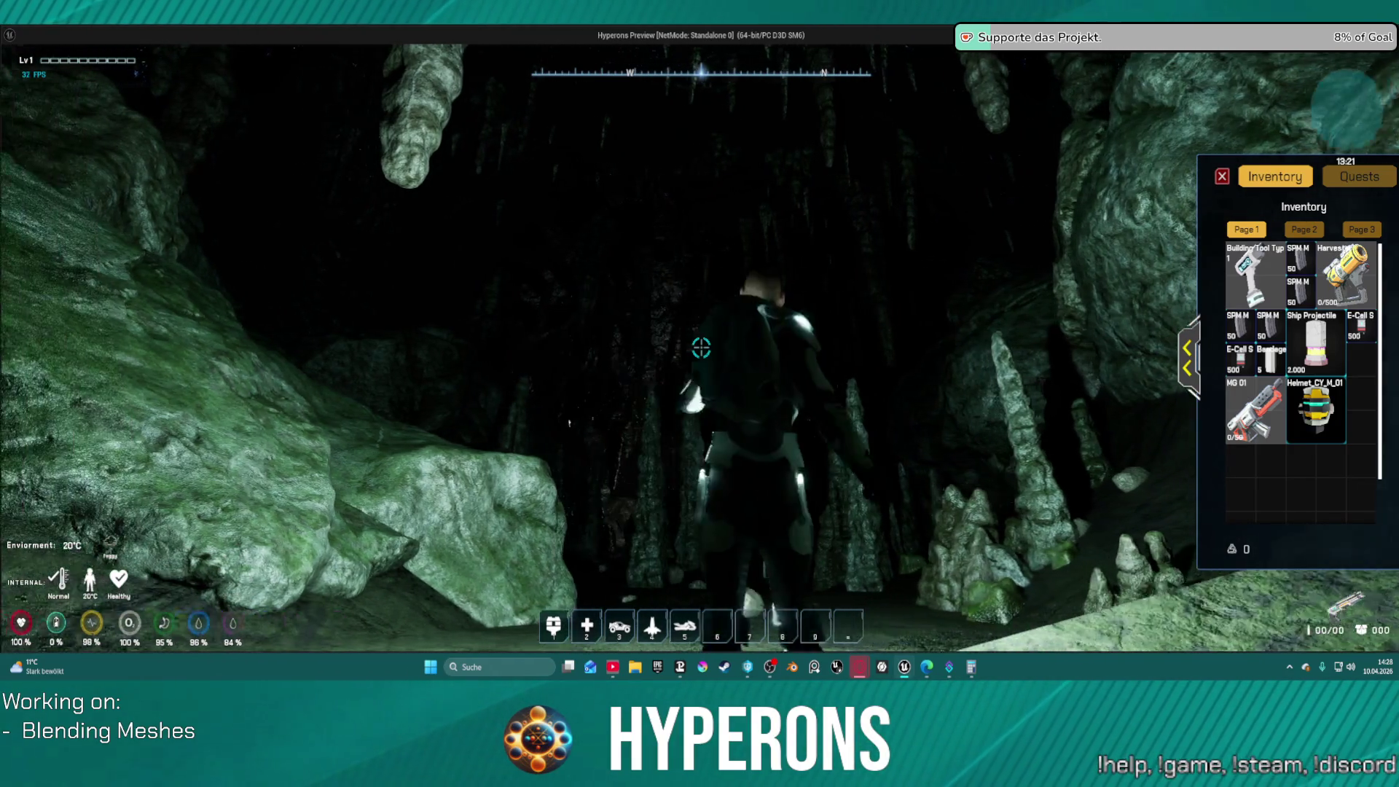
{"action": "key", "text": "f"}
{"action": "key", "text": "a"}
{"action": "key", "text": "f"}
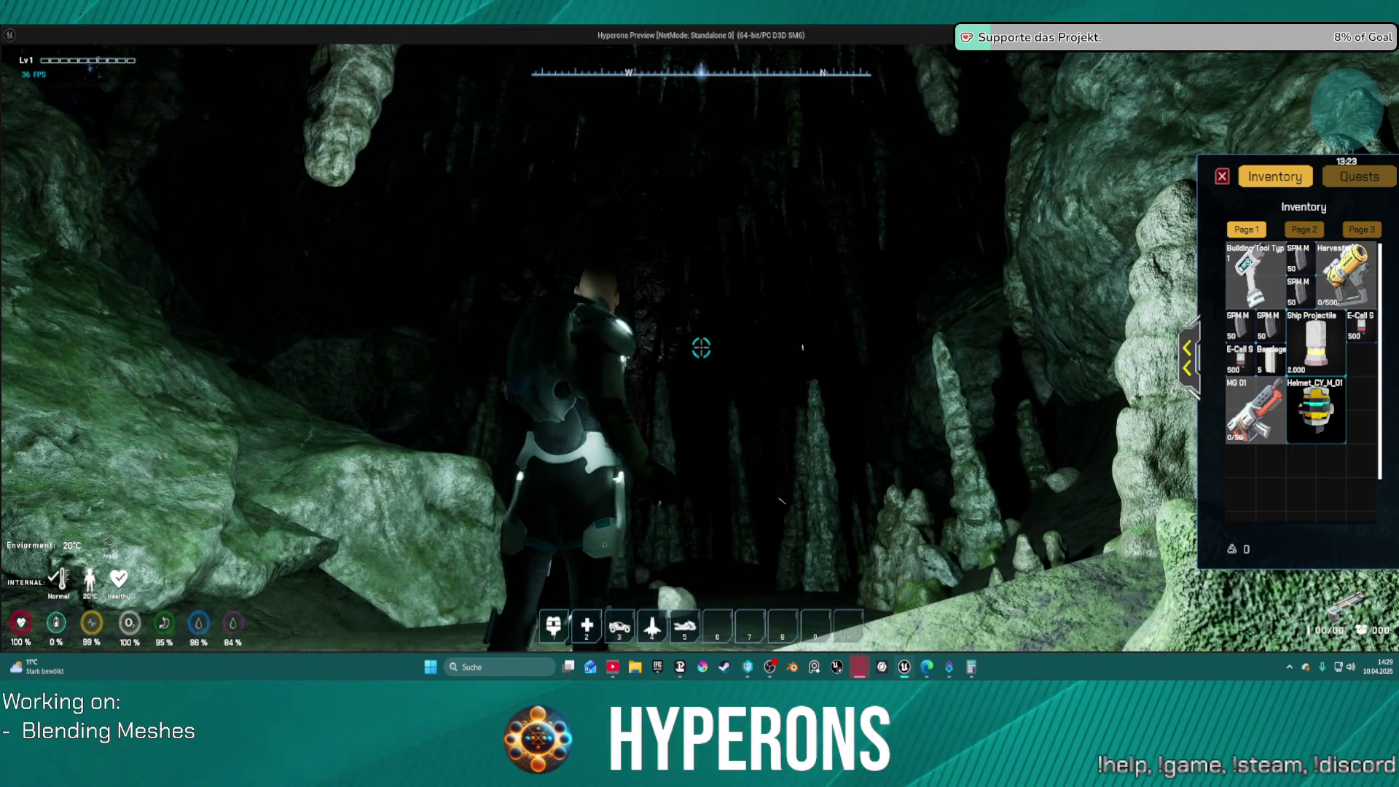
{"action": "key", "text": "d"}
{"action": "key", "text": "f"}
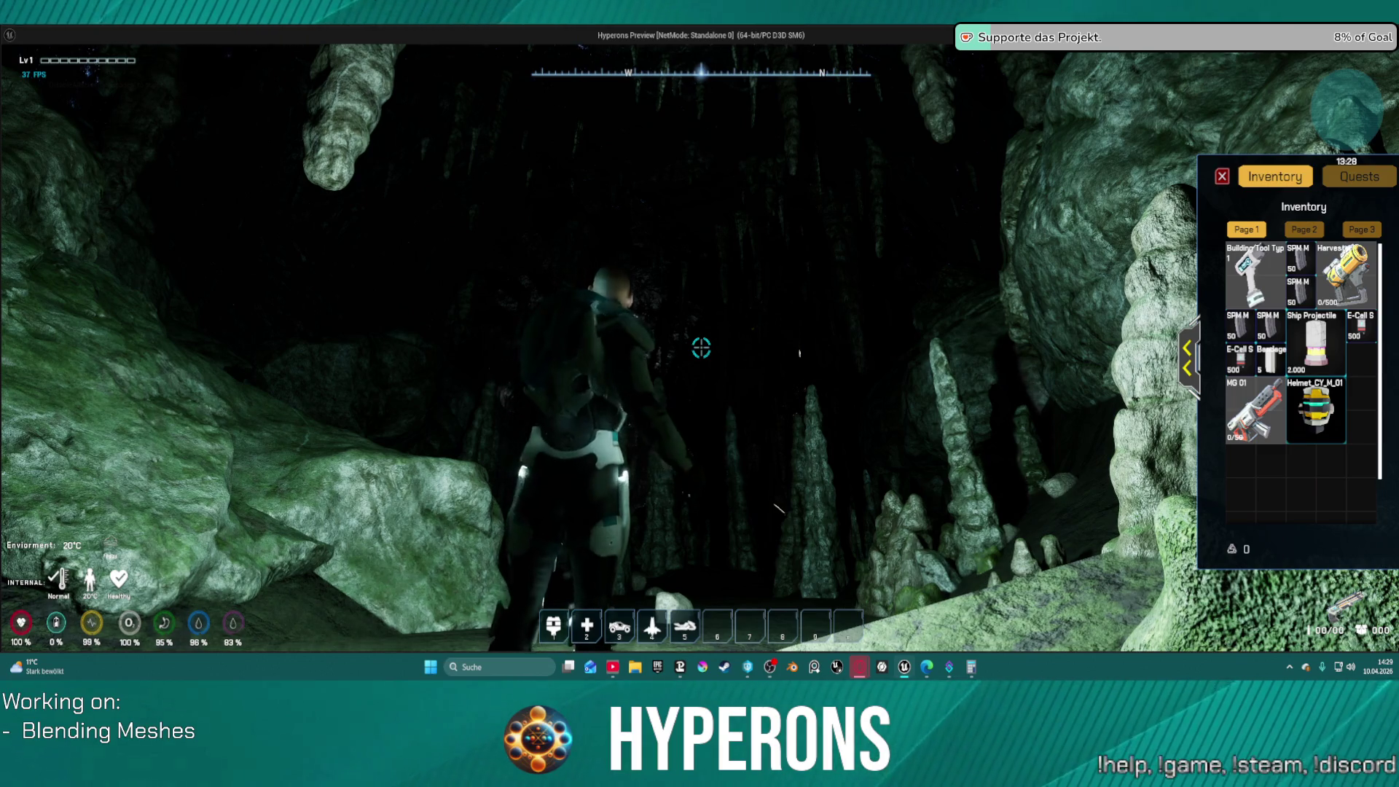
{"action": "key", "text": "w"}
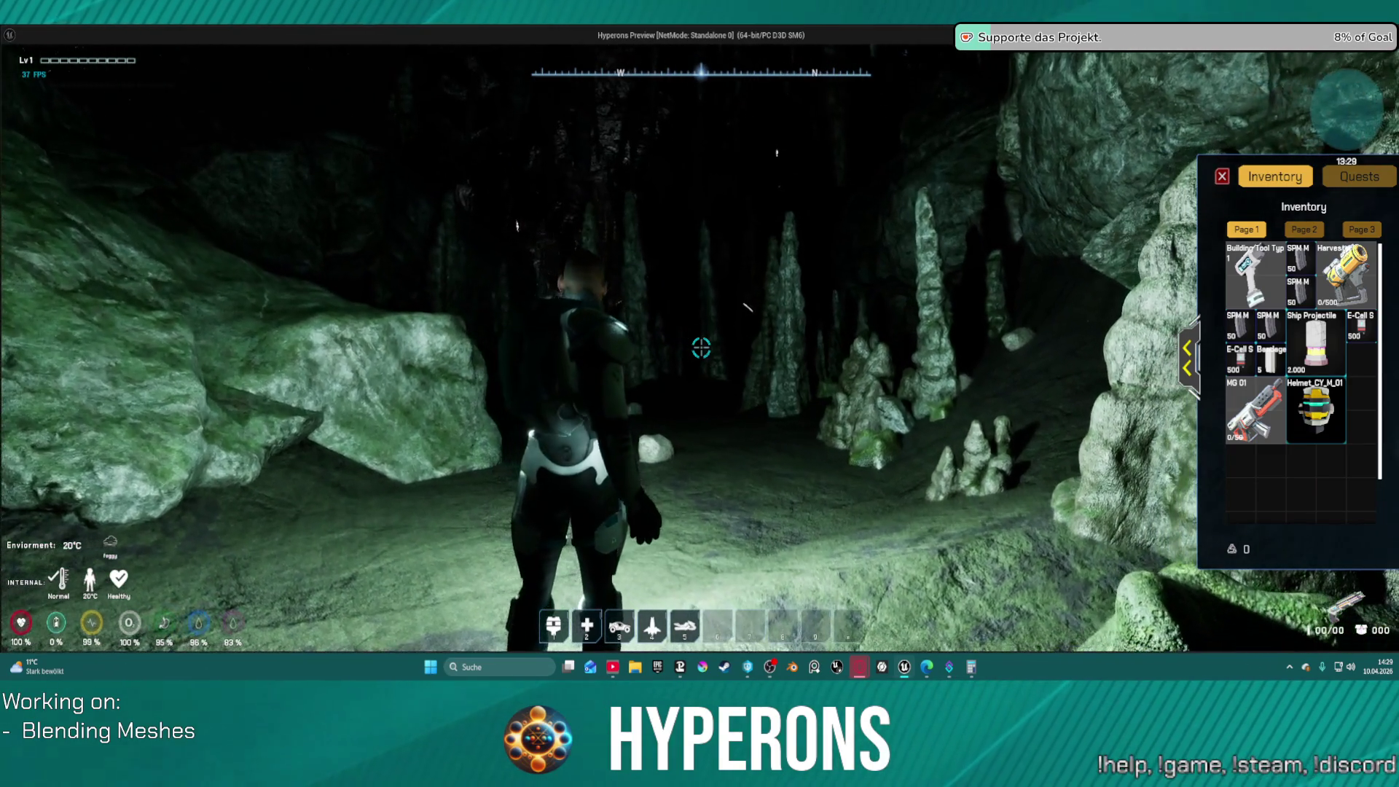
{"action": "key", "text": "w"}
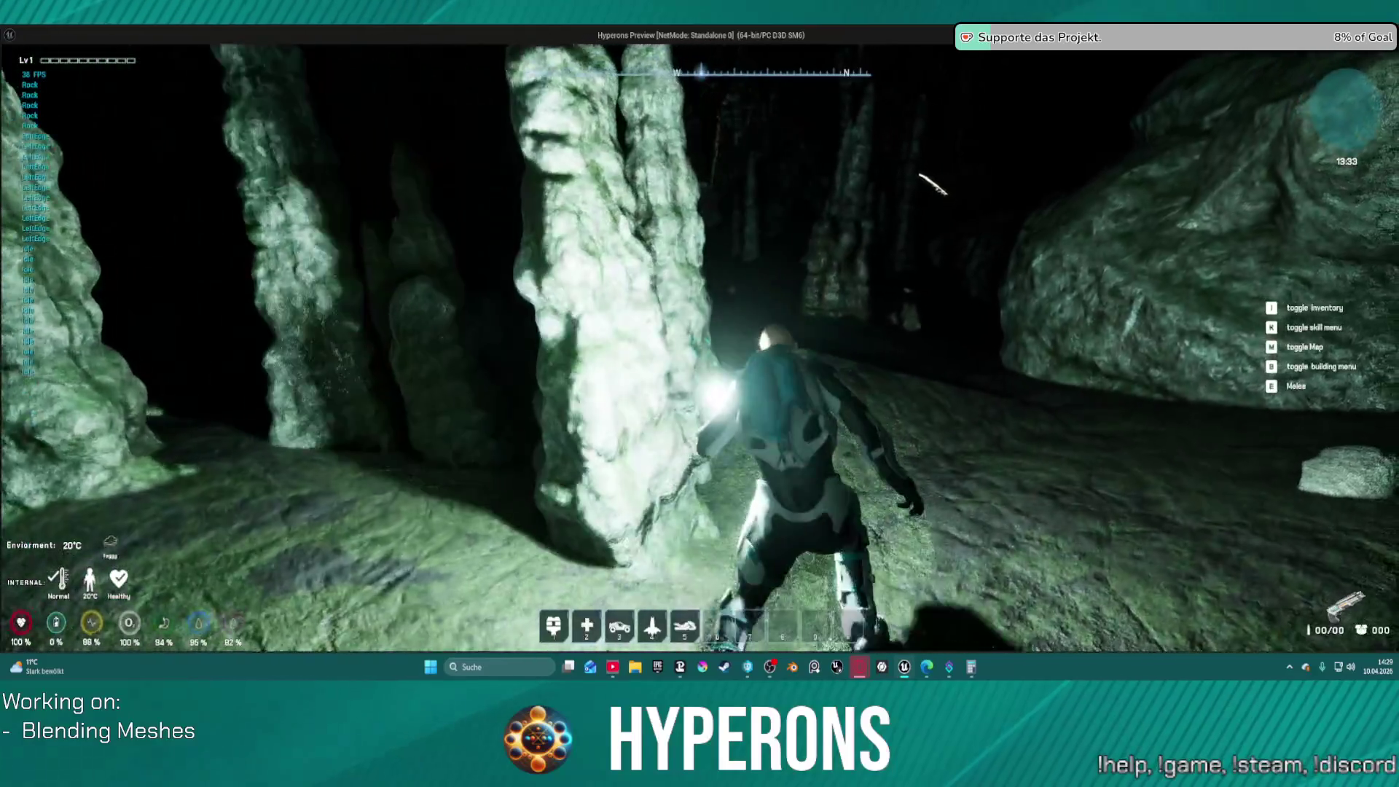
{"action": "key", "text": "w"}
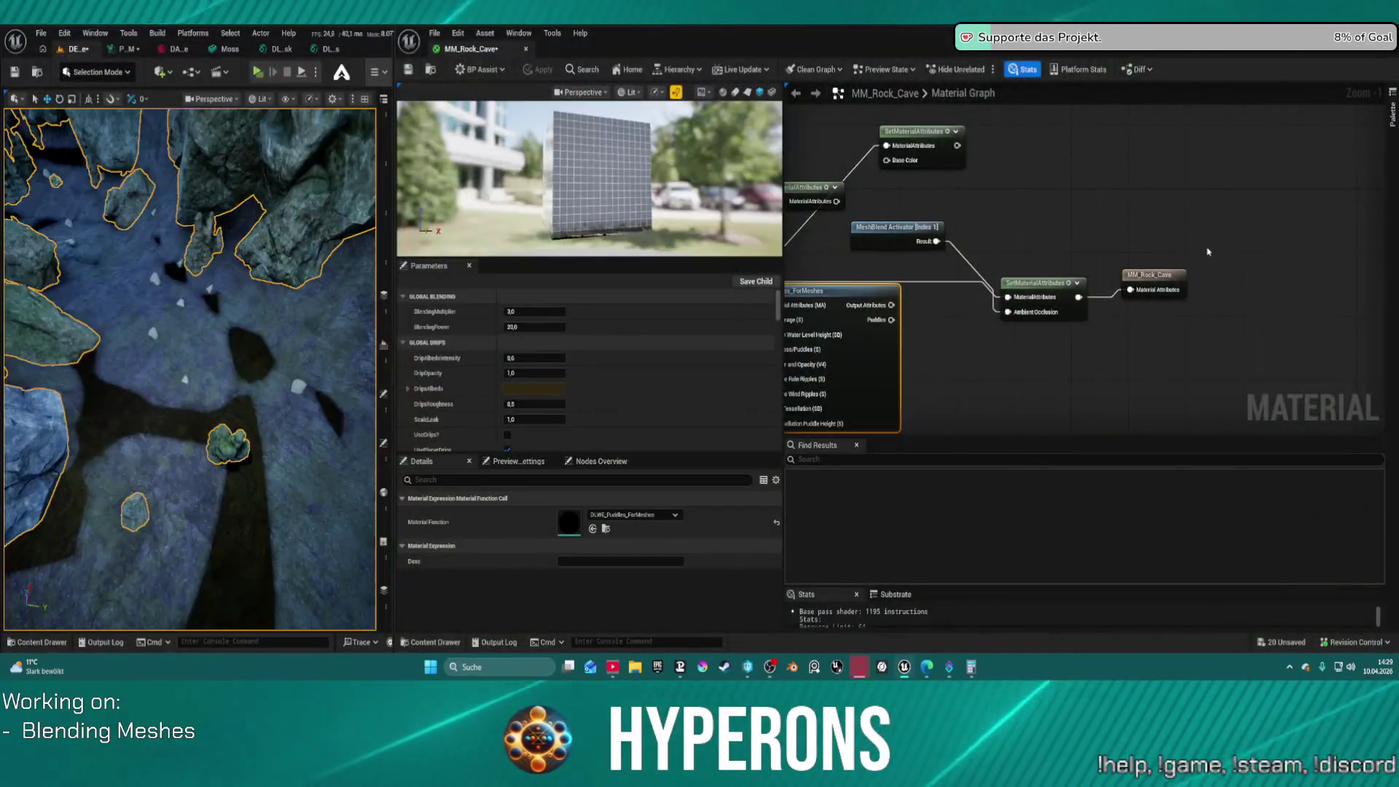
Connect DLWE_Puddles_ForMeshes Output Attributes to the final SetMaterialAttributes node's input
{"action": "mouse_move", "coordinate": [1014, 269]}
{"action": "left_mouse_down"}
{"action": "mouse_move", "coordinate": [1212, 234]}
{"action": "mouse_move", "coordinate": [1052, 286]}
{"action": "left_mouse_up"}
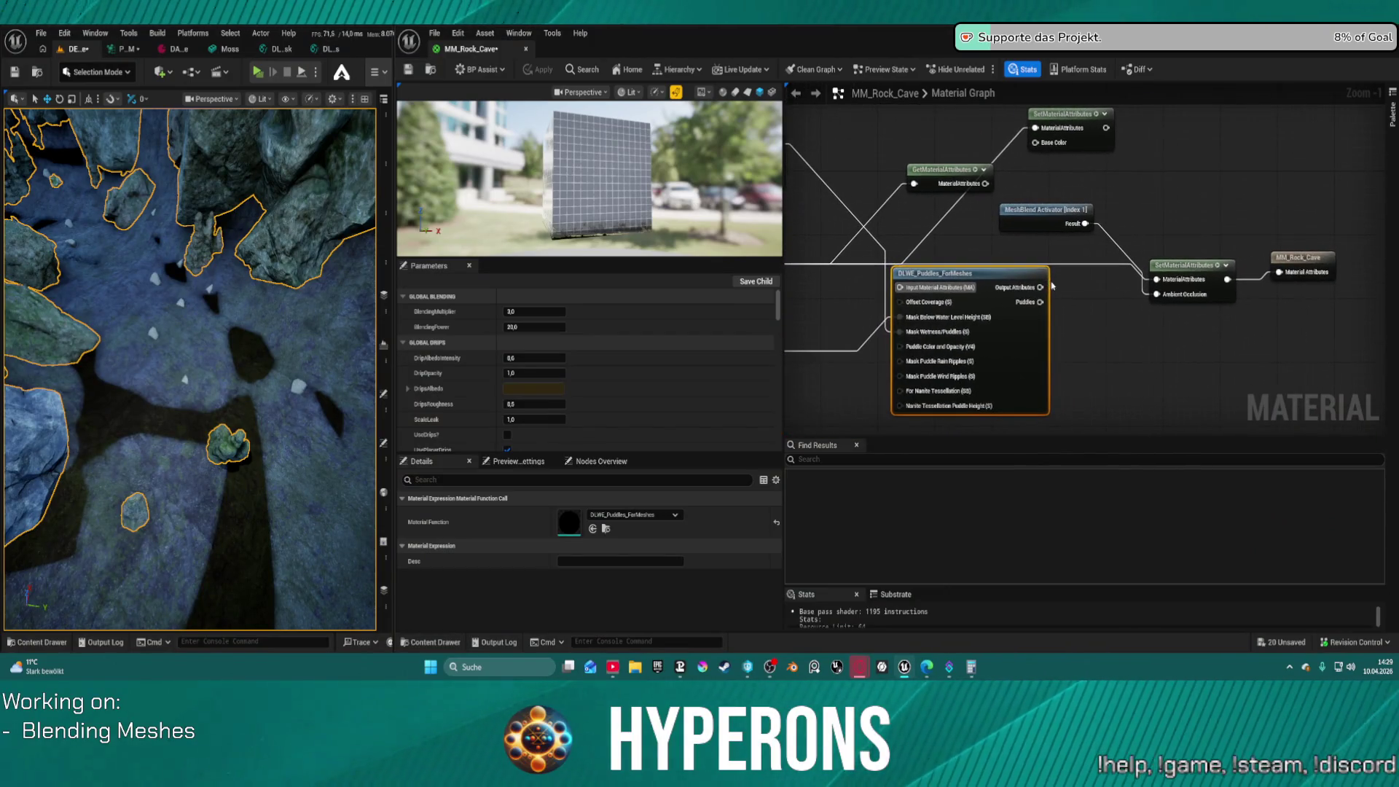
{"action": "scroll", "coordinate": [991, 313], "scroll_direction": "up", "scroll_amount": 1}
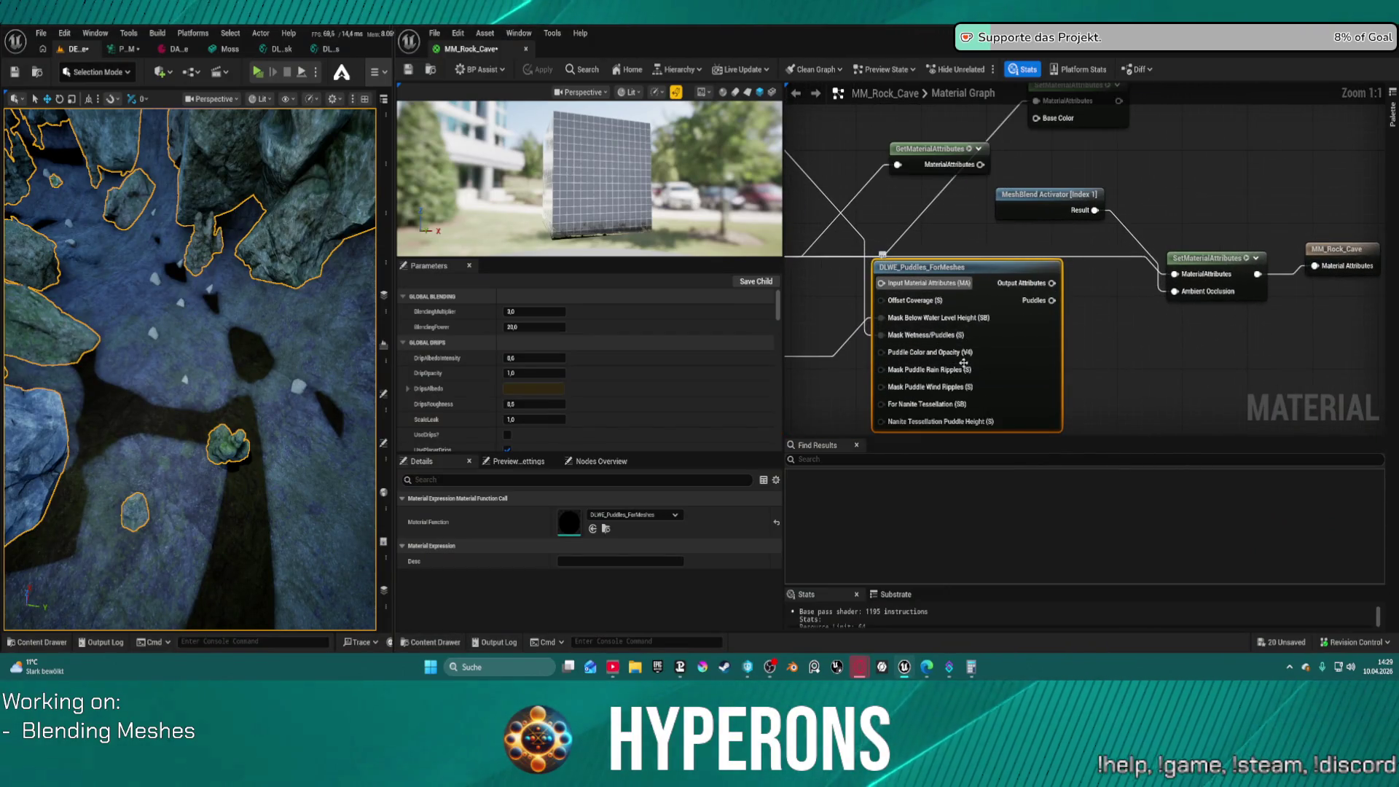
{"action": "left_click_drag", "start_coordinate": [946, 341], "coordinate": [1050, 310]}
{"action": "mouse_move", "coordinate": [890, 219]}
{"action": "left_mouse_down"}
{"action": "mouse_move", "coordinate": [1015, 218]}
{"action": "mouse_move", "coordinate": [1023, 245]}
{"action": "left_mouse_up"}
{"action": "left_click_drag", "start_coordinate": [1012, 299], "coordinate": [977, 261]}
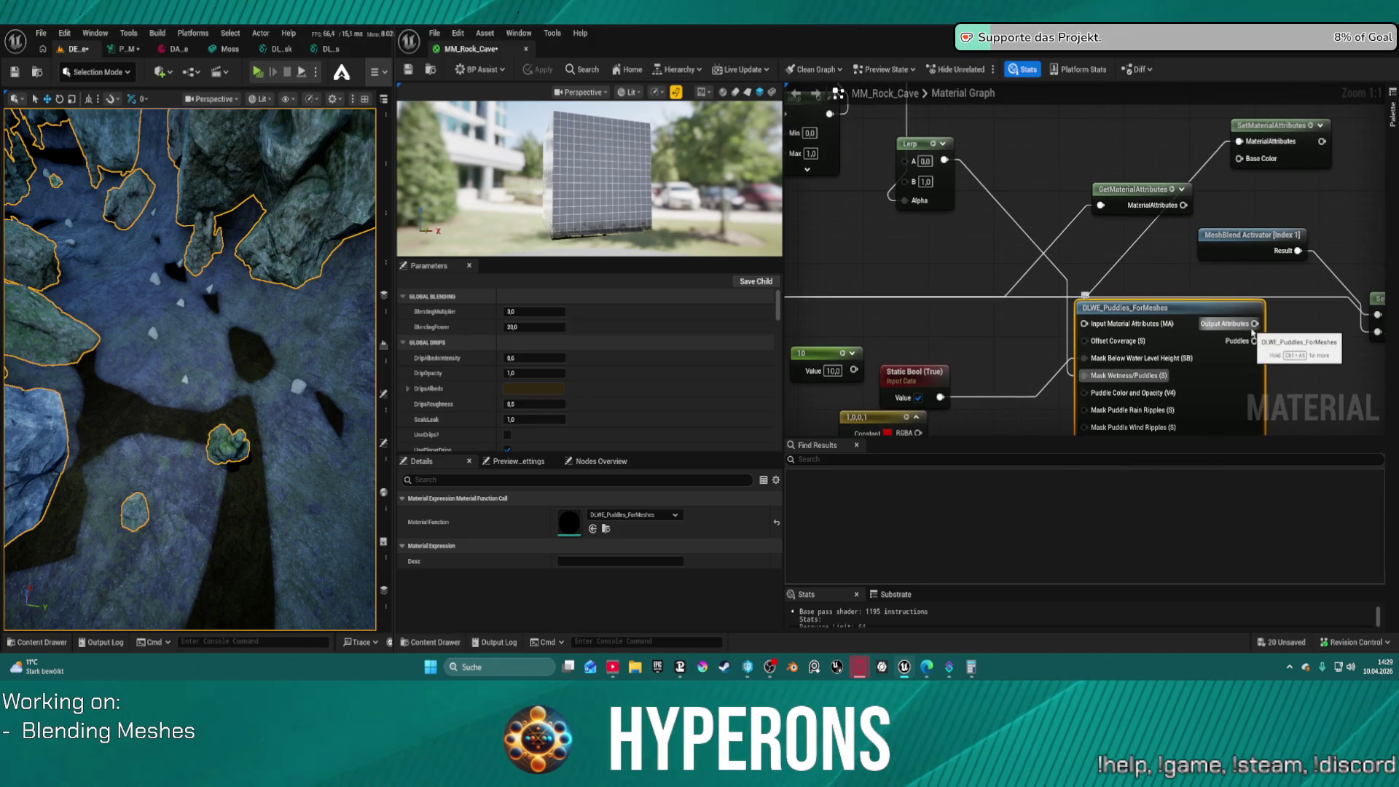
{"action": "mouse_move", "coordinate": [1254, 325]}
{"action": "left_mouse_down"}
{"action": "mouse_move", "coordinate": [1377, 327]}
{"action": "mouse_move", "coordinate": [1328, 316]}
{"action": "left_mouse_up"}
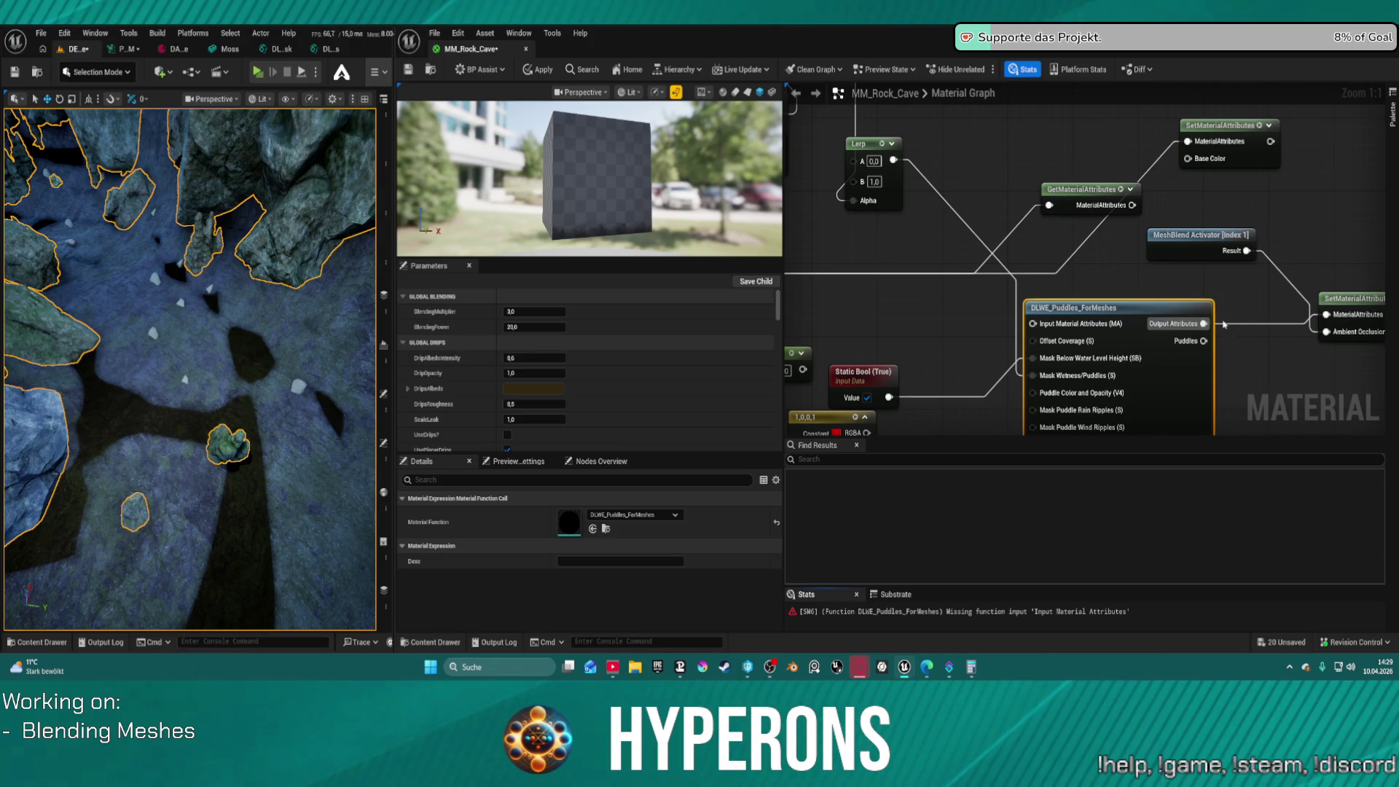
{"action": "mouse_move", "coordinate": [1153, 283]}
{"action": "left_mouse_down"}
{"action": "mouse_move", "coordinate": [1123, 301]}
{"action": "mouse_move", "coordinate": [1225, 264]}
{"action": "mouse_move", "coordinate": [1192, 225]}
{"action": "left_mouse_up"}
Inside DLWE_Puddles_ForMeshes, wire MakeMaterialAttributes into Input Material Attributes
{"action": "double_click", "coordinate": [1205, 306]}
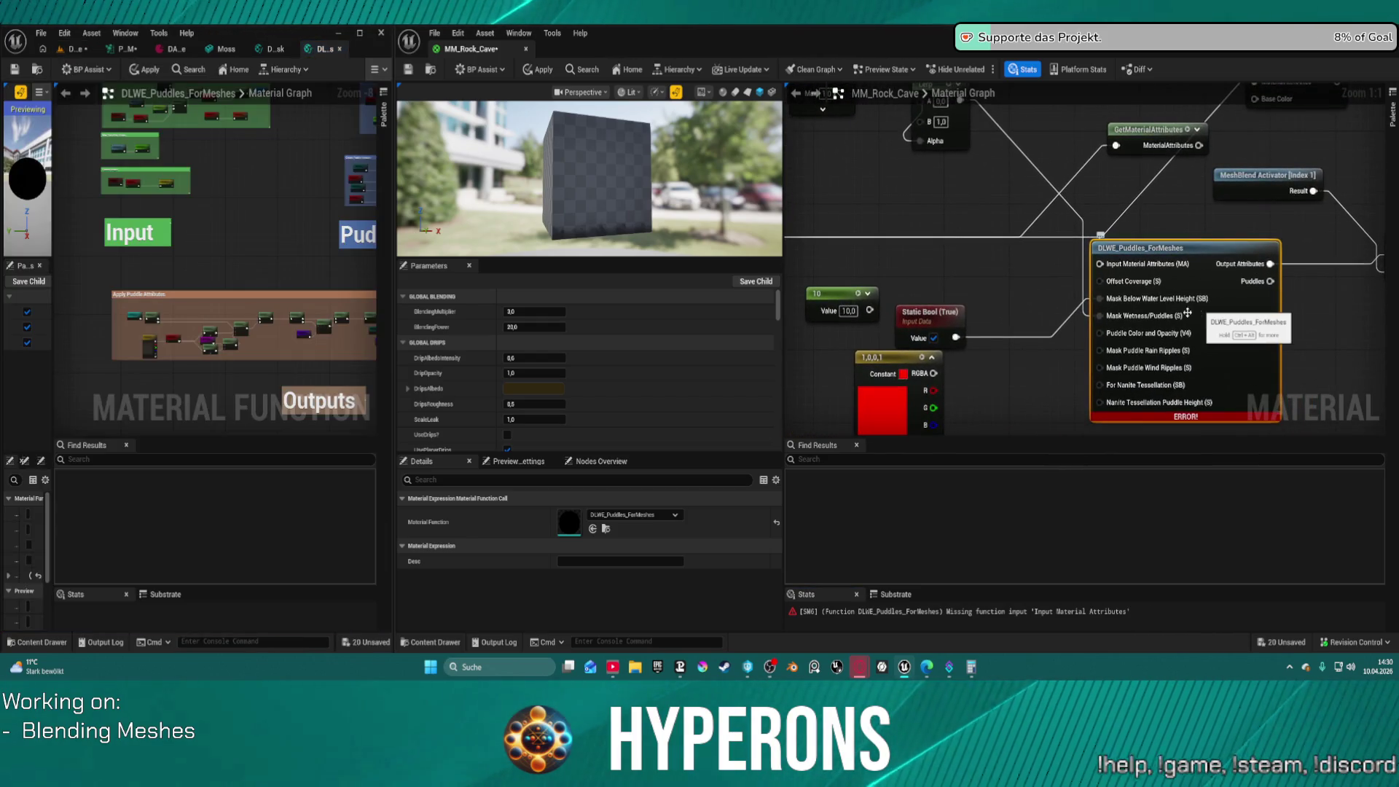
{"action": "left_click_drag", "start_coordinate": [1035, 219], "coordinate": [1306, 223]}
{"action": "mouse_move", "coordinate": [887, 242]}
{"action": "left_mouse_down"}
{"action": "mouse_move", "coordinate": [1239, 255]}
{"action": "mouse_move", "coordinate": [1197, 269]}
{"action": "left_mouse_up"}
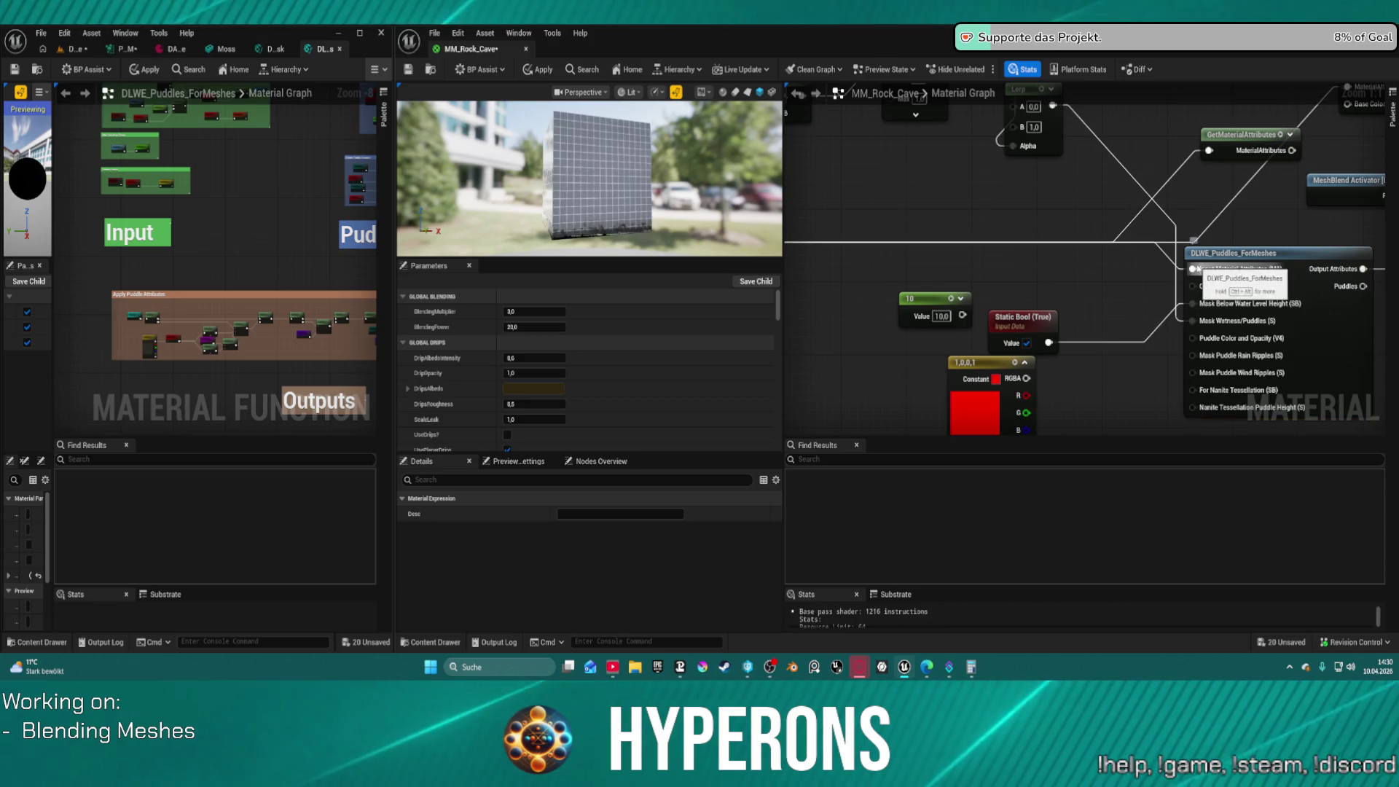
Apply changes in MM_Rock_Cave and the material function, then return to the cave level
{"action": "left_click", "coordinate": [533, 72]}
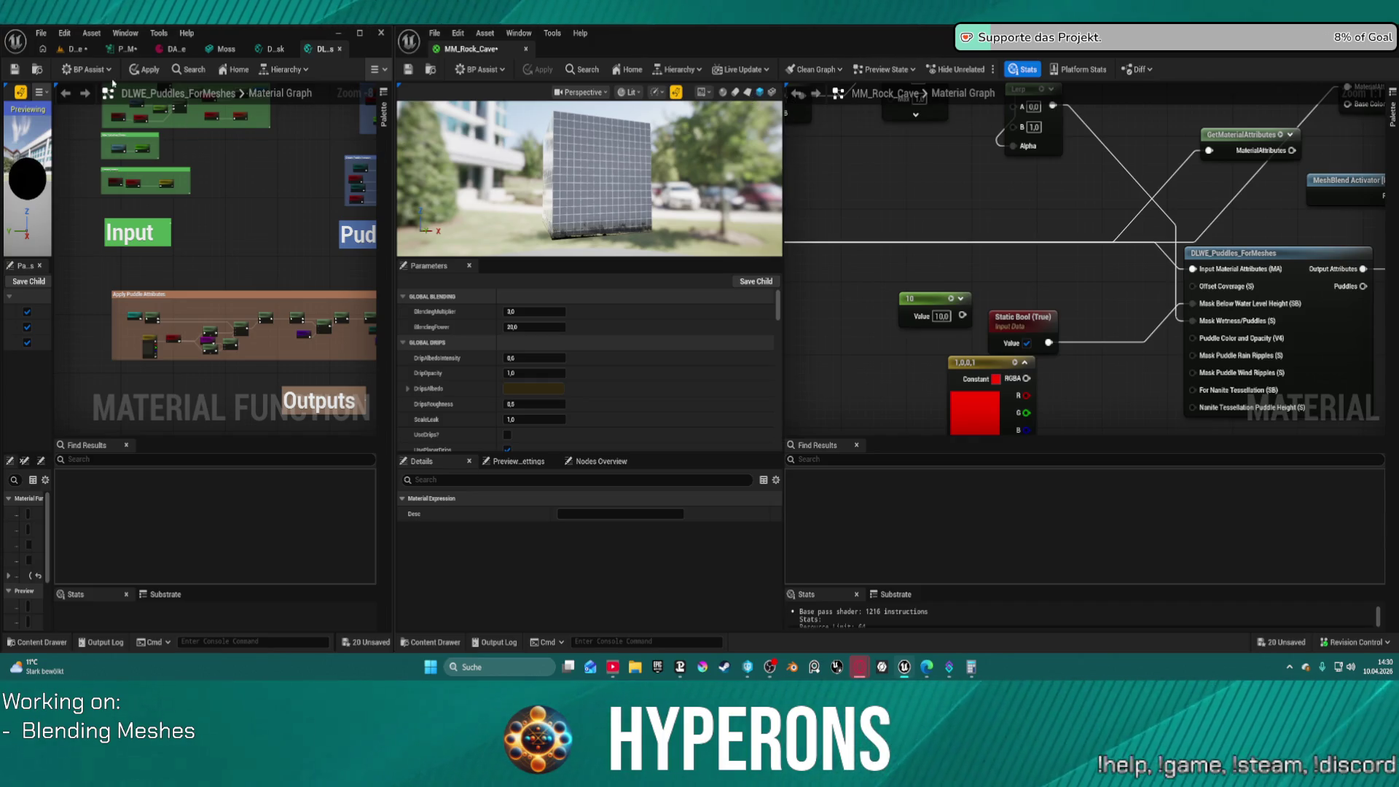
{"action": "left_click", "coordinate": [153, 70]}
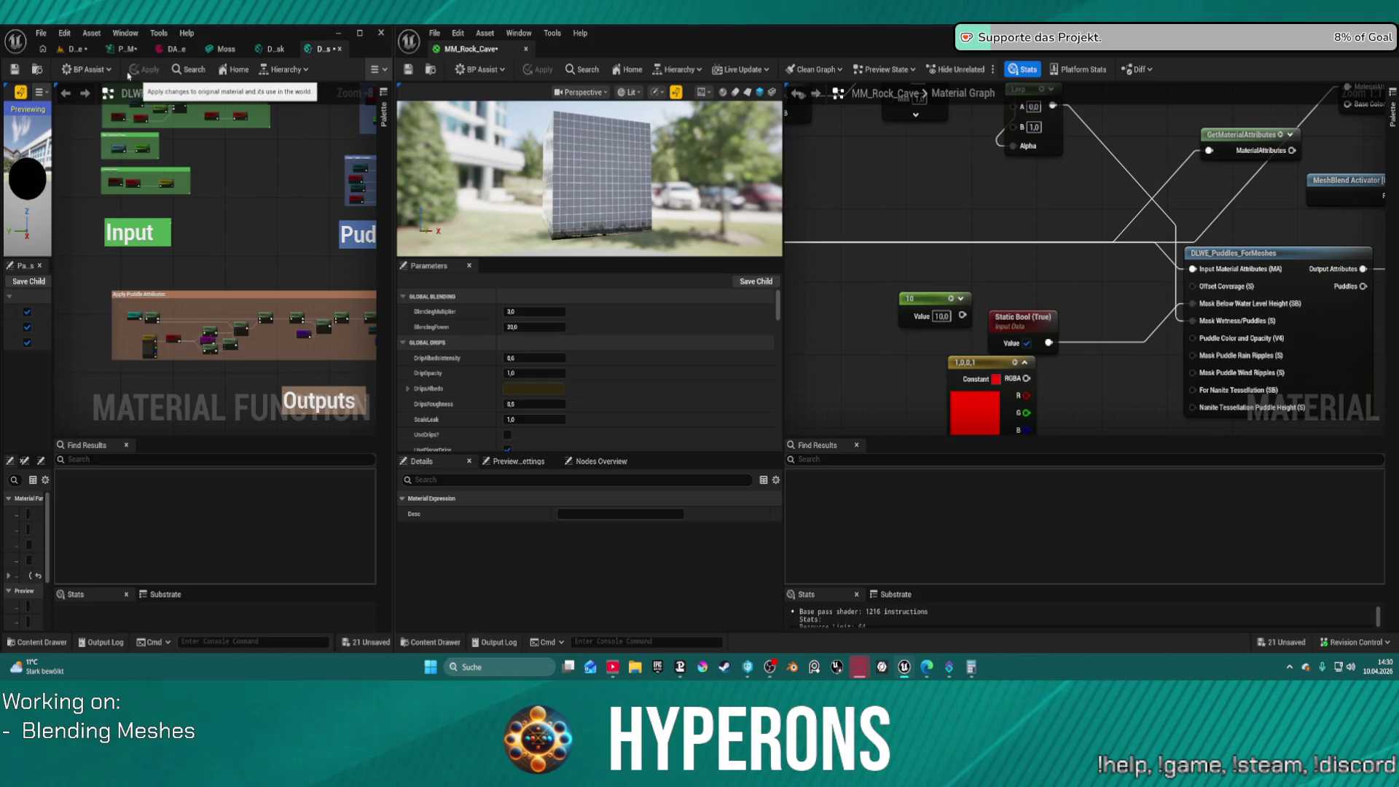
{"action": "left_click", "coordinate": [84, 50]}
{"action": "left_click_drag", "start_coordinate": [272, 260], "coordinate": [339, 292]}
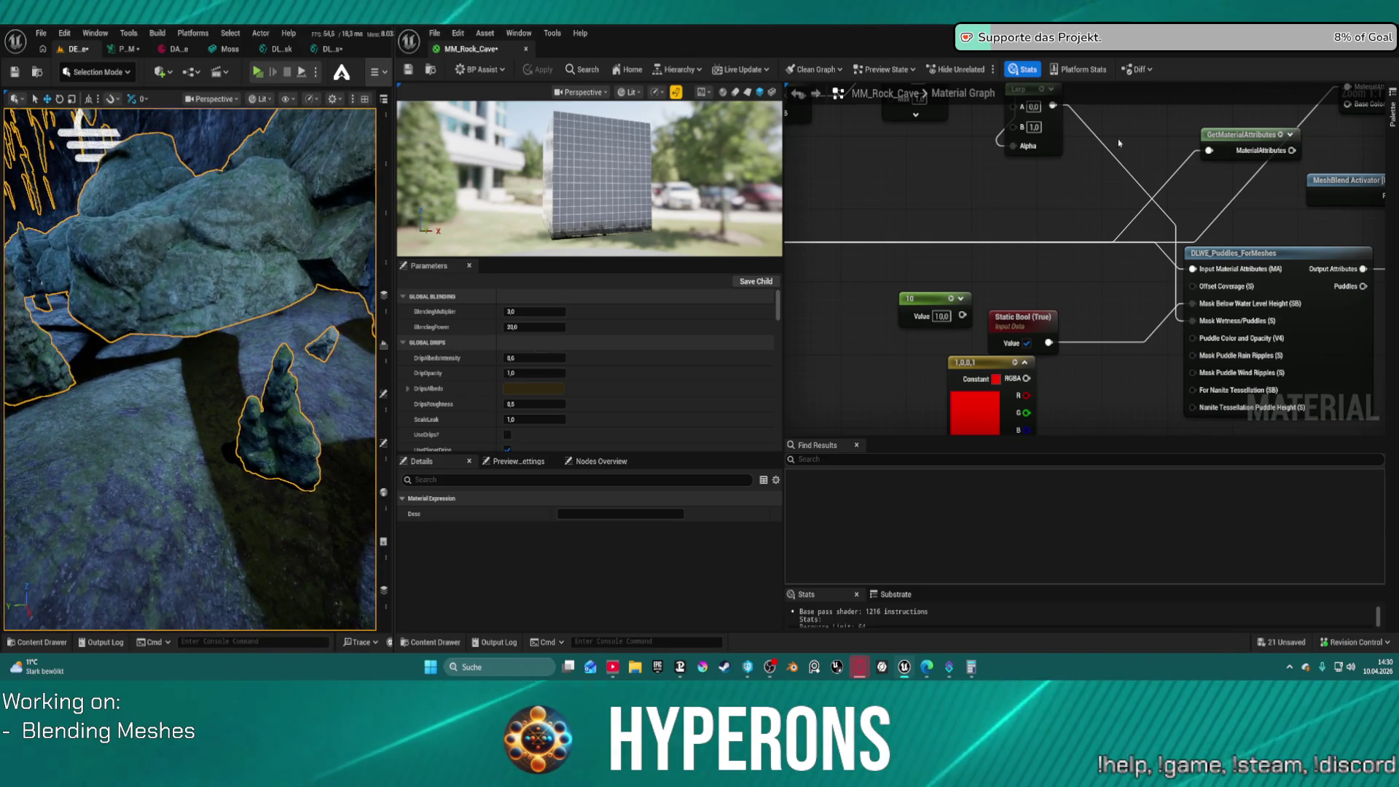
Detach the final SetMaterialAttributes node's incoming link and move GetMaterialAttributes aside
{"action": "scroll", "coordinate": [1326, 324], "scroll_direction": "down", "scroll_amount": 3}
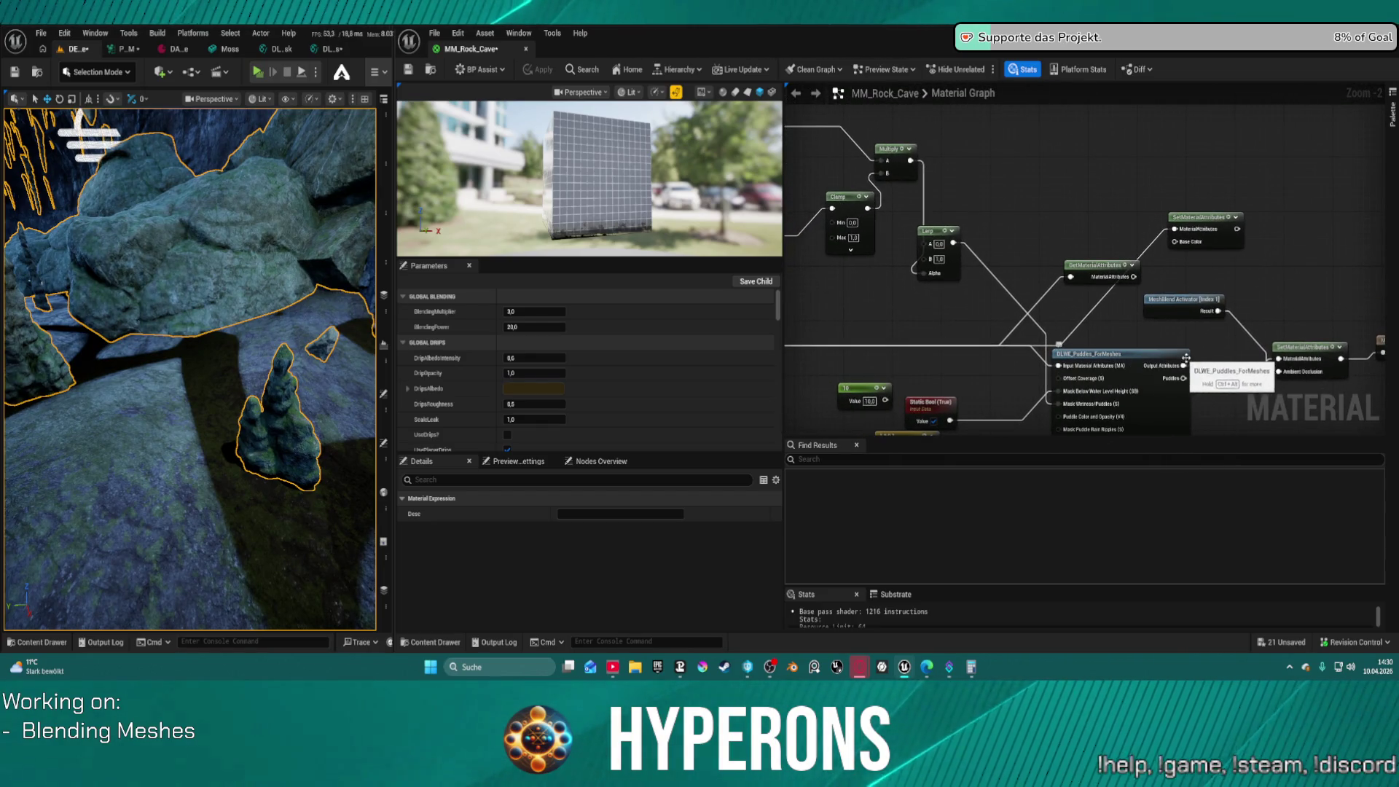
{"action": "left_click", "coordinate": [1304, 348]}
{"action": "mouse_move", "coordinate": [1279, 359]}
{"action": "left_mouse_down"}
{"action": "mouse_move", "coordinate": [1050, 342]}
{"action": "mouse_move", "coordinate": [1183, 365]}
{"action": "left_mouse_up"}
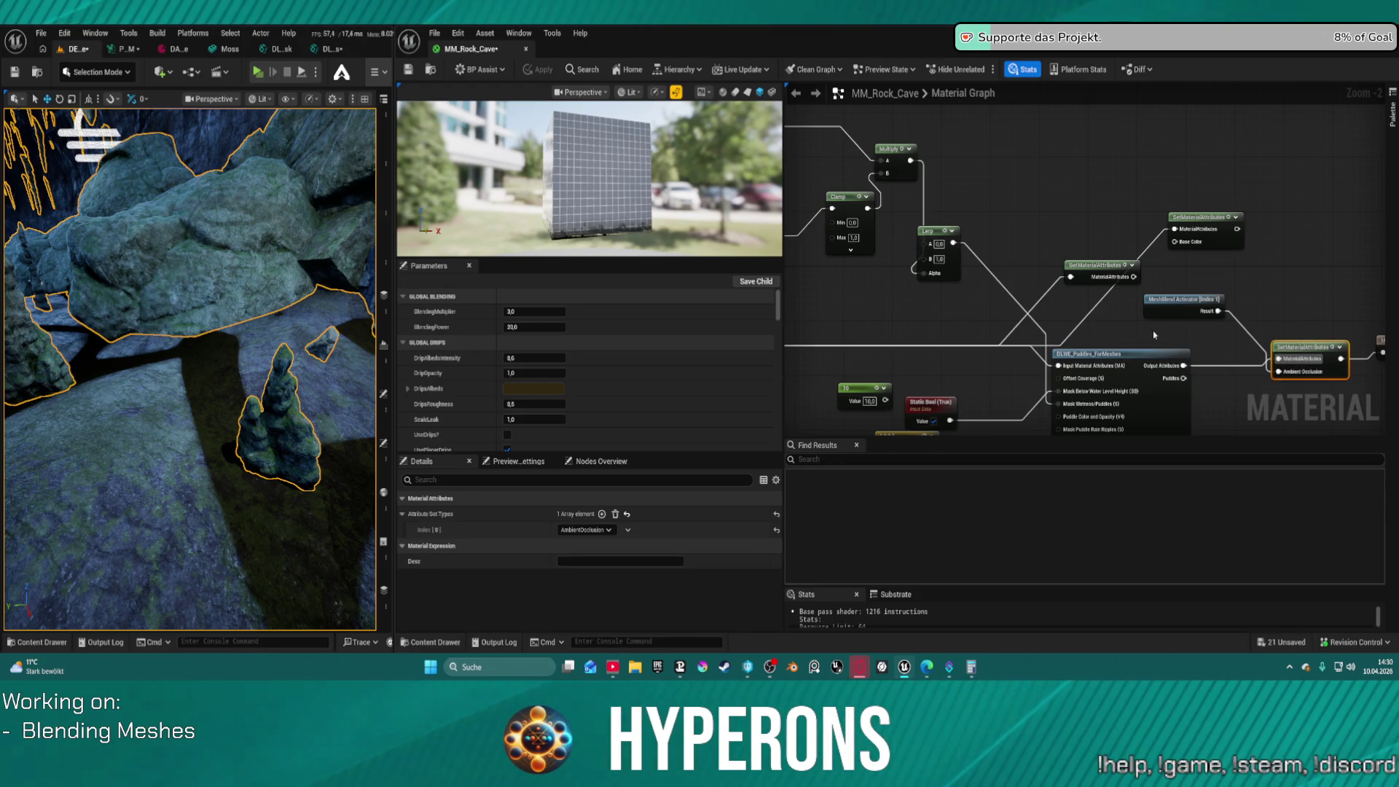
{"action": "left_click_drag", "start_coordinate": [1101, 270], "coordinate": [966, 284]}
Route the Base Color SetMaterialAttributes node into DLWE_Puddles_ForMeshes and apply MM_Rock_Cave
{"action": "left_click", "coordinate": [1195, 233]}
{"action": "mouse_move", "coordinate": [1175, 242]}
{"action": "left_mouse_down"}
{"action": "mouse_move", "coordinate": [1052, 257]}
{"action": "mouse_move", "coordinate": [953, 243]}
{"action": "left_mouse_up"}
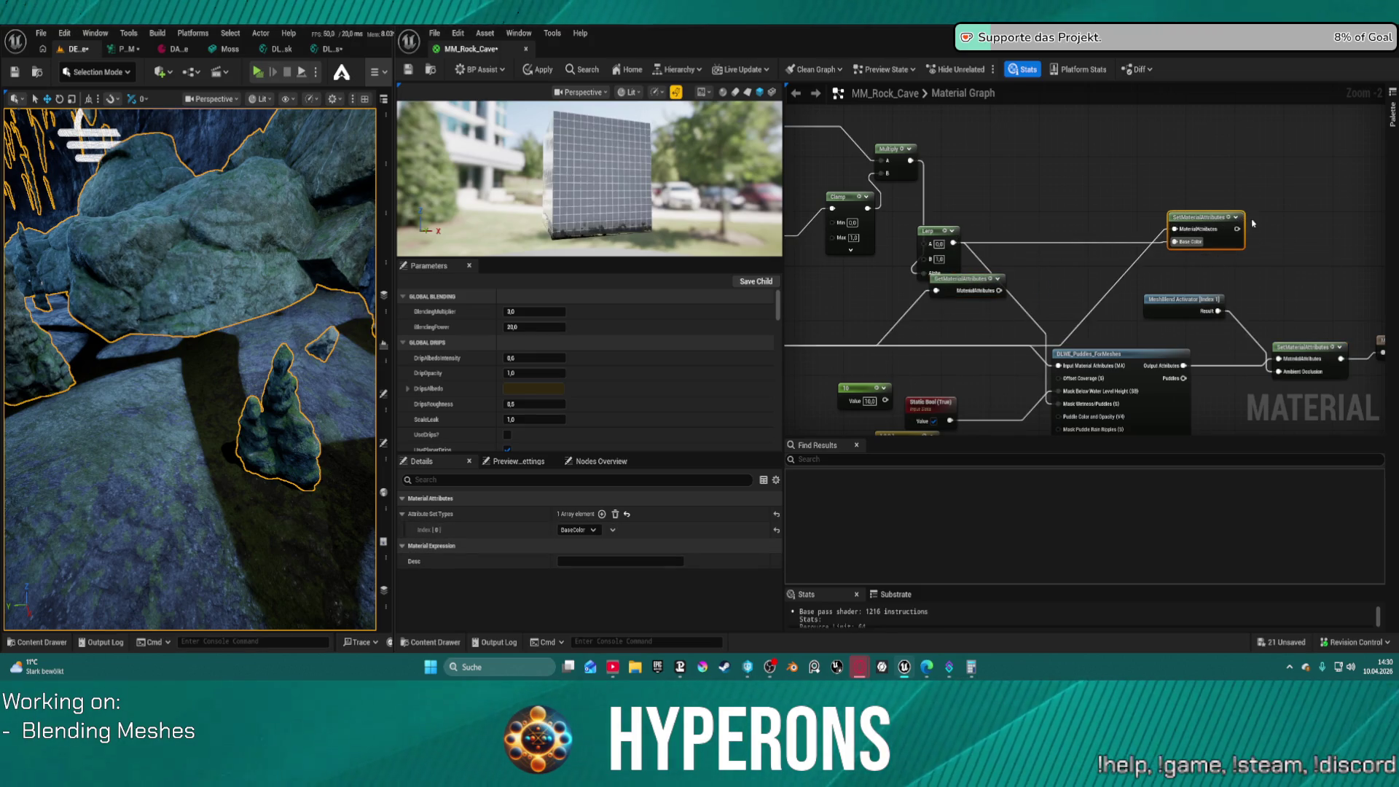
{"action": "mouse_move", "coordinate": [1228, 234]}
{"action": "left_mouse_down"}
{"action": "mouse_move", "coordinate": [1129, 306]}
{"action": "mouse_move", "coordinate": [1053, 295]}
{"action": "mouse_move", "coordinate": [958, 341]}
{"action": "mouse_move", "coordinate": [1064, 364]}
{"action": "left_mouse_up"}
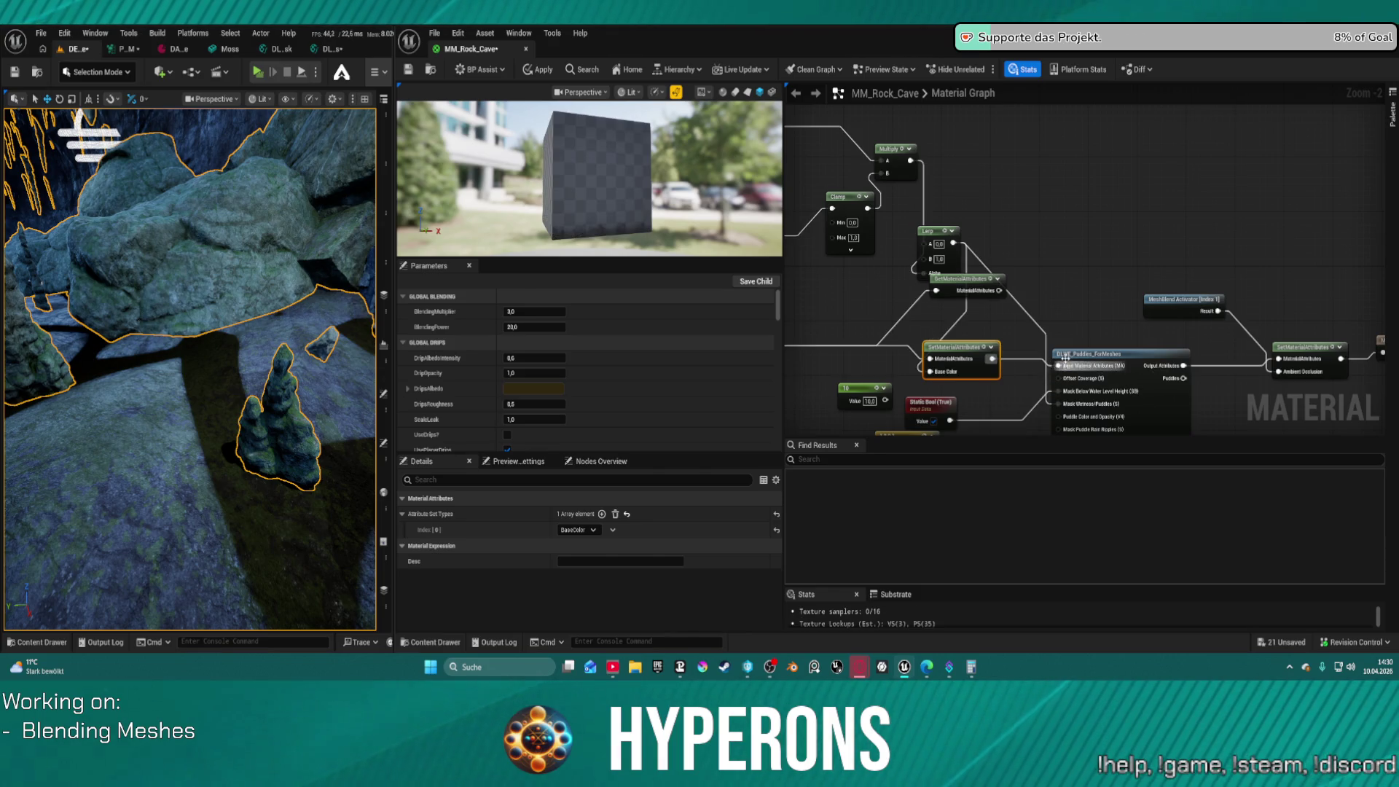
{"action": "left_click", "coordinate": [537, 70]}
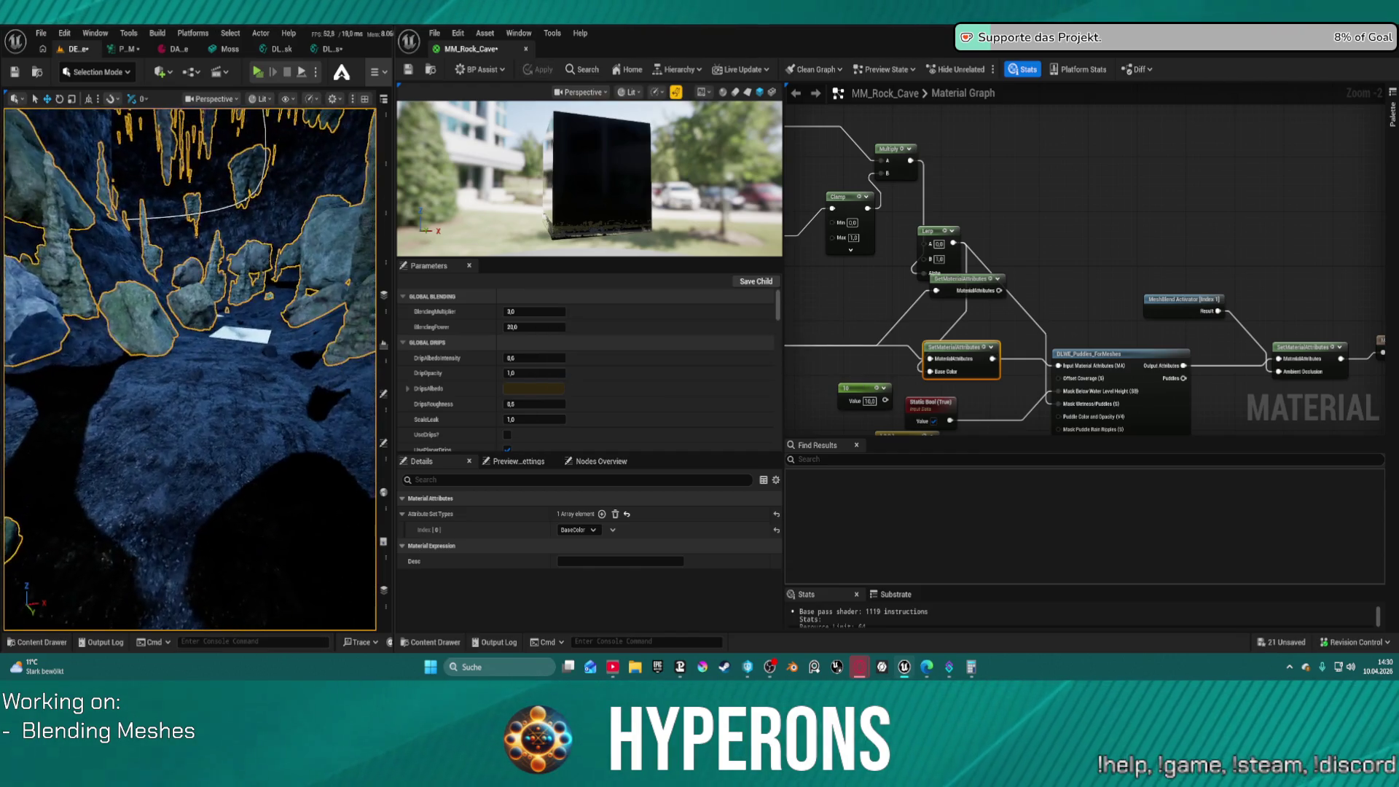
{"action": "key", "text": "s"}
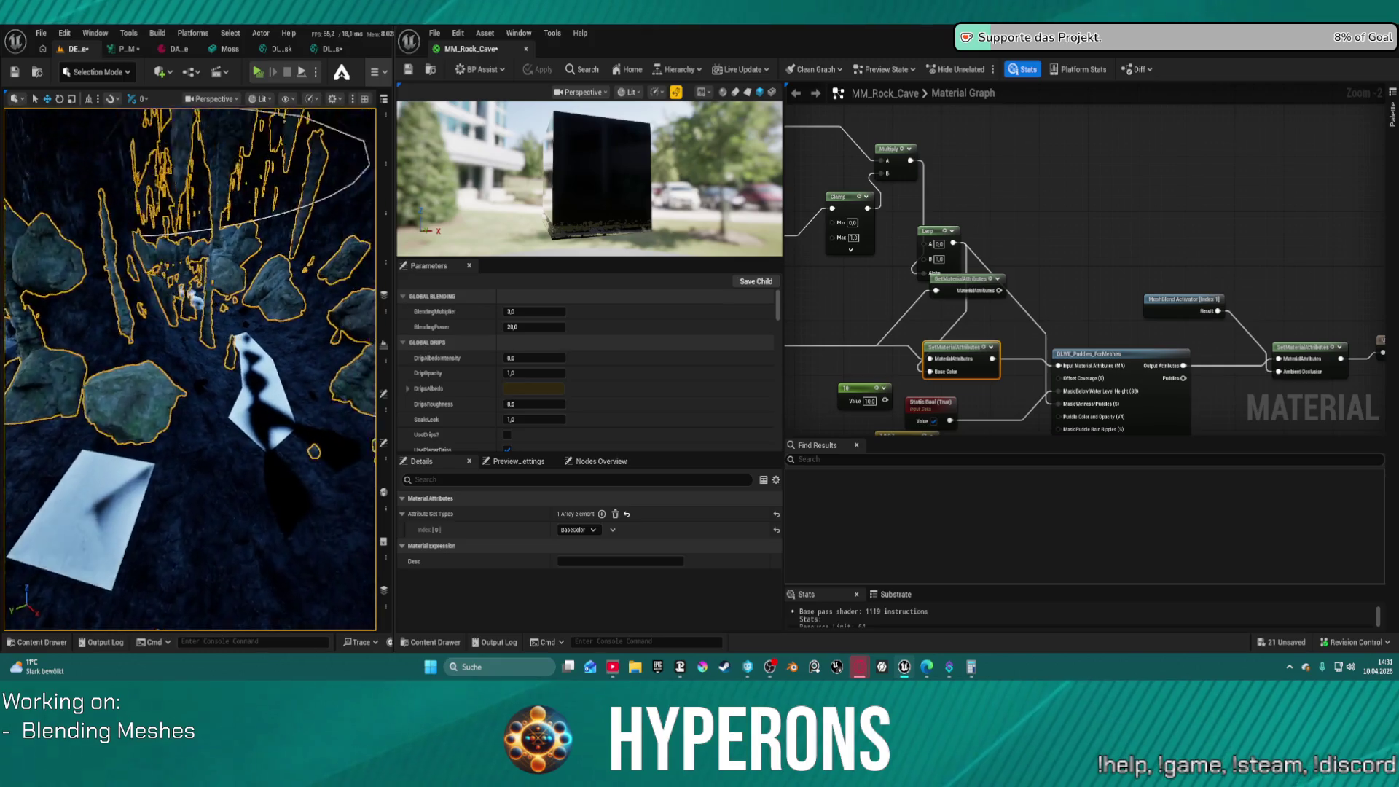
{"action": "key", "text": "w"}
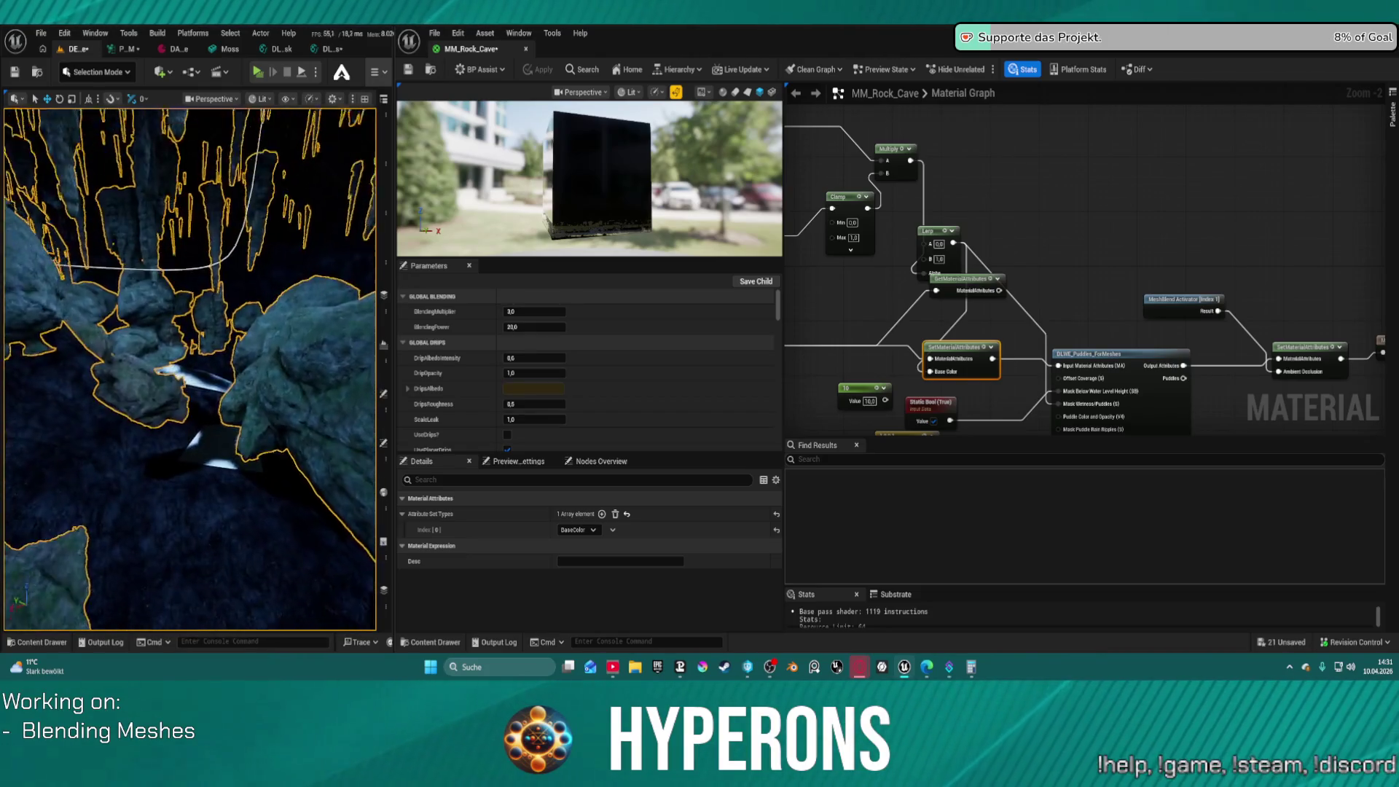
{"action": "left_click", "coordinate": [160, 72]}
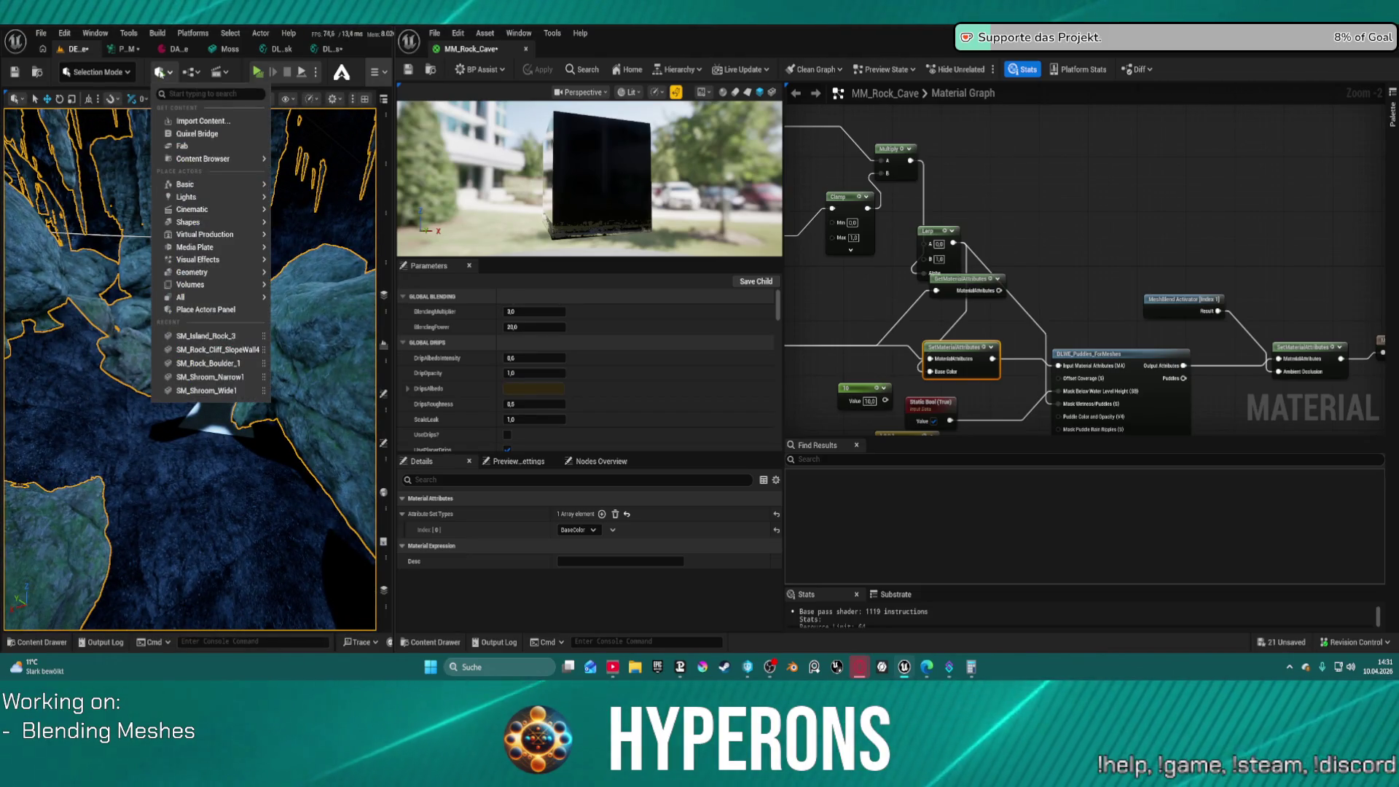
{"action": "left_click", "coordinate": [255, 77]}
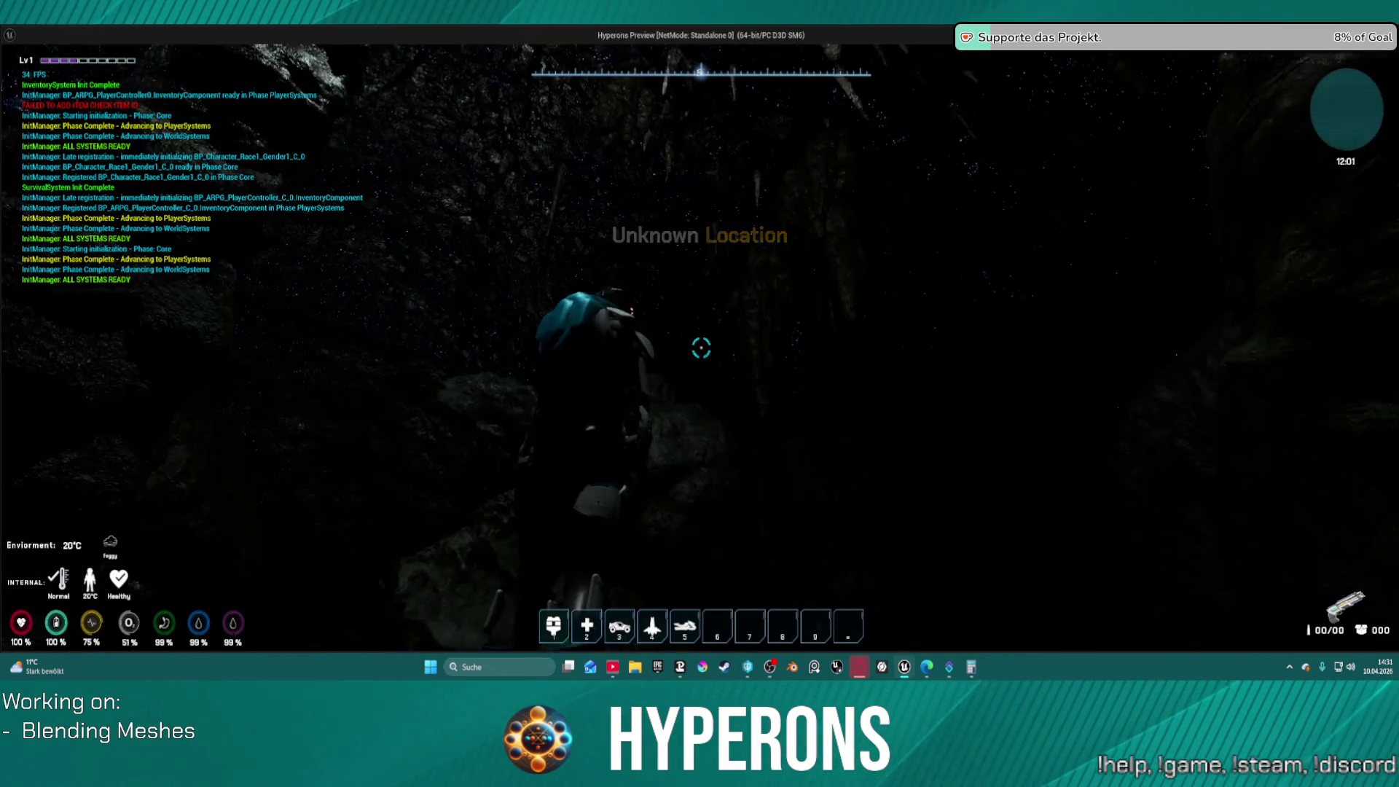
Walk onto the rock slab, jetpack up, and equip the Led Lamp from the inventory
{"action": "key", "text": "w"}
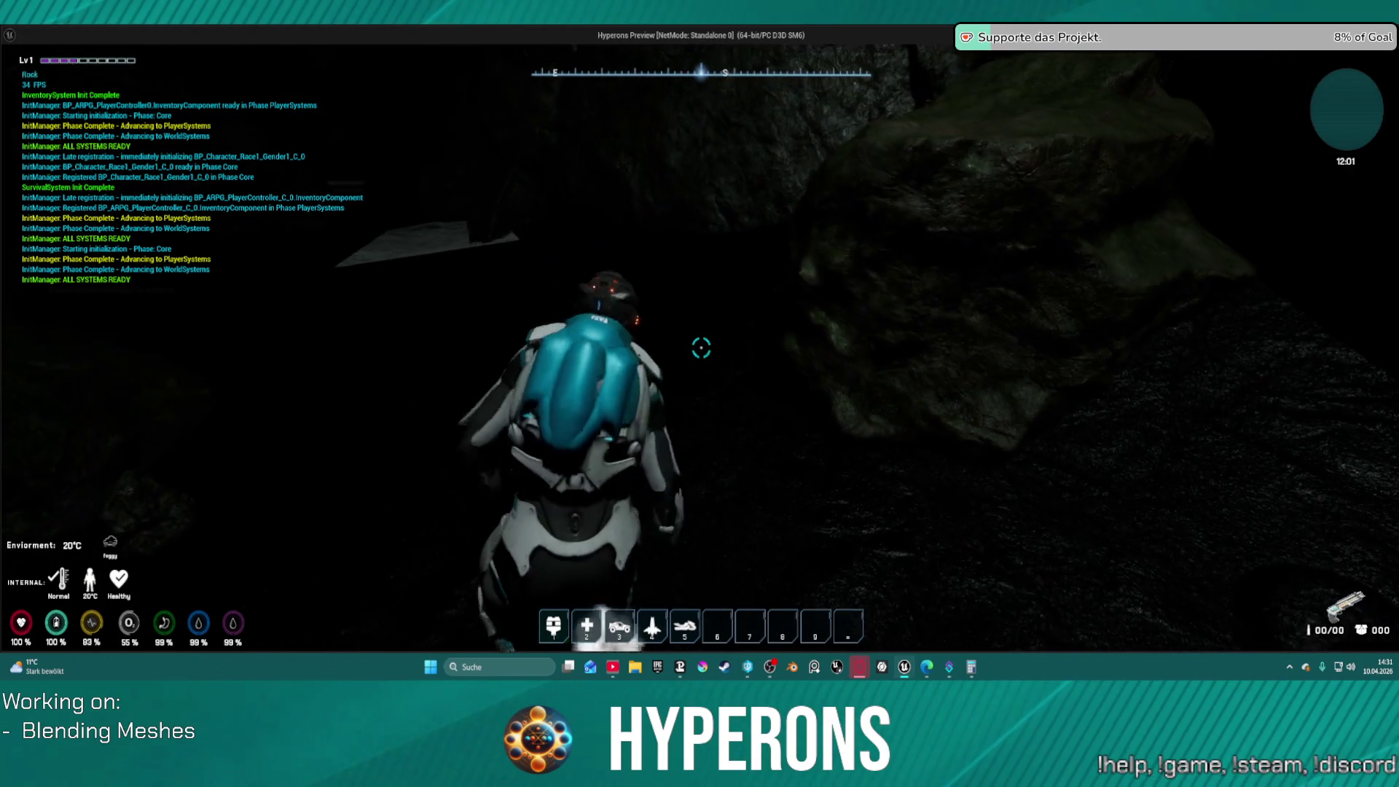
{"action": "key", "text": "w"}
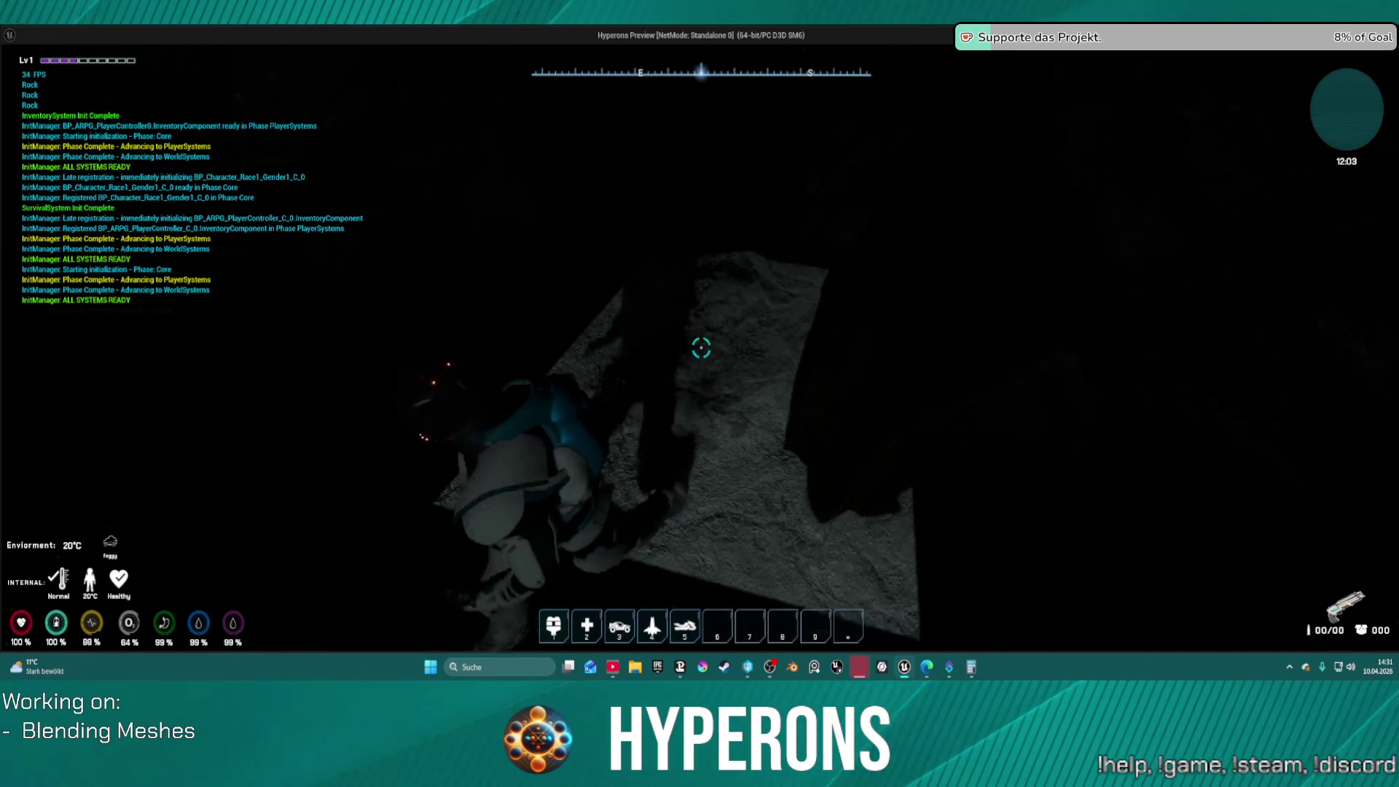
{"action": "key", "text": "space"}
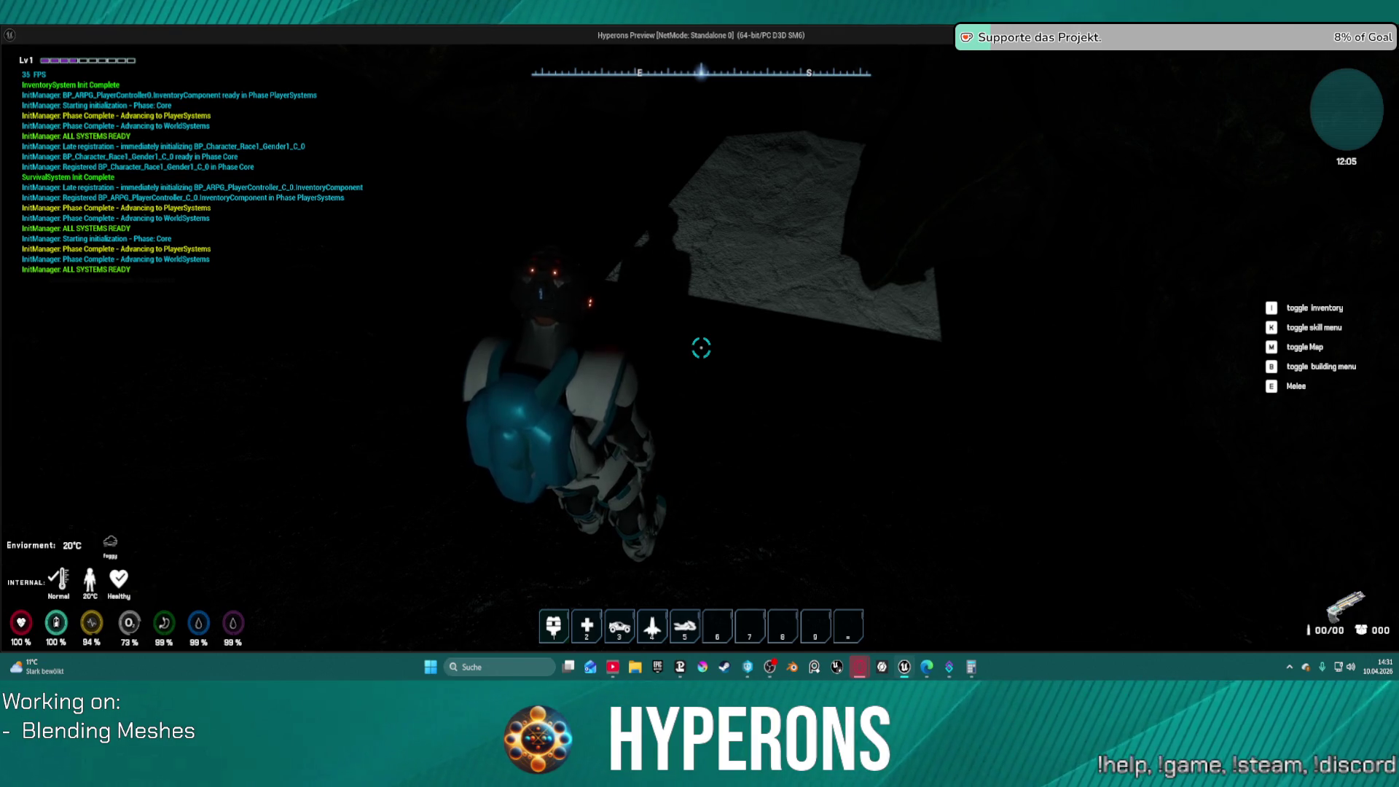
{"action": "key", "text": "i"}
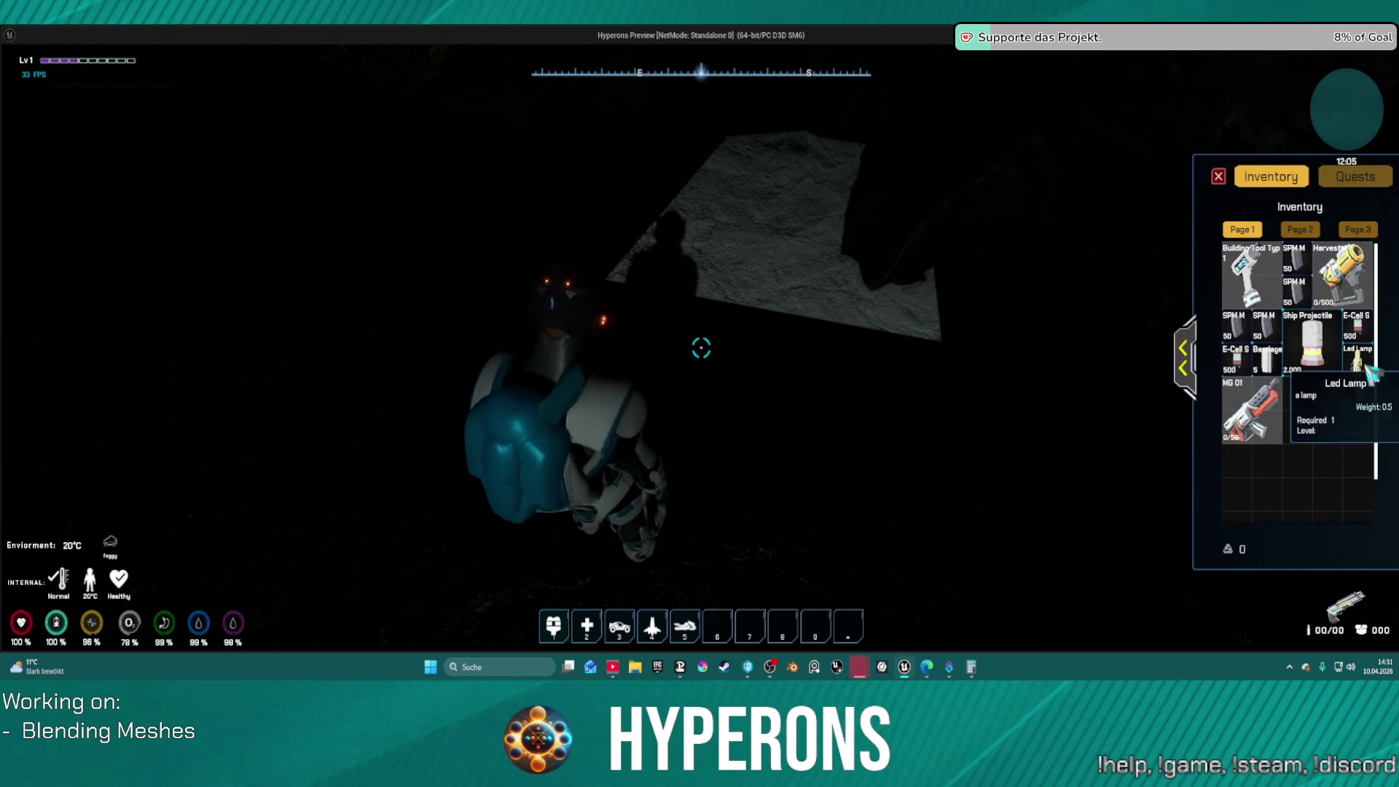
{"action": "right_click", "coordinate": [1374, 365]}
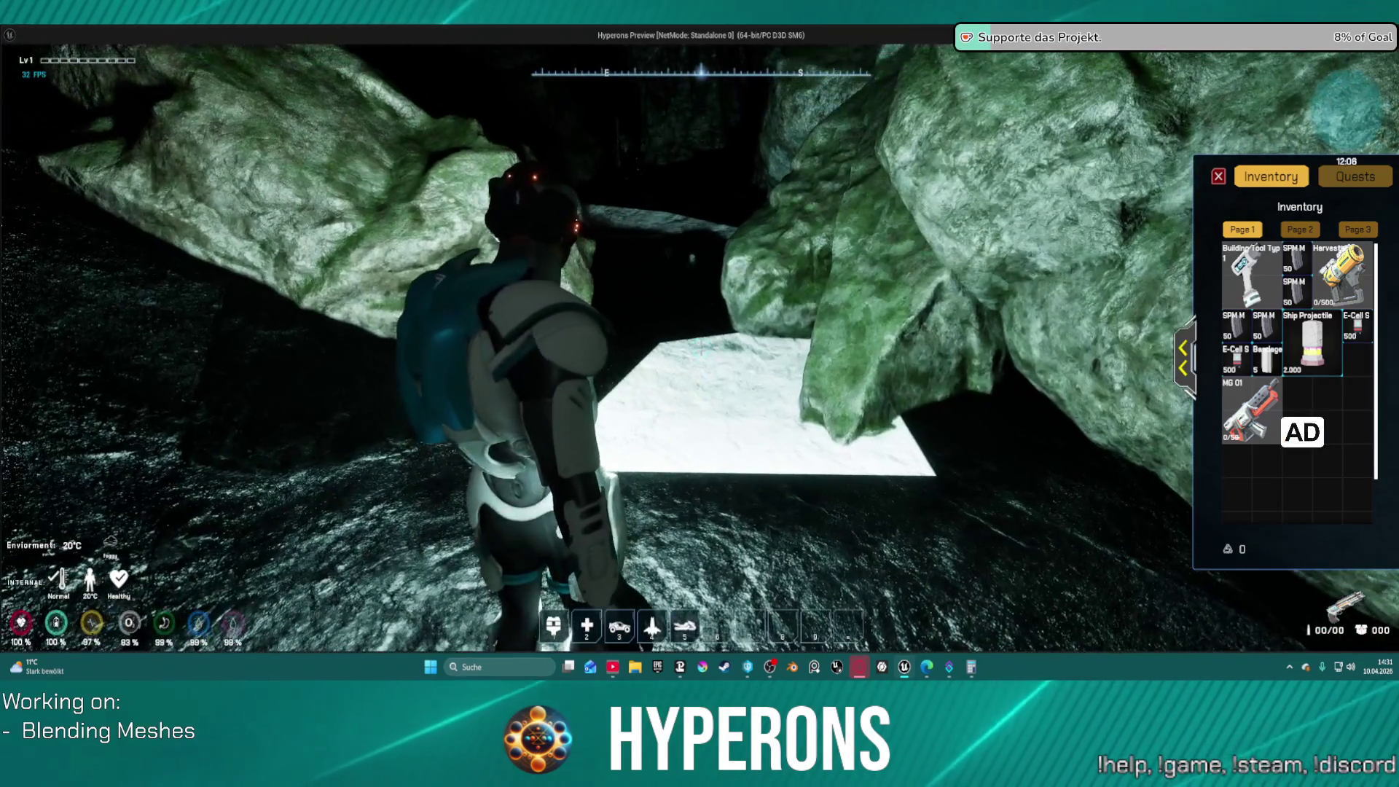
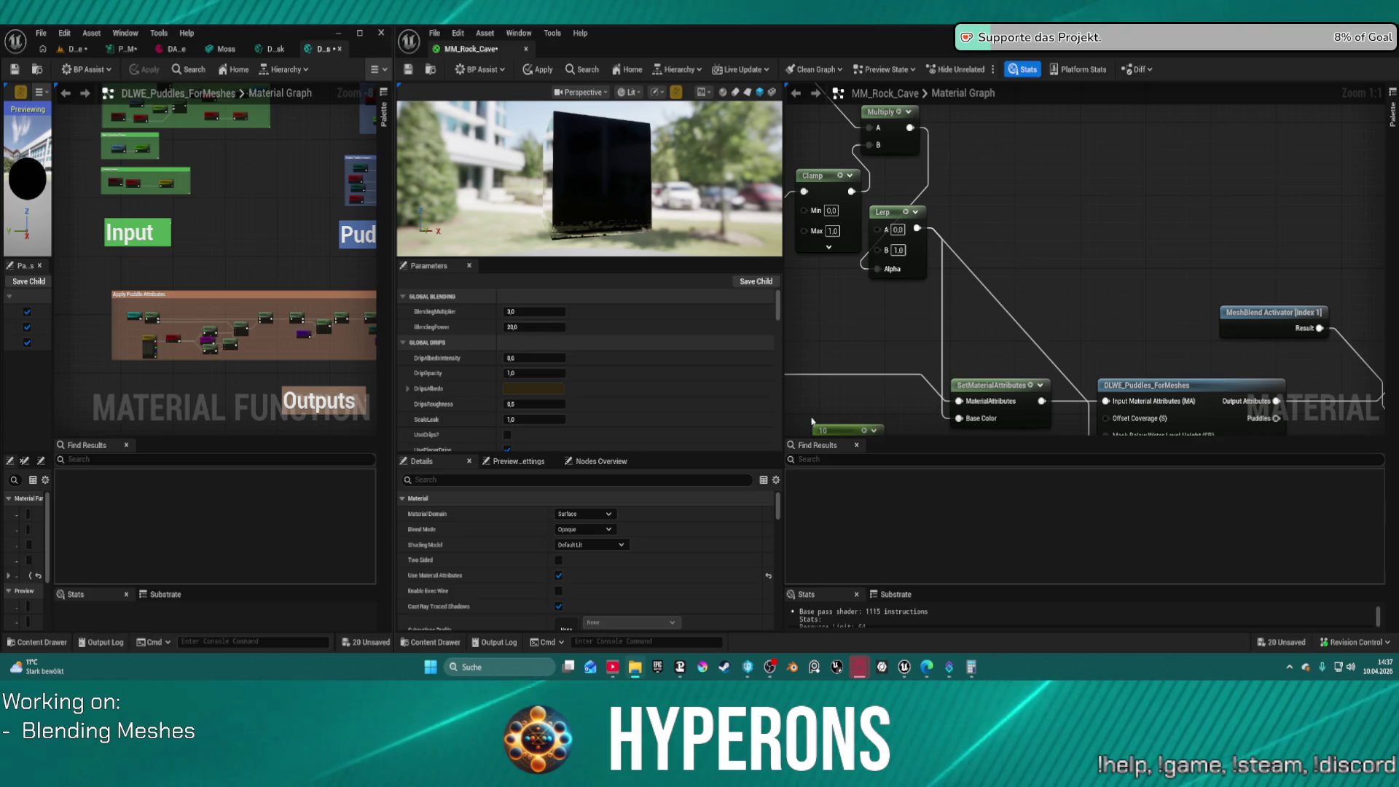
Drag the Roughness, Specular, Metallic and BaseColor nodes apart so none overlap
{"action": "scroll", "coordinate": [805, 390], "scroll_direction": "down", "scroll_amount": 2}
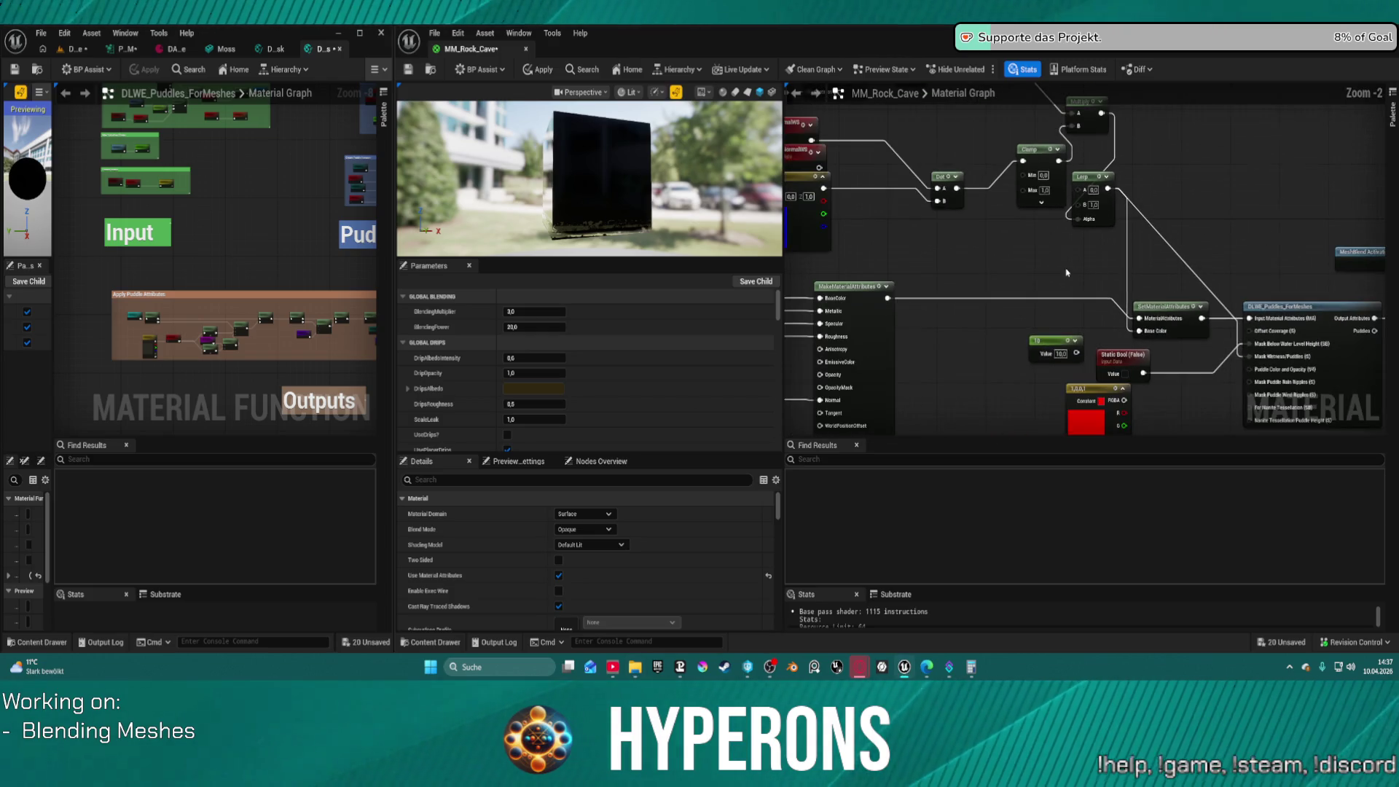
{"action": "mouse_move", "coordinate": [997, 265]}
{"action": "left_mouse_down"}
{"action": "mouse_move", "coordinate": [1149, 291]}
{"action": "mouse_move", "coordinate": [1110, 245]}
{"action": "mouse_move", "coordinate": [1101, 180]}
{"action": "left_mouse_up"}
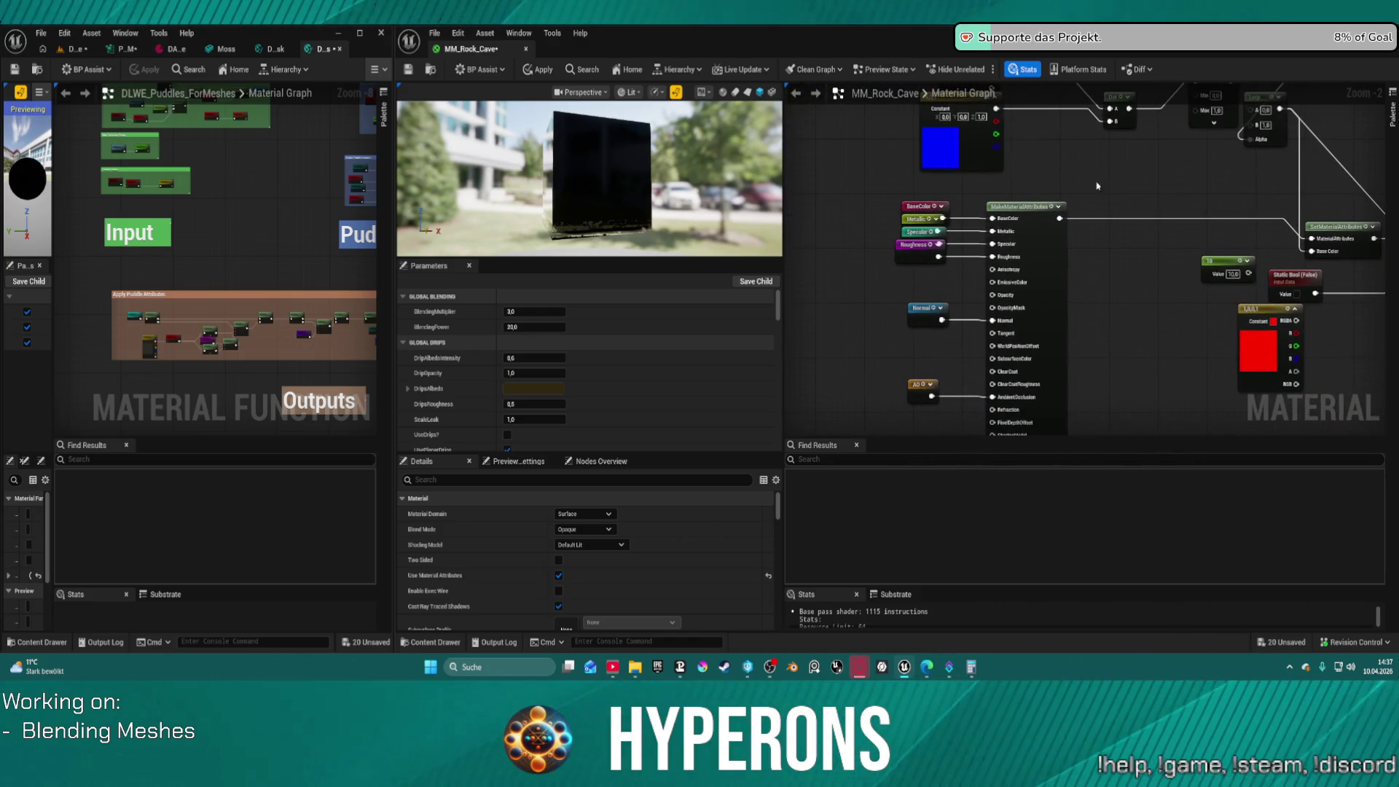
{"action": "left_click_drag", "start_coordinate": [914, 249], "coordinate": [909, 294]}
{"action": "mouse_move", "coordinate": [911, 242]}
{"action": "left_mouse_down"}
{"action": "mouse_move", "coordinate": [913, 266]}
{"action": "mouse_move", "coordinate": [917, 216]}
{"action": "mouse_move", "coordinate": [922, 226]}
{"action": "left_mouse_up"}
{"action": "left_click", "coordinate": [912, 238]}
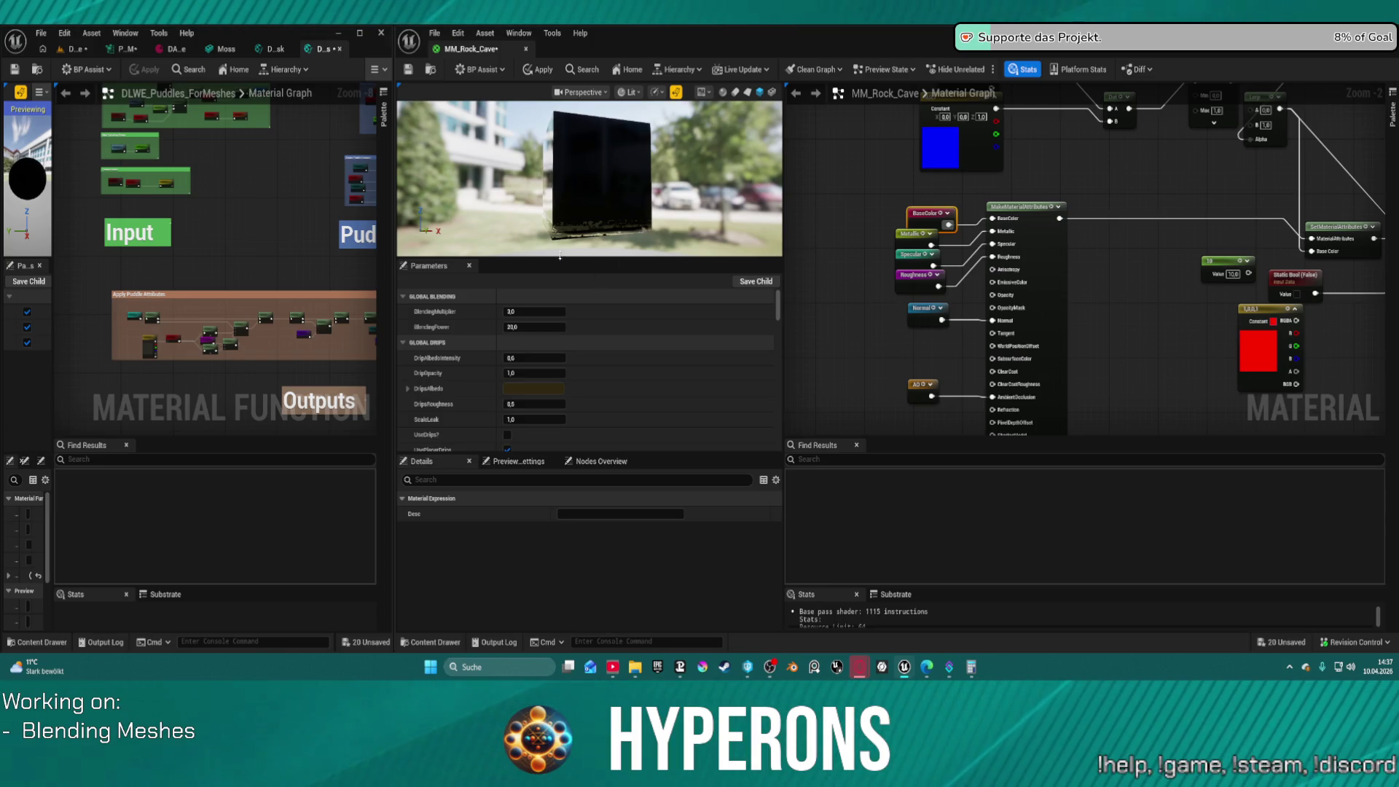
{"action": "mouse_move", "coordinate": [912, 233]}
{"action": "left_mouse_down"}
{"action": "mouse_move", "coordinate": [925, 233]}
{"action": "mouse_move", "coordinate": [905, 275]}
{"action": "mouse_move", "coordinate": [918, 293]}
{"action": "left_mouse_up"}
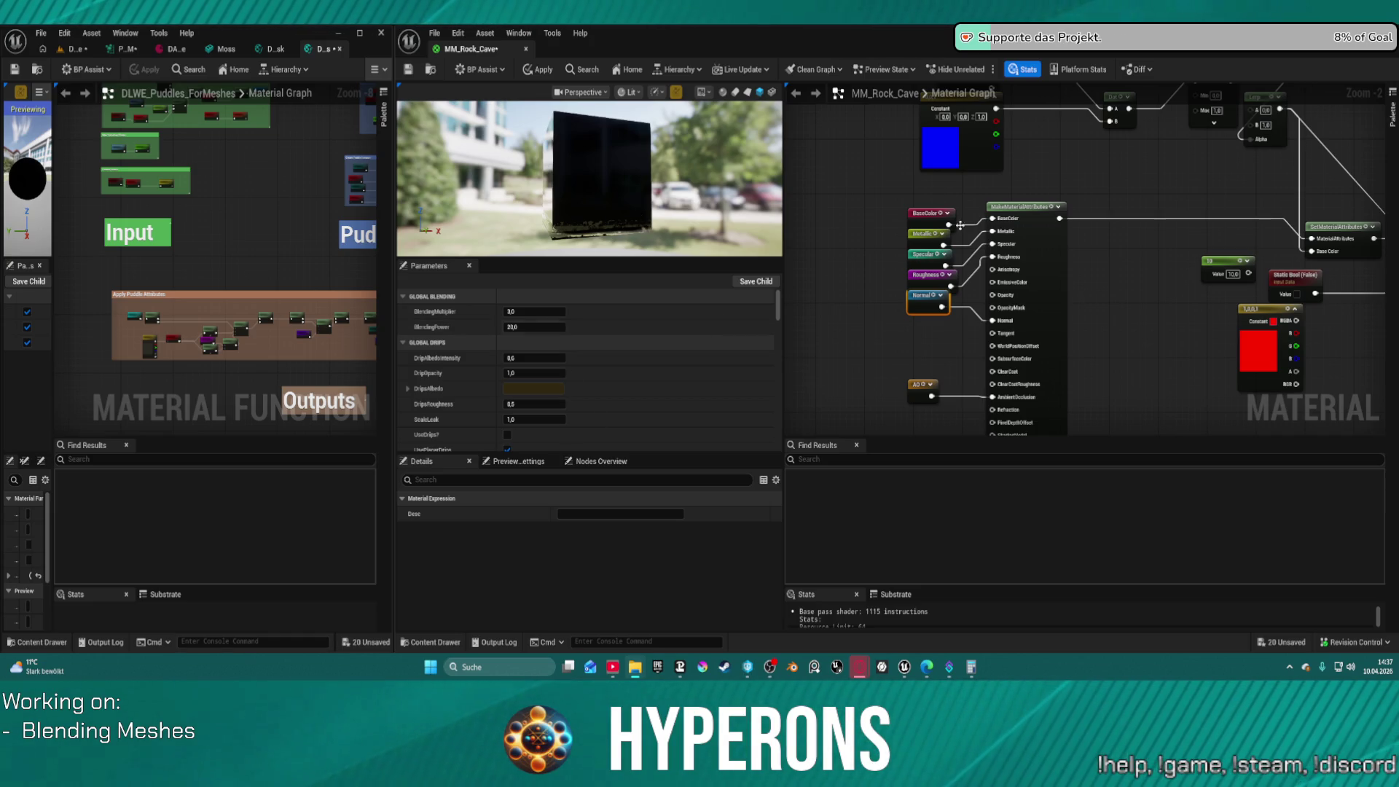
{"action": "scroll", "coordinate": [916, 146], "scroll_direction": "down", "scroll_amount": 4}
Look over the MM_Rock_Cave graph, then dock its editor as a tab in the left editor window
{"action": "scroll", "coordinate": [974, 281], "scroll_direction": "up", "scroll_amount": 7}
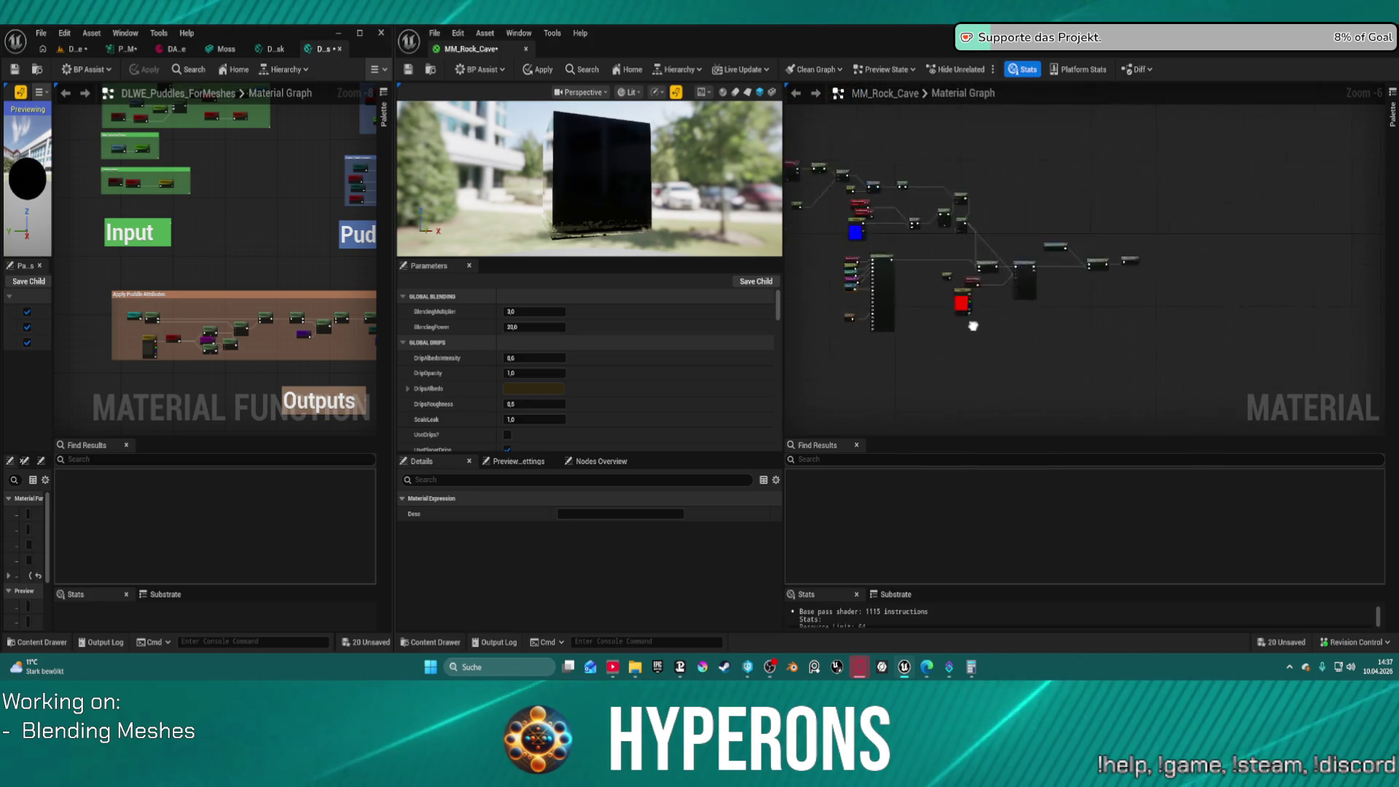
{"action": "scroll", "coordinate": [1041, 347], "scroll_direction": "down", "scroll_amount": 3}
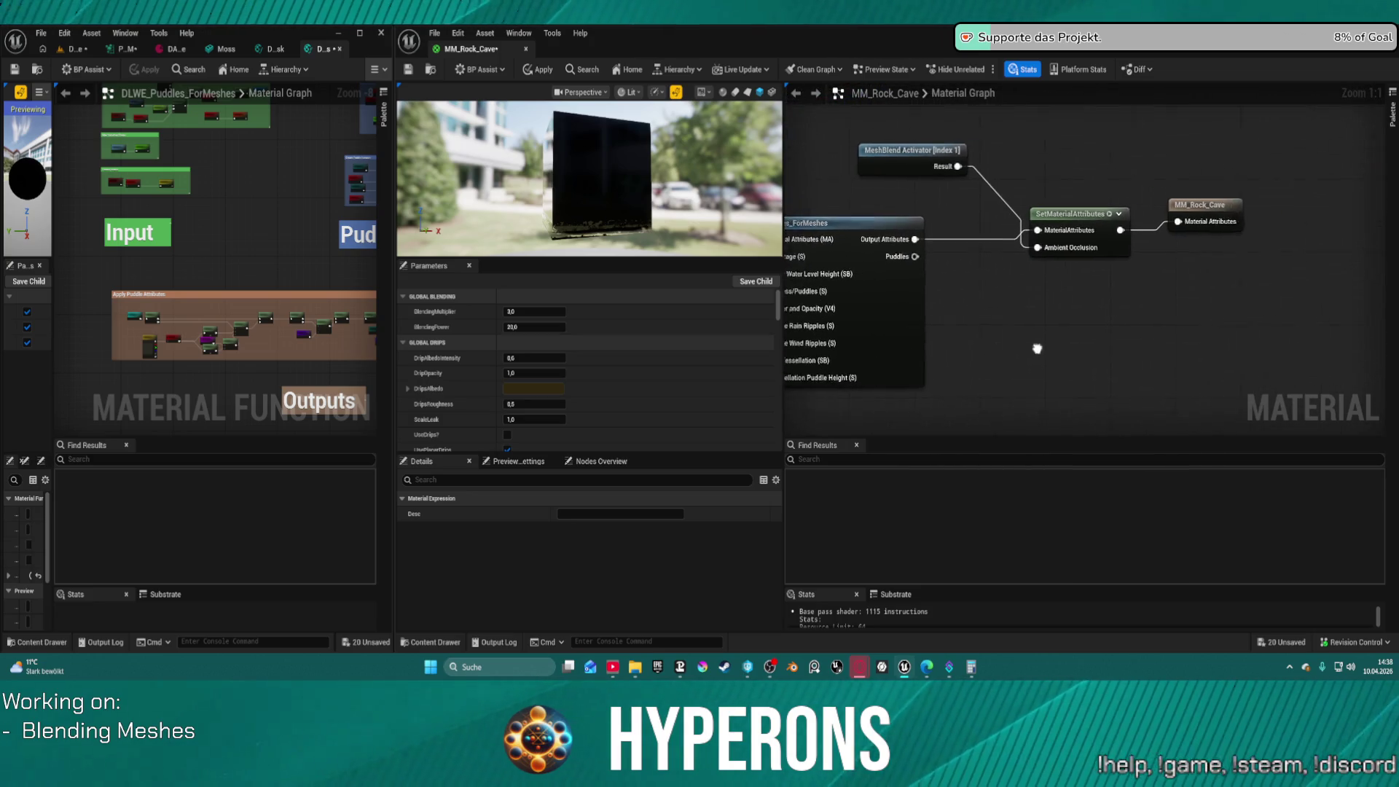
{"action": "scroll", "coordinate": [1041, 303], "scroll_direction": "up", "scroll_amount": 3}
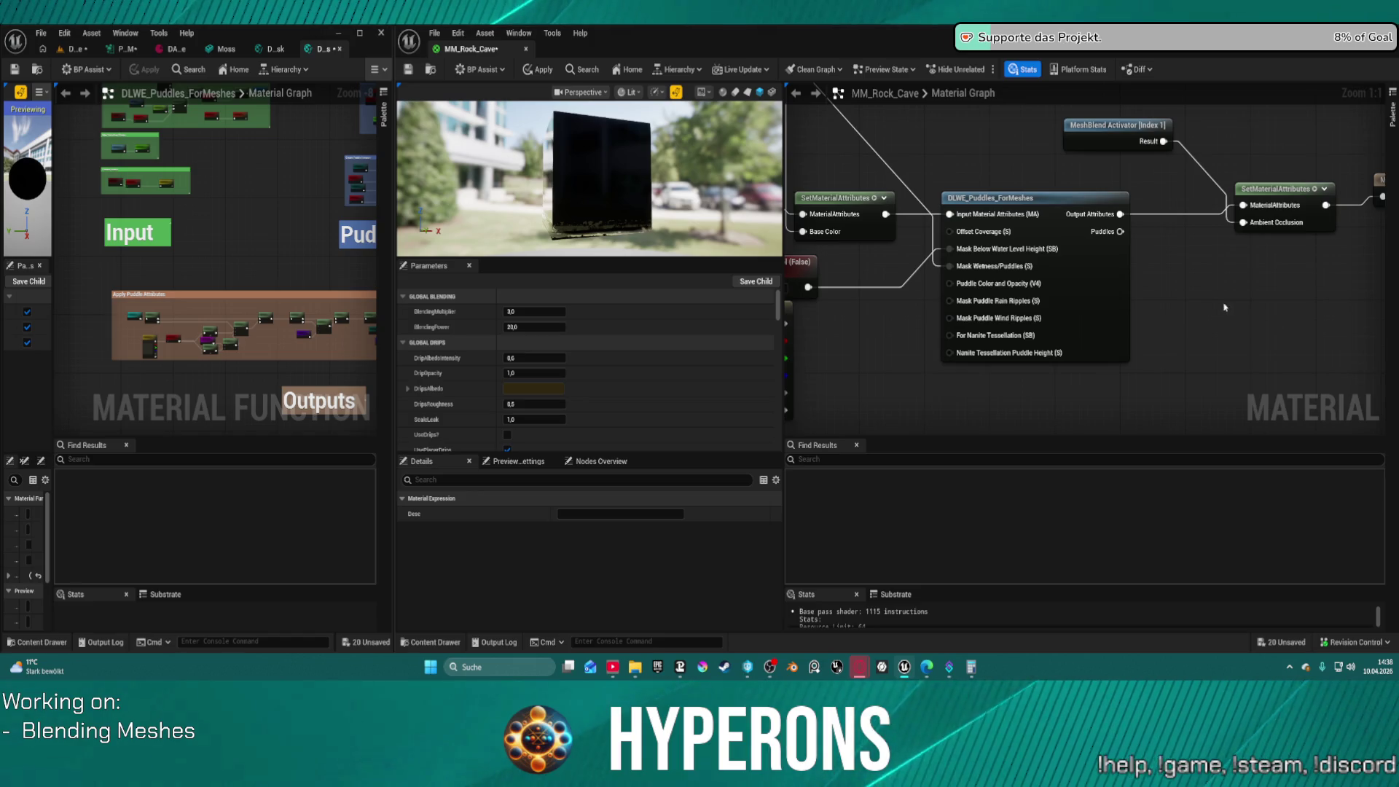
{"action": "mouse_move", "coordinate": [1228, 300]}
{"action": "left_mouse_down"}
{"action": "mouse_move", "coordinate": [1243, 392]}
{"action": "mouse_move", "coordinate": [1197, 368]}
{"action": "mouse_move", "coordinate": [1232, 332]}
{"action": "mouse_move", "coordinate": [1249, 266]}
{"action": "mouse_move", "coordinate": [1336, 370]}
{"action": "left_mouse_up"}
{"action": "scroll", "coordinate": [1336, 371], "scroll_direction": "down", "scroll_amount": 4}
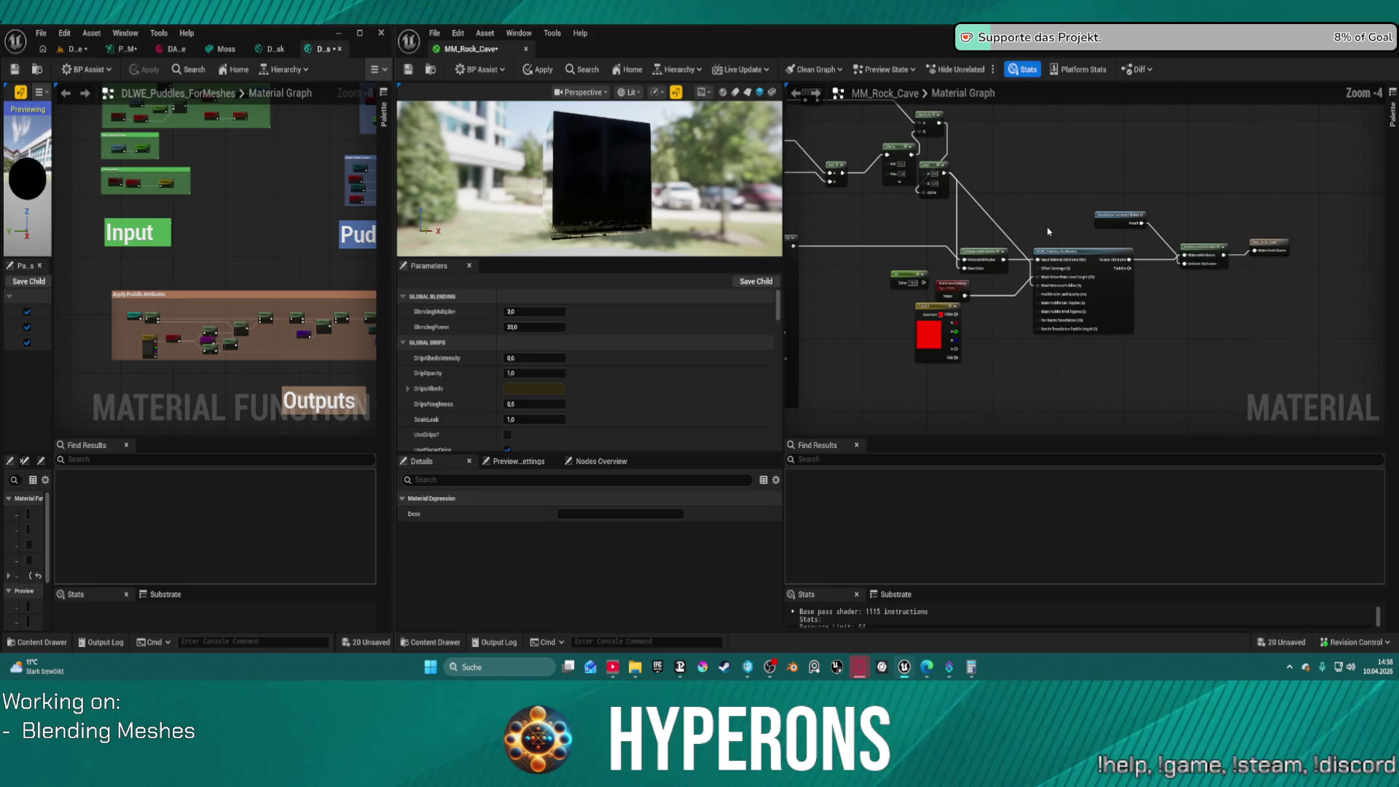
{"action": "mouse_move", "coordinate": [793, 246]}
{"action": "left_mouse_down"}
{"action": "mouse_move", "coordinate": [871, 275]}
{"action": "mouse_move", "coordinate": [1194, 255]}
{"action": "left_mouse_up"}
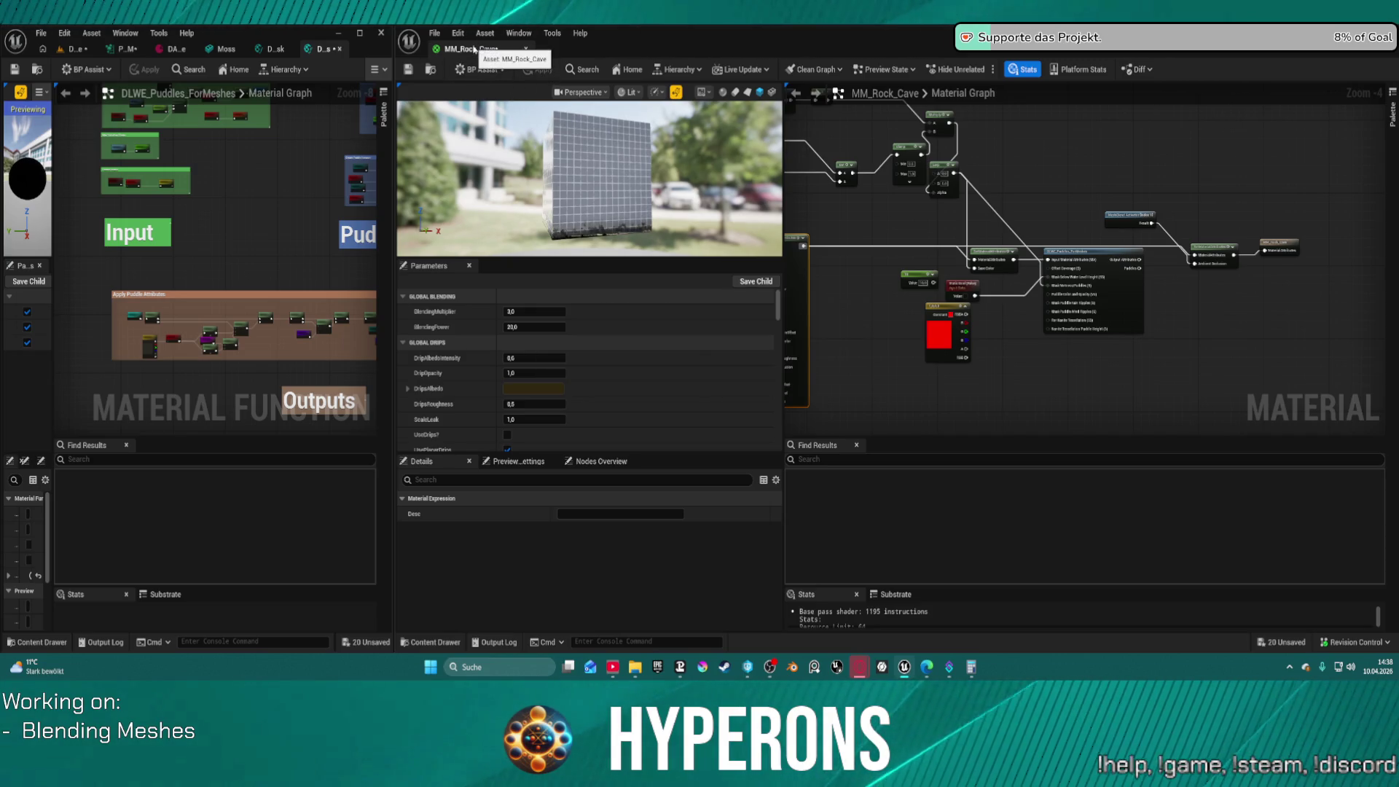
{"action": "left_click_drag", "start_coordinate": [474, 50], "coordinate": [318, 59]}
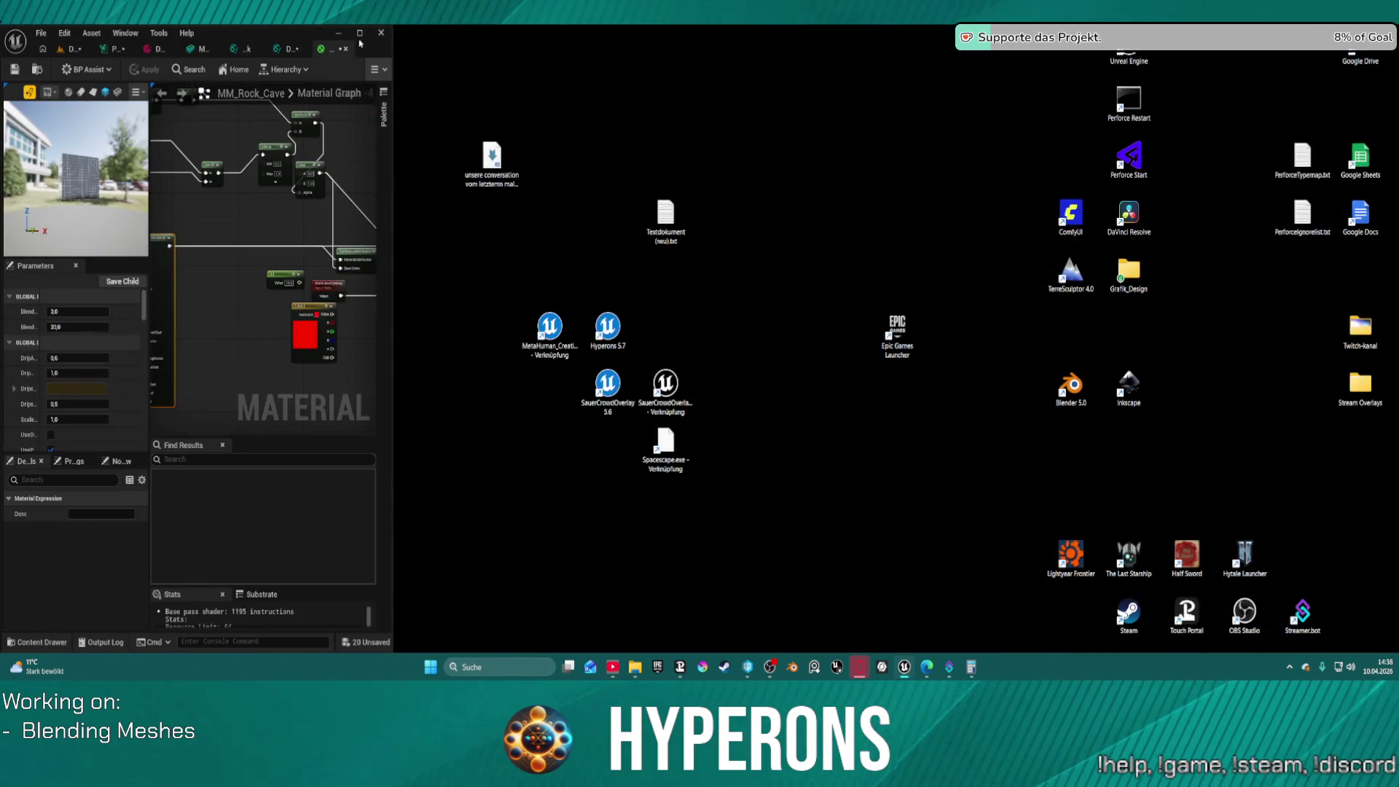
Maximize the editor, snap PCG_CaveDM to the right half and the DEV_Cave editor to the left
{"action": "left_click", "coordinate": [359, 33]}
{"action": "left_click_drag", "start_coordinate": [211, 48], "coordinate": [781, 194]}
{"action": "key", "text": "super+Right"}
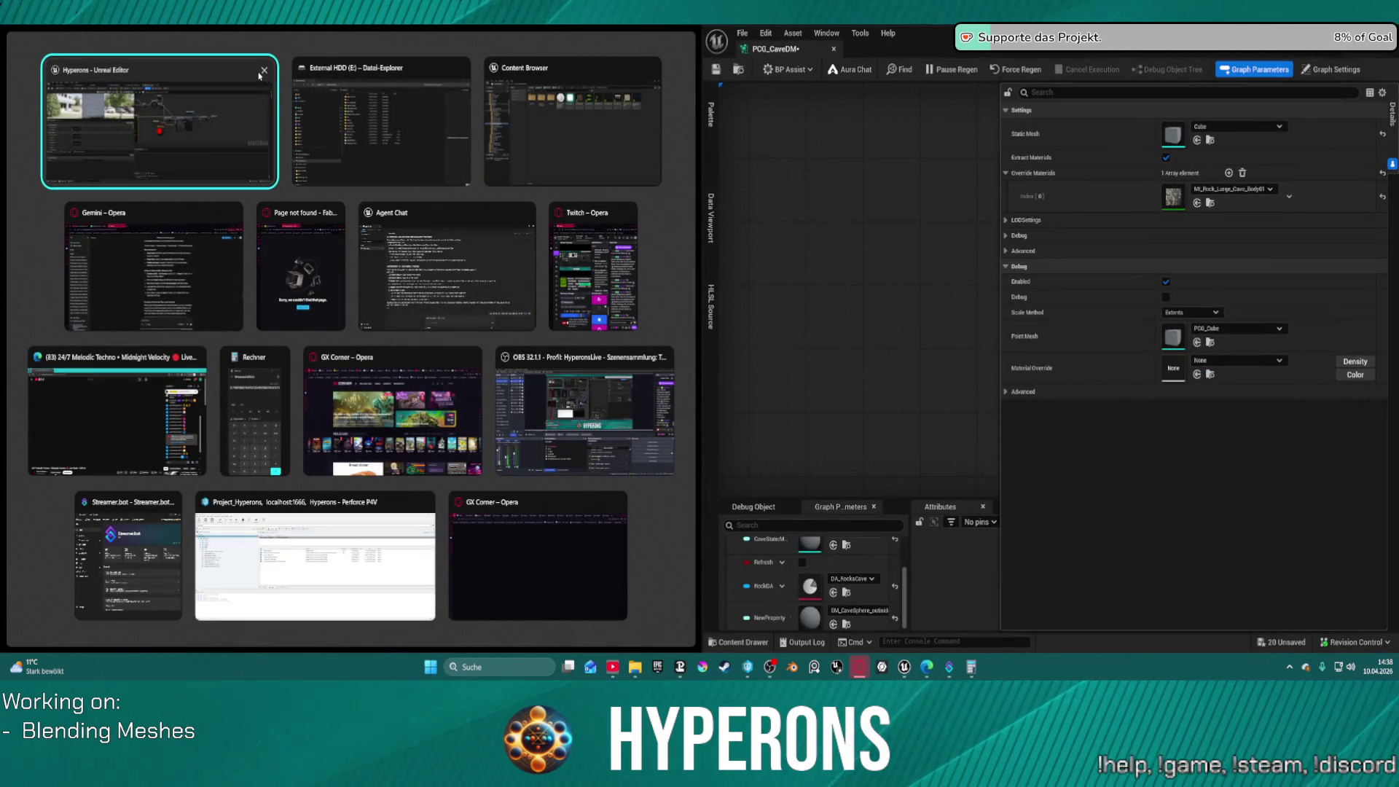
{"action": "left_click", "coordinate": [51, 64]}
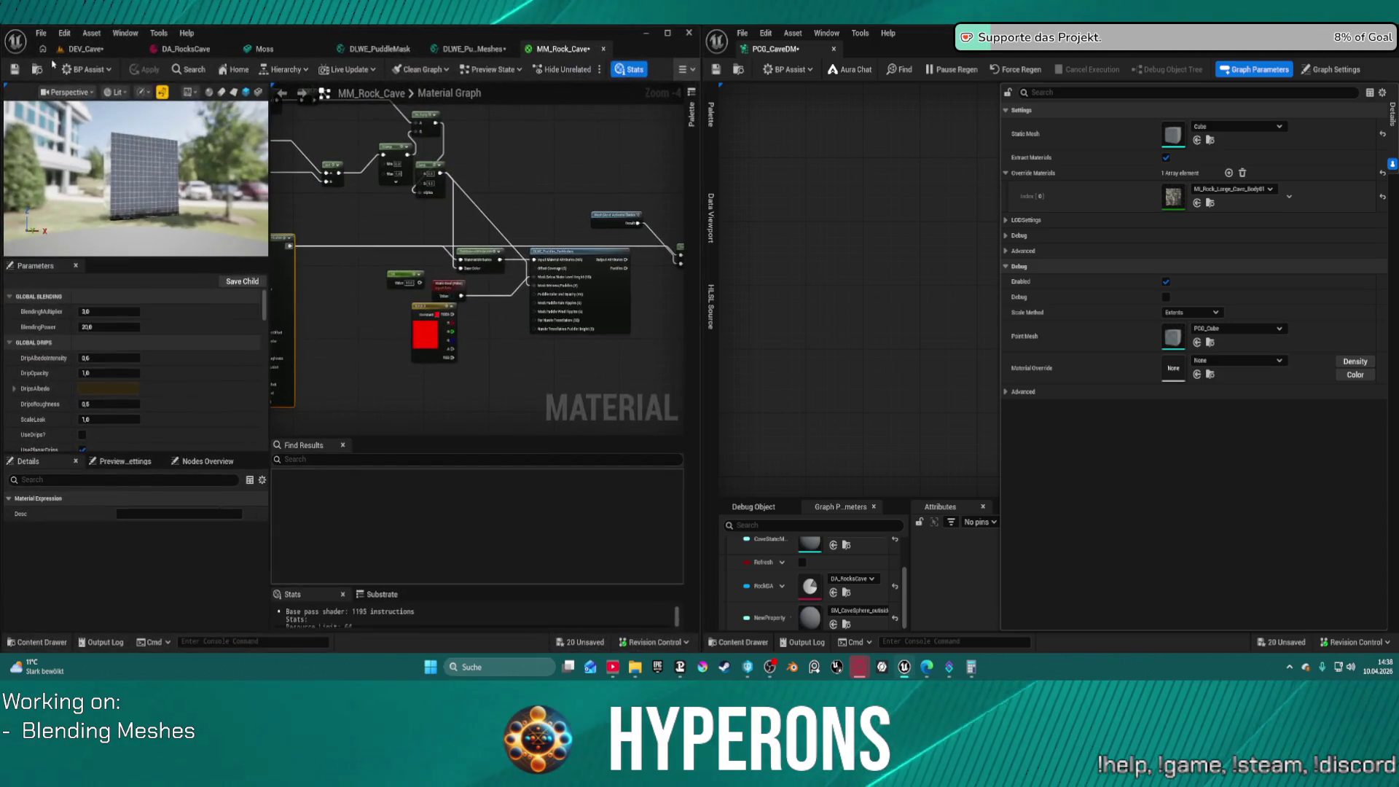
{"action": "left_click", "coordinate": [86, 49]}
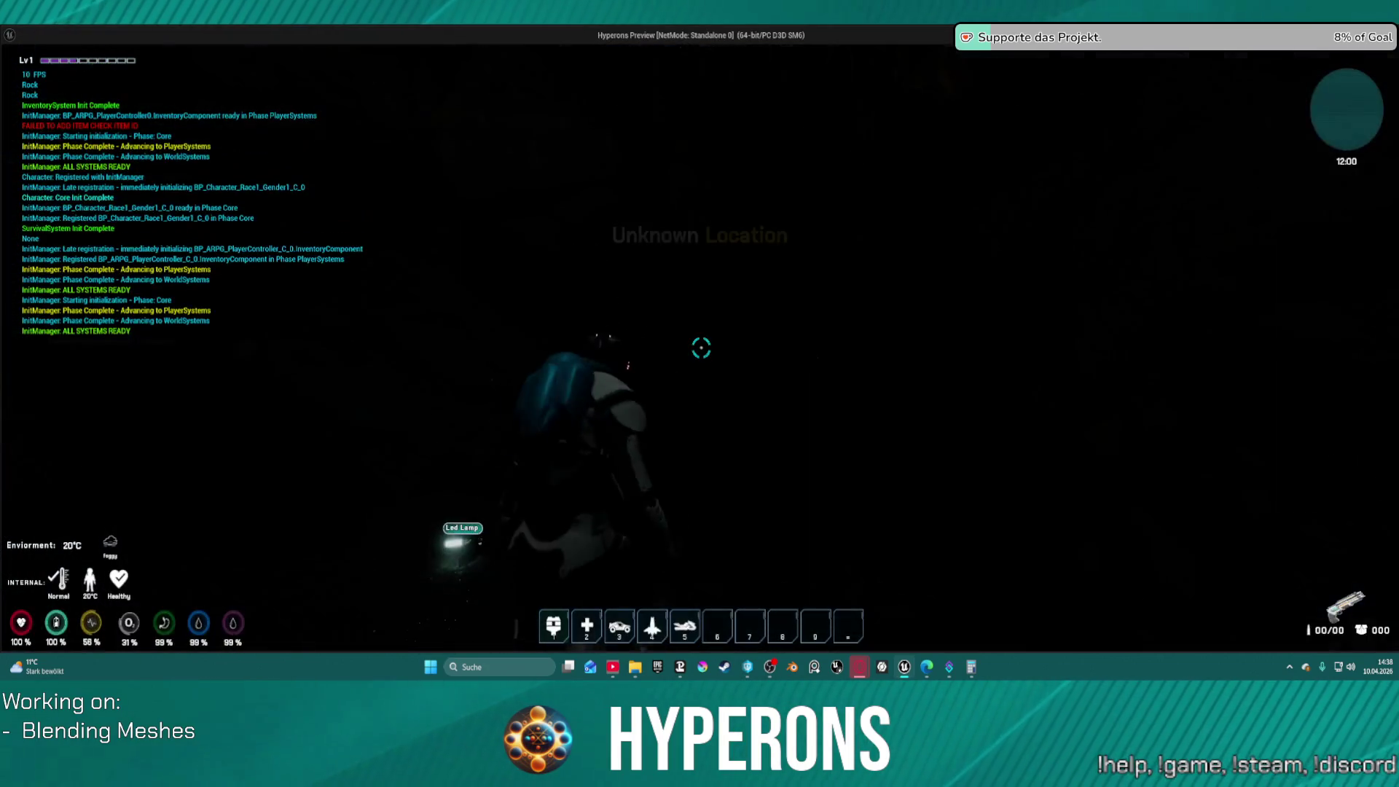
Walk the character through the cave up to the mossy rock wall, then stop playing with Esc
{"action": "key", "text": "w"}
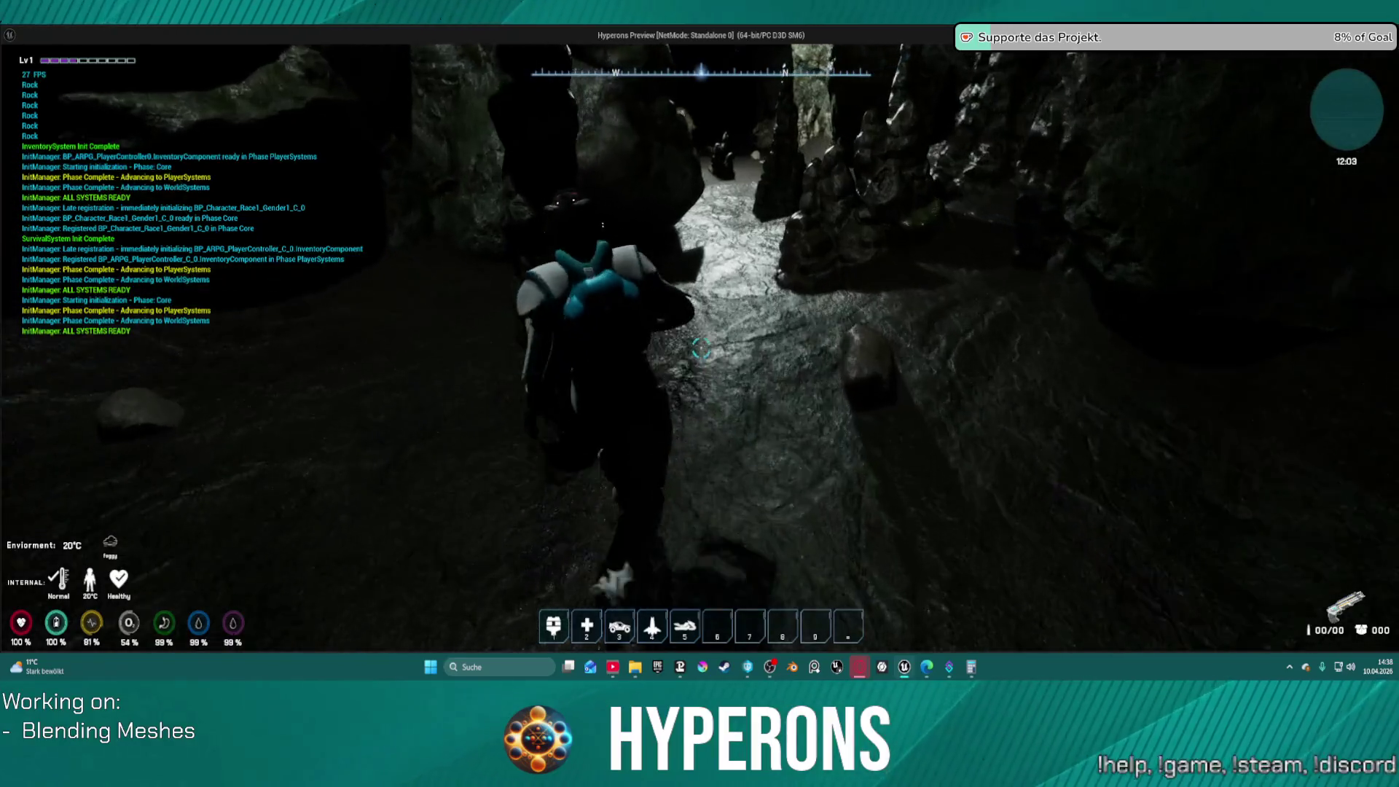
{"action": "key", "text": "w"}
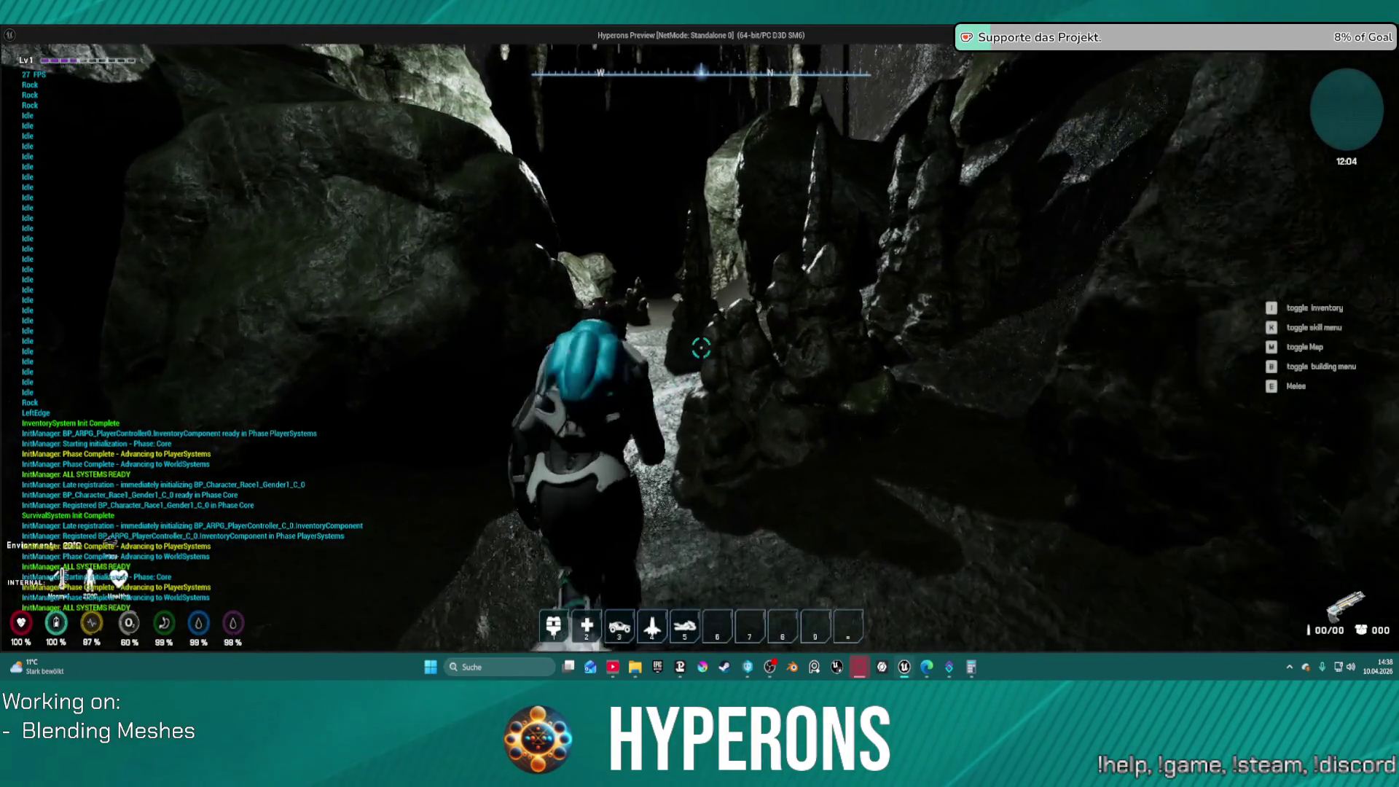
{"action": "key", "text": "w"}
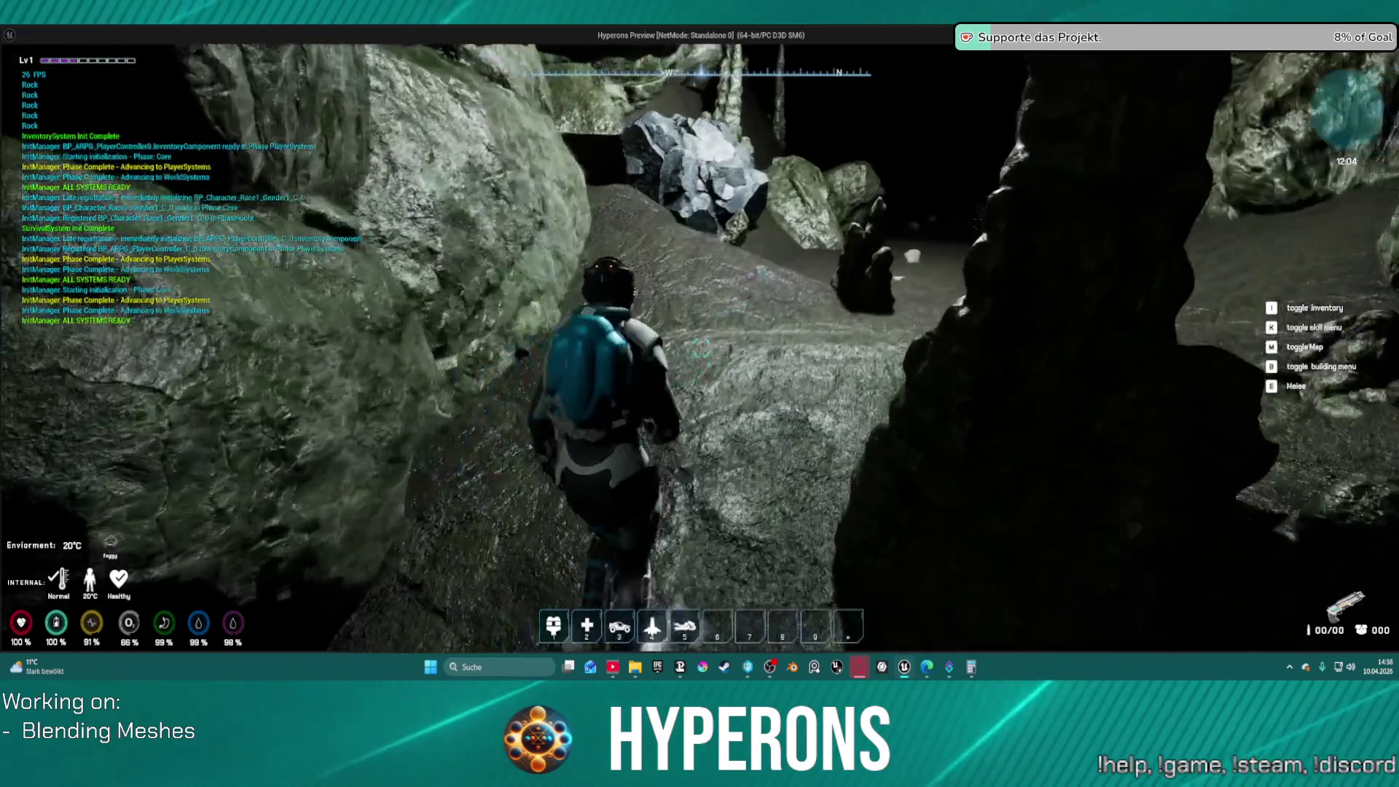
{"action": "key", "text": "w"}
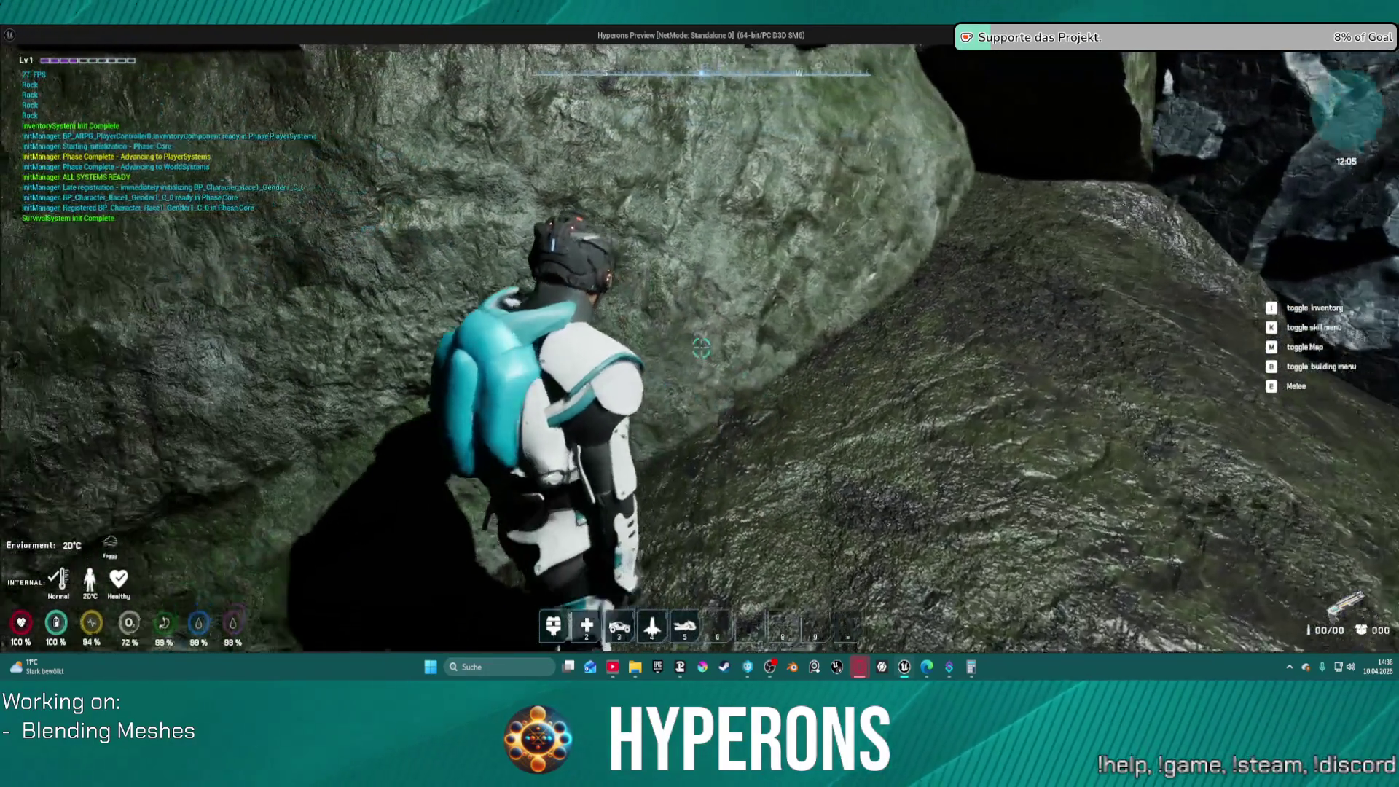
{"action": "key", "text": "w"}
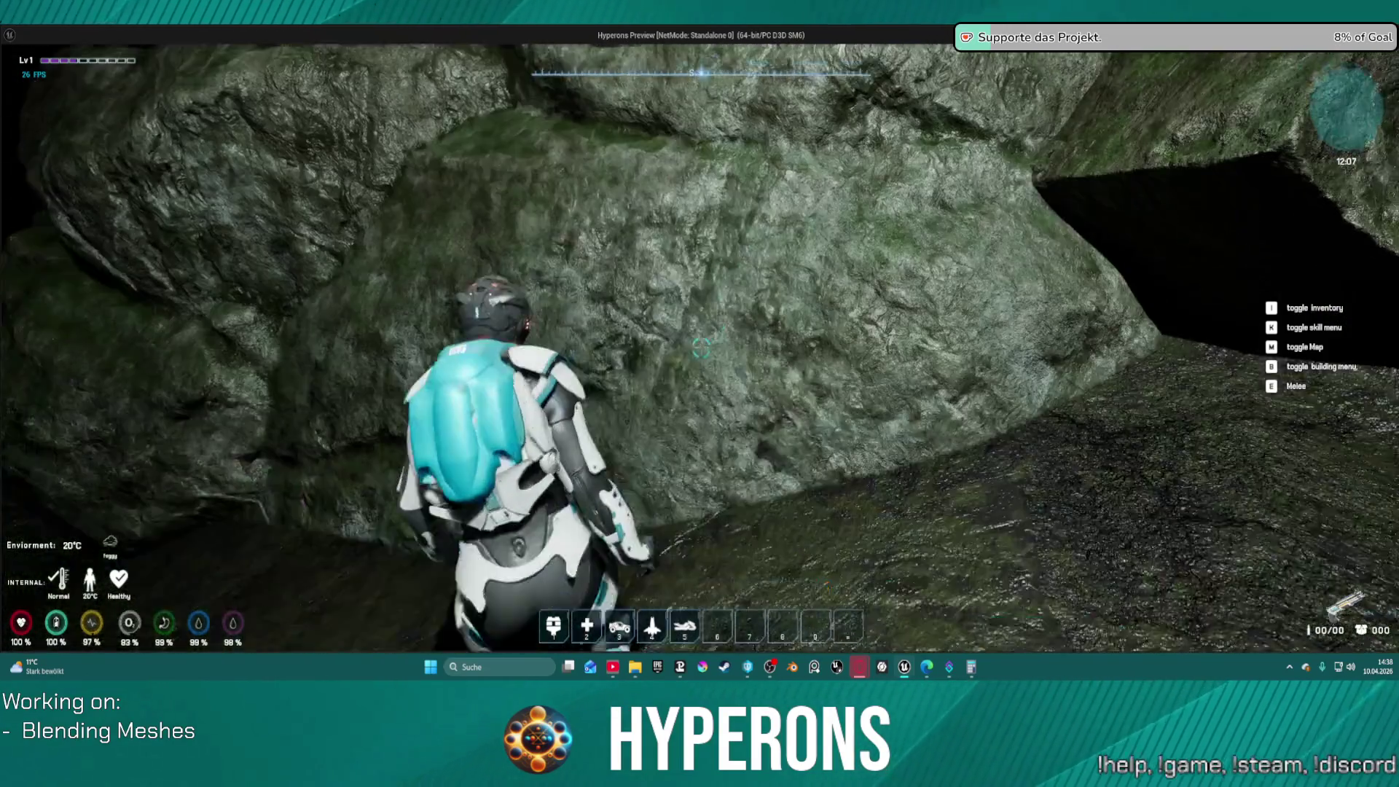
{"action": "key", "text": "Escape"}
Fly the camera up to the rocks, frame them, and select a blueprint actor from the actor list
{"action": "key", "text": "w"}
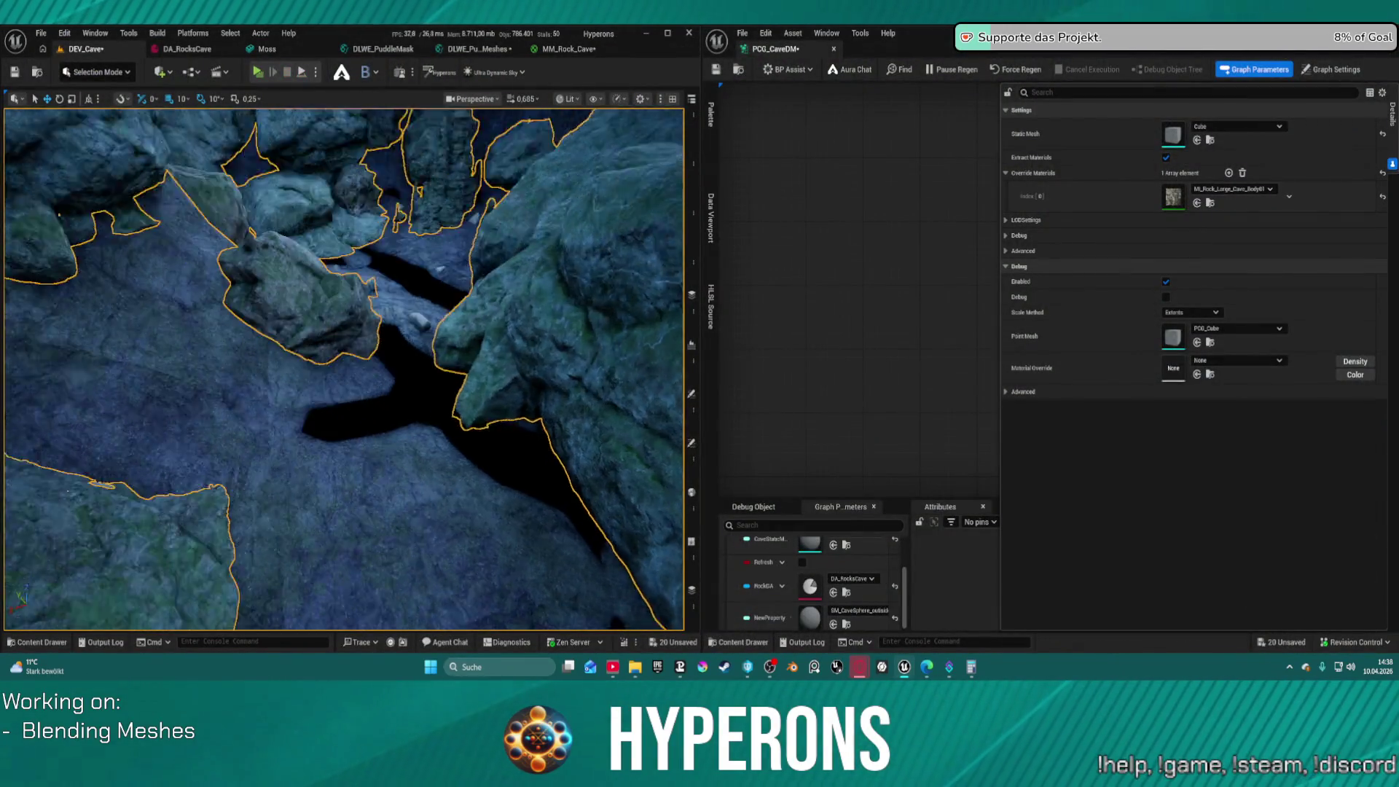
{"action": "scroll", "coordinate": [406, 406], "scroll_direction": "down", "scroll_amount": 4}
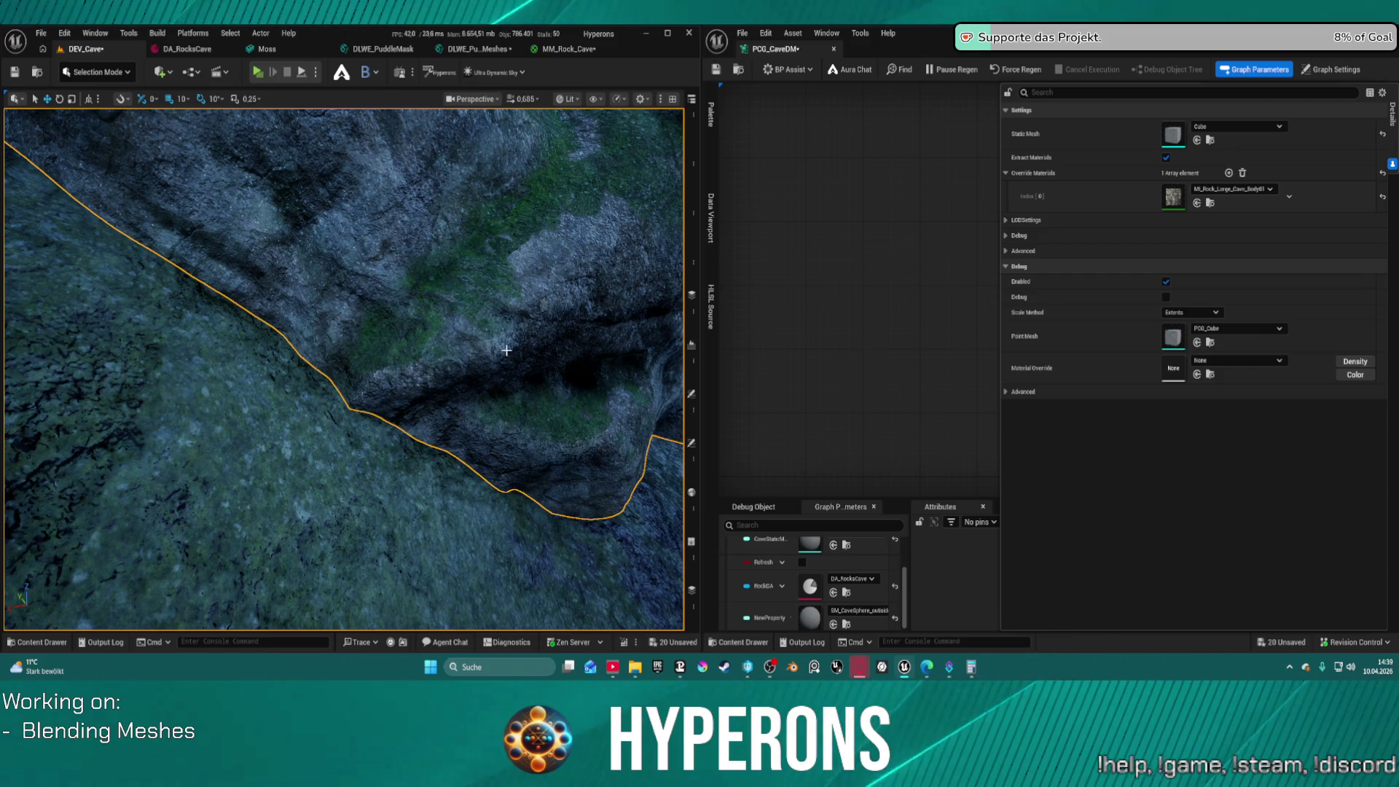
{"action": "key", "text": "f"}
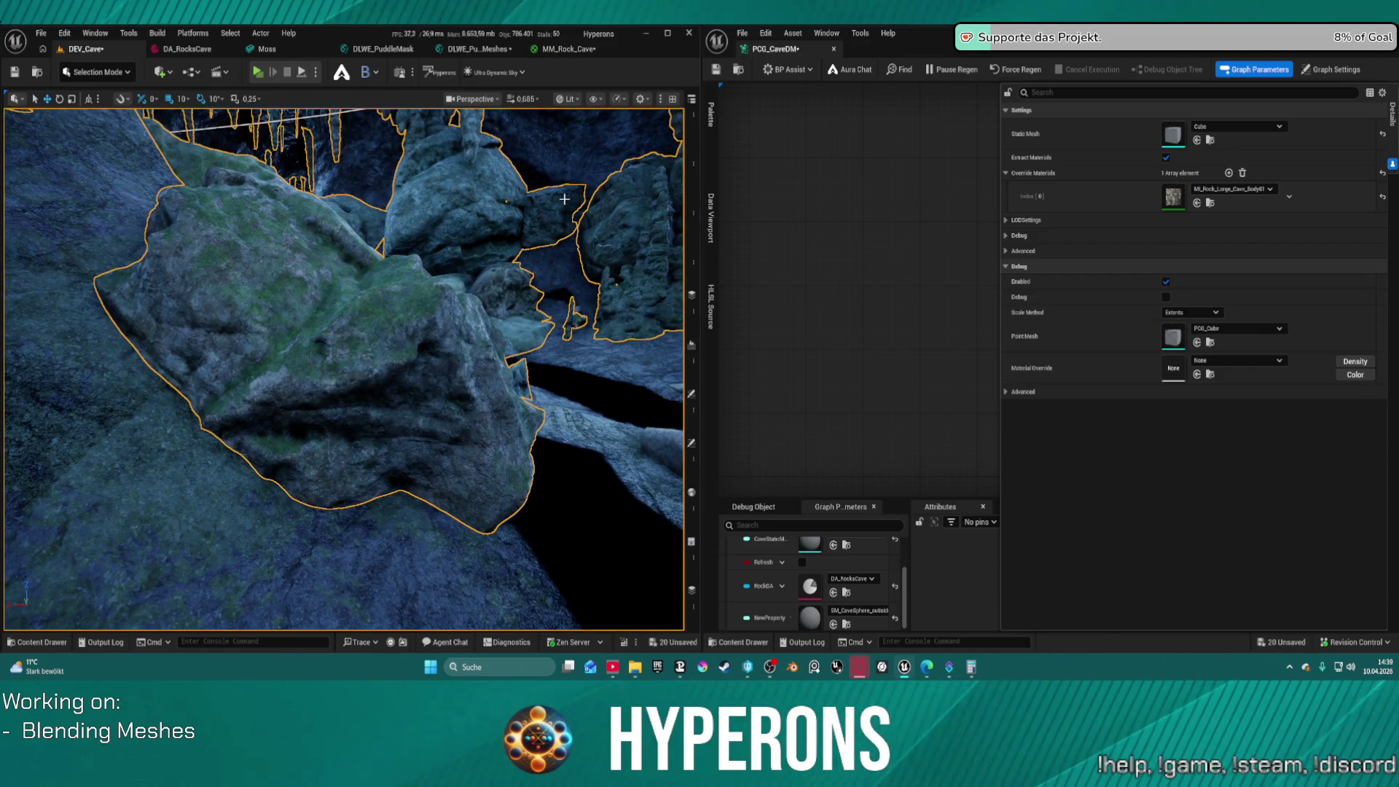
{"action": "left_click", "coordinate": [694, 114]}
{"action": "left_click", "coordinate": [625, 177]}
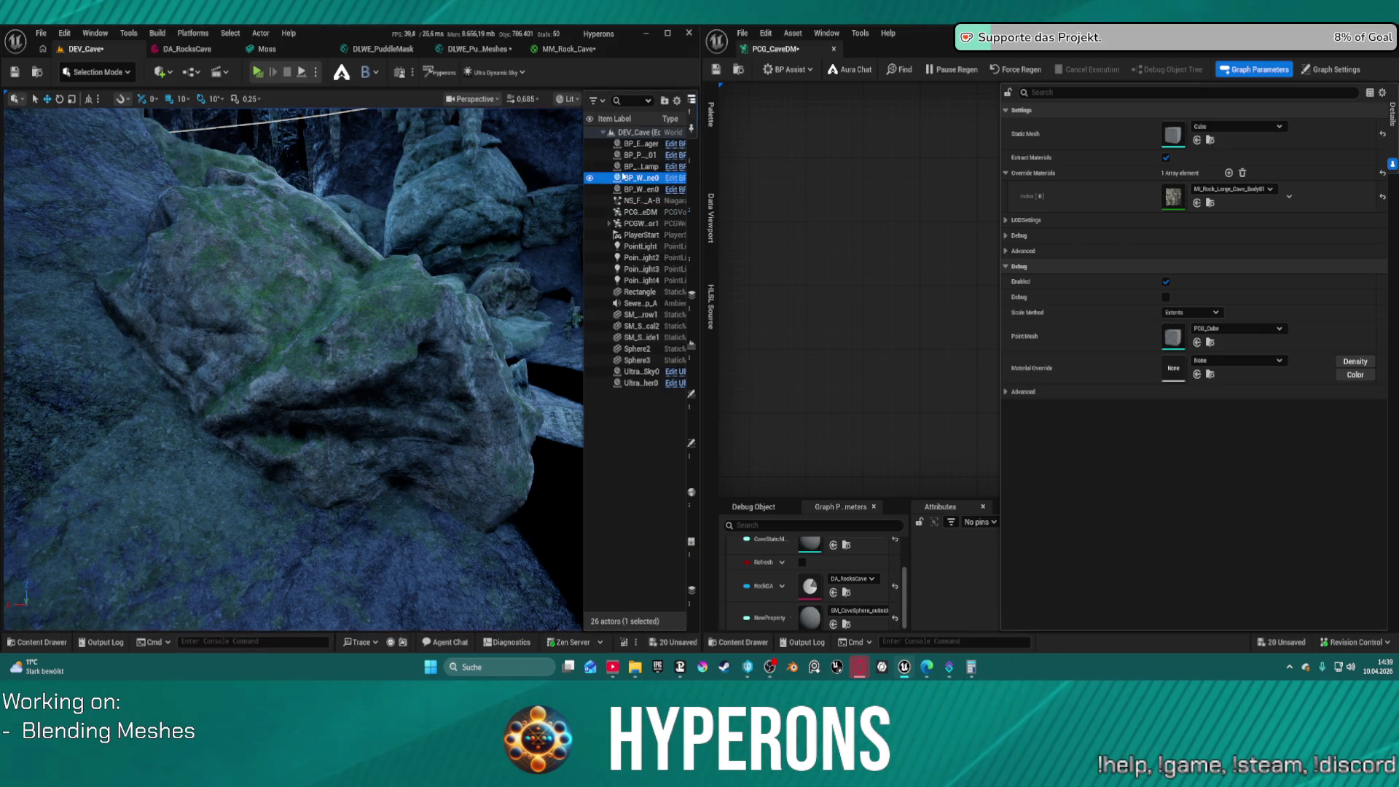
Enable MeshBlend from the toolbar dropdown, toggling it off and on to compare the blended rocks
{"action": "left_click", "coordinate": [368, 71]}
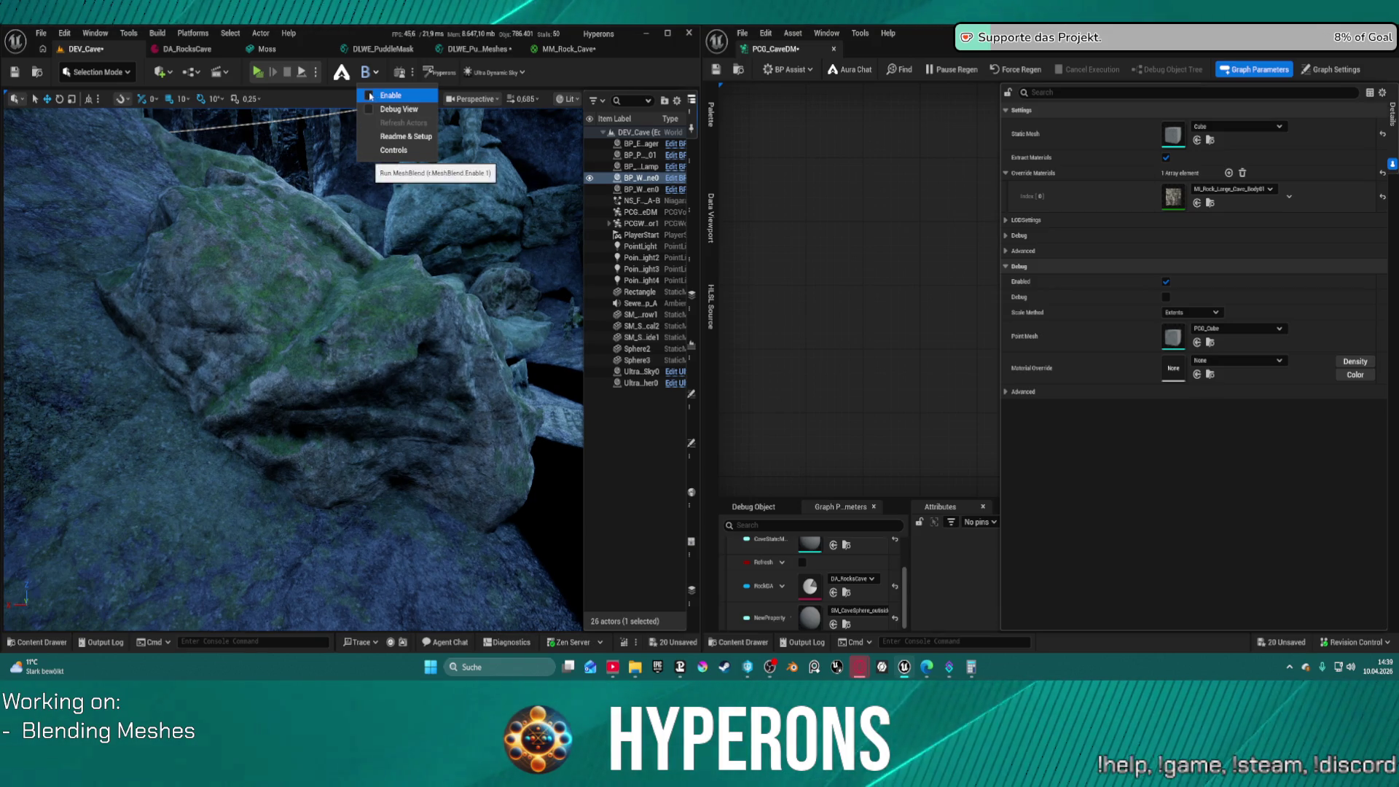
{"action": "left_click", "coordinate": [369, 95]}
{"action": "left_click", "coordinate": [370, 96]}
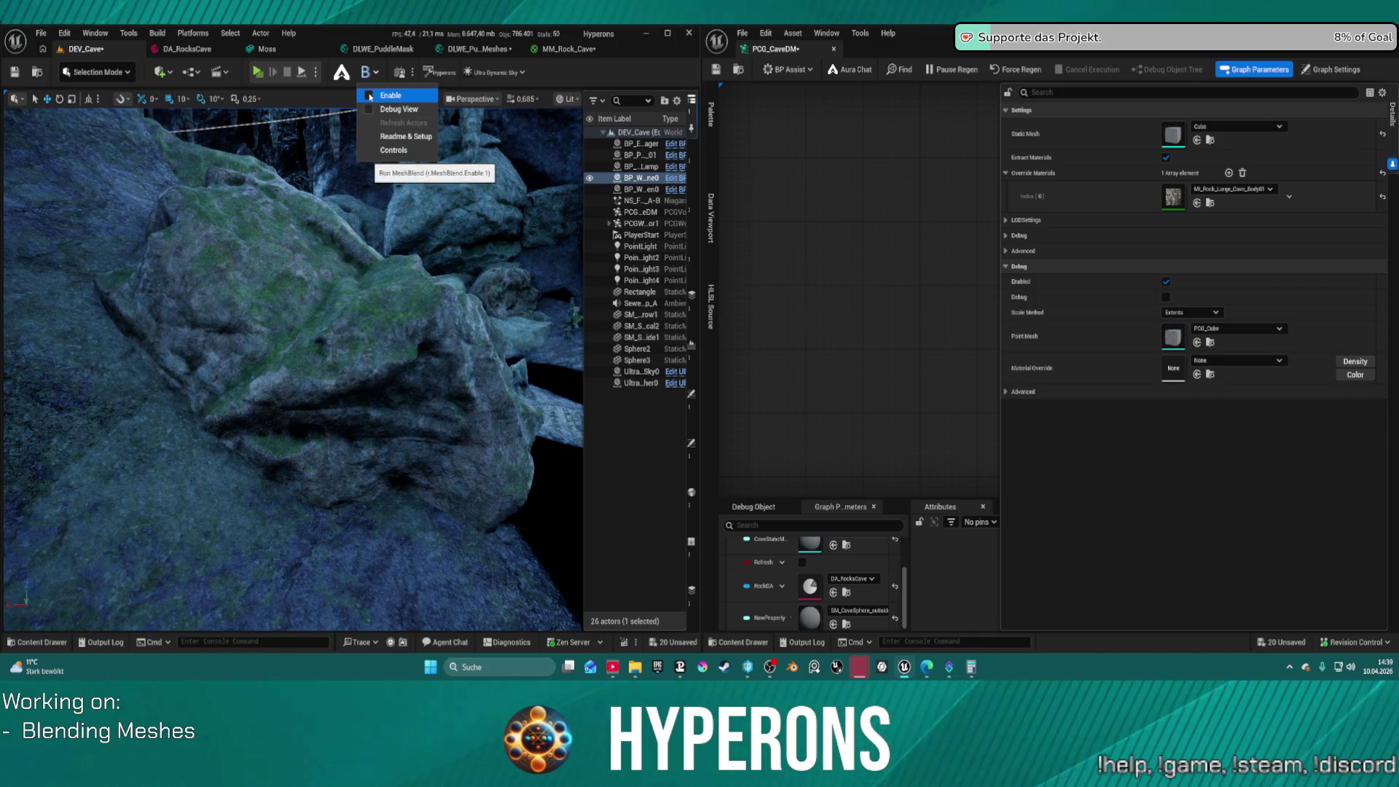
{"action": "left_click", "coordinate": [369, 96]}
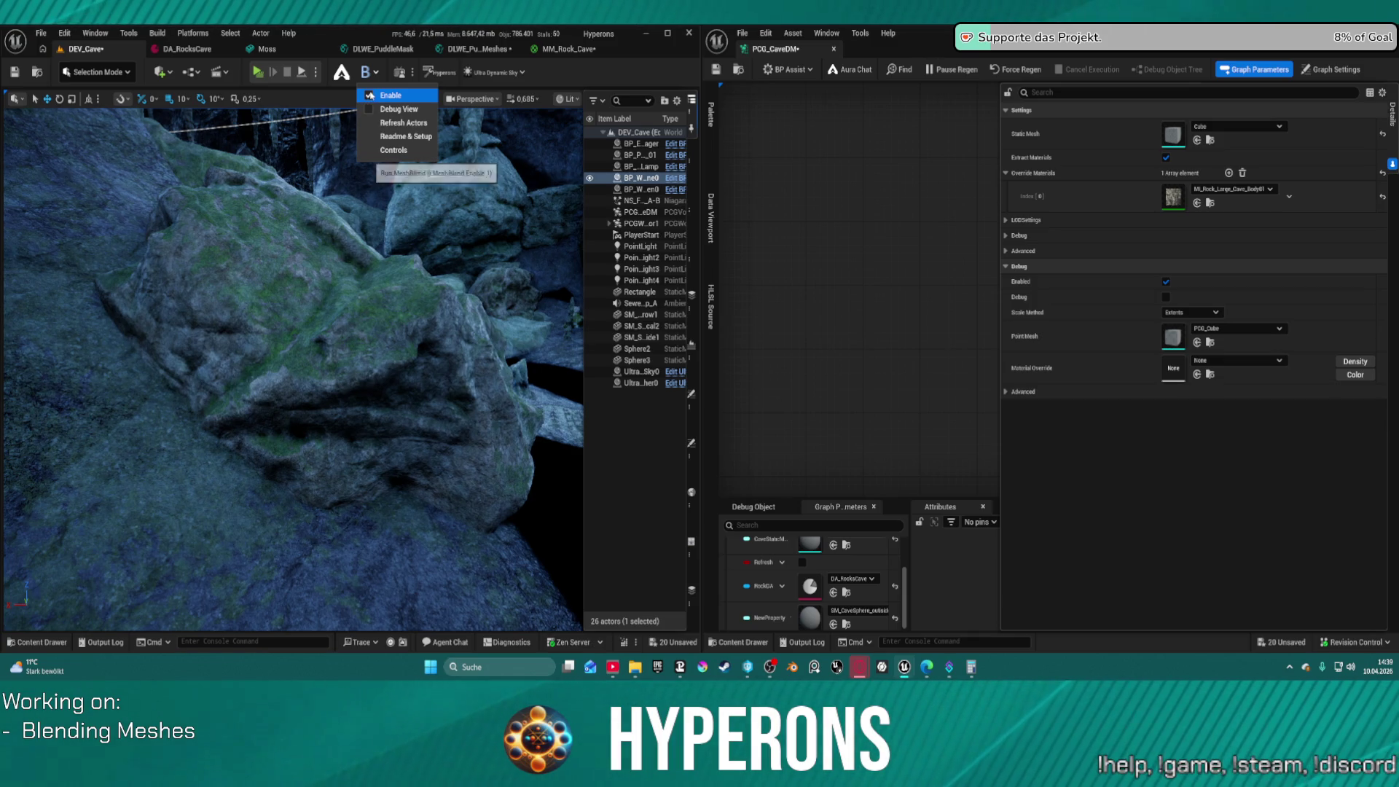
{"action": "key", "text": "F11"}
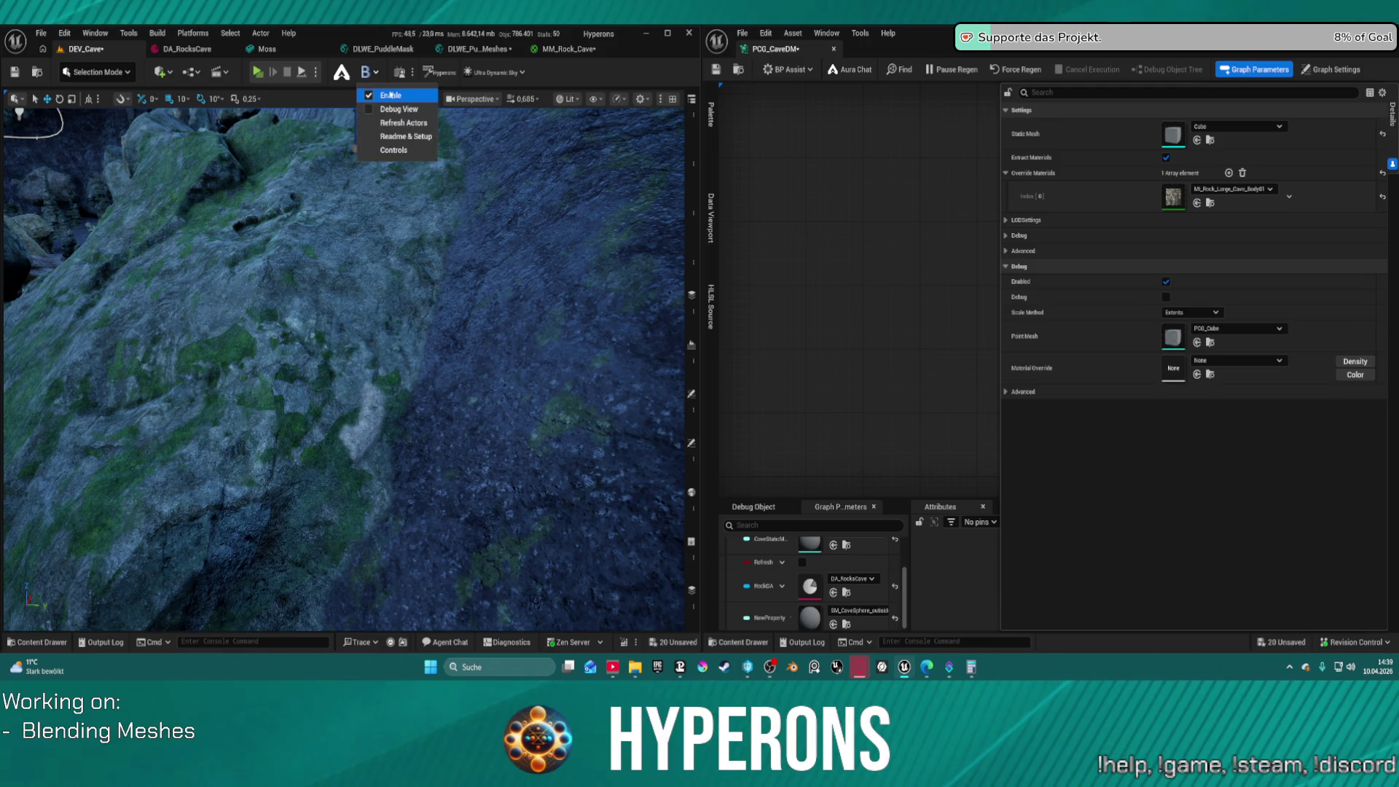
{"action": "left_click", "coordinate": [369, 96]}
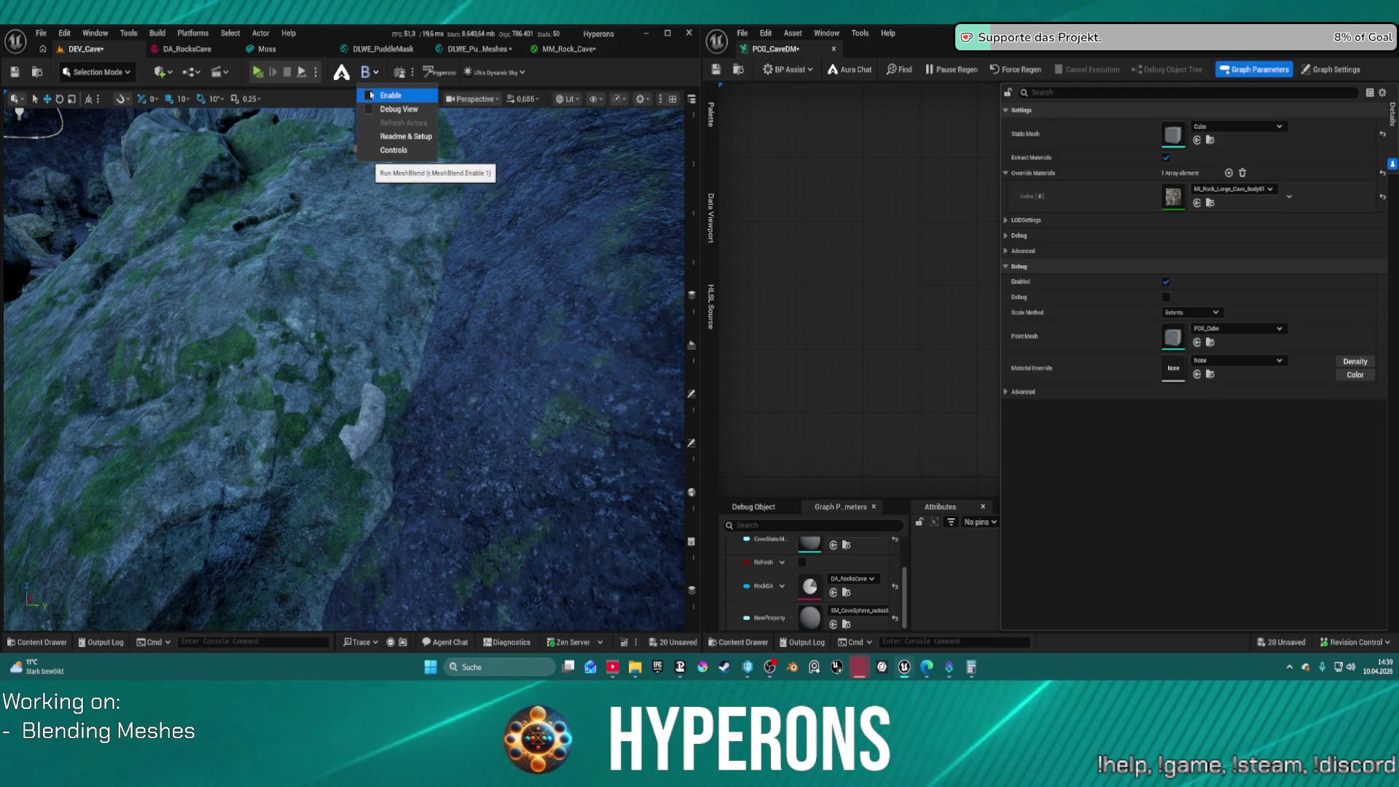
{"action": "left_click", "coordinate": [369, 95]}
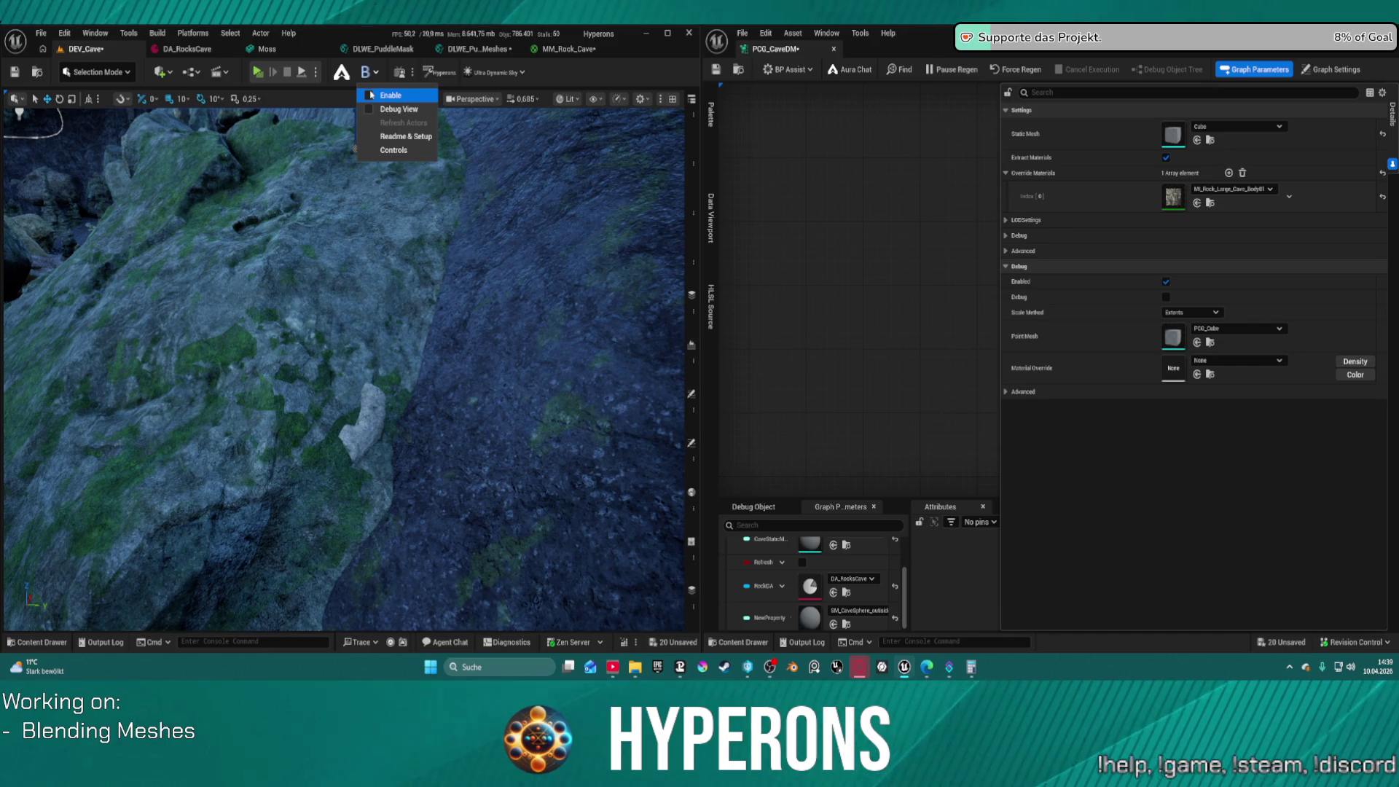
{"action": "mouse_move", "coordinate": [507, 351]}
{"action": "left_mouse_down"}
{"action": "mouse_move", "coordinate": [484, 337]}
{"action": "mouse_move", "coordinate": [459, 348]}
{"action": "mouse_move", "coordinate": [573, 298]}
{"action": "left_mouse_up"}
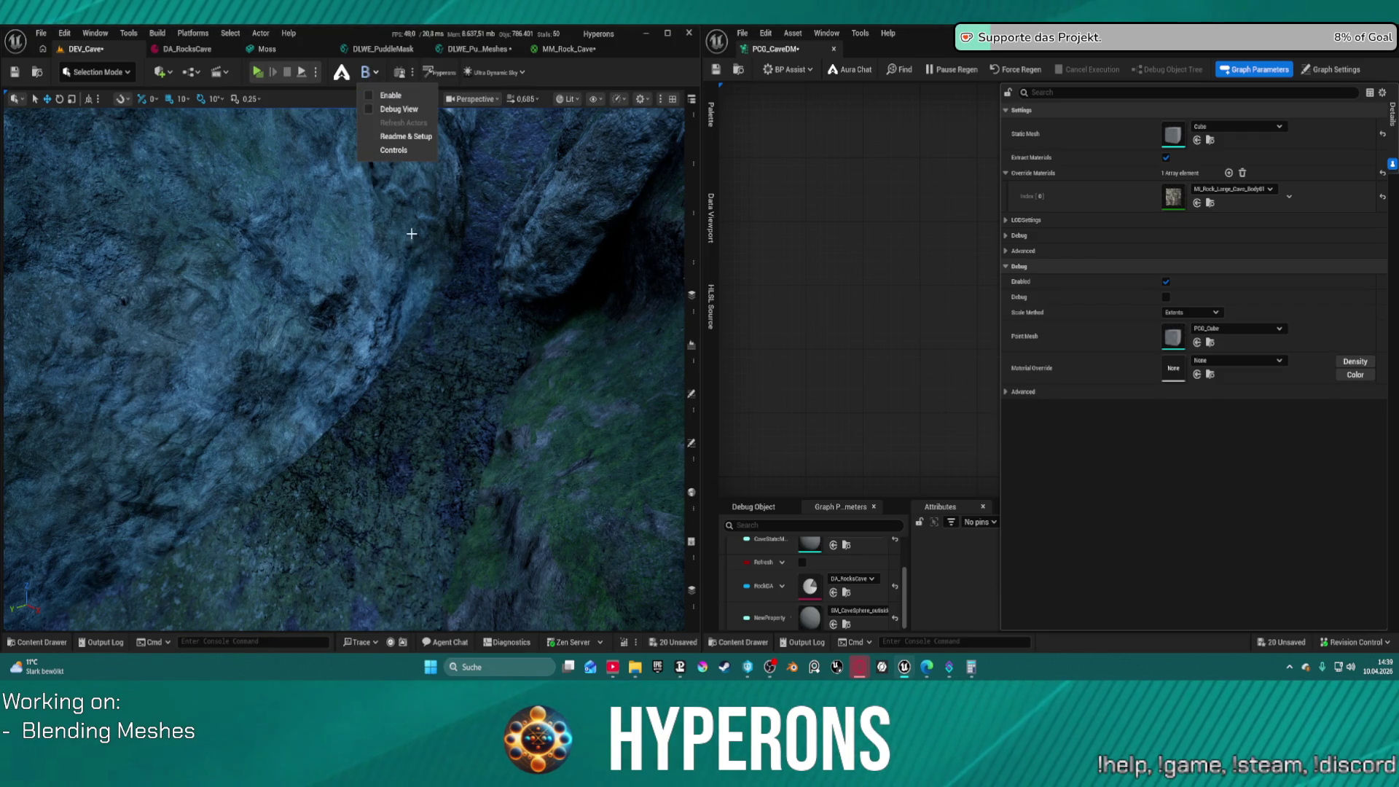
{"action": "left_click", "coordinate": [371, 99]}
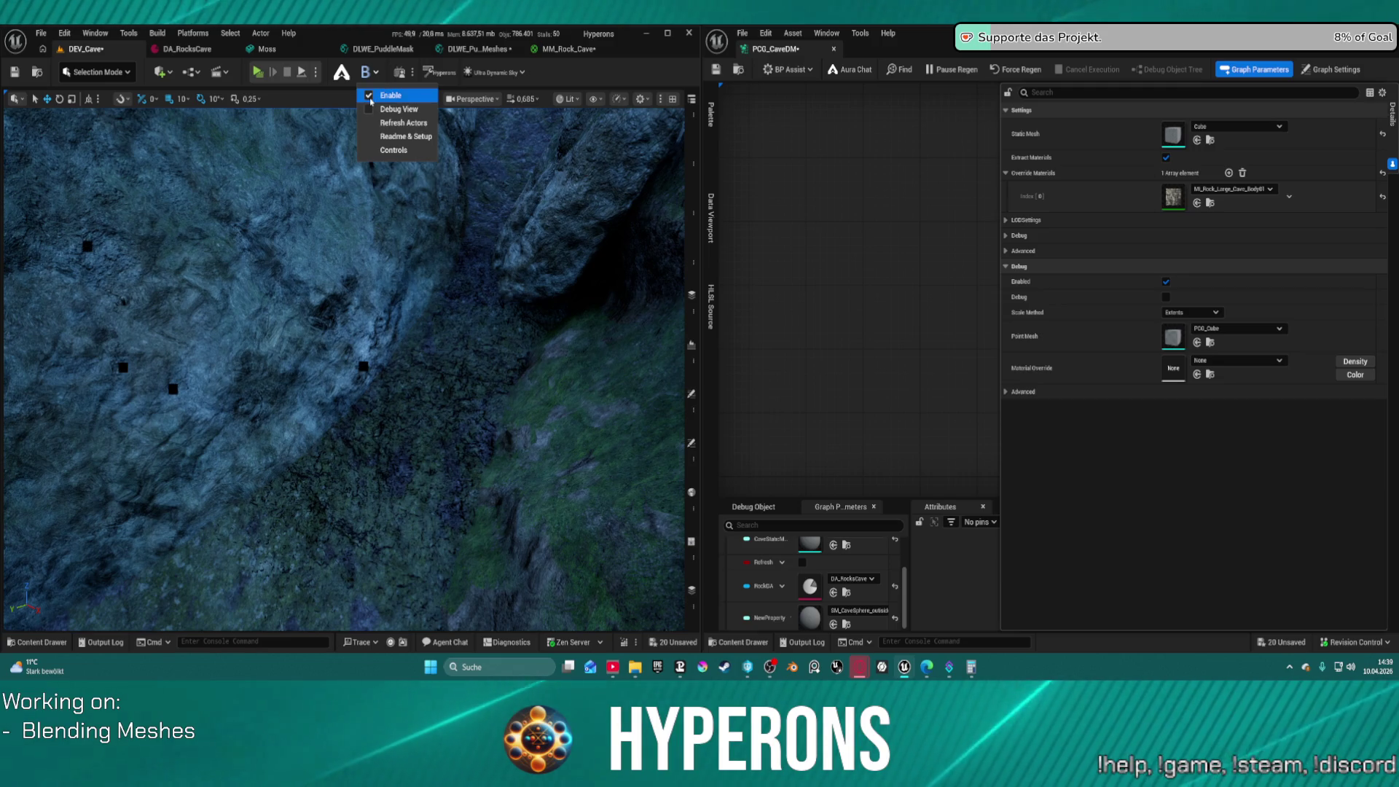
Widen the PCG graph window, frame all its nodes, and bring up the DLWE_Puddles_ForMeshes graph
{"action": "left_click_drag", "start_coordinate": [482, 251], "coordinate": [447, 264]}
{"action": "left_click_drag", "start_coordinate": [700, 128], "coordinate": [412, 128]}
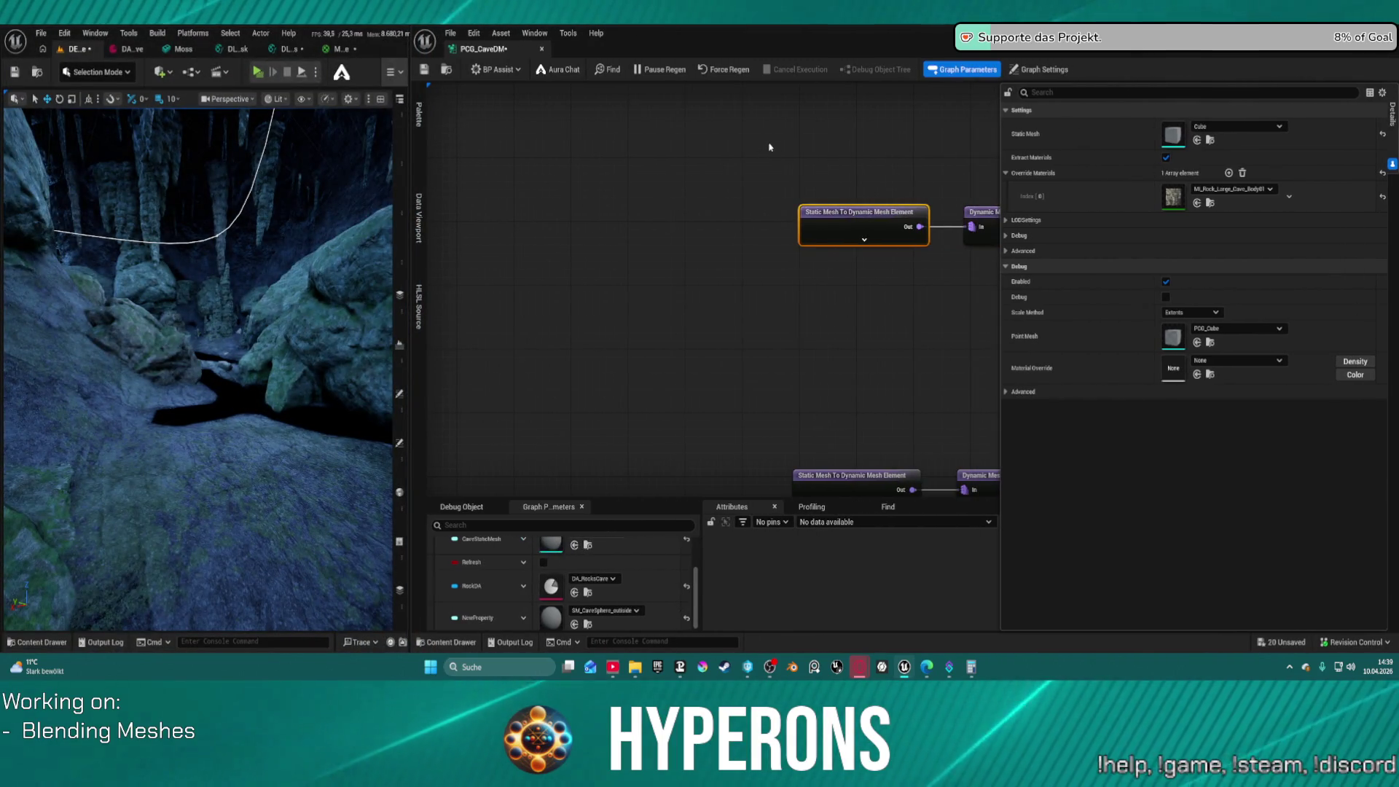
{"action": "key", "text": "Home"}
{"action": "left_click_drag", "start_coordinate": [758, 252], "coordinate": [605, 215]}
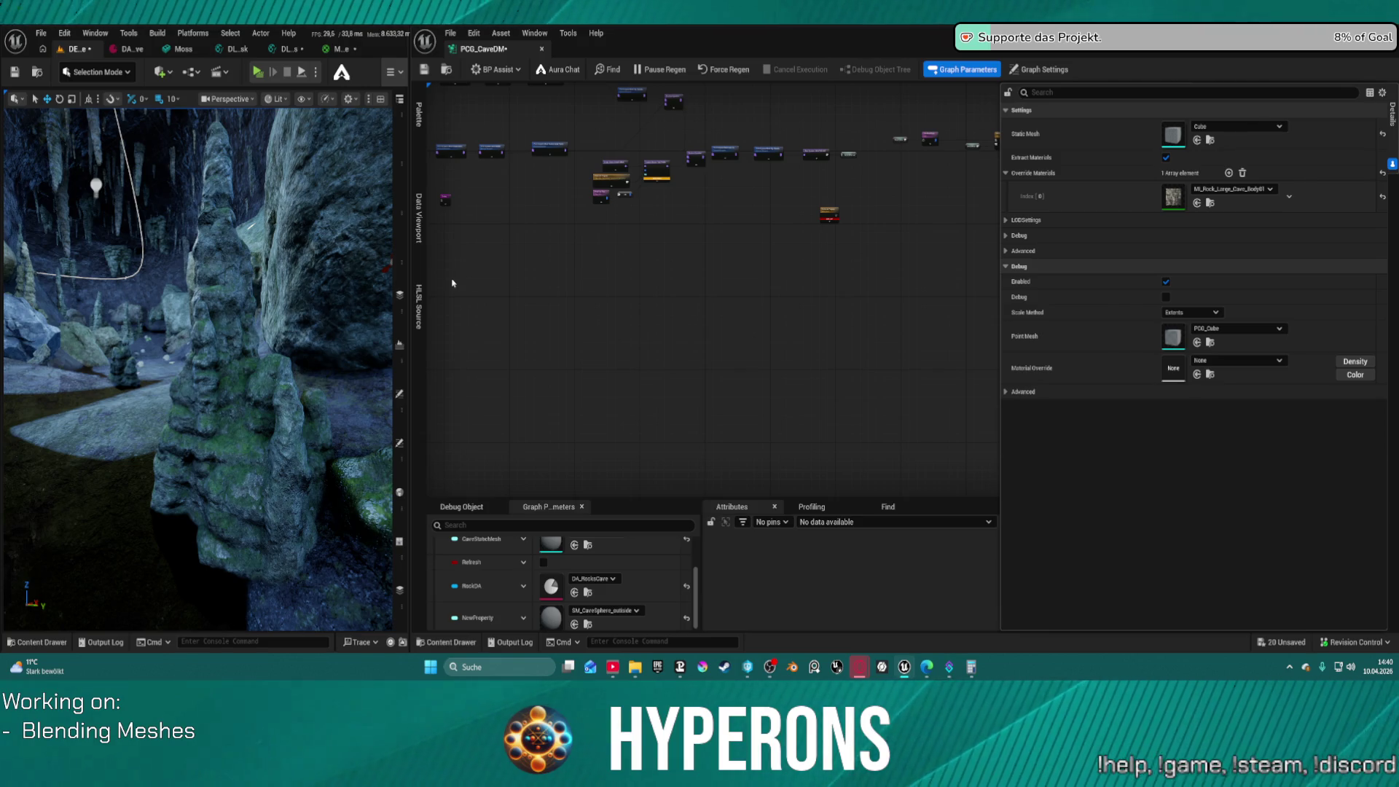
{"action": "left_click", "coordinate": [340, 49]}
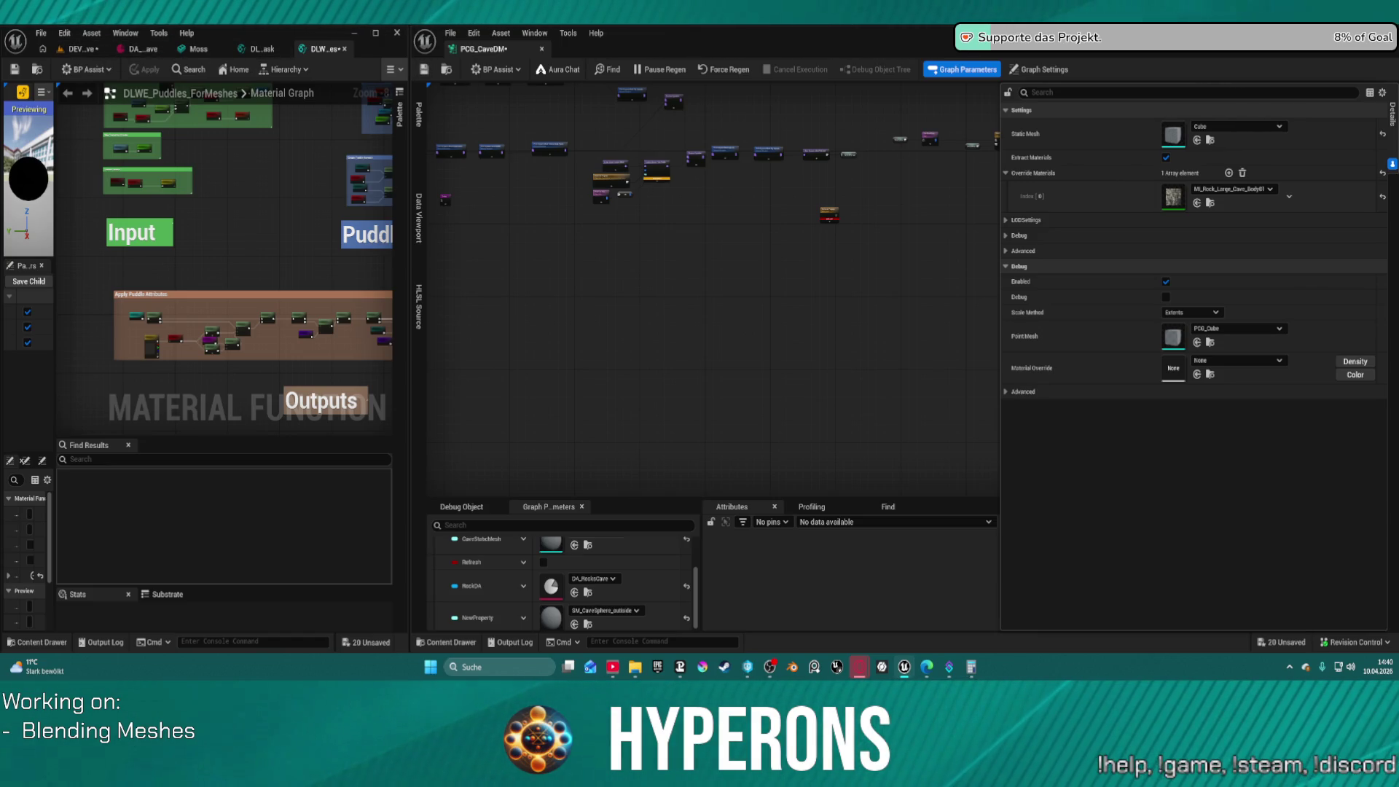
Return to the cave level and fly the camera in close to a mossy rock
{"action": "left_click", "coordinate": [80, 49]}
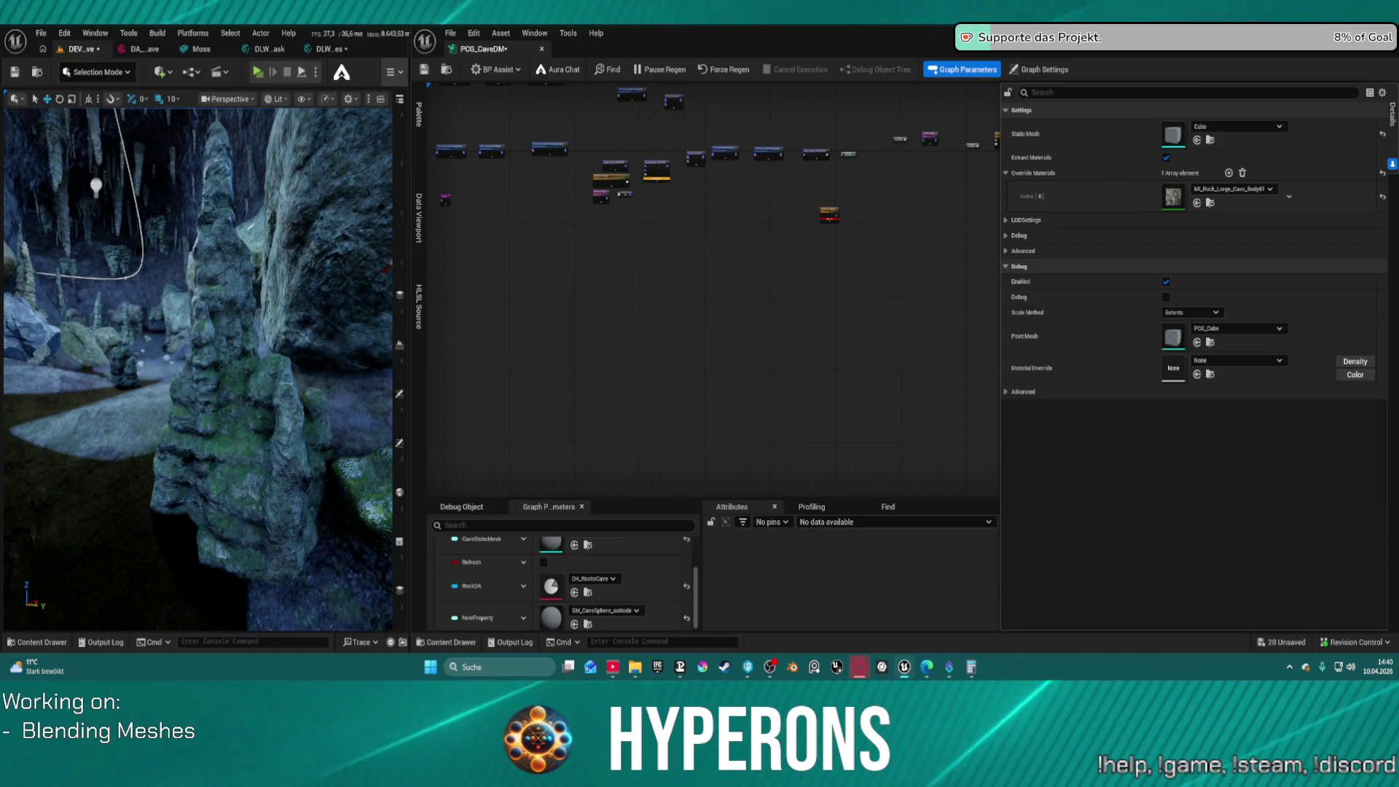
{"action": "key", "text": "w"}
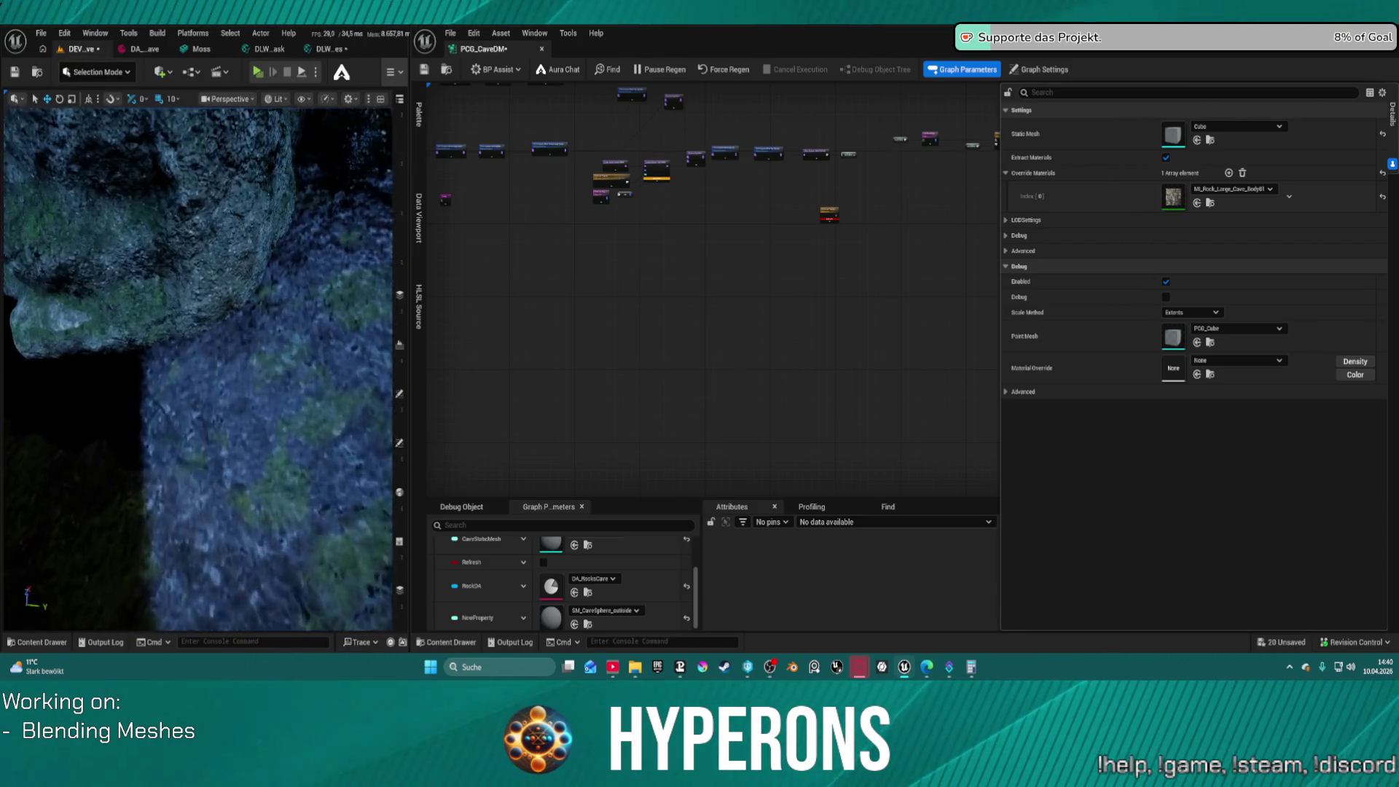
{"action": "key", "text": "w"}
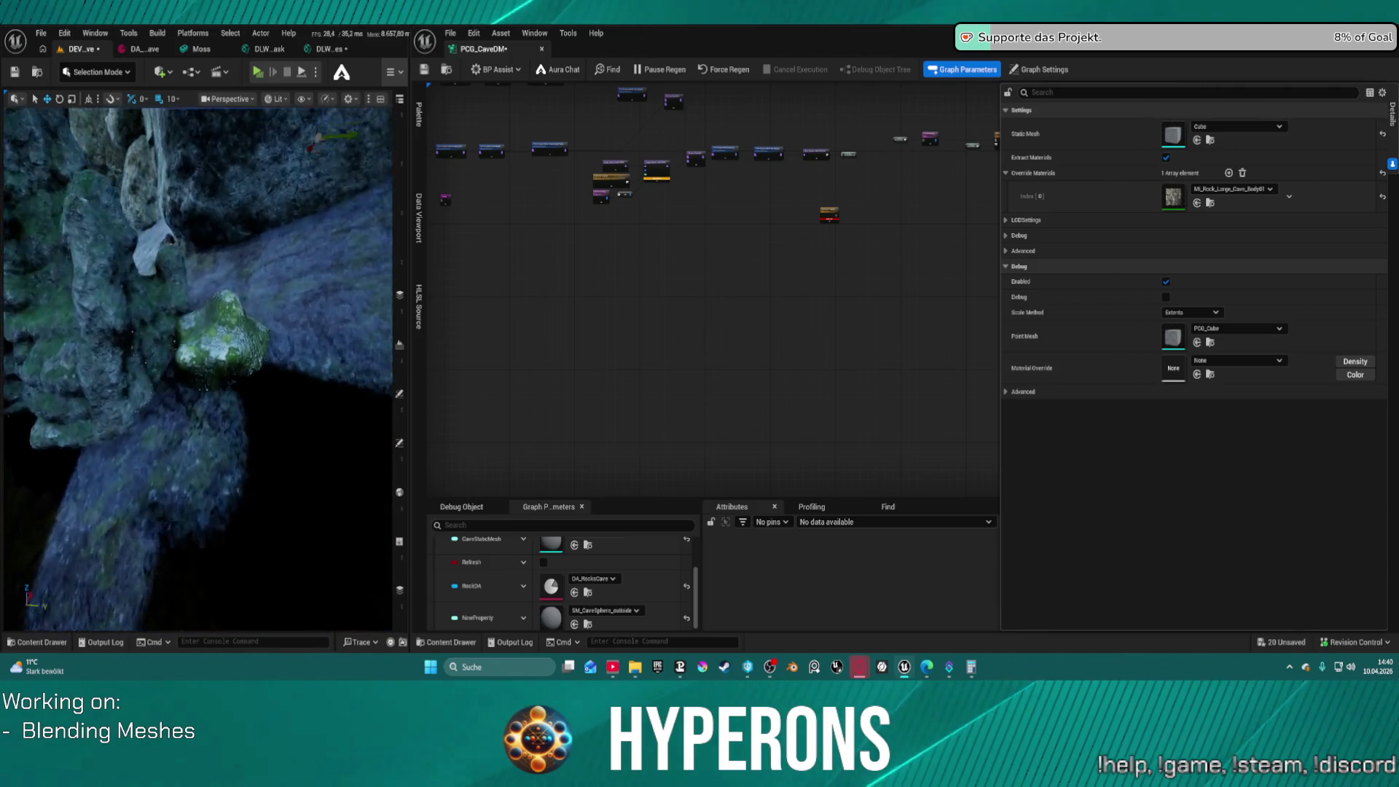
{"action": "key", "text": "w"}
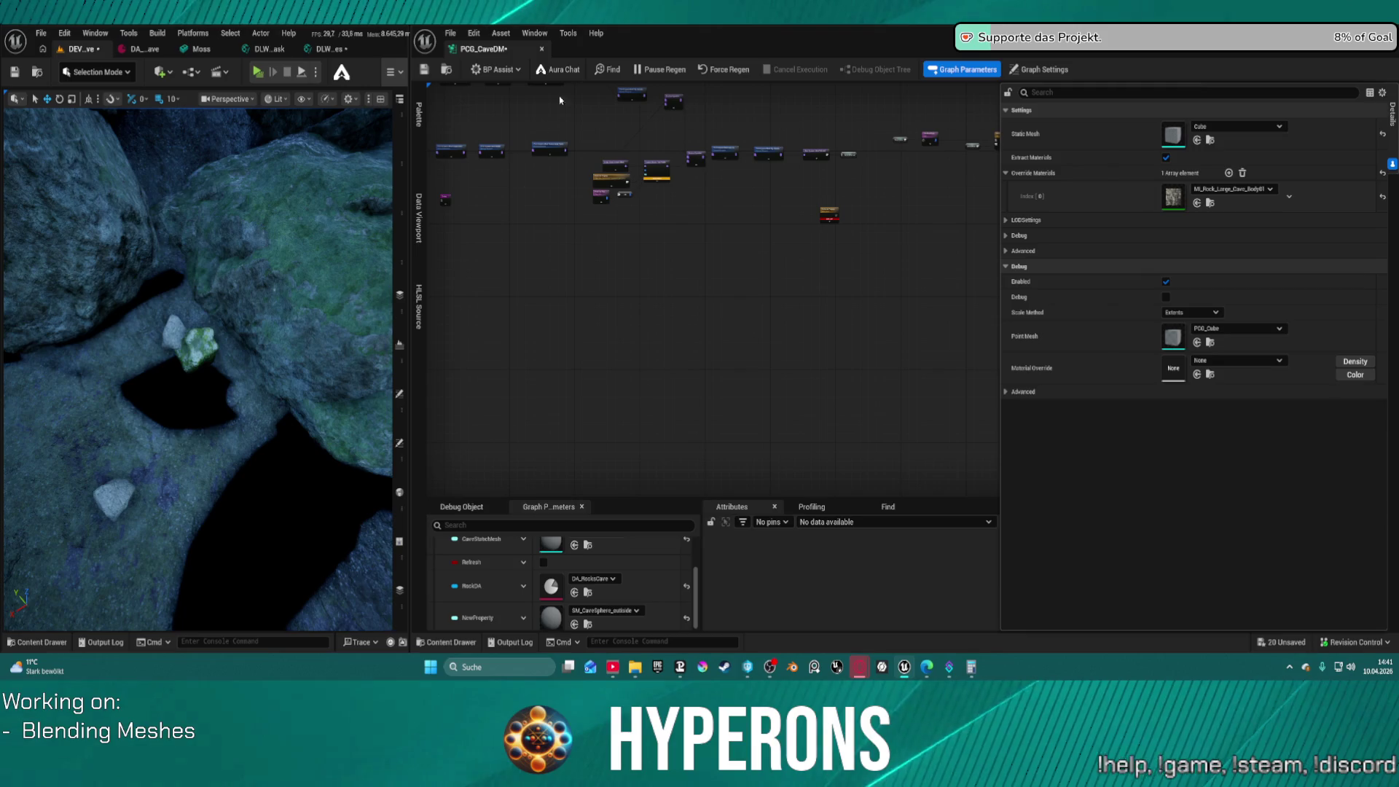
Pan around the PCG graph and dock DA_RocksCave into the right editor window
{"action": "scroll", "coordinate": [887, 303], "scroll_direction": "down", "scroll_amount": 5}
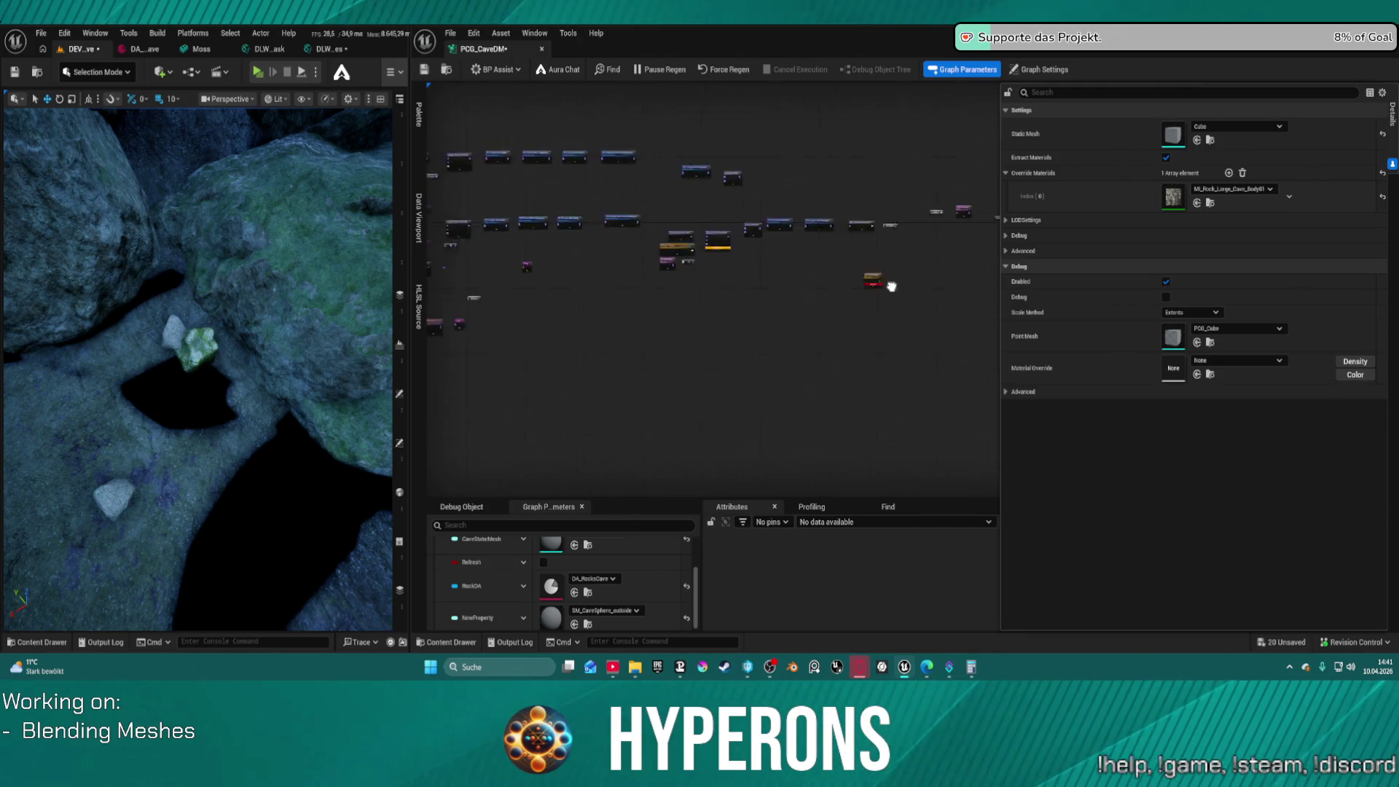
{"action": "scroll", "coordinate": [668, 287], "scroll_direction": "up", "scroll_amount": 5}
{"action": "left_click_drag", "start_coordinate": [818, 300], "coordinate": [661, 256]}
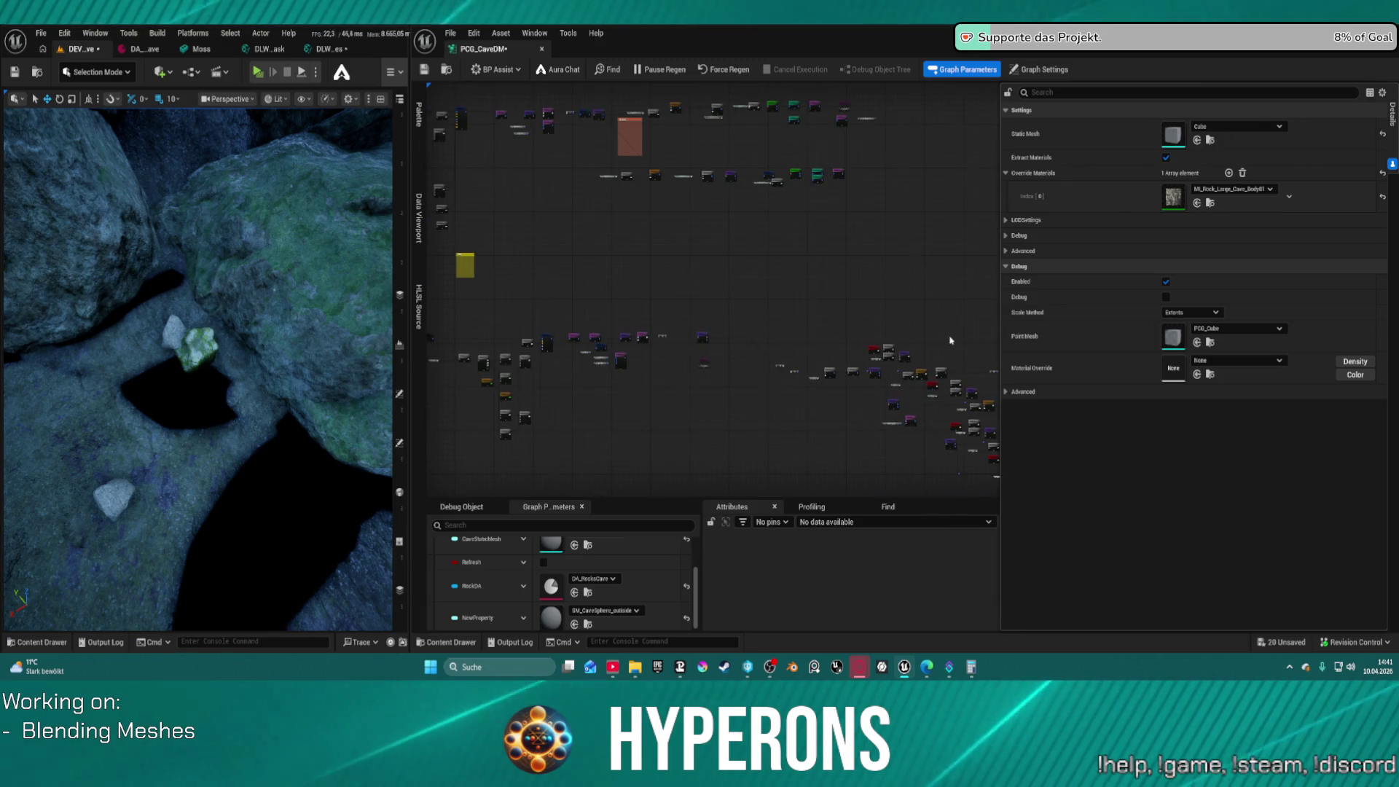
{"action": "scroll", "coordinate": [661, 256], "scroll_direction": "up", "scroll_amount": 2}
{"action": "mouse_move", "coordinate": [587, 160]}
{"action": "left_mouse_down"}
{"action": "mouse_move", "coordinate": [958, 137]}
{"action": "mouse_move", "coordinate": [996, 153]}
{"action": "left_mouse_up"}
{"action": "left_click_drag", "start_coordinate": [139, 52], "coordinate": [668, 50]}
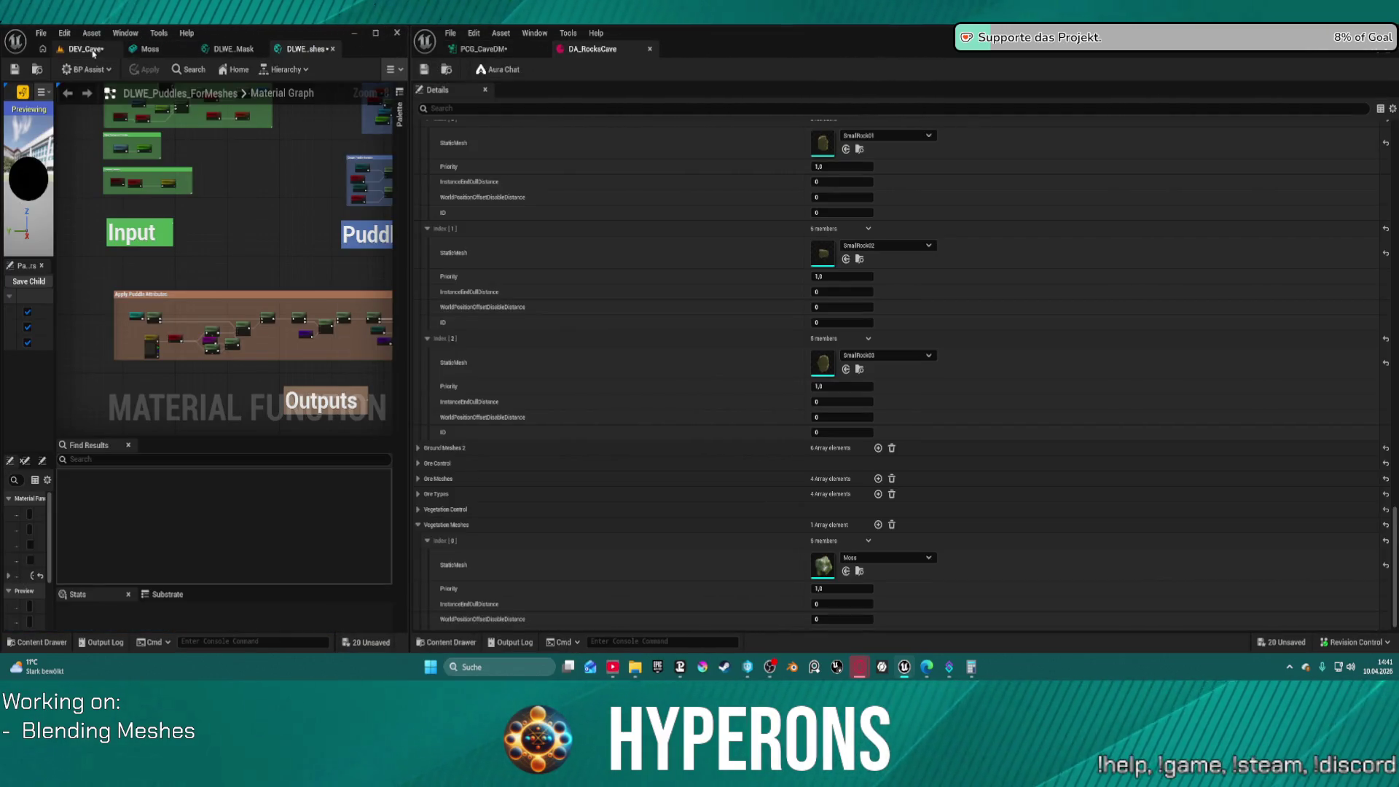
Expand Vegetation Control, set the Rotation axes to 360, and save the data asset
{"action": "left_click", "coordinate": [93, 53]}
{"action": "scroll", "coordinate": [769, 285], "scroll_direction": "down", "scroll_amount": 1}
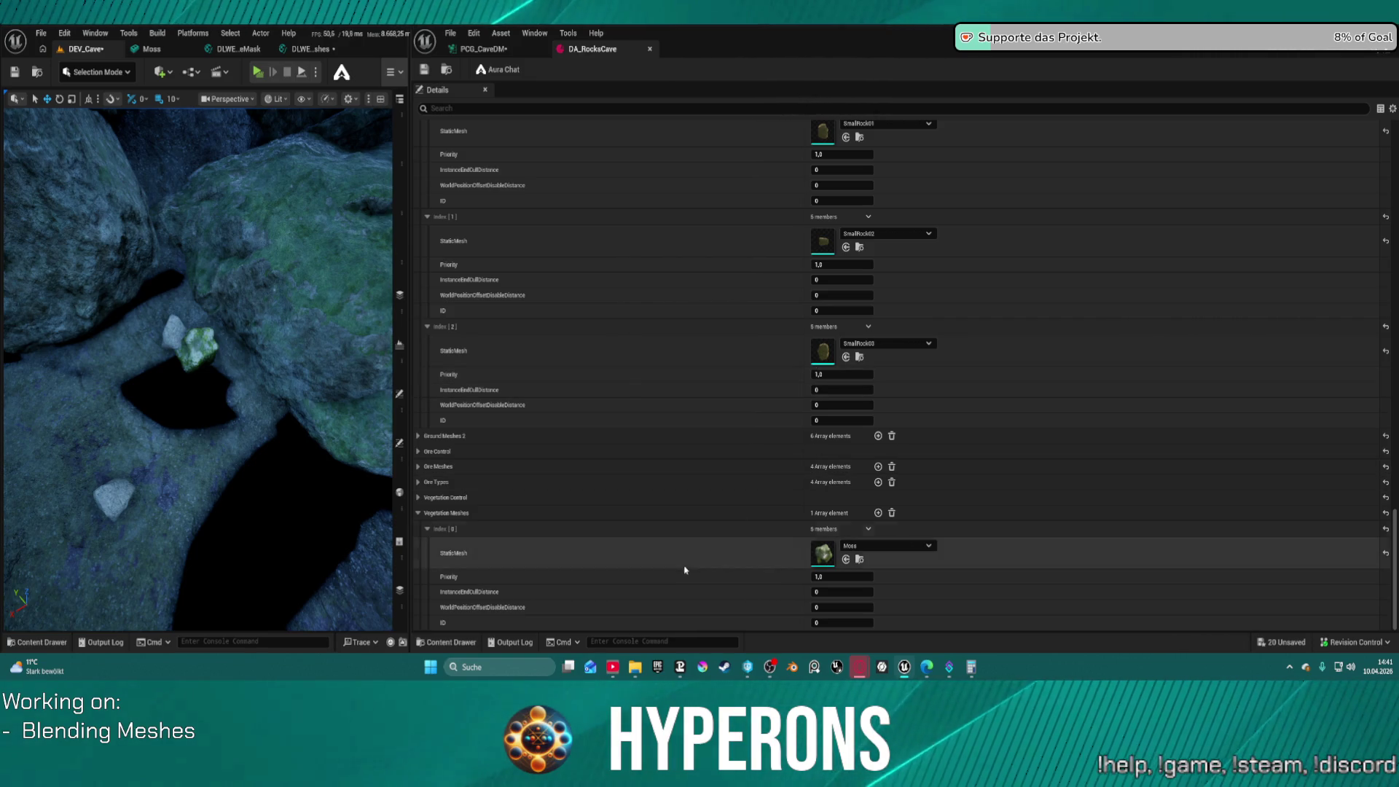
{"action": "left_click", "coordinate": [418, 498]}
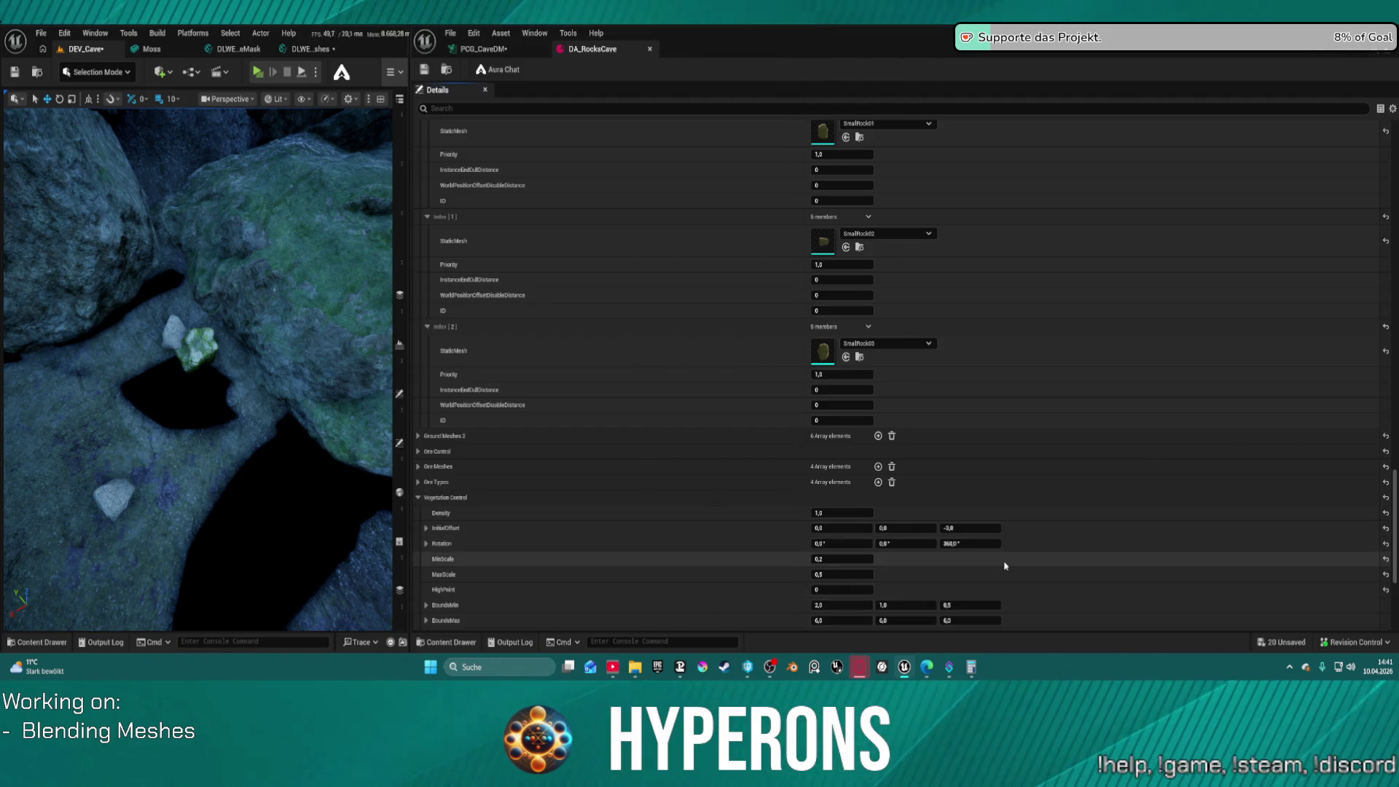
{"action": "scroll", "coordinate": [995, 553], "scroll_direction": "down", "scroll_amount": 3}
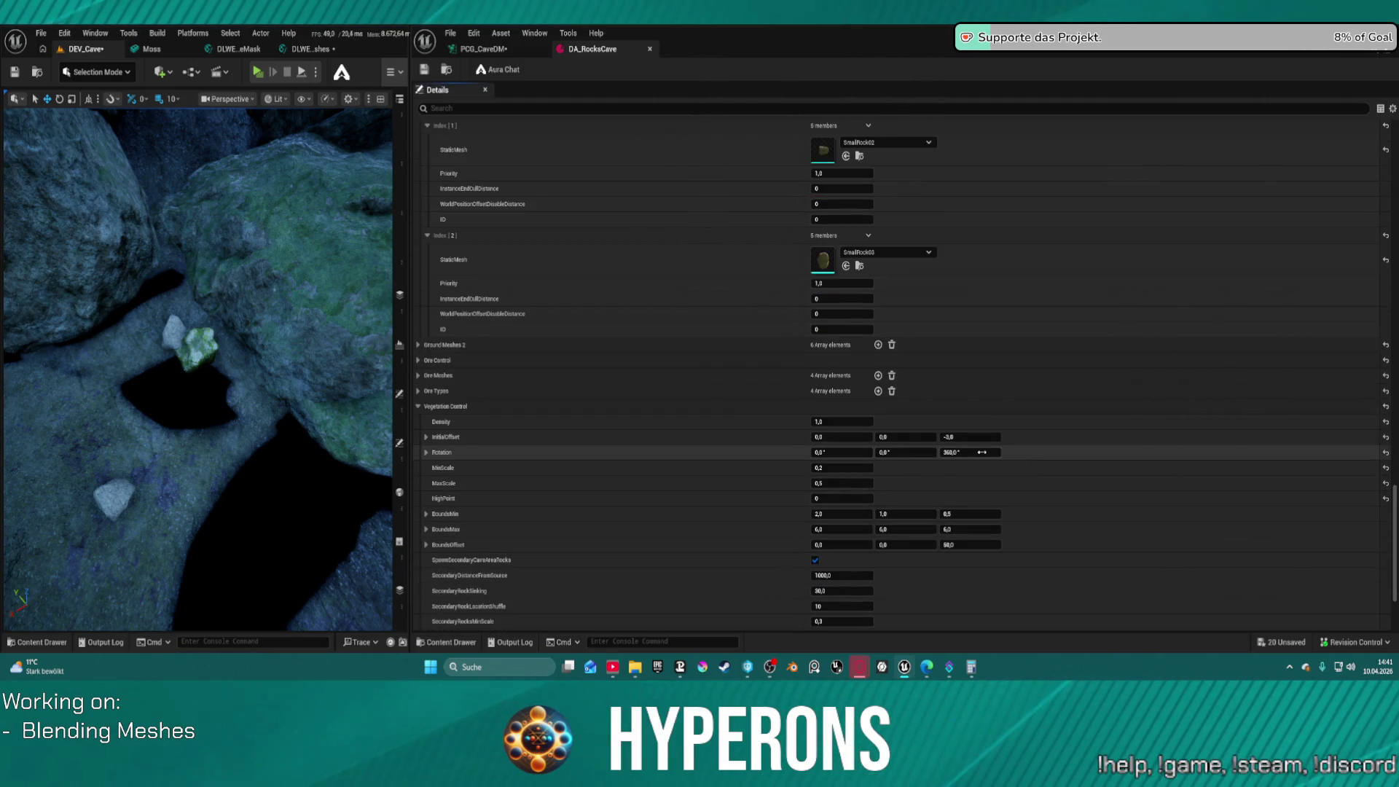
{"action": "left_click", "coordinate": [904, 452]}
{"action": "type", "text": "360"}
{"action": "key", "text": "Return"}
{"action": "left_click", "coordinate": [847, 452]}
{"action": "type", "text": "360"}
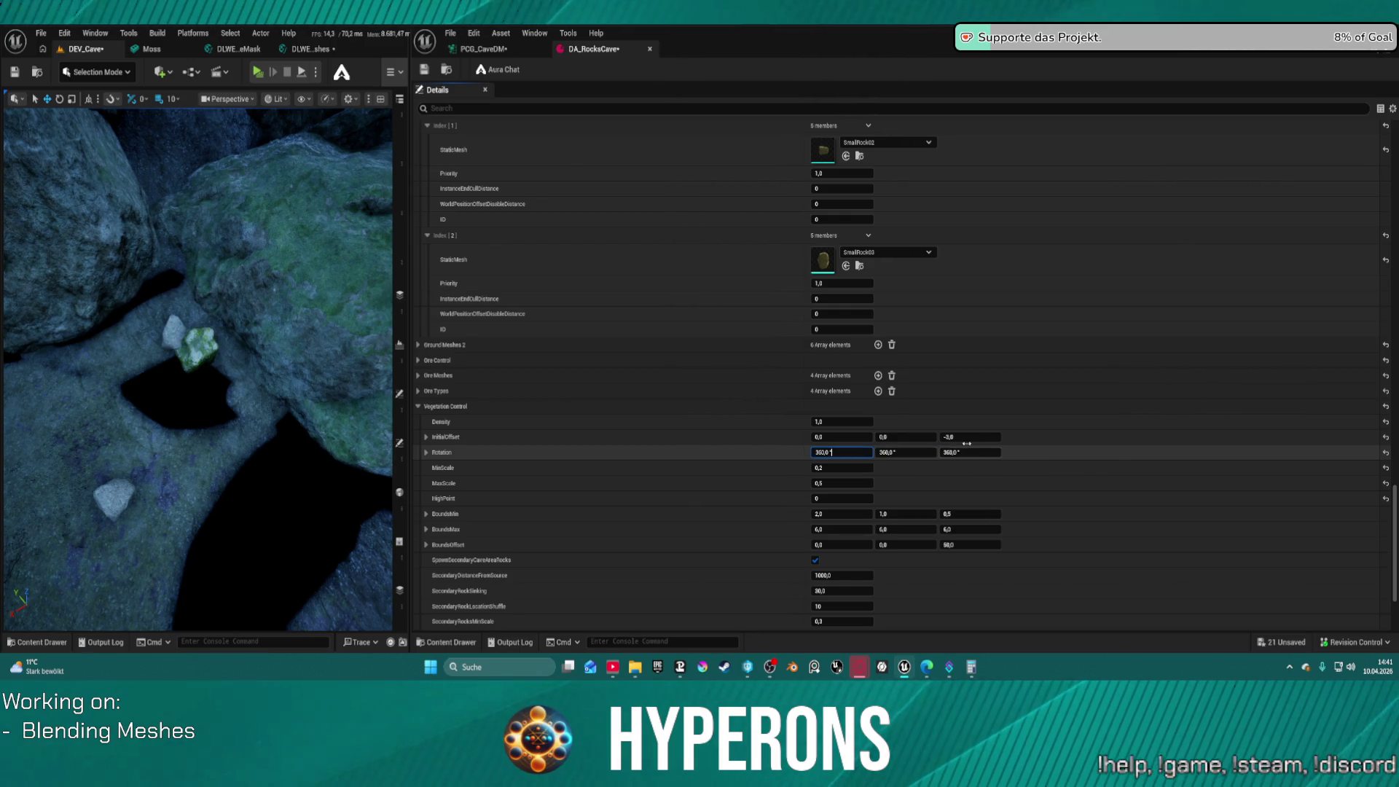
{"action": "key", "text": "Return"}
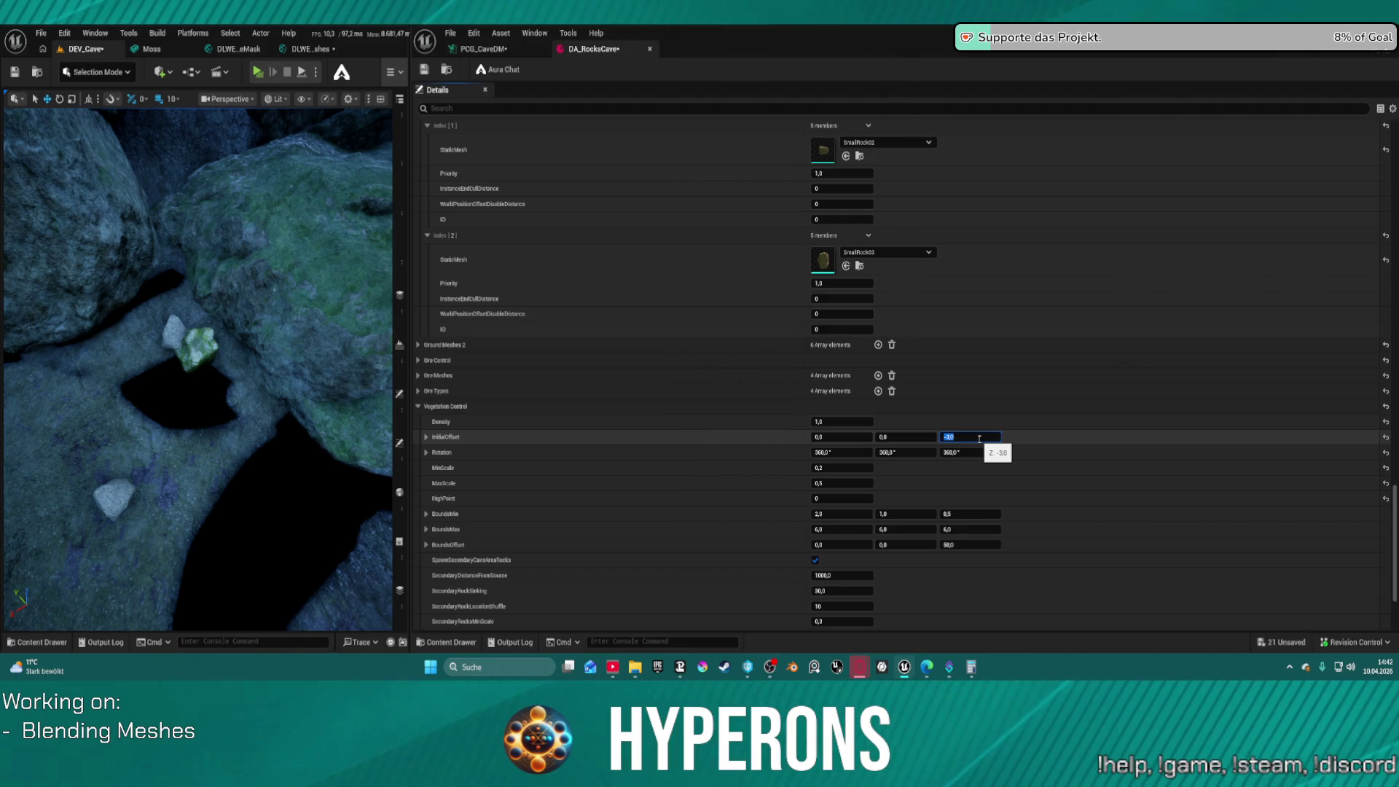
{"action": "key", "text": "ctrl+s"}
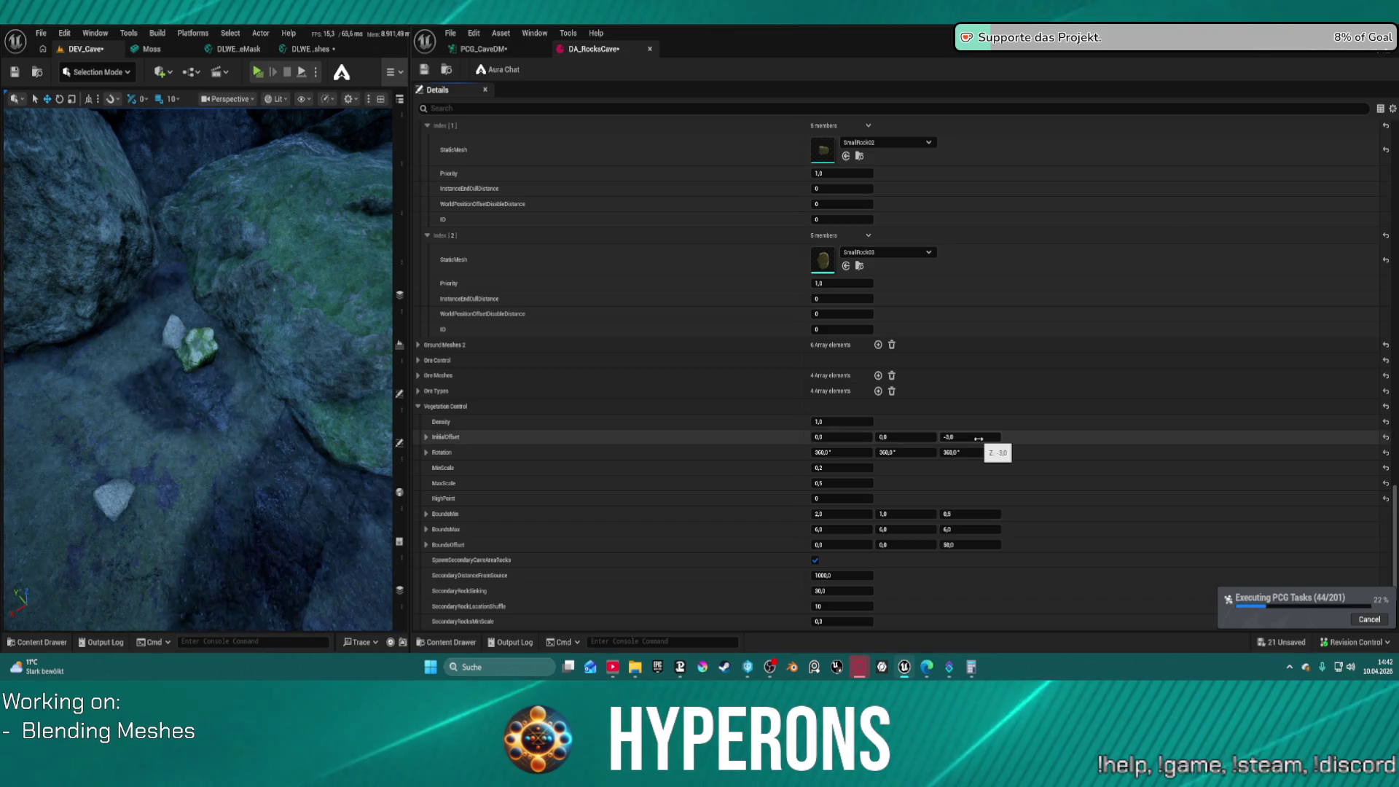
Set InitialOffset Z to -10 and MaxScale to 0,4, saving DA_RocksCave after each change
{"action": "left_click", "coordinate": [993, 437]}
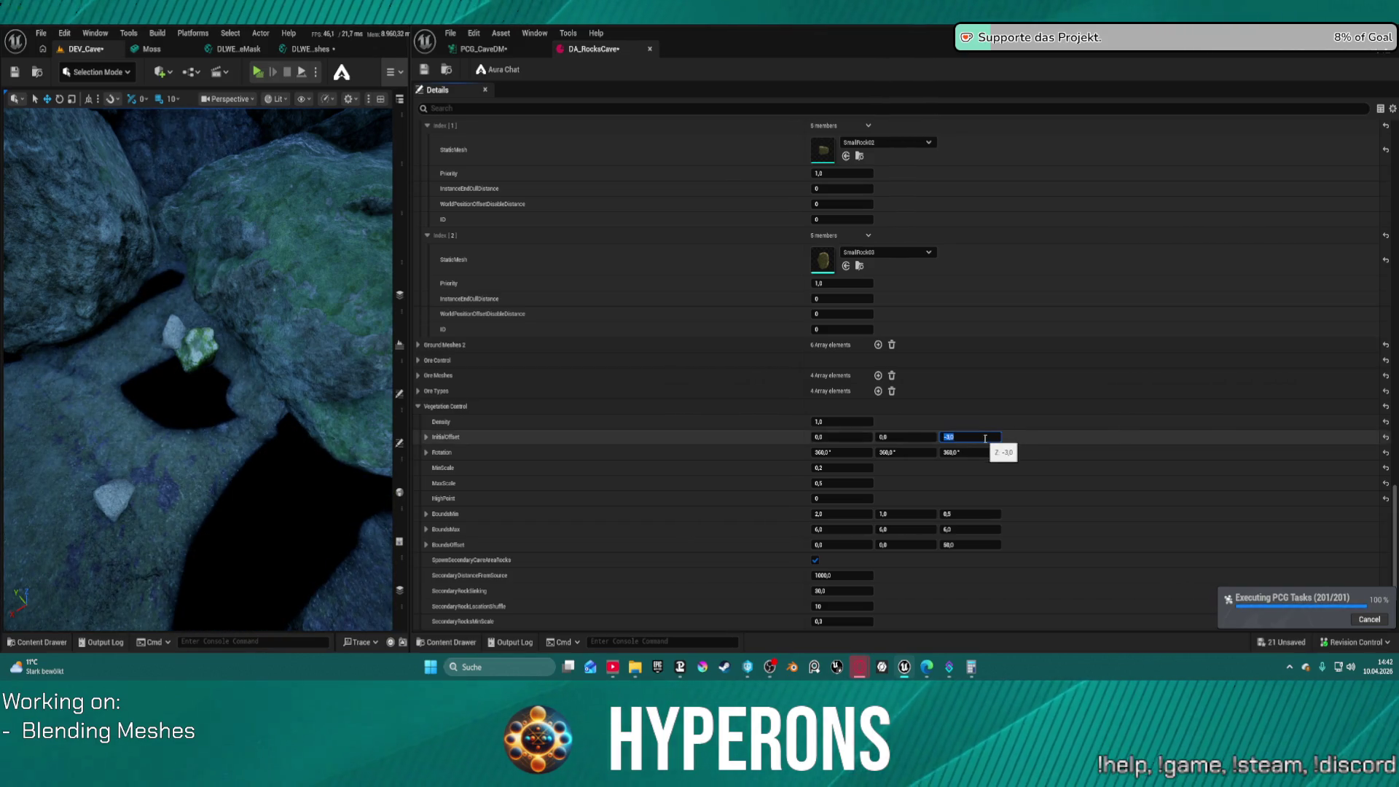
{"action": "type", "text": "-10"}
{"action": "key", "text": "Return"}
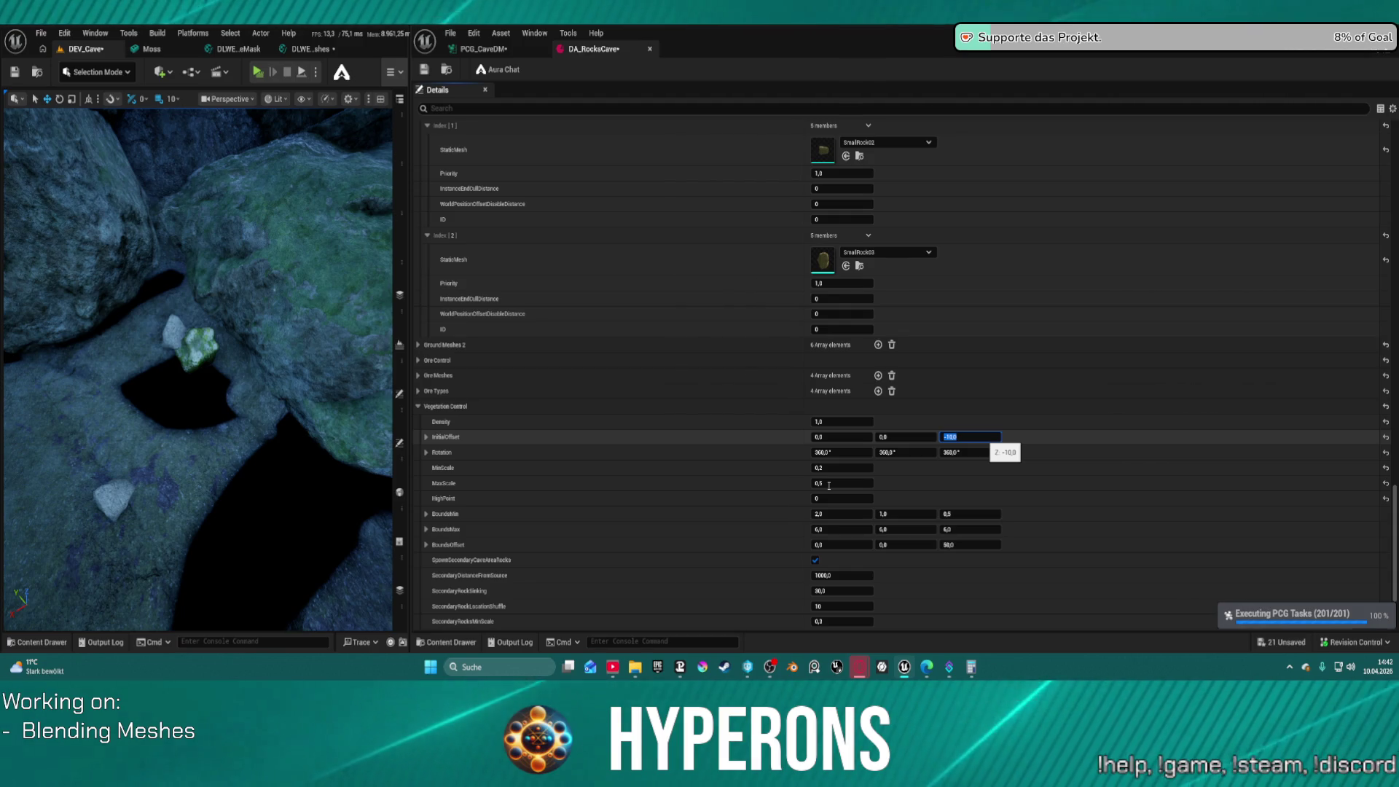
{"action": "key", "text": "ctrl+s"}
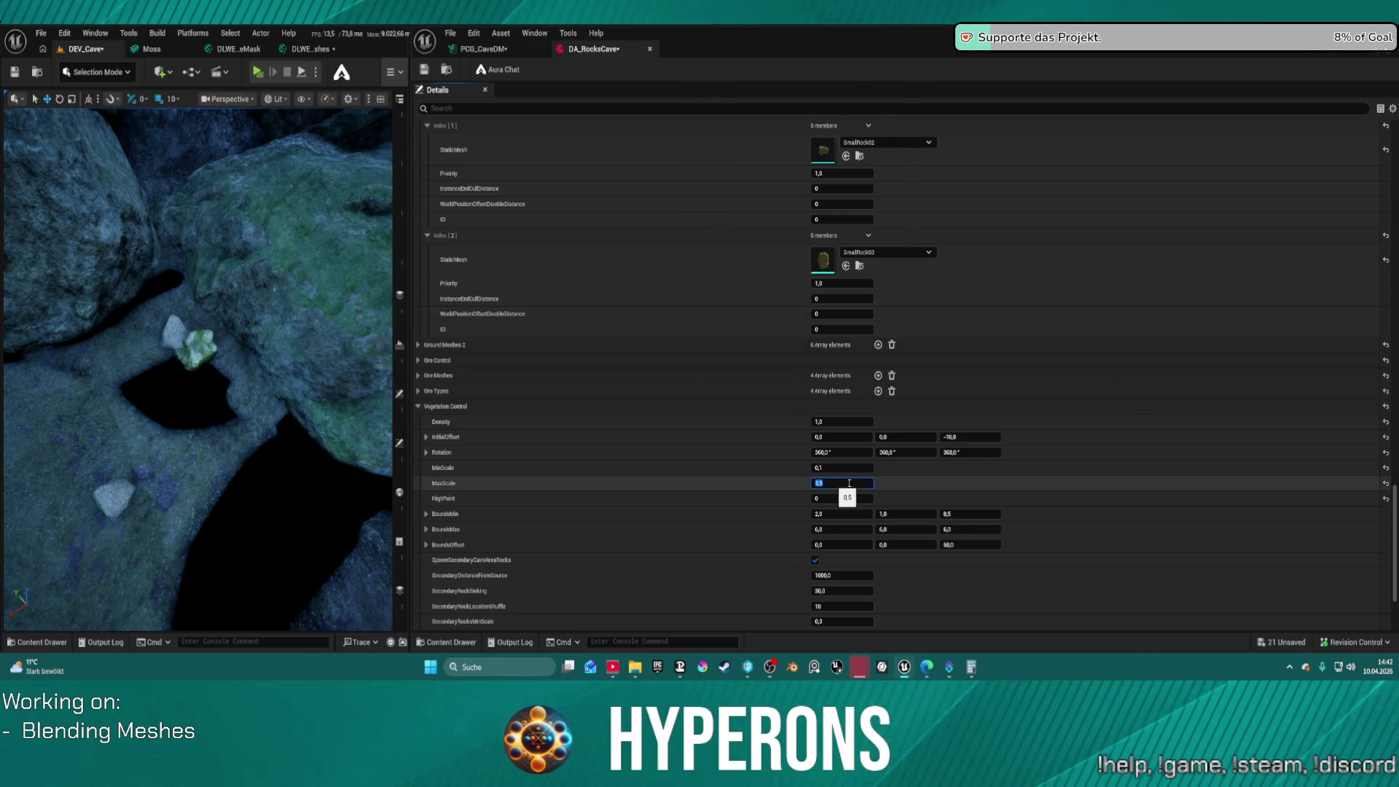
{"action": "key", "text": "ctrl+s"}
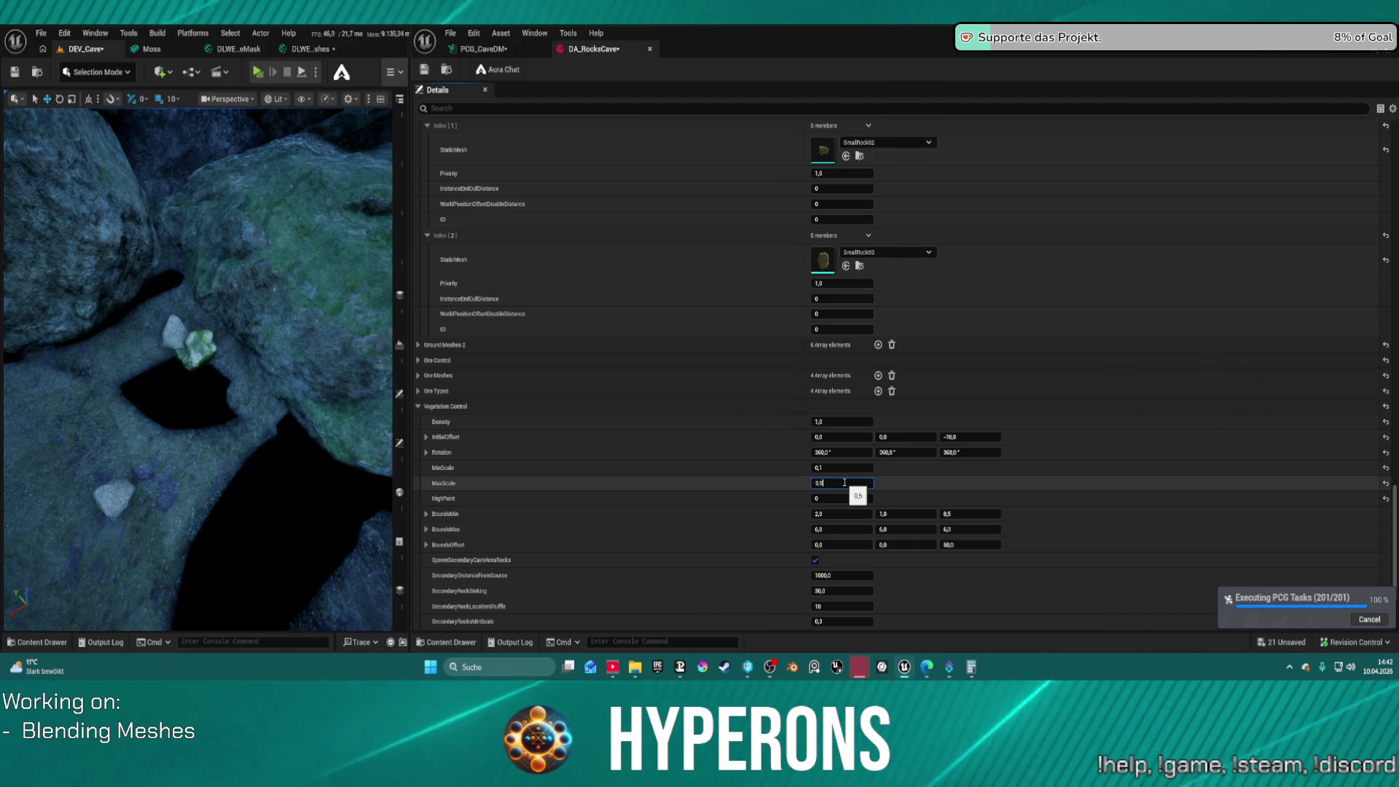
{"action": "key", "text": "BackSpace"}
{"action": "type", "text": "4"}
{"action": "key", "text": "Return"}
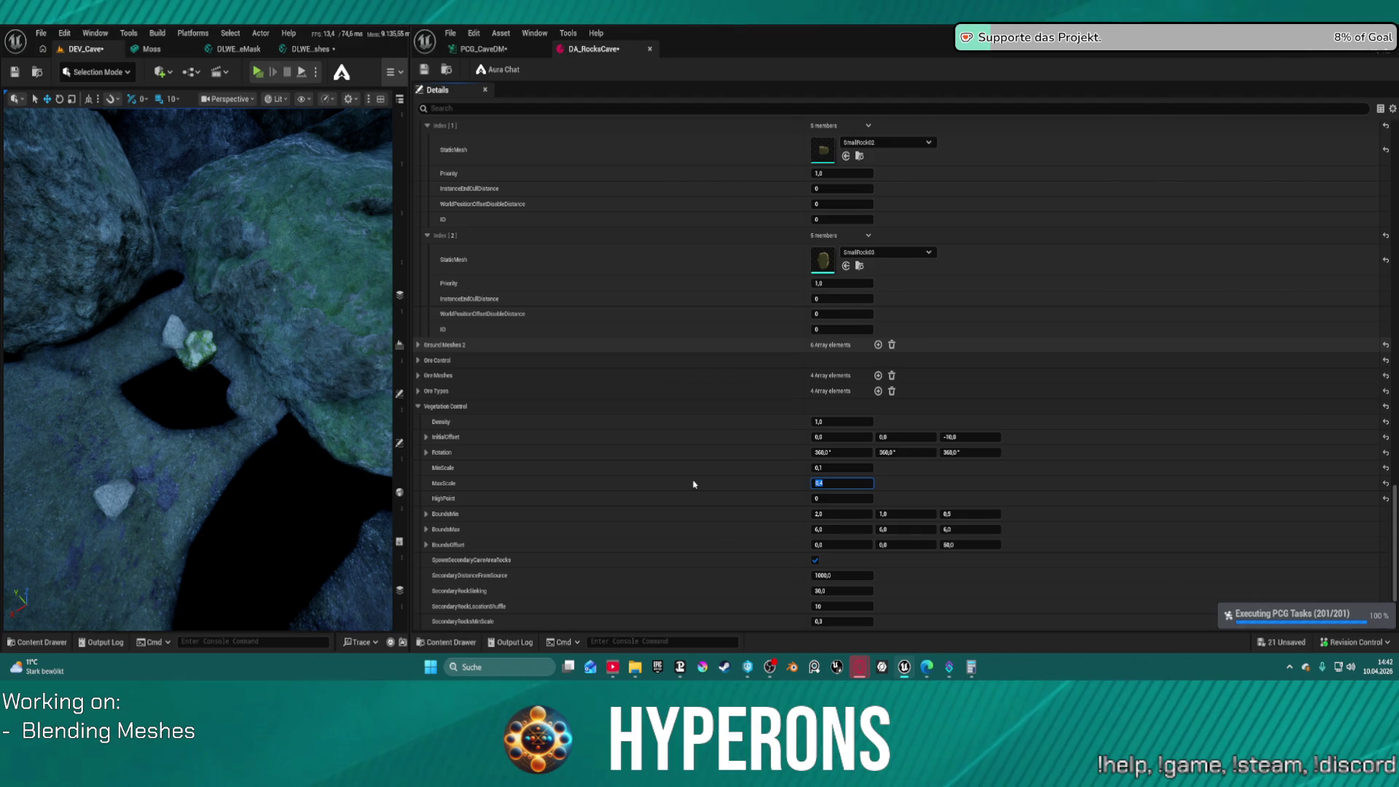
{"action": "key", "text": "ctrl+s"}
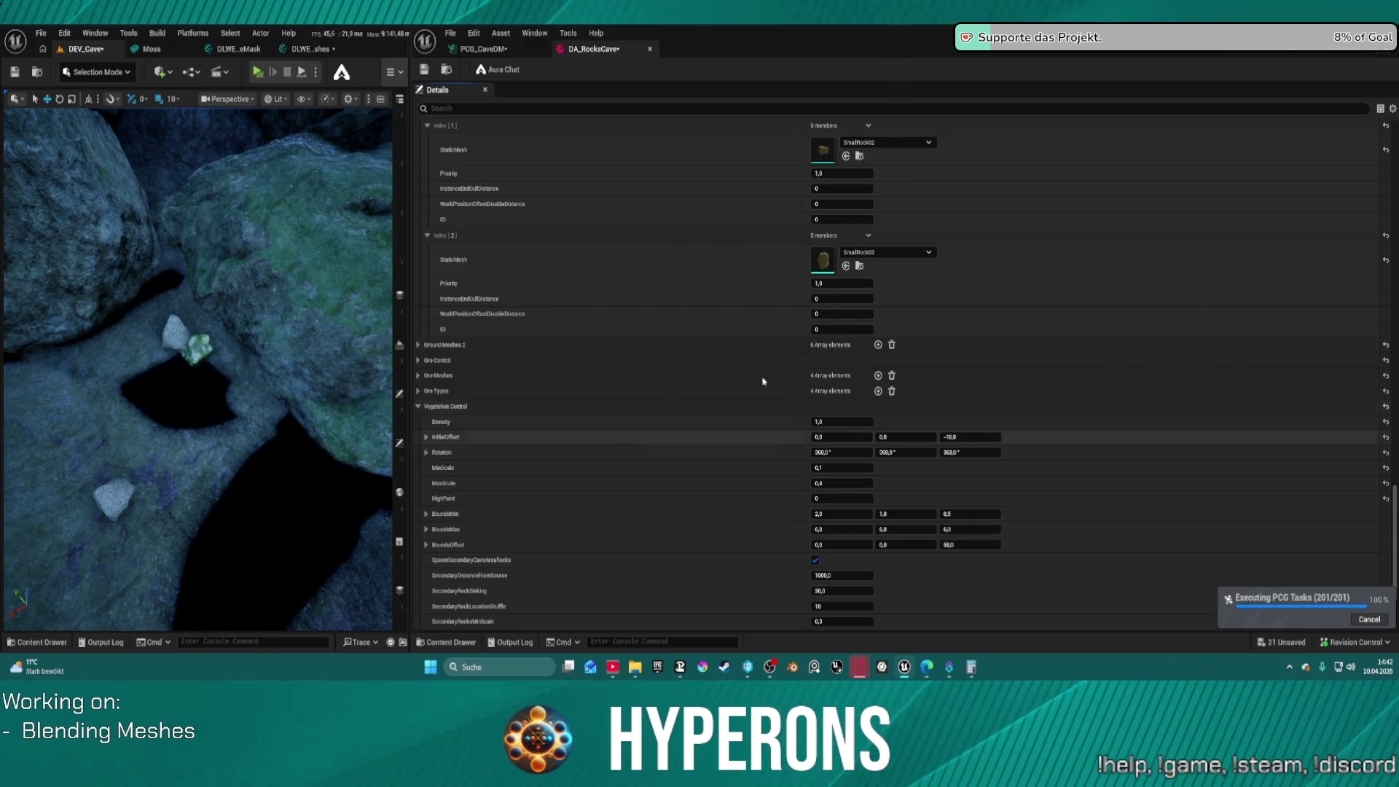
In PCG_CaveDM, rearrange the Static Mesh Spawner and Bounds From Mesh nodes to make room
{"action": "left_click", "coordinate": [486, 50]}
{"action": "scroll", "coordinate": [616, 140], "scroll_direction": "down", "scroll_amount": 3}
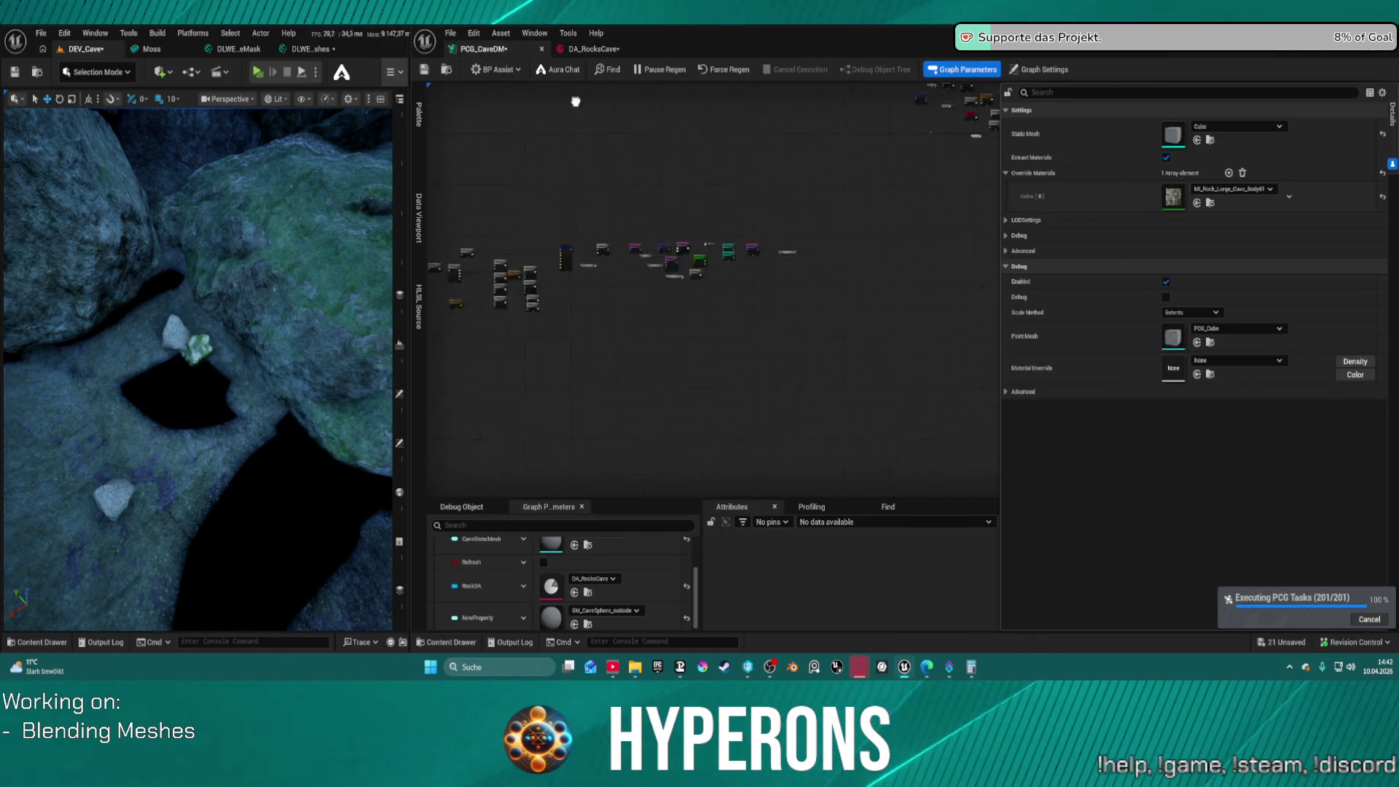
{"action": "mouse_move", "coordinate": [825, 233]}
{"action": "left_mouse_down"}
{"action": "mouse_move", "coordinate": [809, 241]}
{"action": "mouse_move", "coordinate": [991, 250]}
{"action": "left_mouse_up"}
{"action": "scroll", "coordinate": [868, 289], "scroll_direction": "up", "scroll_amount": 5}
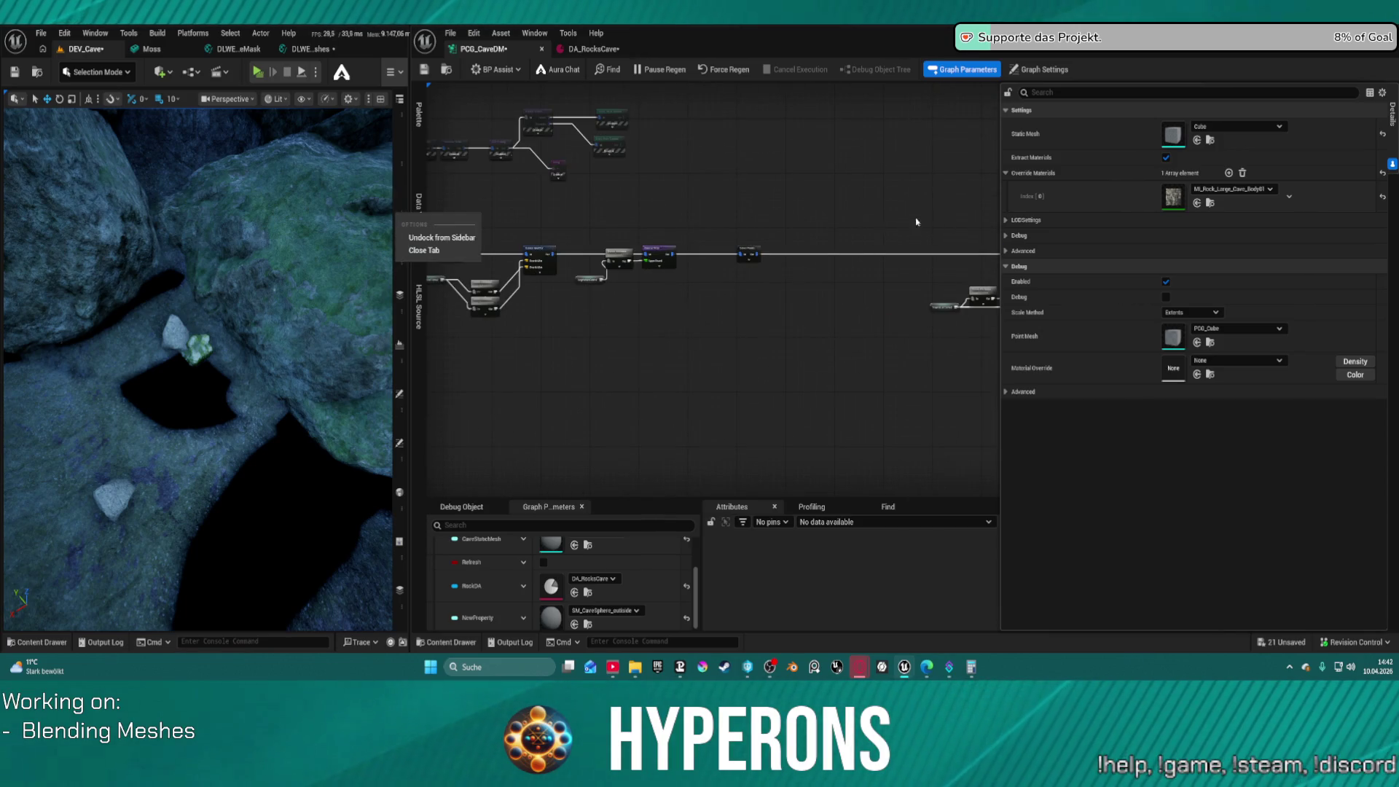
{"action": "scroll", "coordinate": [869, 289], "scroll_direction": "up", "scroll_amount": 2}
{"action": "scroll", "coordinate": [827, 288], "scroll_direction": "down", "scroll_amount": 4}
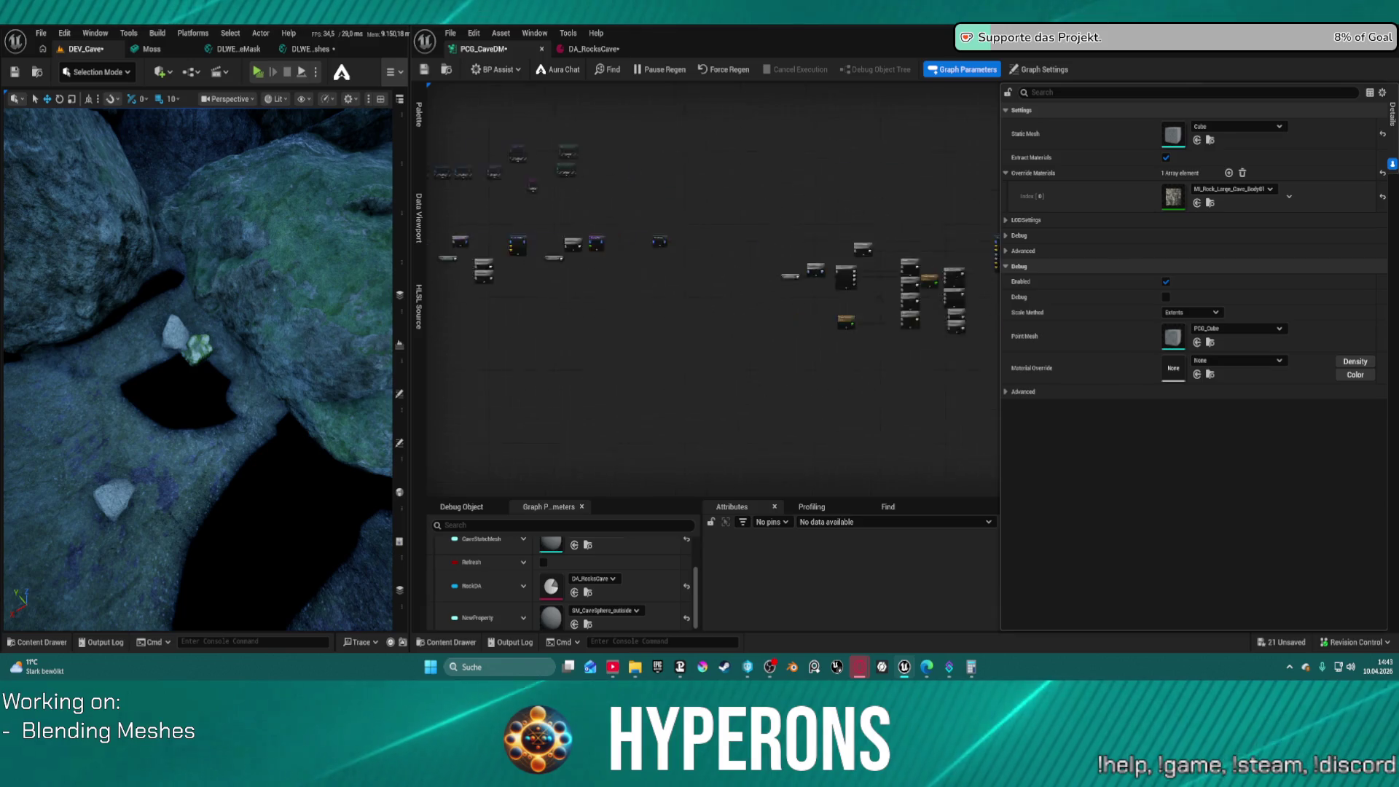
{"action": "scroll", "coordinate": [719, 198], "scroll_direction": "up", "scroll_amount": 4}
{"action": "left_click_drag", "start_coordinate": [627, 258], "coordinate": [642, 194]}
{"action": "mouse_move", "coordinate": [759, 264]}
{"action": "left_mouse_down"}
{"action": "mouse_move", "coordinate": [806, 300]}
{"action": "mouse_move", "coordinate": [813, 328]}
{"action": "mouse_move", "coordinate": [795, 355]}
{"action": "left_mouse_up"}
Add a Copy Points node and wire the Difference output into its Target, with auto-regeneration paused
{"action": "right_click", "coordinate": [795, 146]}
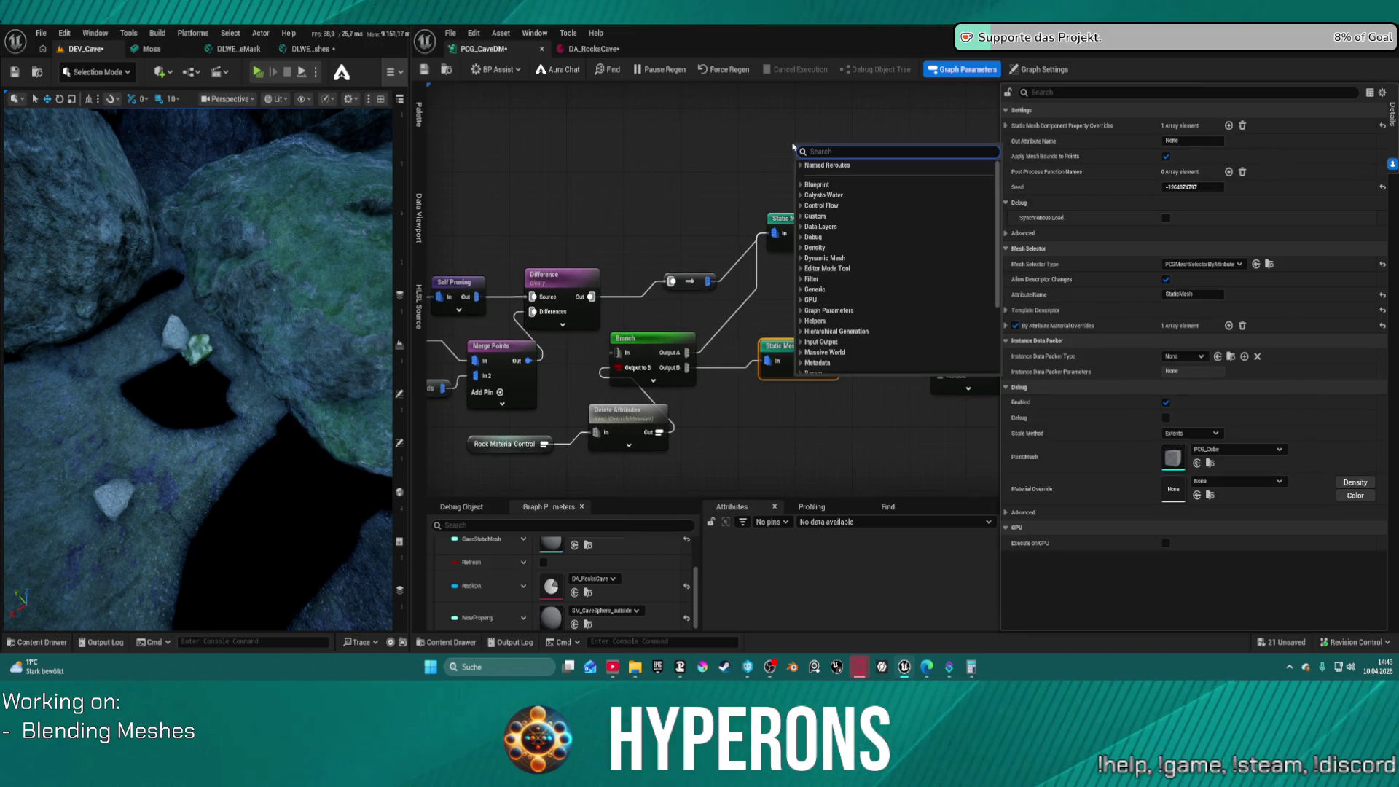
{"action": "type", "text": "cp"}
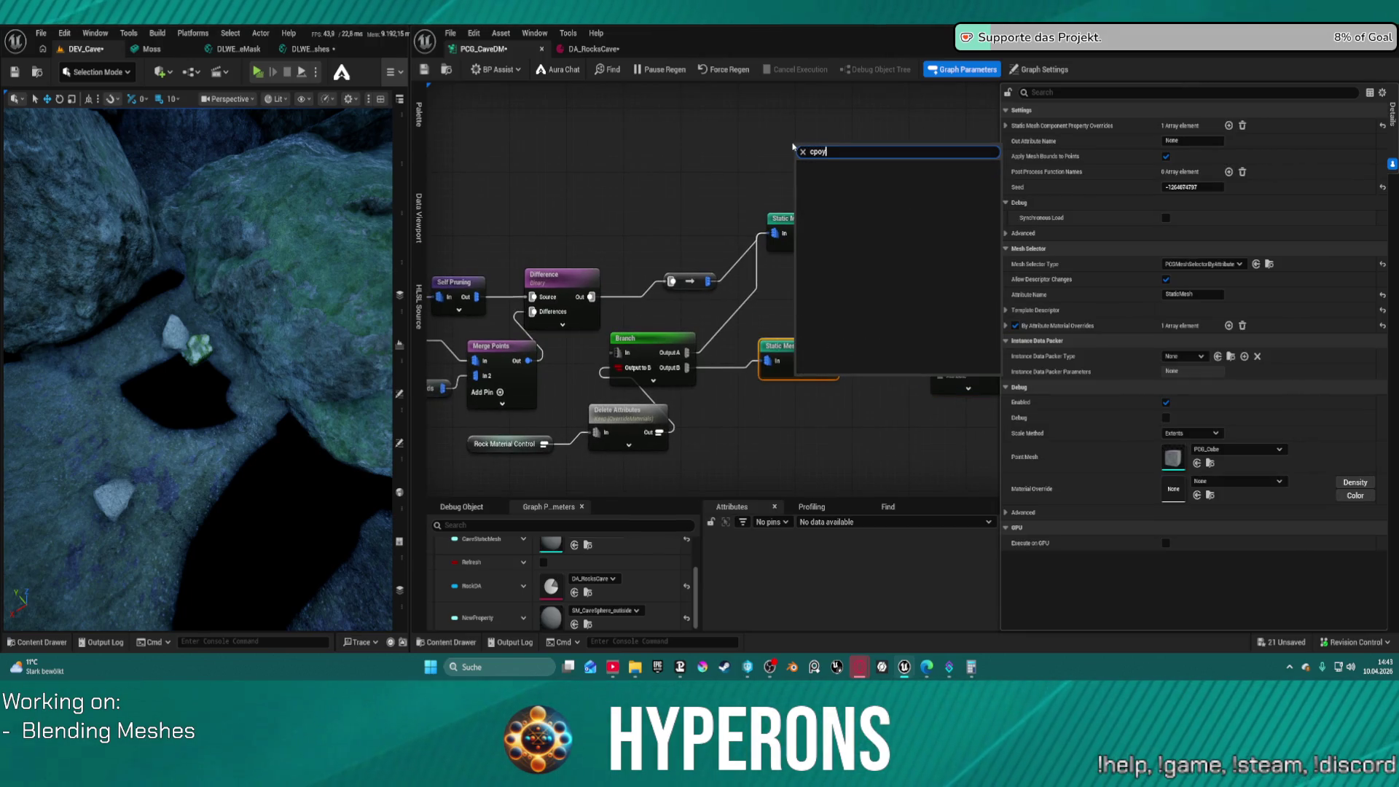
{"action": "key", "text": "BackSpace"}
{"action": "type", "text": "op"}
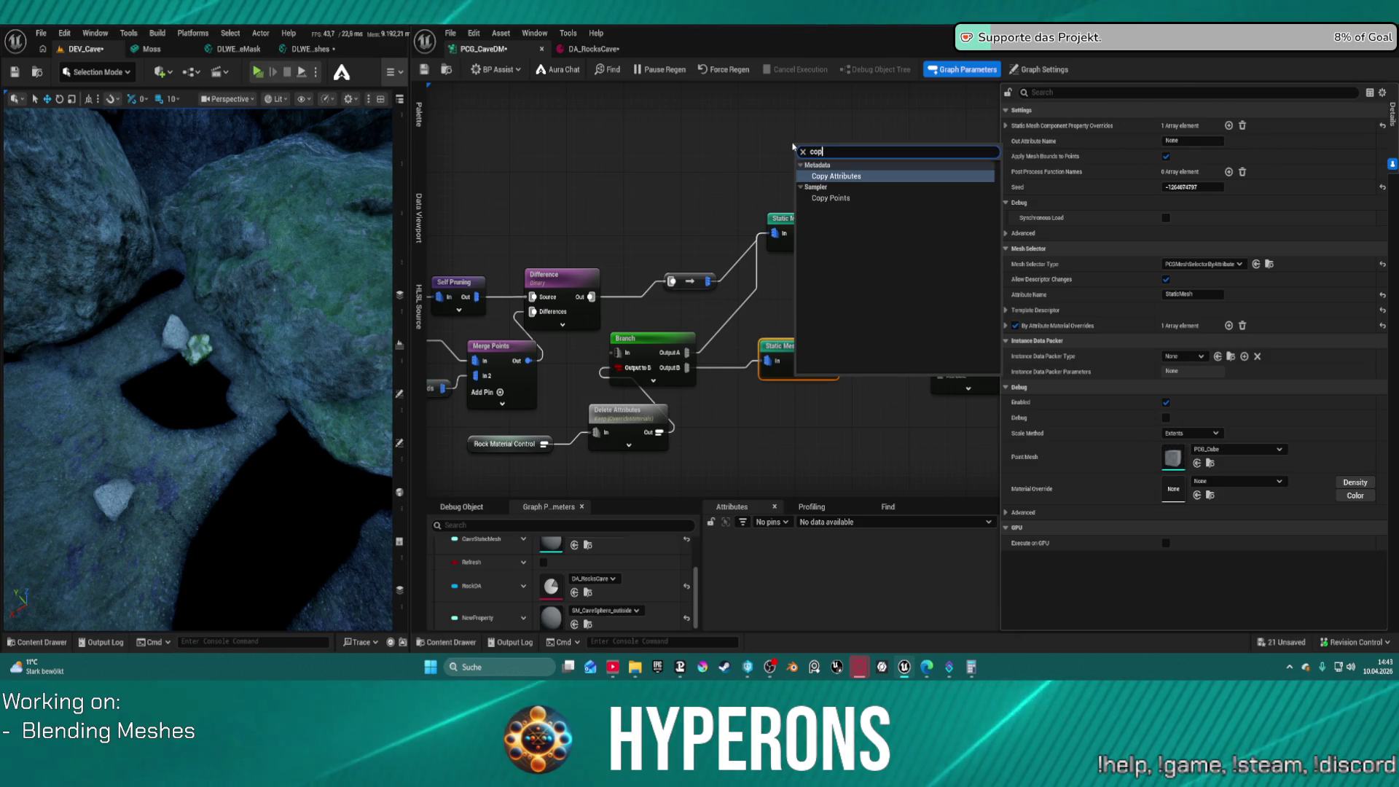
{"action": "left_click", "coordinate": [827, 198]}
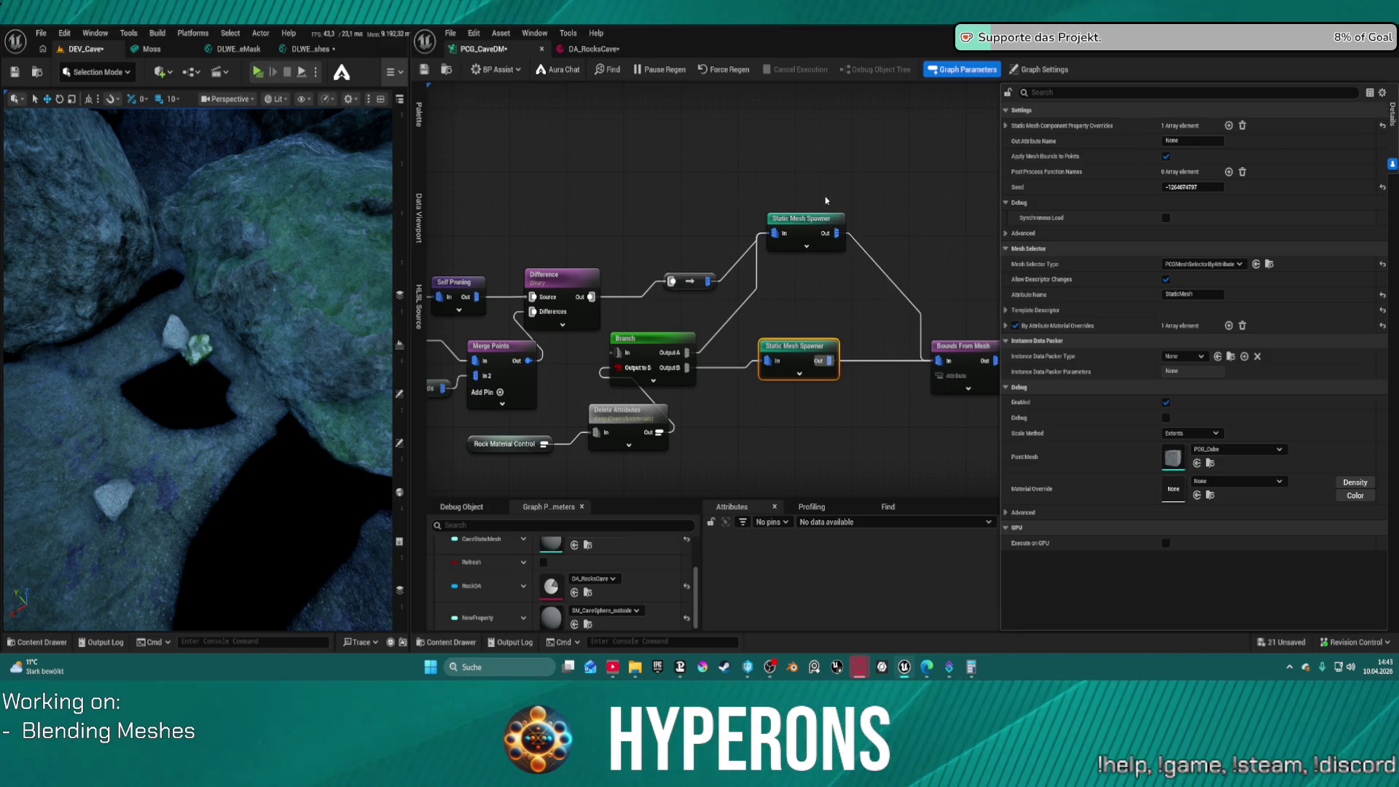
{"action": "left_click_drag", "start_coordinate": [769, 146], "coordinate": [688, 193]}
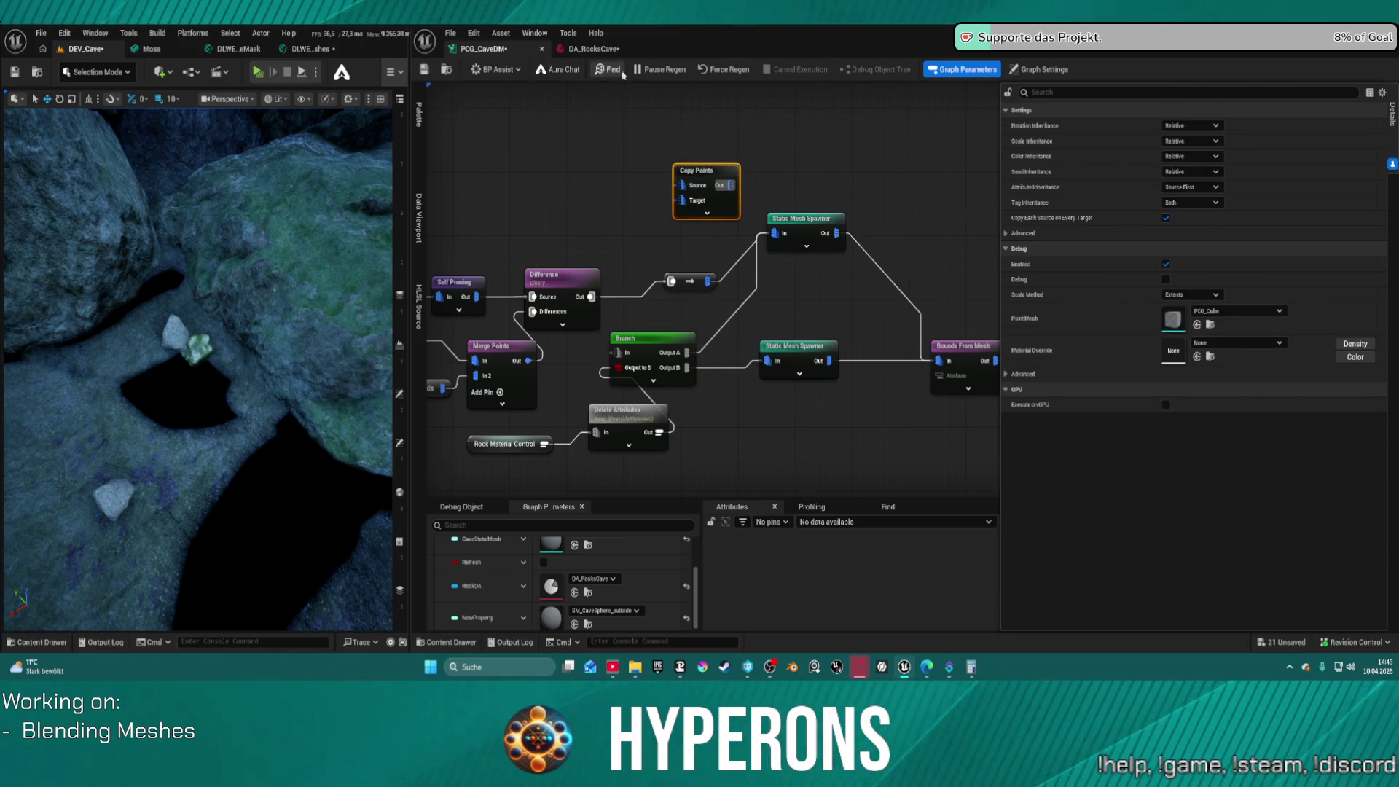
{"action": "left_click", "coordinate": [656, 69]}
{"action": "mouse_move", "coordinate": [590, 297]}
{"action": "left_mouse_down"}
{"action": "mouse_move", "coordinate": [688, 201]}
{"action": "mouse_move", "coordinate": [777, 234]}
{"action": "left_mouse_up"}
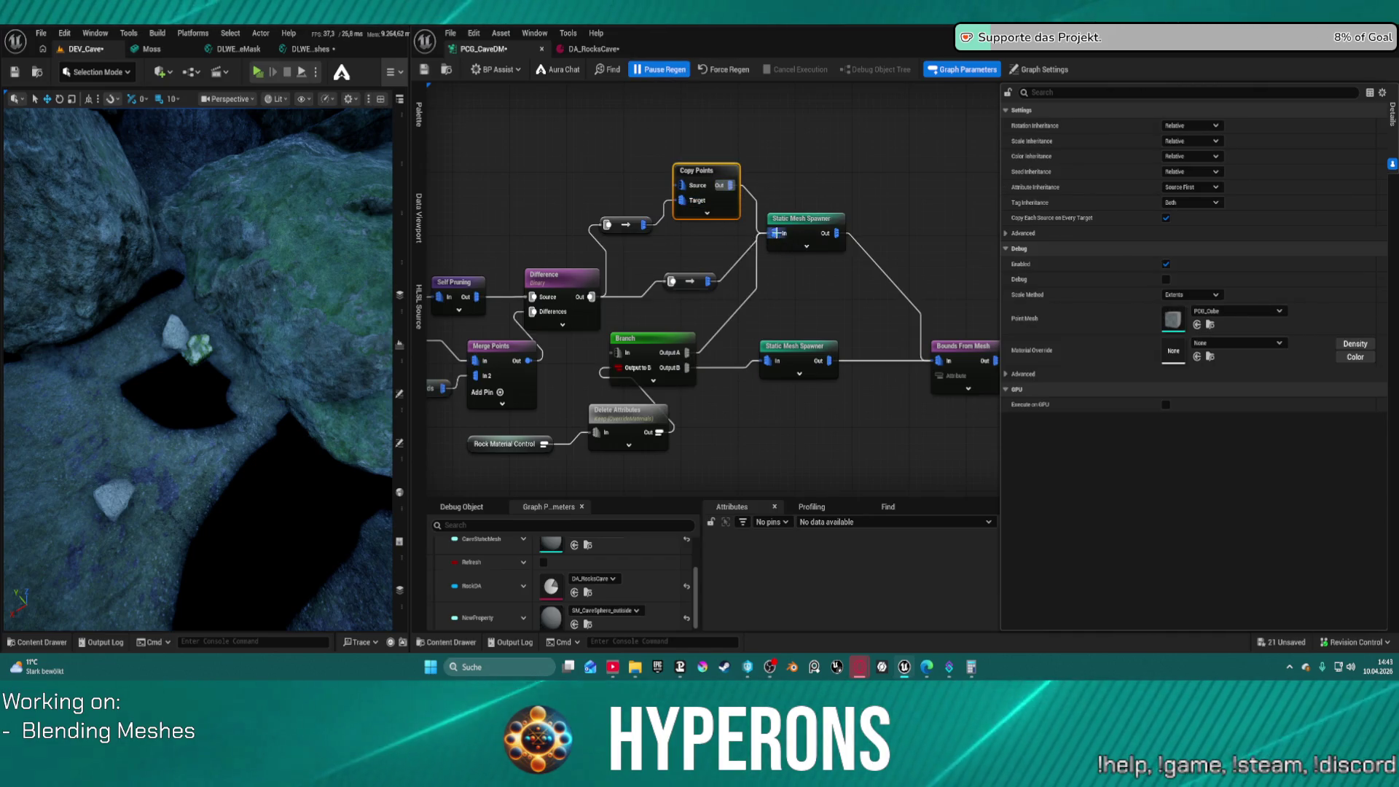
Add a Create Points Grid node feeding the Copy Points Source
{"action": "left_click", "coordinate": [689, 280]}
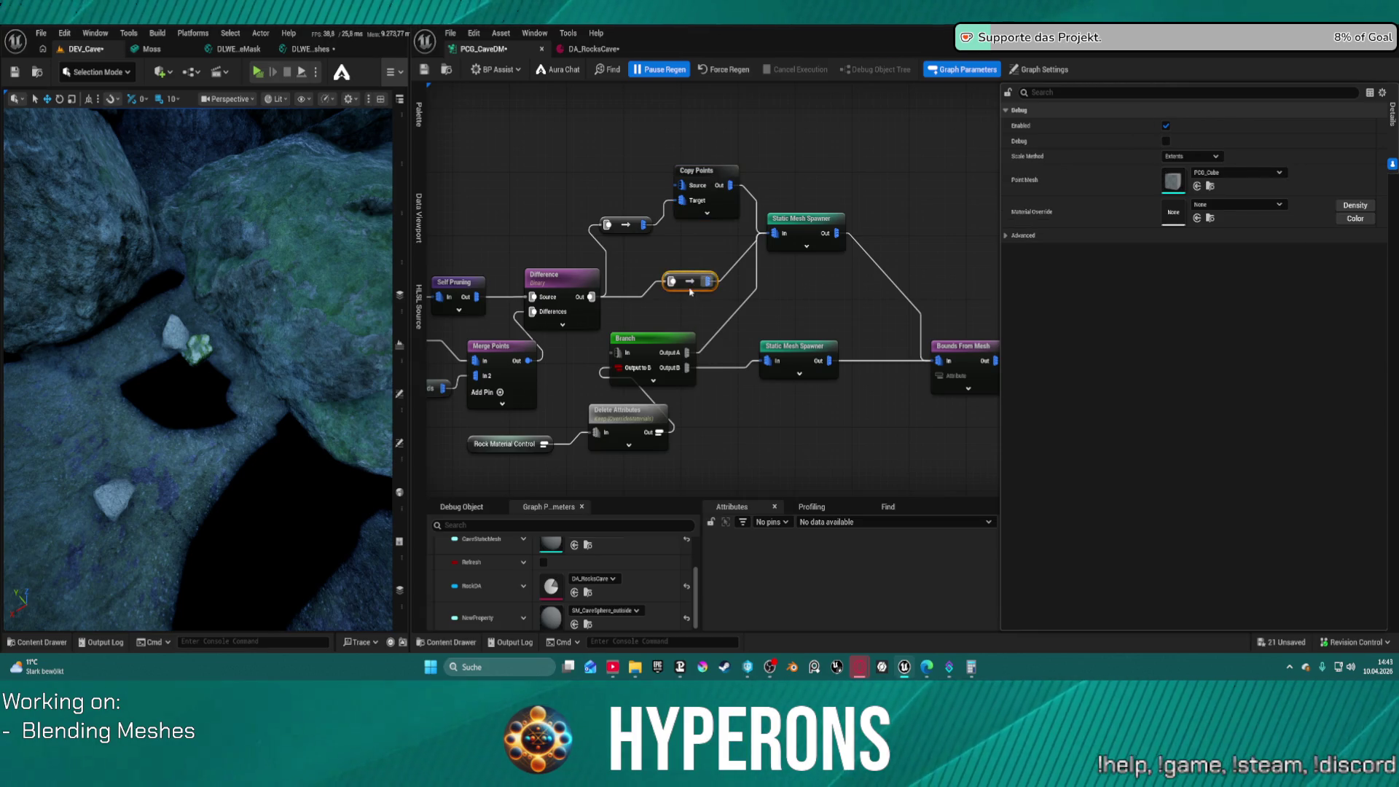
{"action": "left_click", "coordinate": [697, 191]}
{"action": "right_click", "coordinate": [545, 122]}
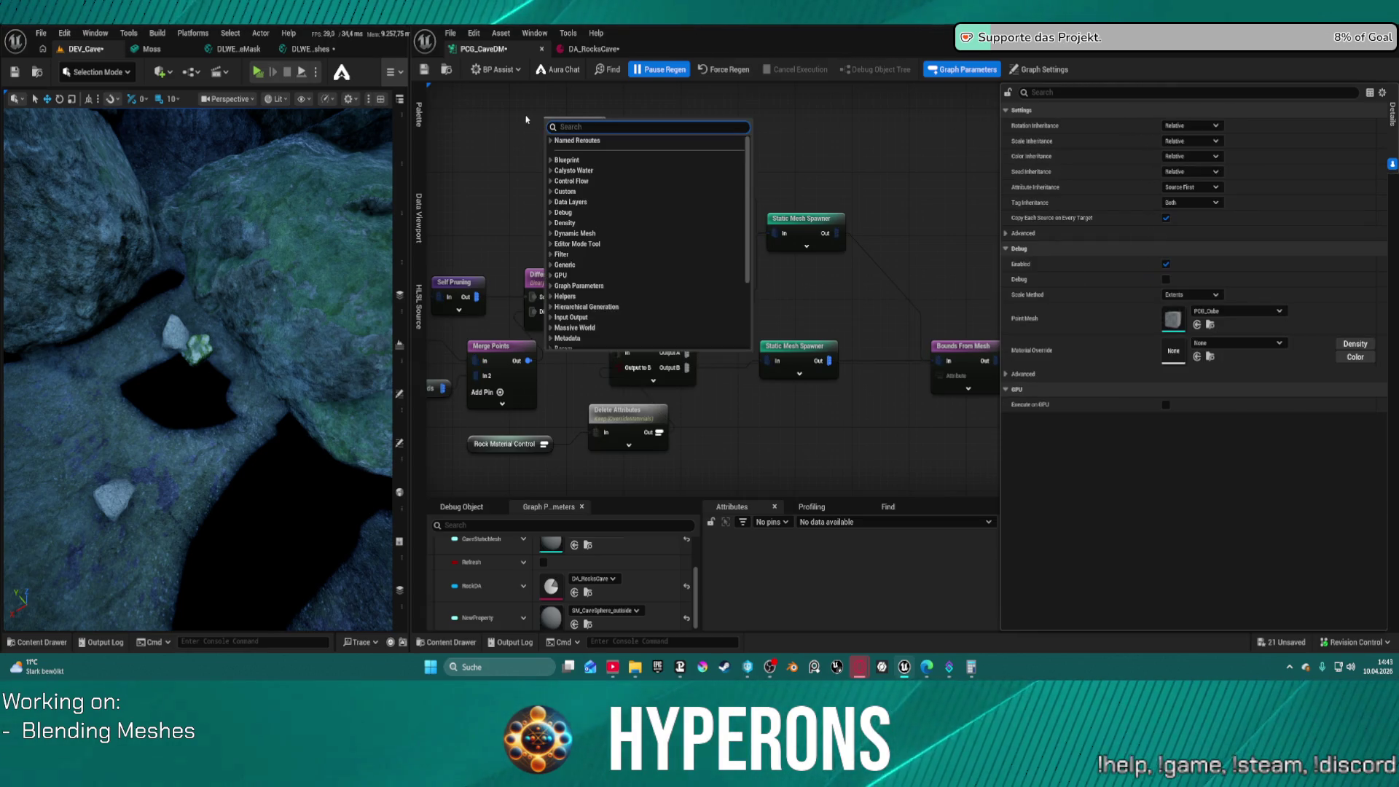
{"action": "type", "text": "grid"}
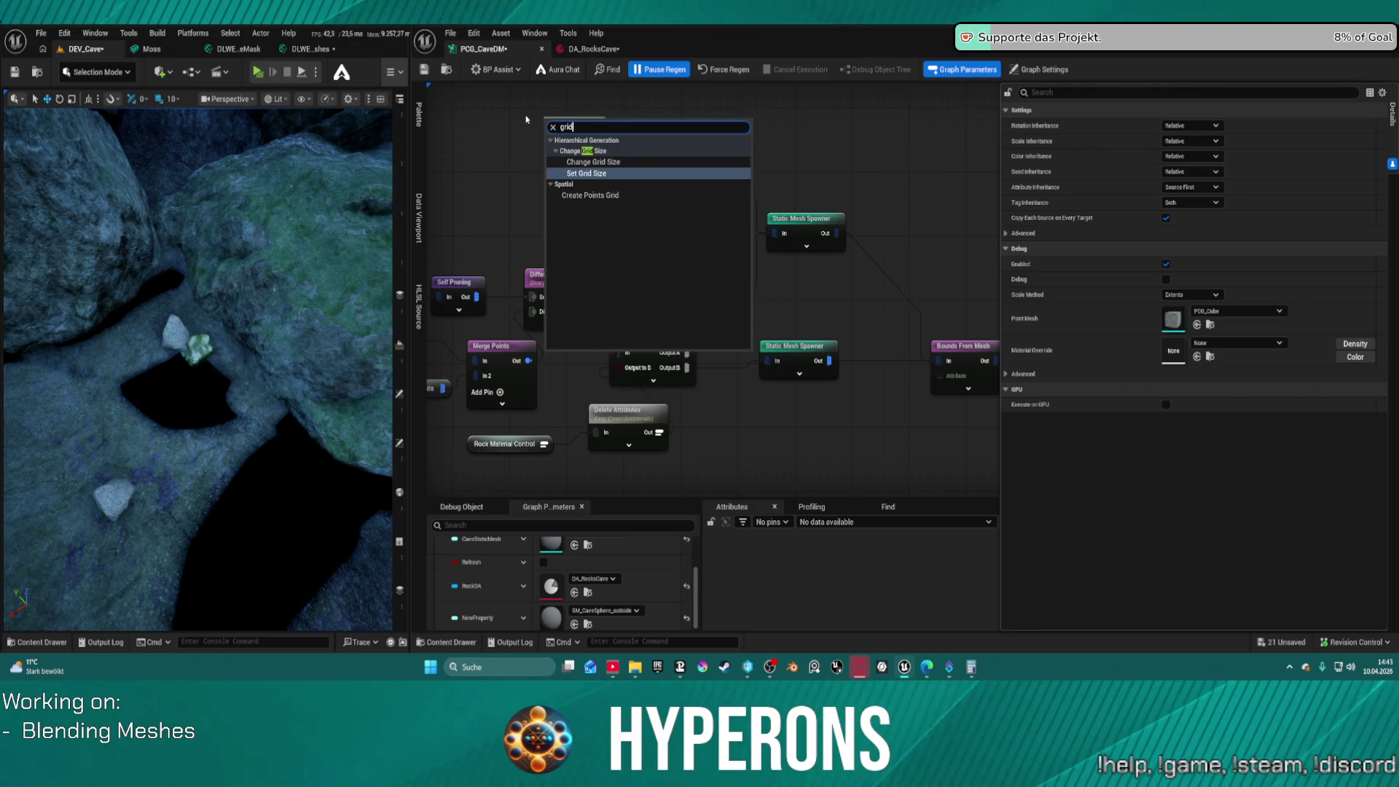
{"action": "left_click", "coordinate": [590, 196]}
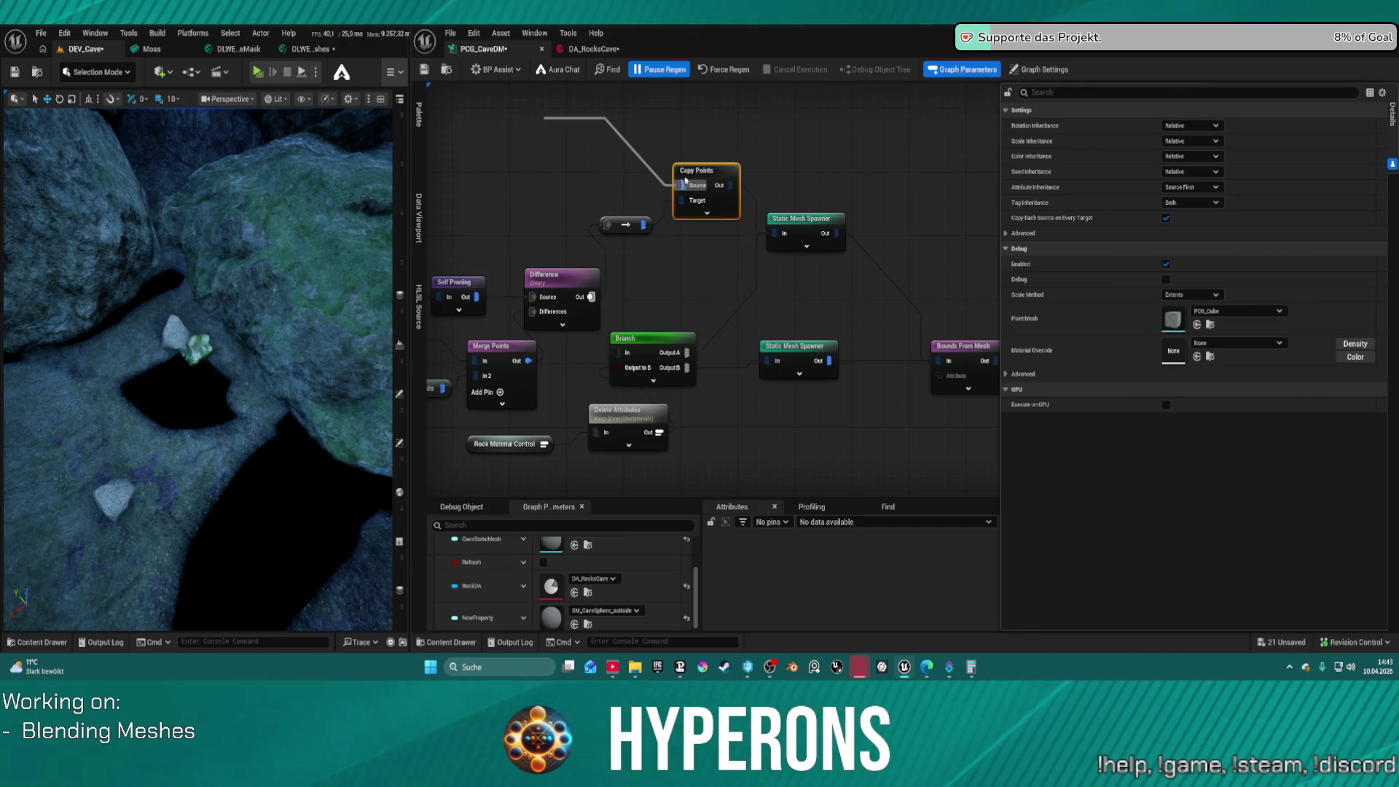
Set the grid extents to 30 × 30 × 1, force a regeneration, and save the graph
{"action": "left_click", "coordinate": [1184, 126]}
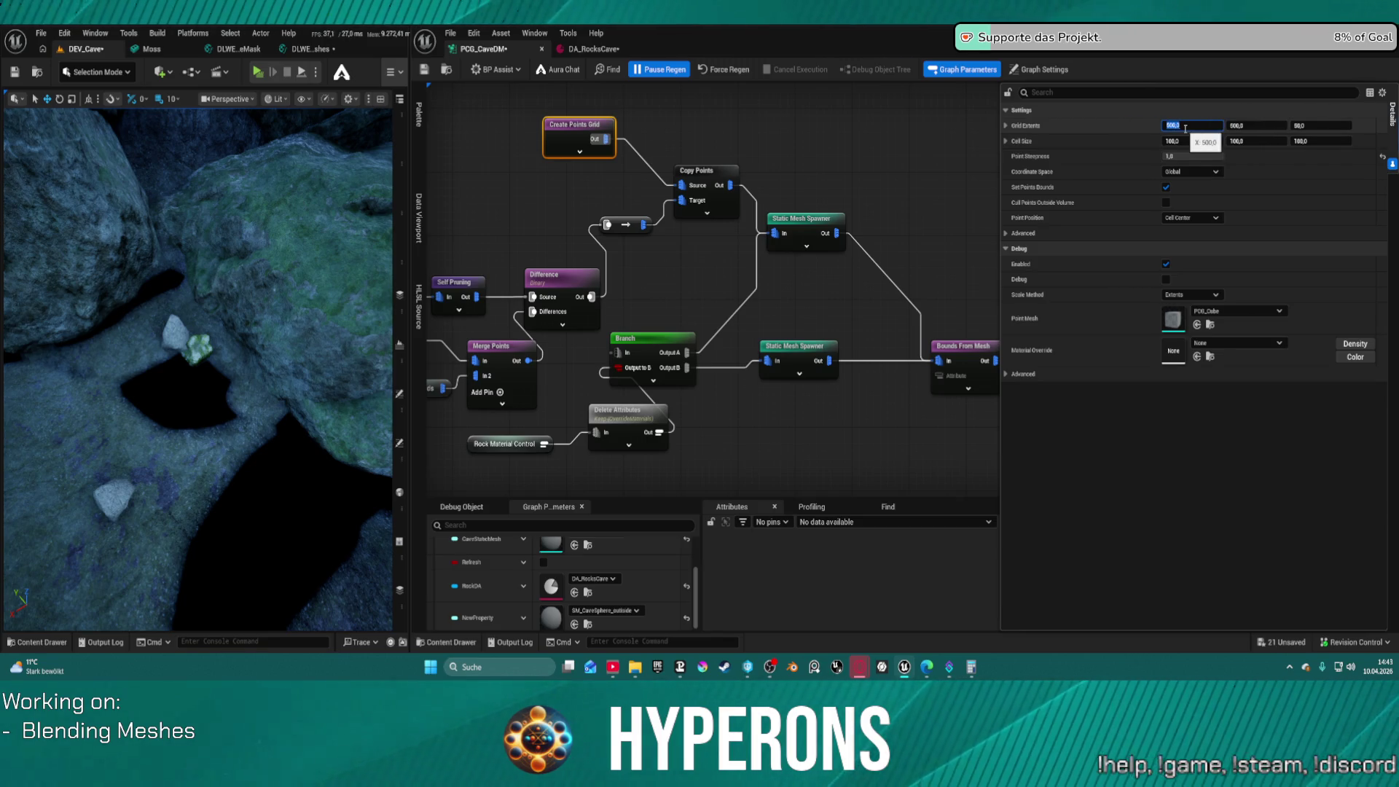
{"action": "key", "text": "Tab"}
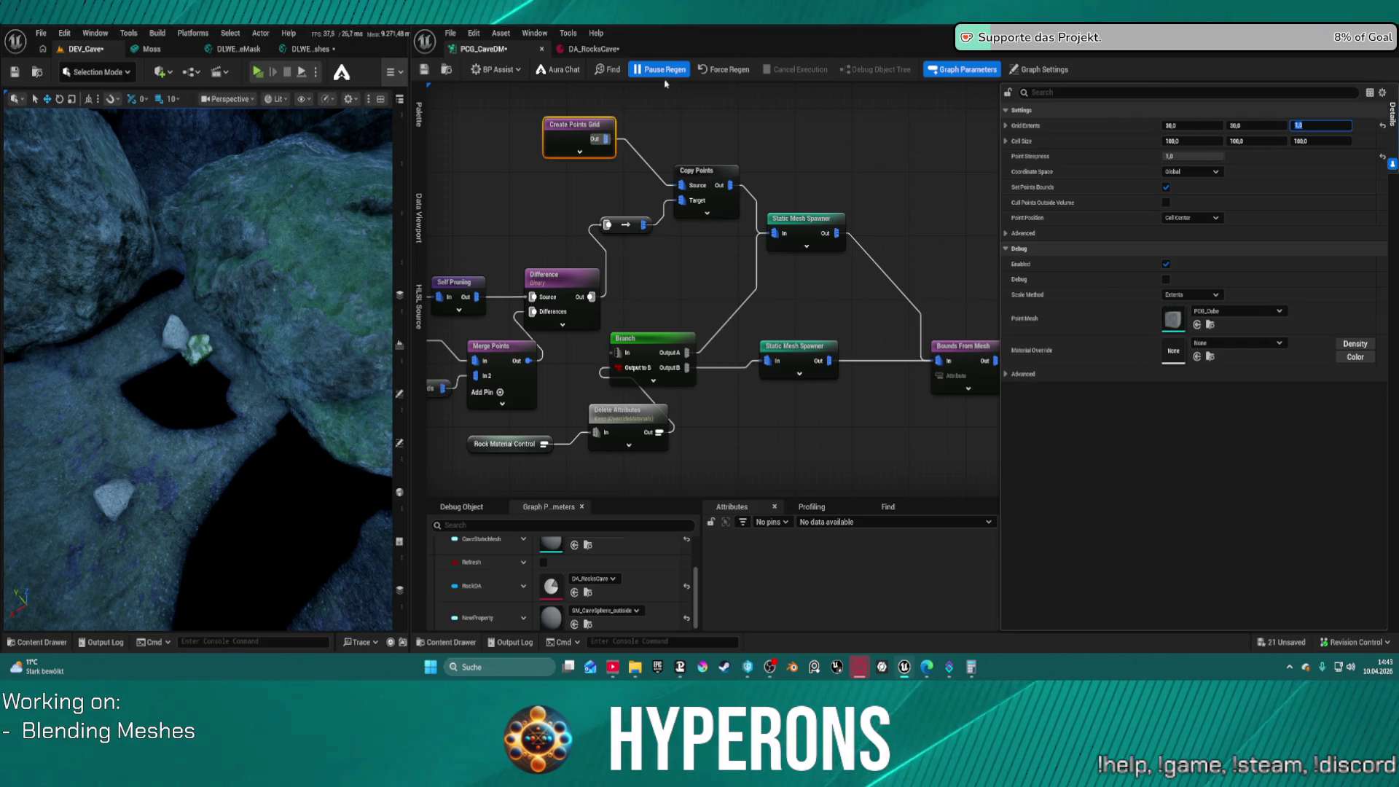
{"action": "left_click", "coordinate": [719, 76]}
{"action": "key", "text": "ctrl+s"}
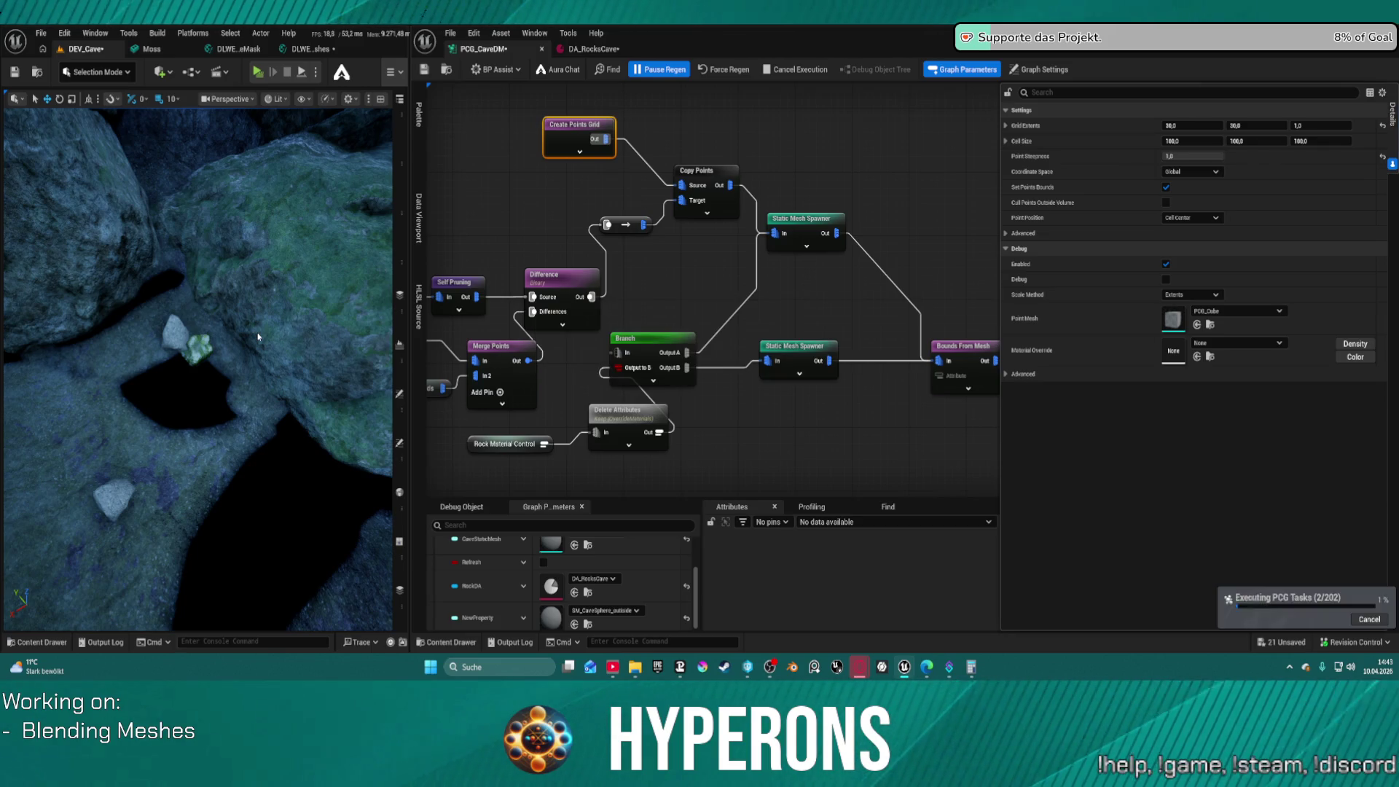
Look over the Transform Points, Self Pruning and Merge Points nodes and drag a wire from Copy Points' output
{"action": "left_click_drag", "start_coordinate": [258, 336], "coordinate": [171, 342]}
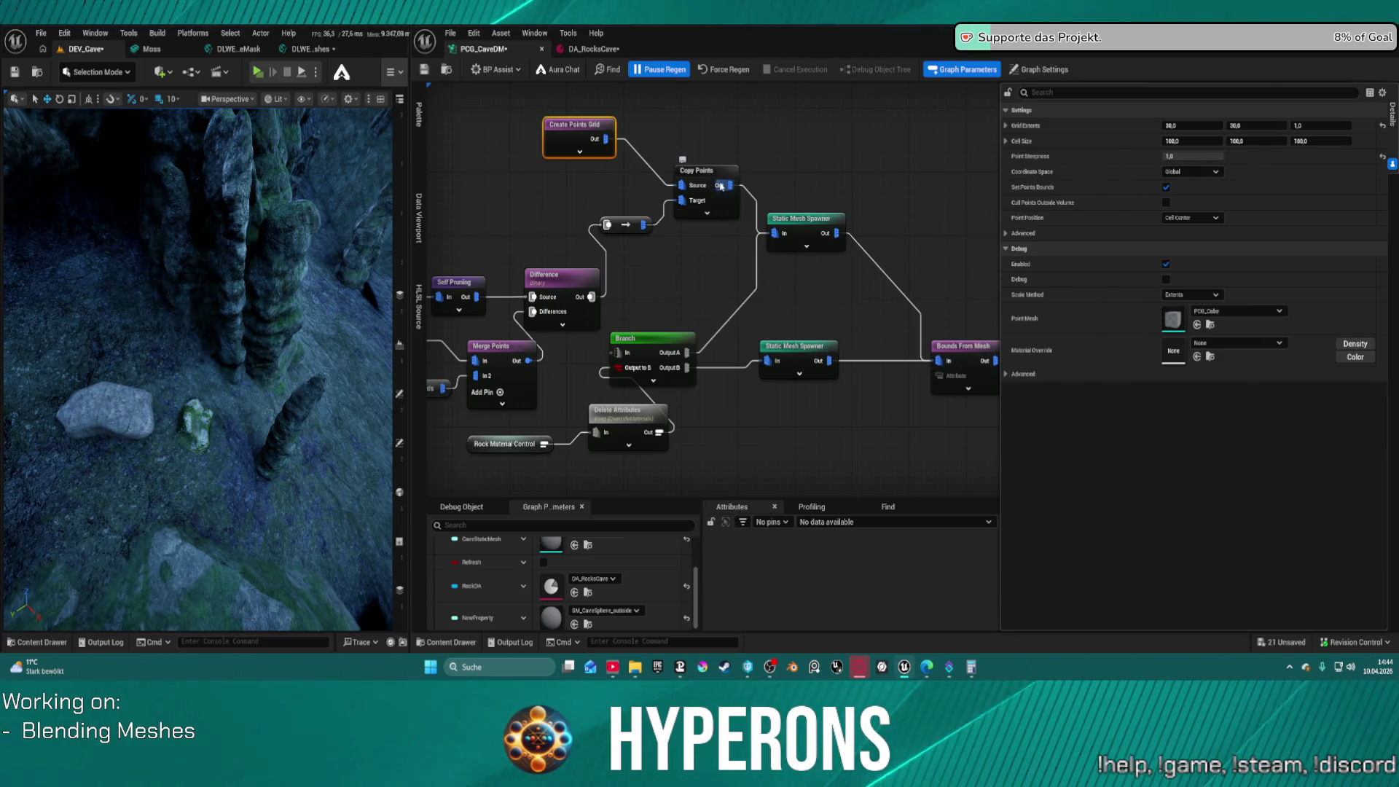
{"action": "mouse_move", "coordinate": [676, 224]}
{"action": "left_mouse_down"}
{"action": "mouse_move", "coordinate": [991, 233]}
{"action": "mouse_move", "coordinate": [671, 218]}
{"action": "mouse_move", "coordinate": [644, 246]}
{"action": "left_mouse_up"}
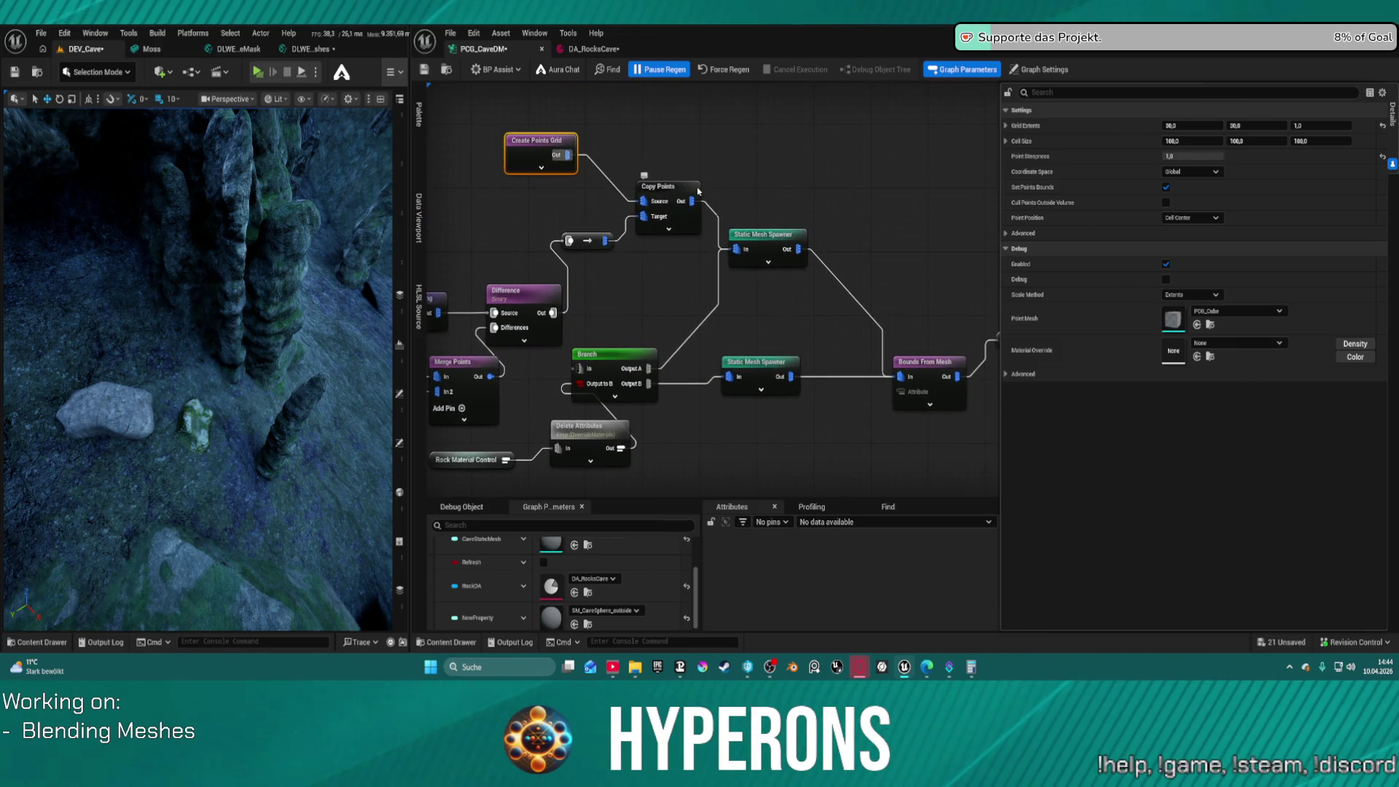
{"action": "scroll", "coordinate": [698, 191], "scroll_direction": "up", "scroll_amount": 1}
{"action": "left_click", "coordinate": [669, 186]}
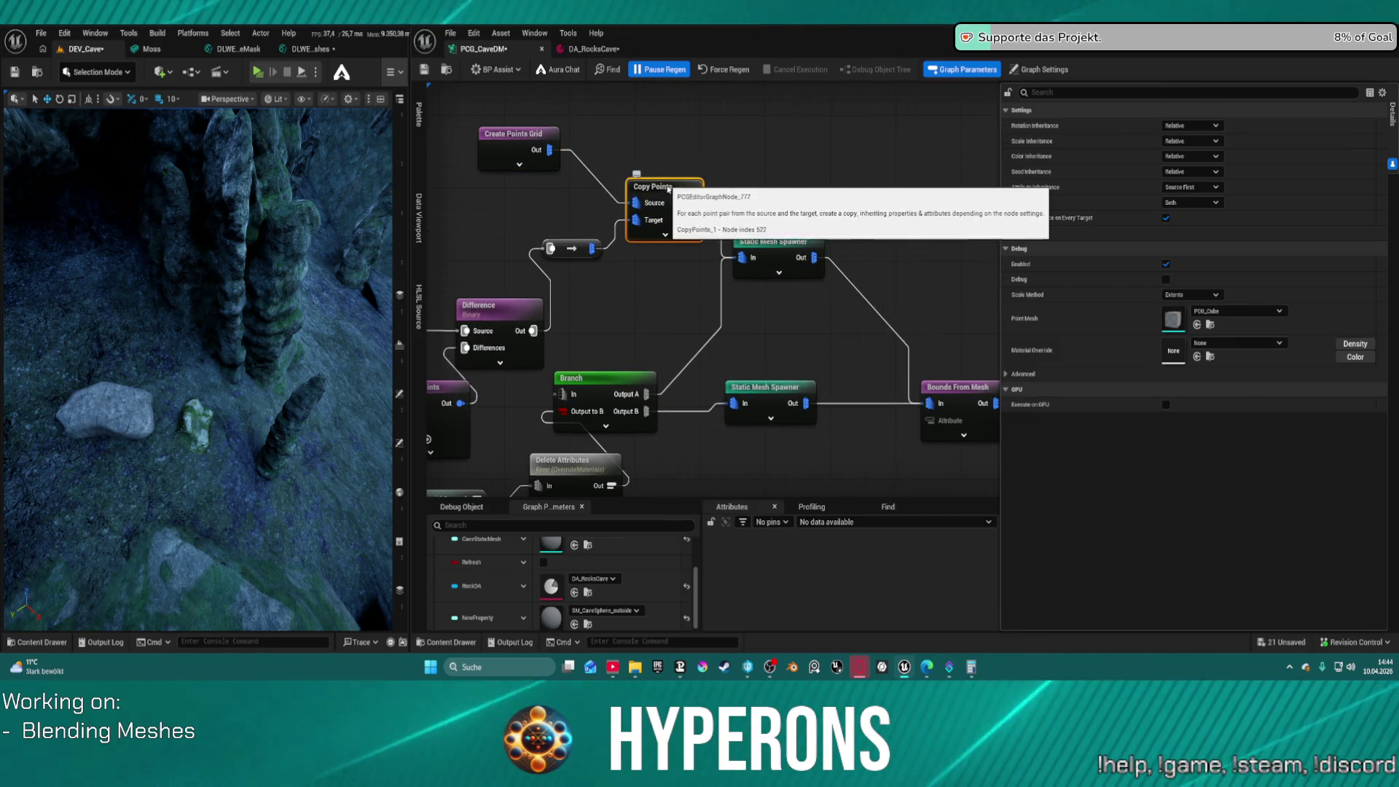
{"action": "mouse_move", "coordinate": [672, 252]}
{"action": "left_mouse_down"}
{"action": "mouse_move", "coordinate": [895, 228]}
{"action": "mouse_move", "coordinate": [672, 232]}
{"action": "left_mouse_up"}
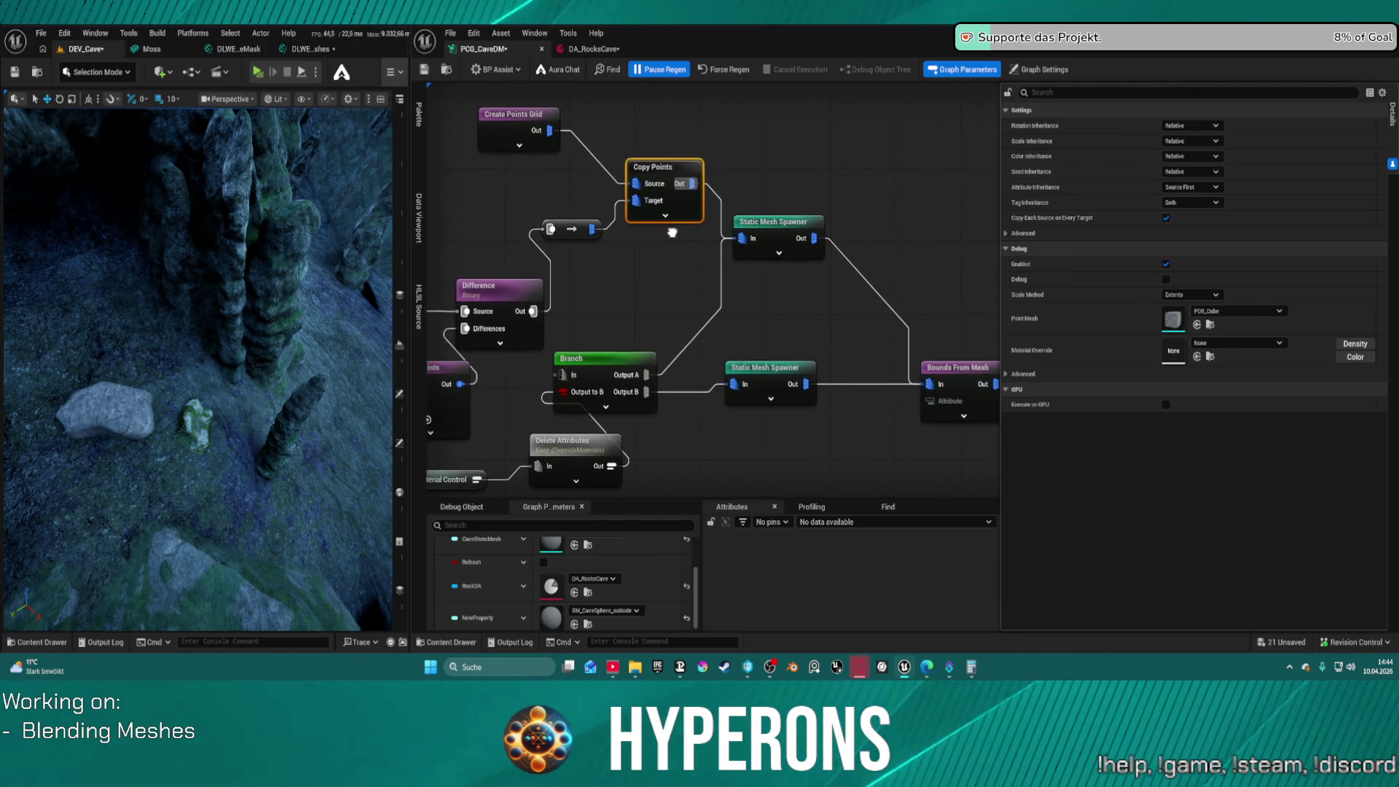
{"action": "left_click_drag", "start_coordinate": [692, 183], "coordinate": [782, 138]}
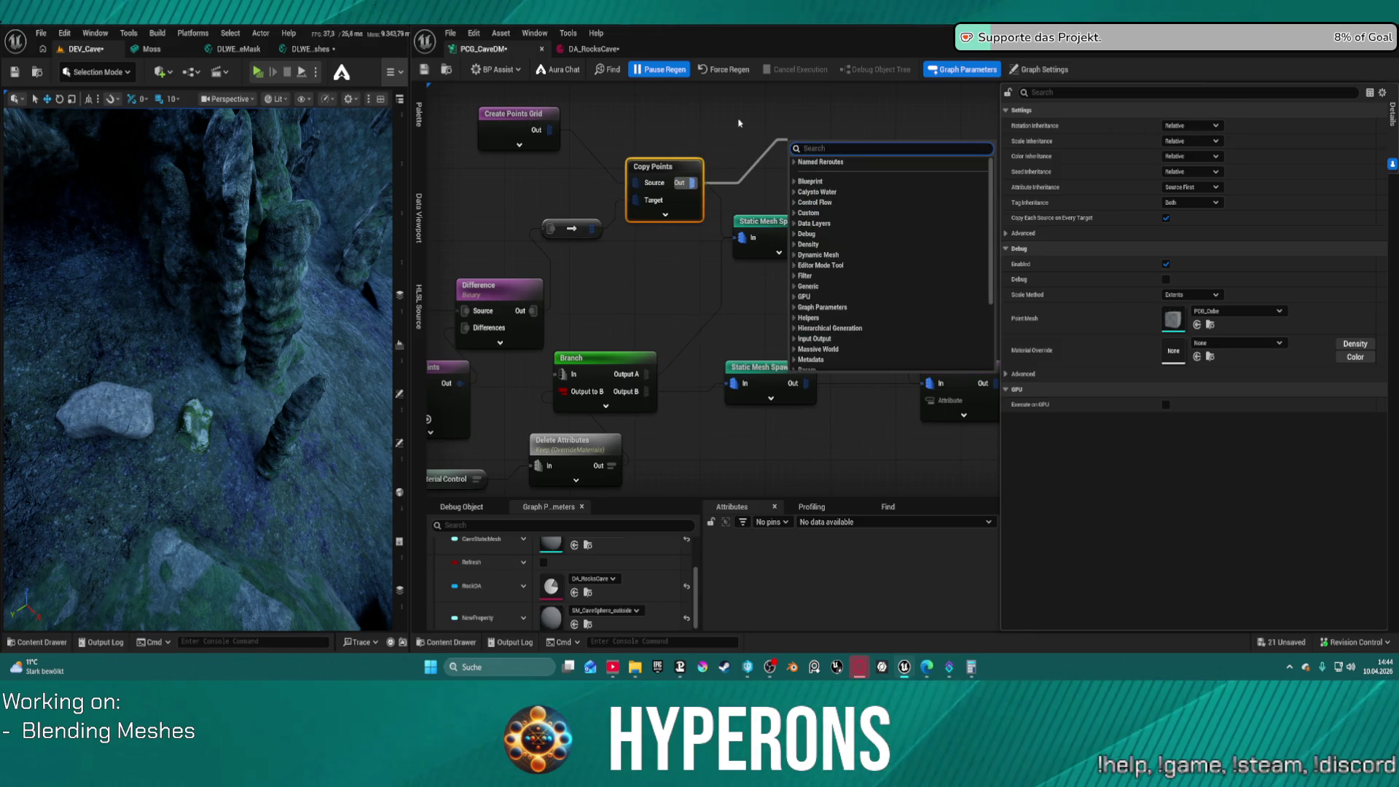
Add a Debug node on the Copy Points output, remove the extra reroute wire, and save
{"action": "type", "text": "debug"}
{"action": "key", "text": "Return"}
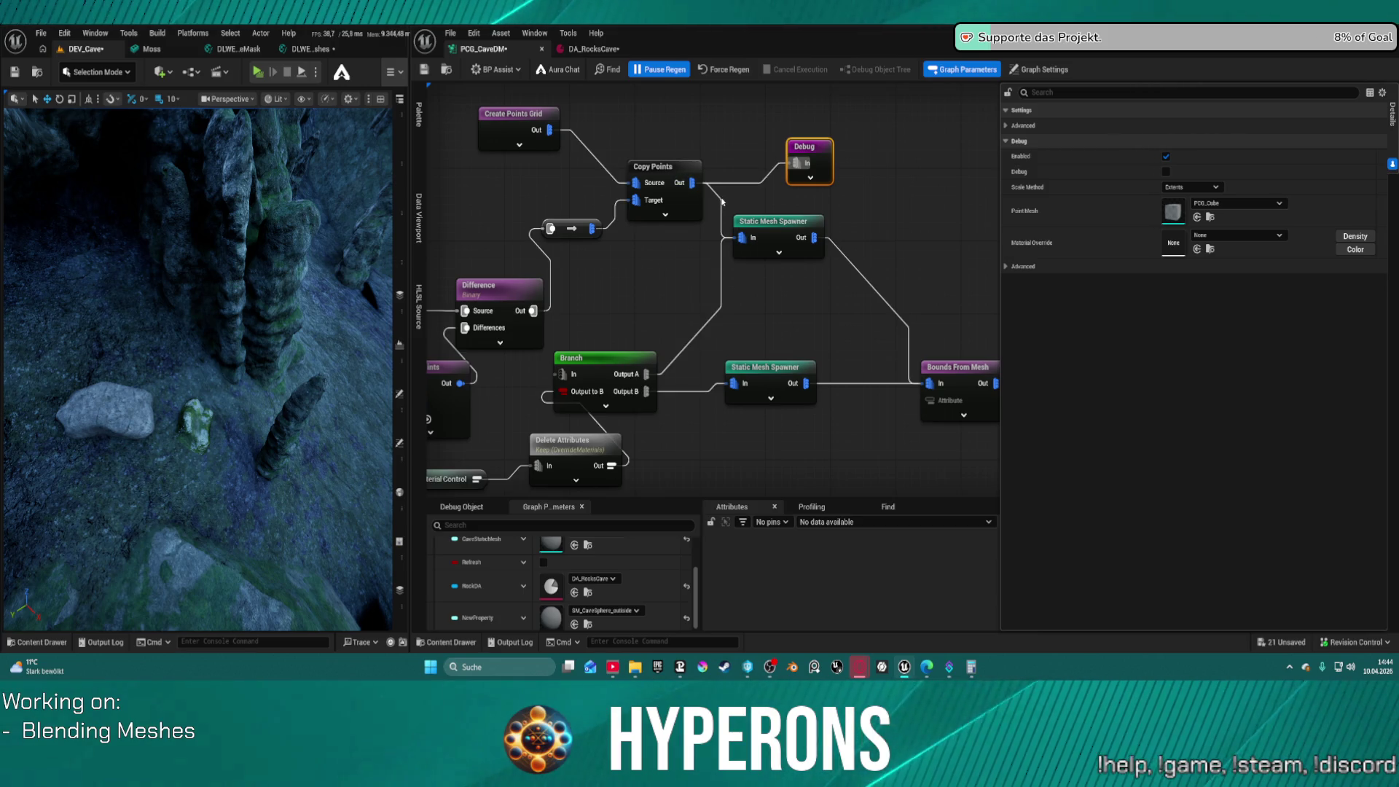
{"action": "double_click", "coordinate": [721, 198]}
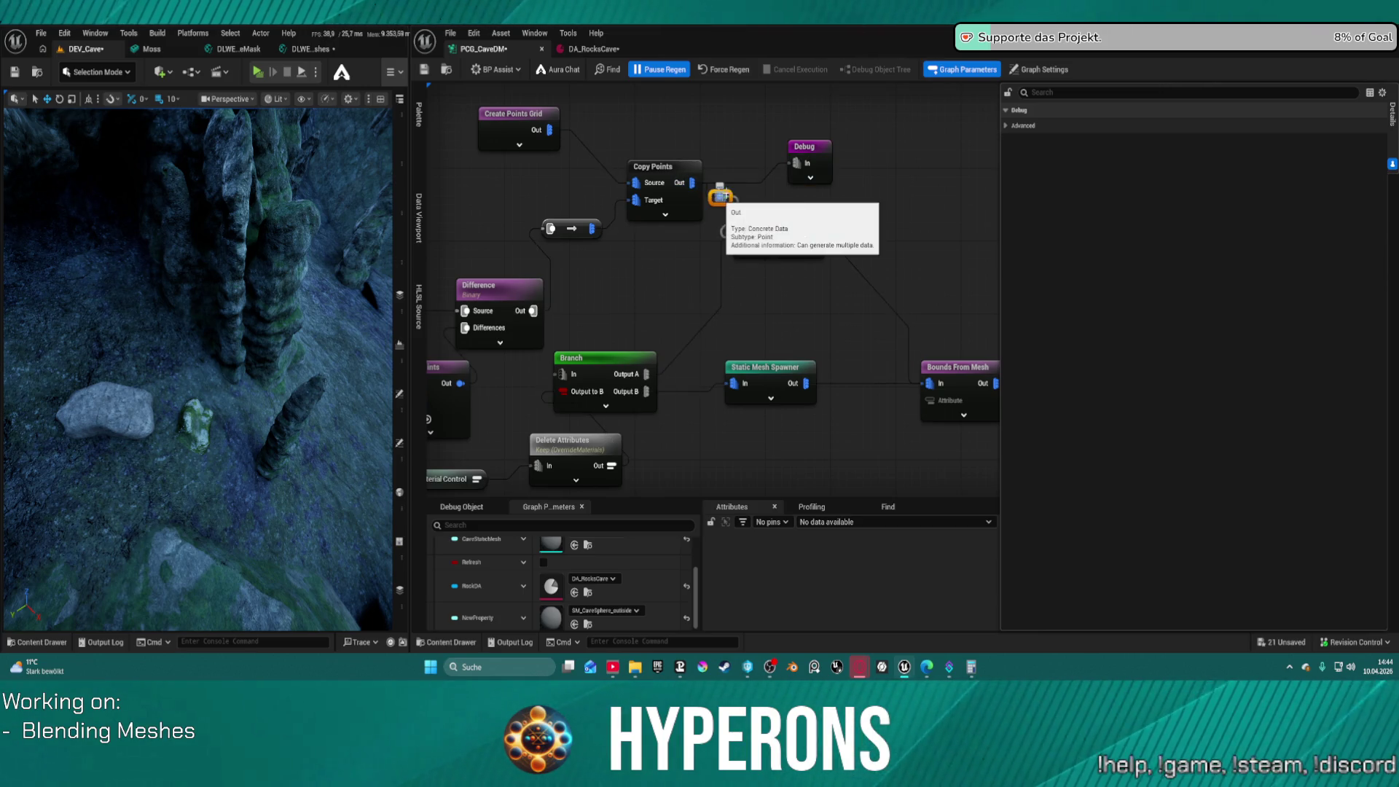
{"action": "key", "text": "Delete"}
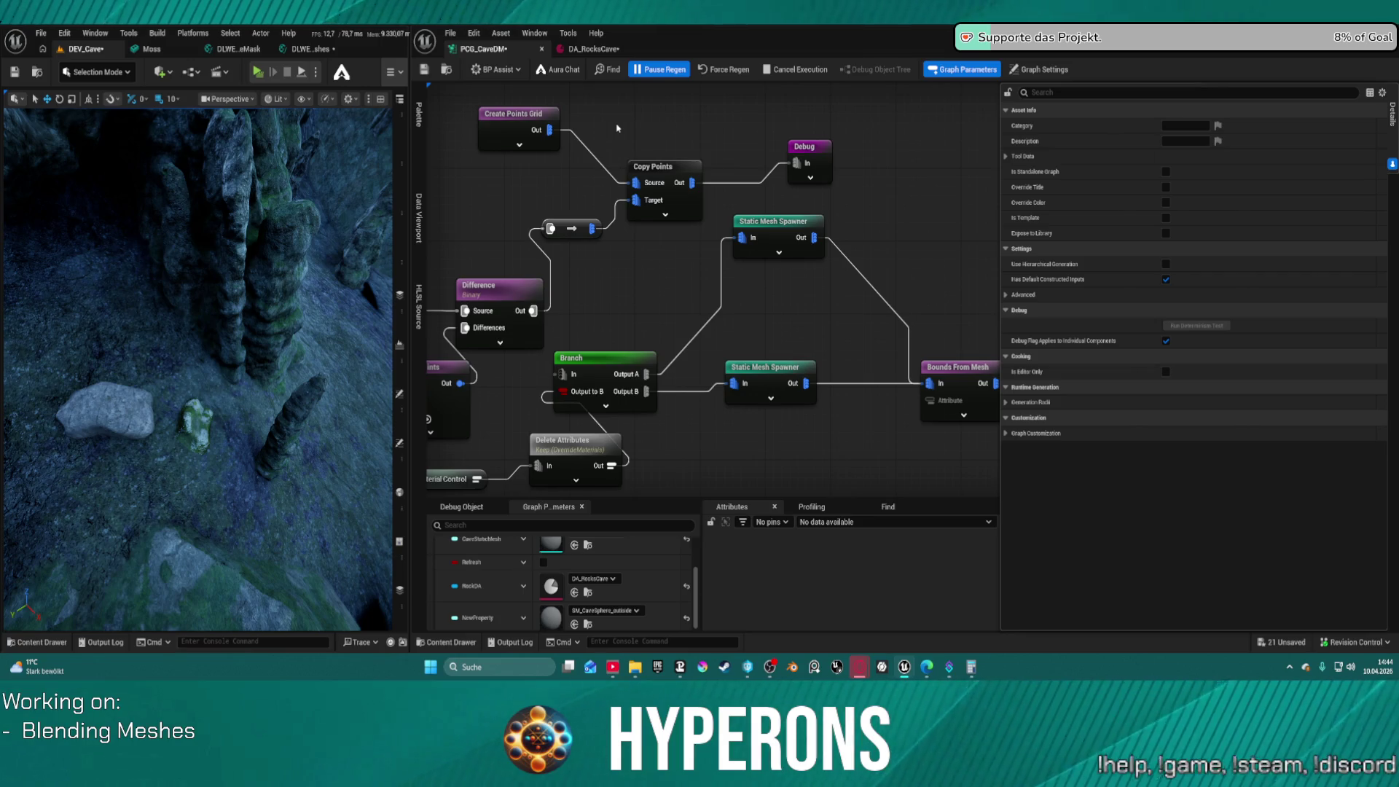
{"action": "key", "text": "ctrl+s"}
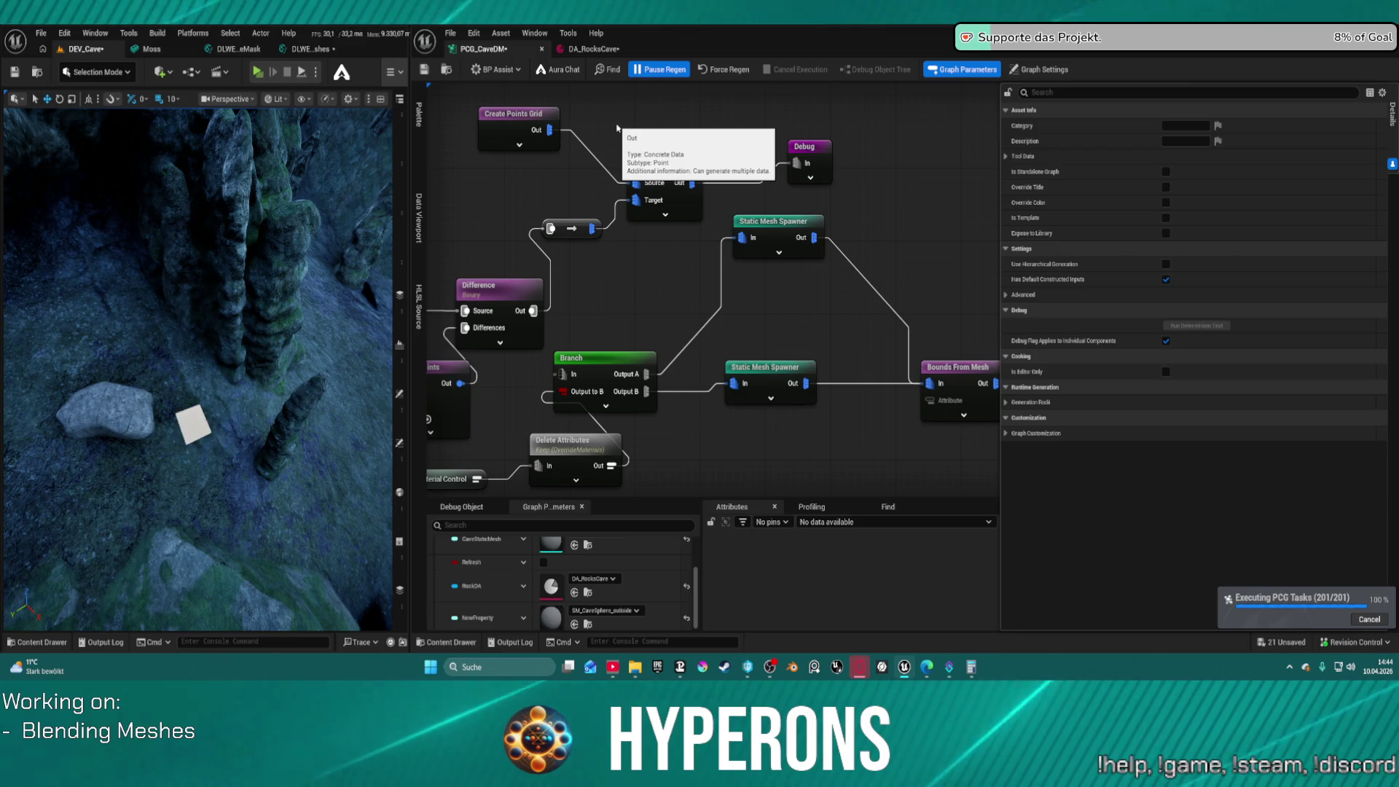
Set the Create Points Grid X and Y extents to 50 and save the graph
{"action": "left_click", "coordinate": [509, 120]}
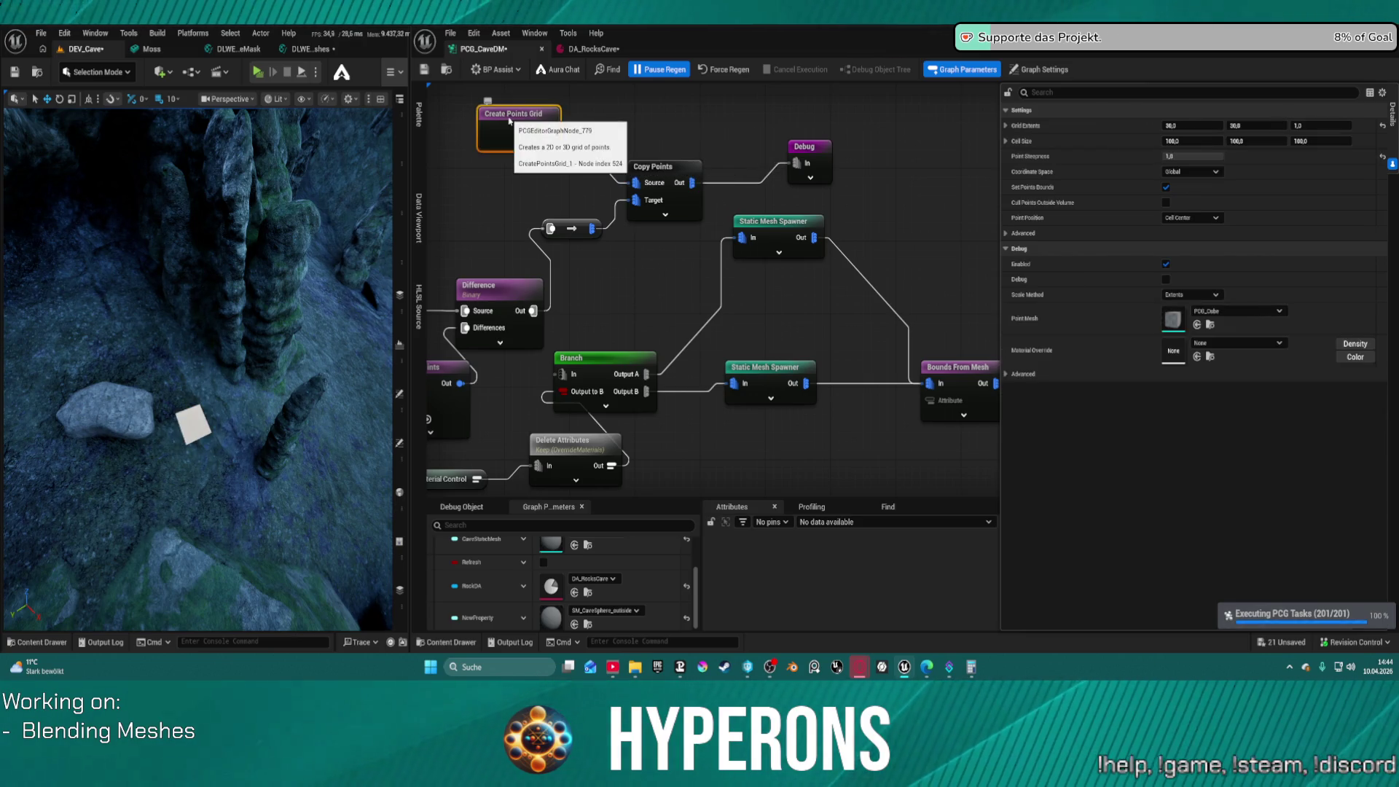
{"action": "left_click", "coordinate": [1201, 125]}
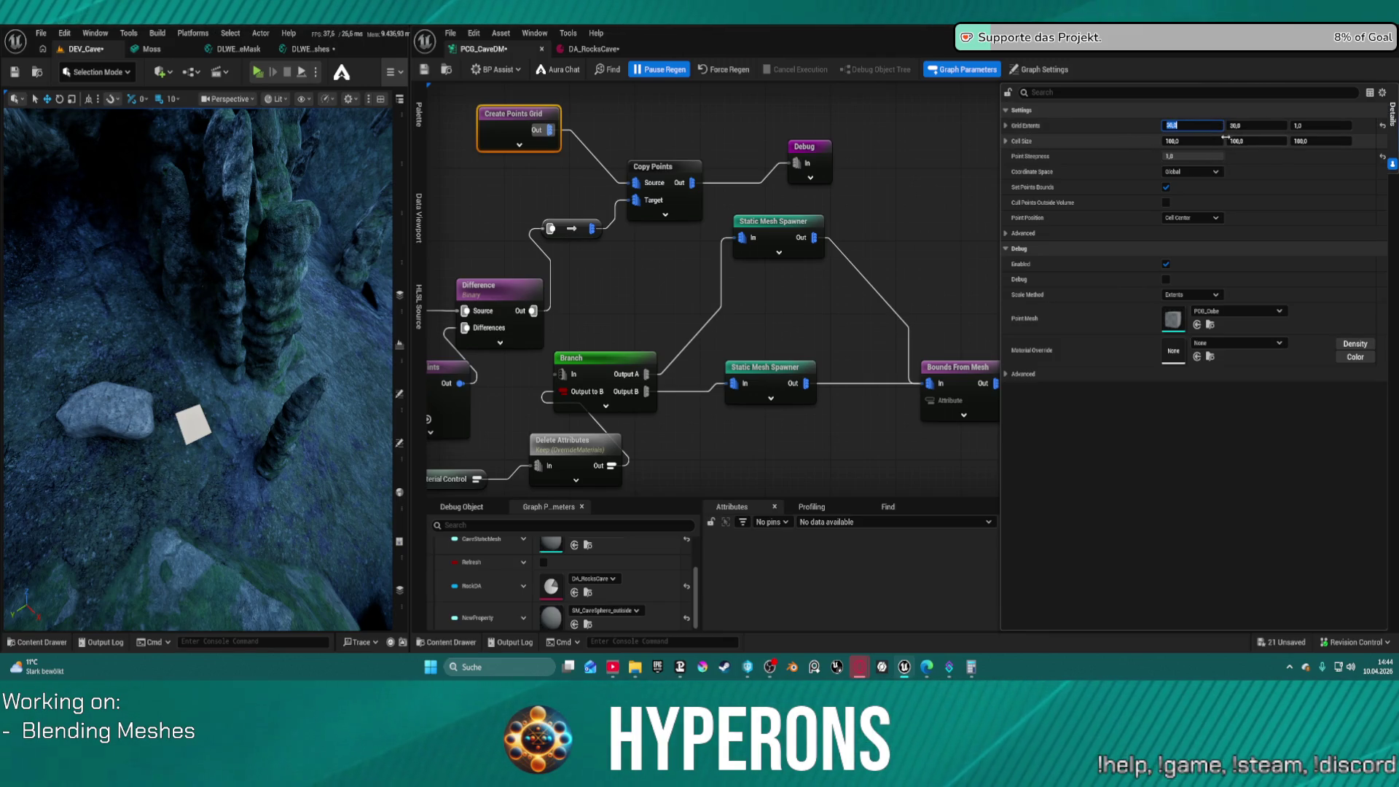
{"action": "type", "text": "5"}
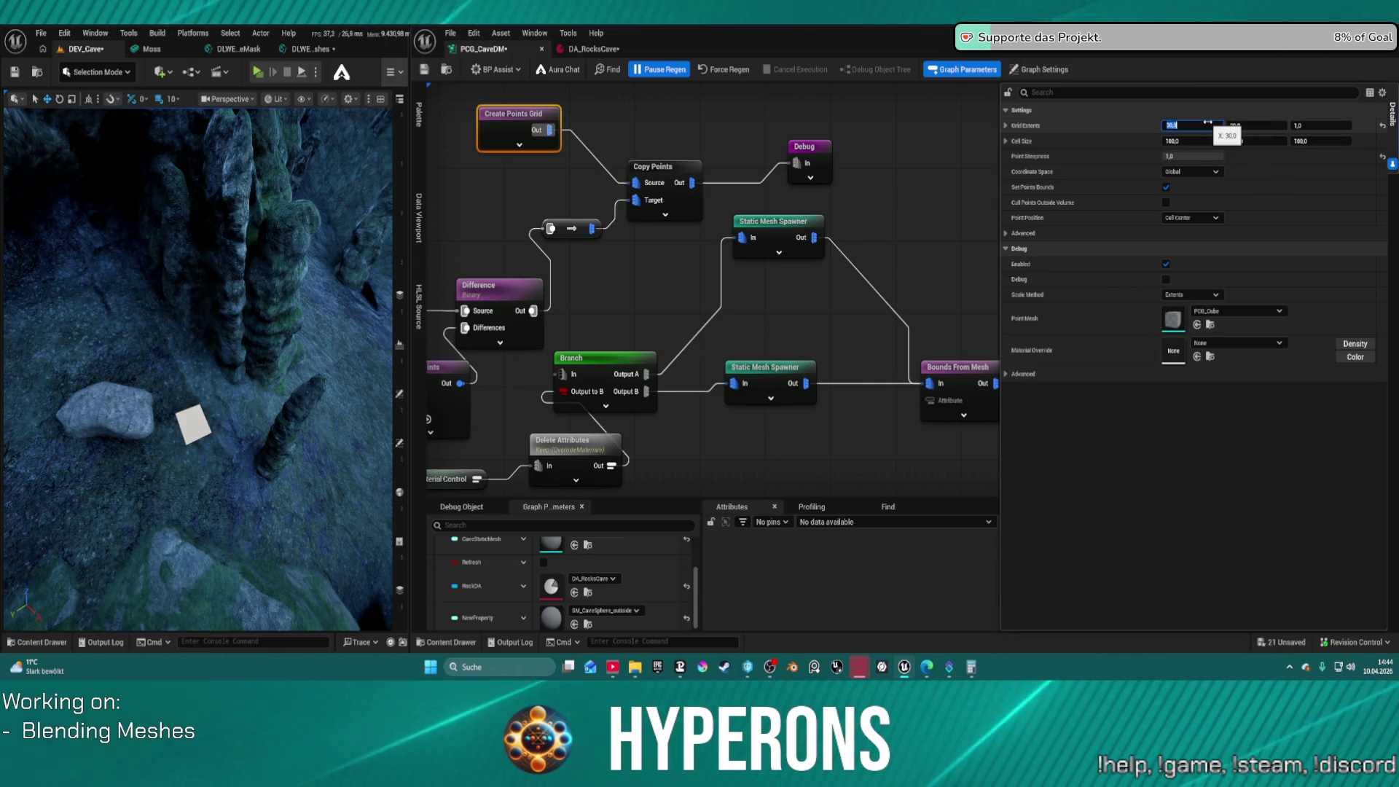
{"action": "type", "text": "0"}
{"action": "key", "text": "Tab"}
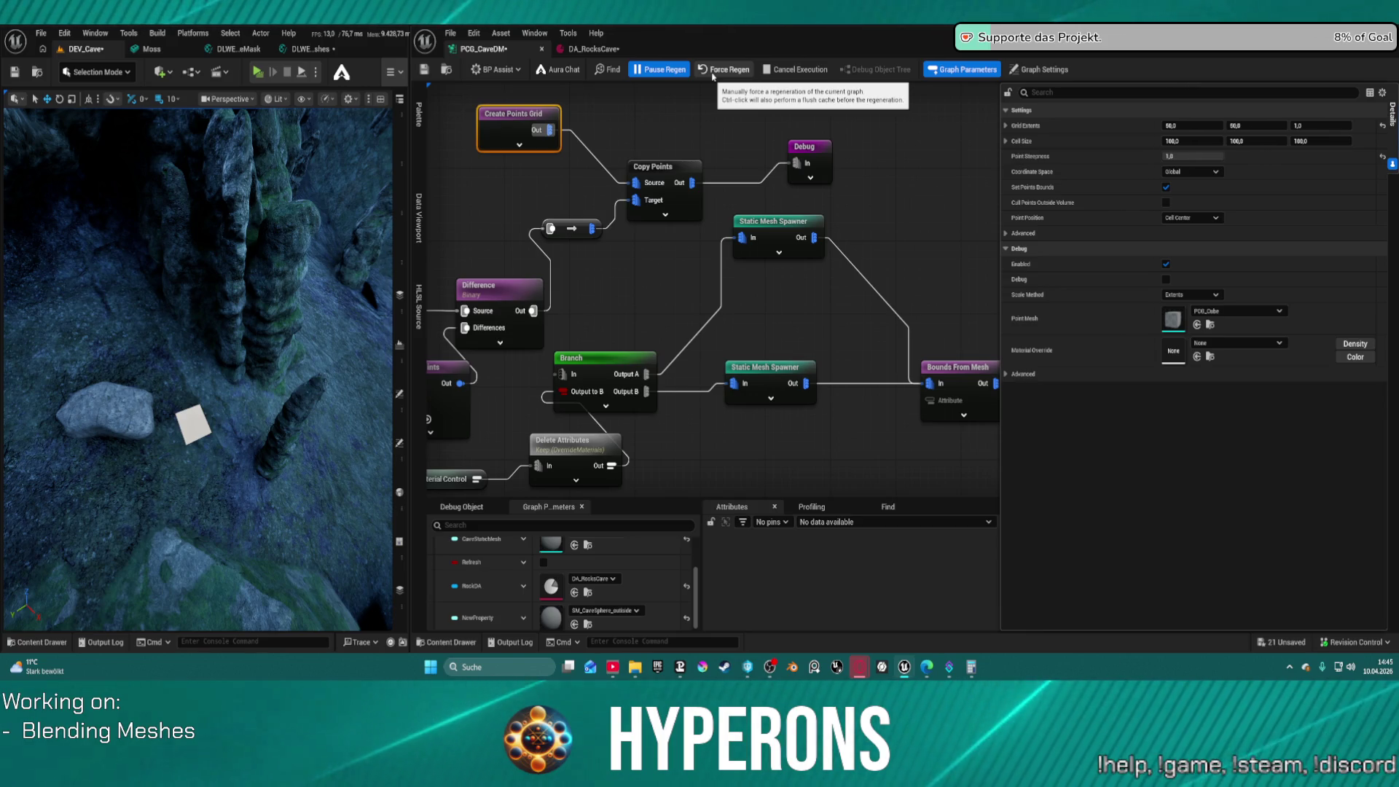
{"action": "key", "text": "ctrl+s"}
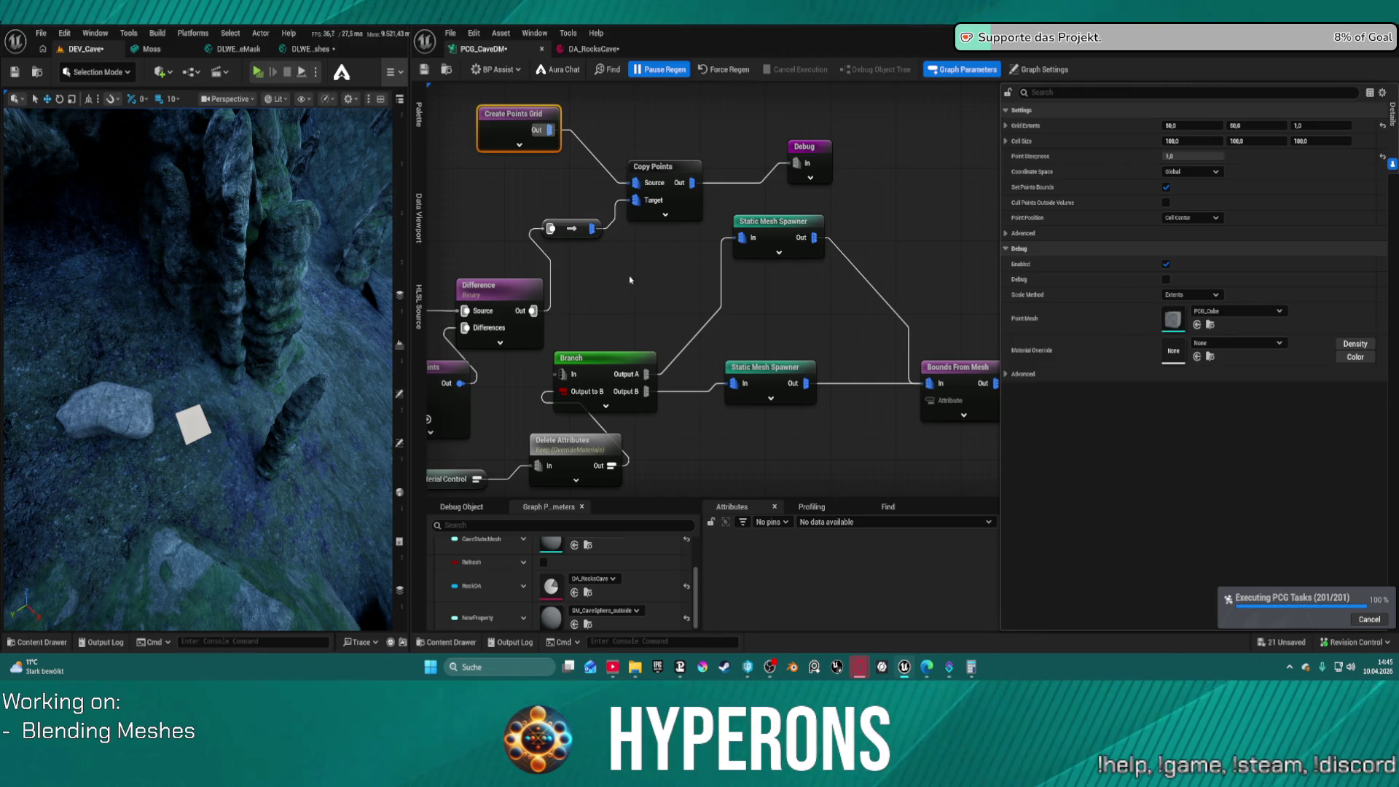
{"action": "scroll", "coordinate": [631, 279], "scroll_direction": "down", "scroll_amount": 3}
{"action": "scroll", "coordinate": [715, 306], "scroll_direction": "up", "scroll_amount": 3}
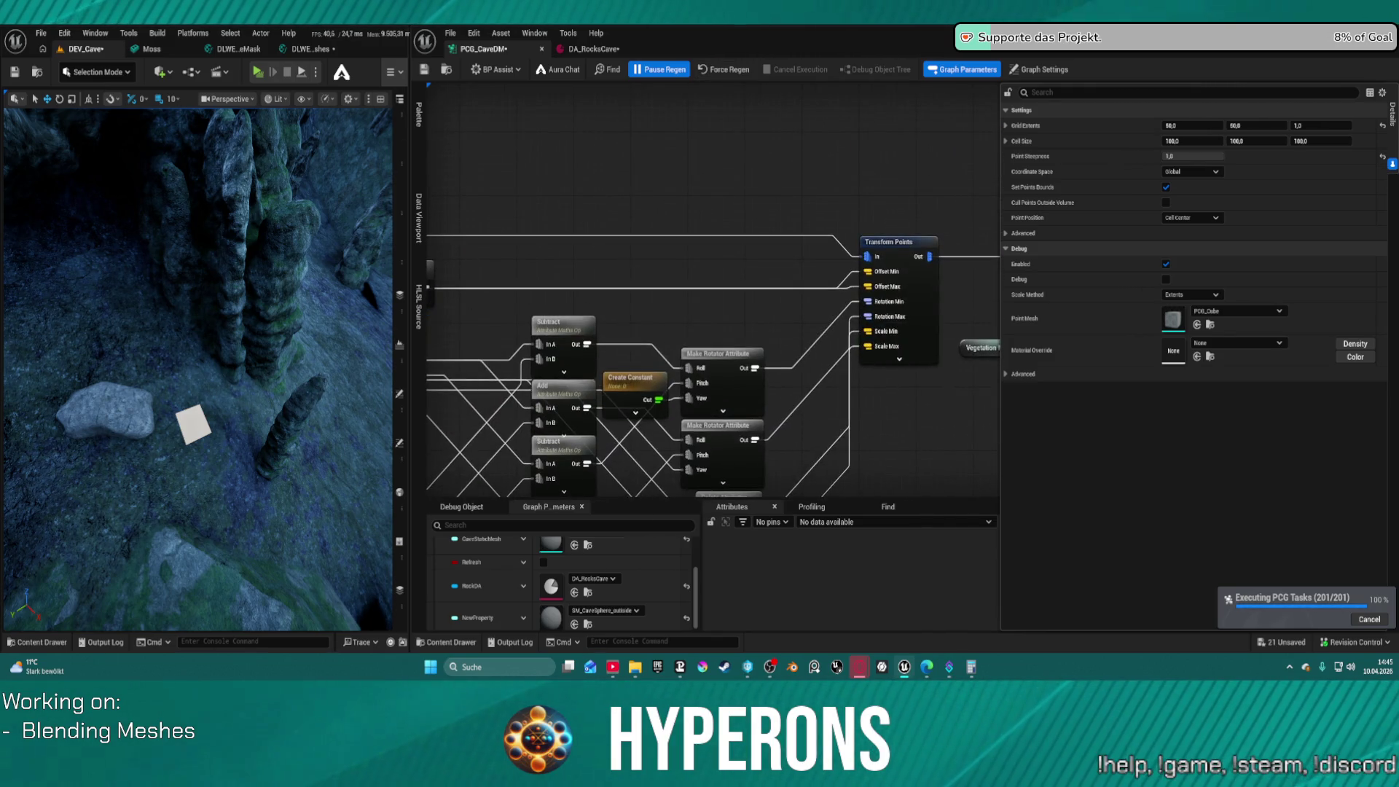
Wire the Bounds output into Self Pruning and set its pruning type to Small to Large
{"action": "mouse_move", "coordinate": [970, 379]}
{"action": "left_mouse_down"}
{"action": "mouse_move", "coordinate": [824, 379]}
{"action": "mouse_move", "coordinate": [787, 353]}
{"action": "mouse_move", "coordinate": [722, 378]}
{"action": "left_mouse_up"}
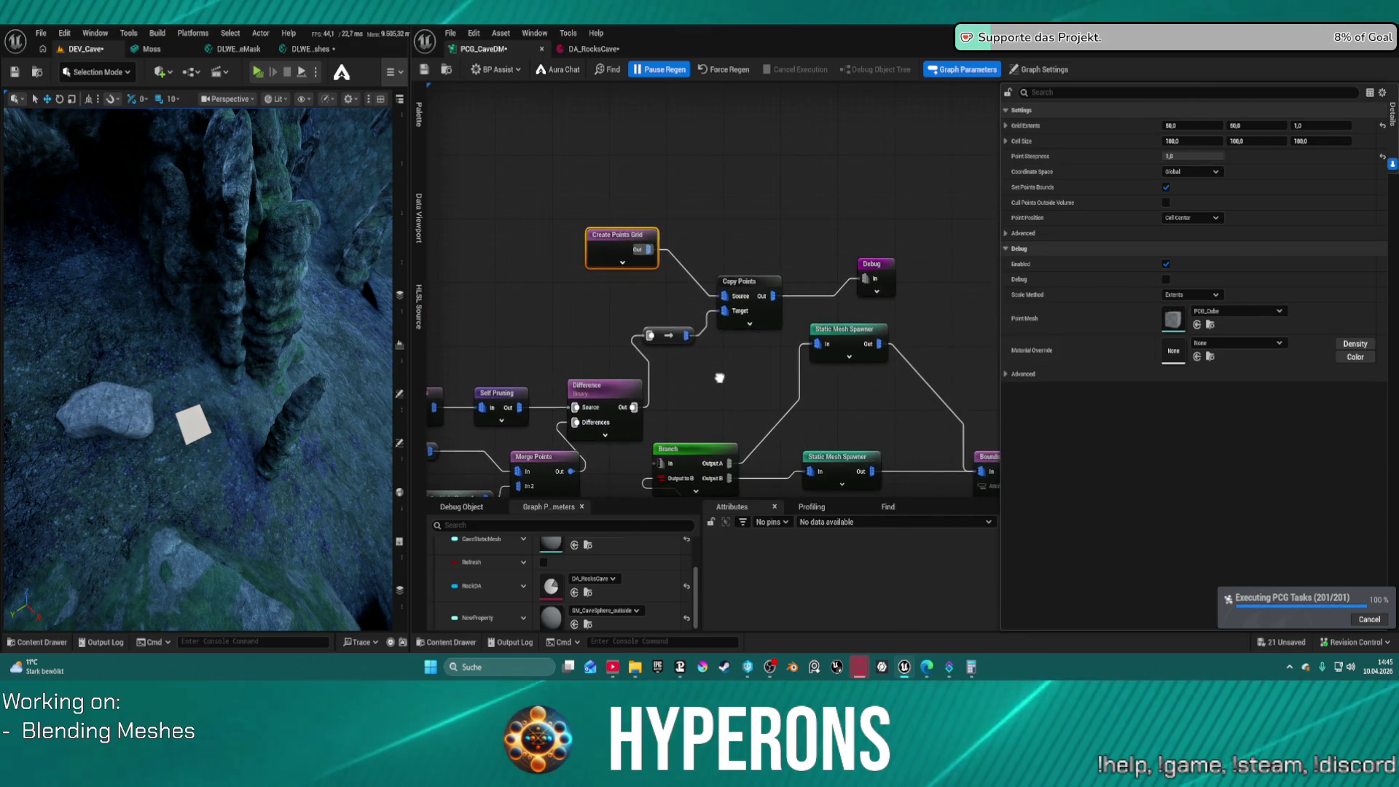
{"action": "mouse_move", "coordinate": [634, 408]}
{"action": "left_mouse_down"}
{"action": "mouse_move", "coordinate": [874, 460]}
{"action": "mouse_move", "coordinate": [831, 438]}
{"action": "mouse_move", "coordinate": [798, 364]}
{"action": "mouse_move", "coordinate": [713, 383]}
{"action": "mouse_move", "coordinate": [814, 345]}
{"action": "left_mouse_up"}
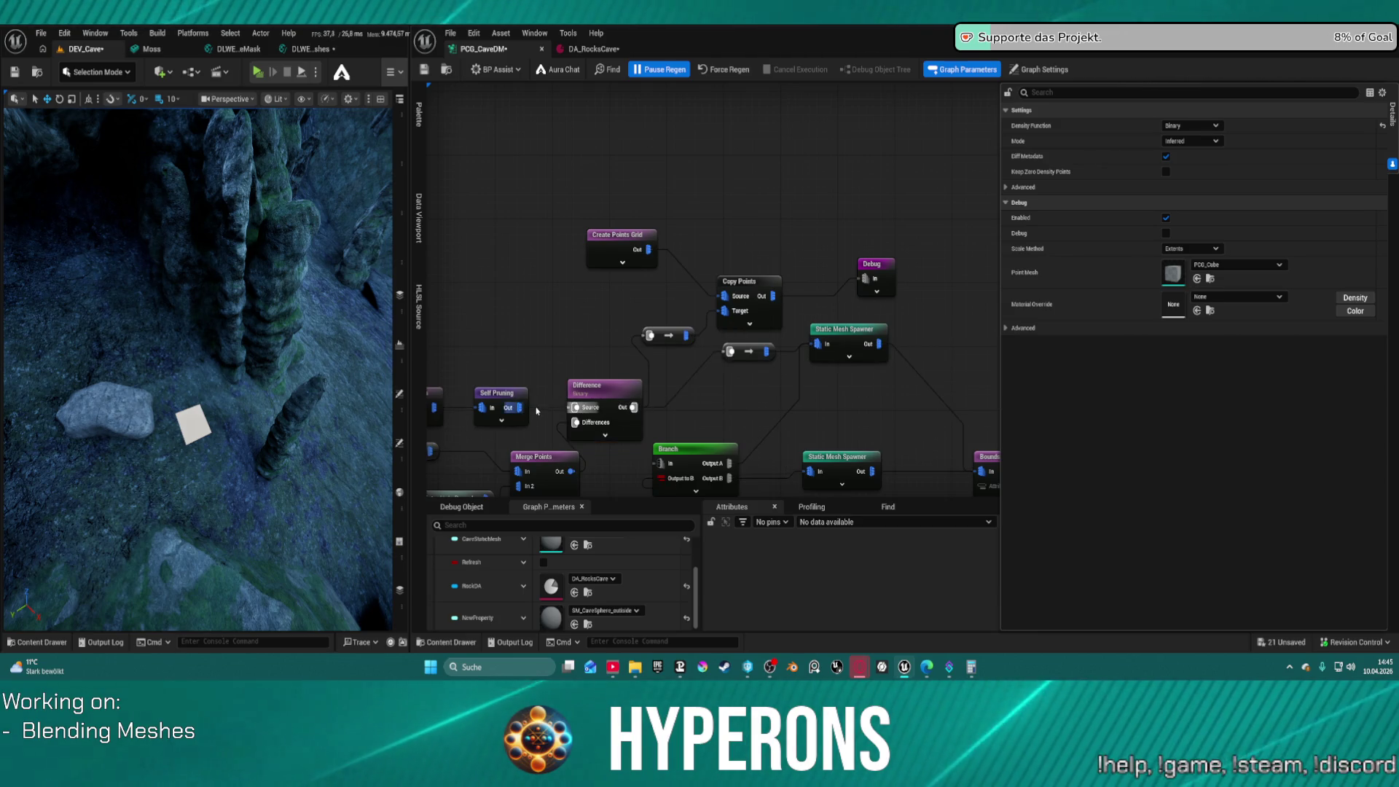
{"action": "left_click_drag", "start_coordinate": [434, 407], "coordinate": [592, 408]}
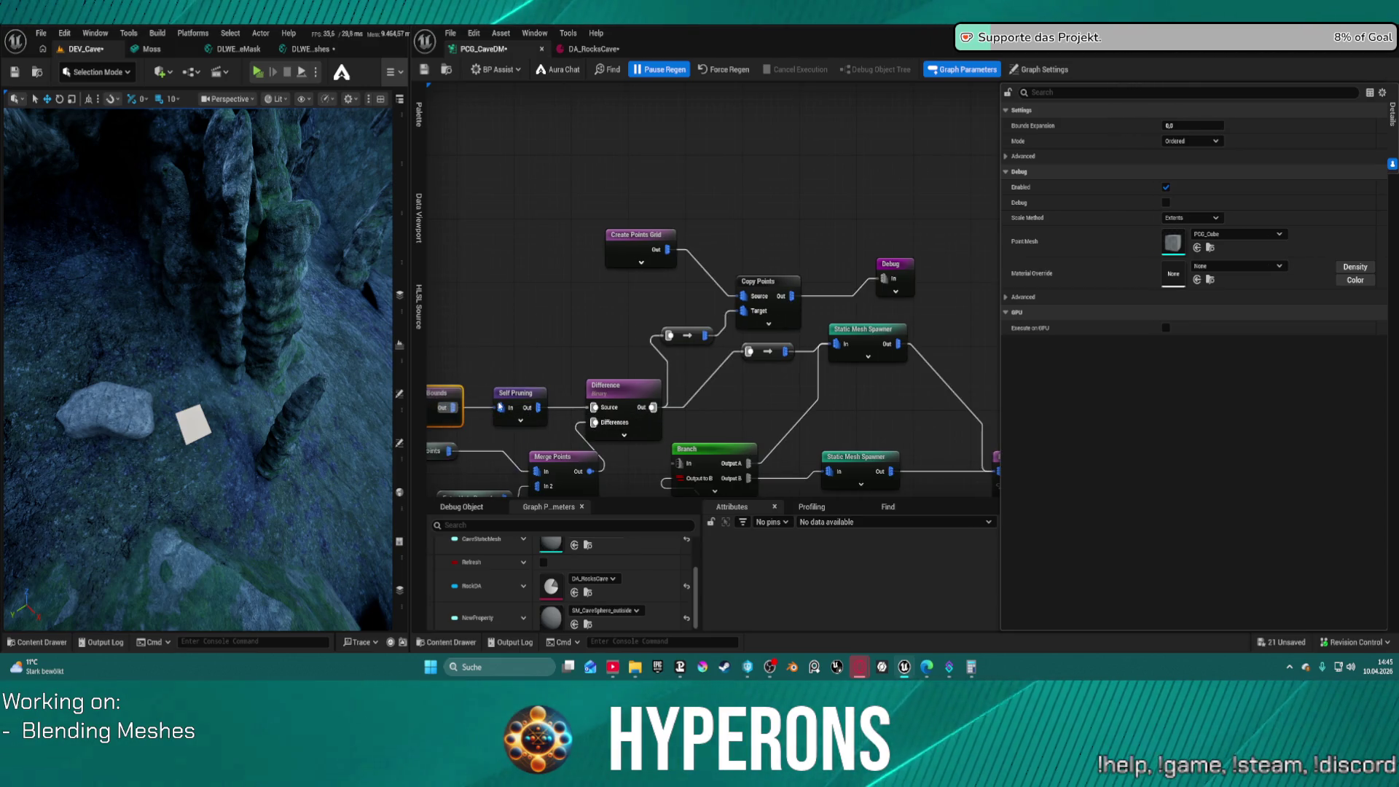
{"action": "left_click", "coordinate": [516, 394]}
{"action": "left_click", "coordinate": [1215, 124]}
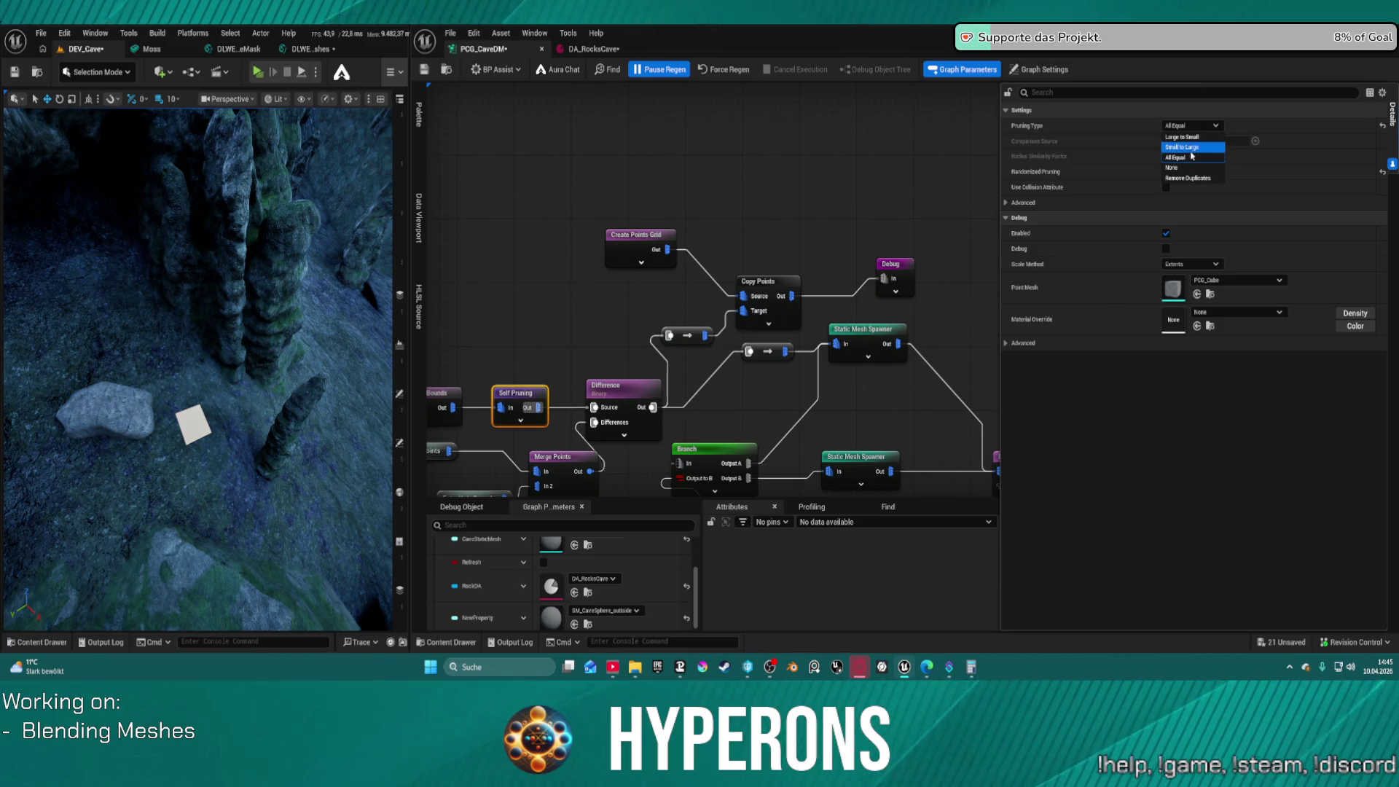
{"action": "left_click", "coordinate": [1188, 147]}
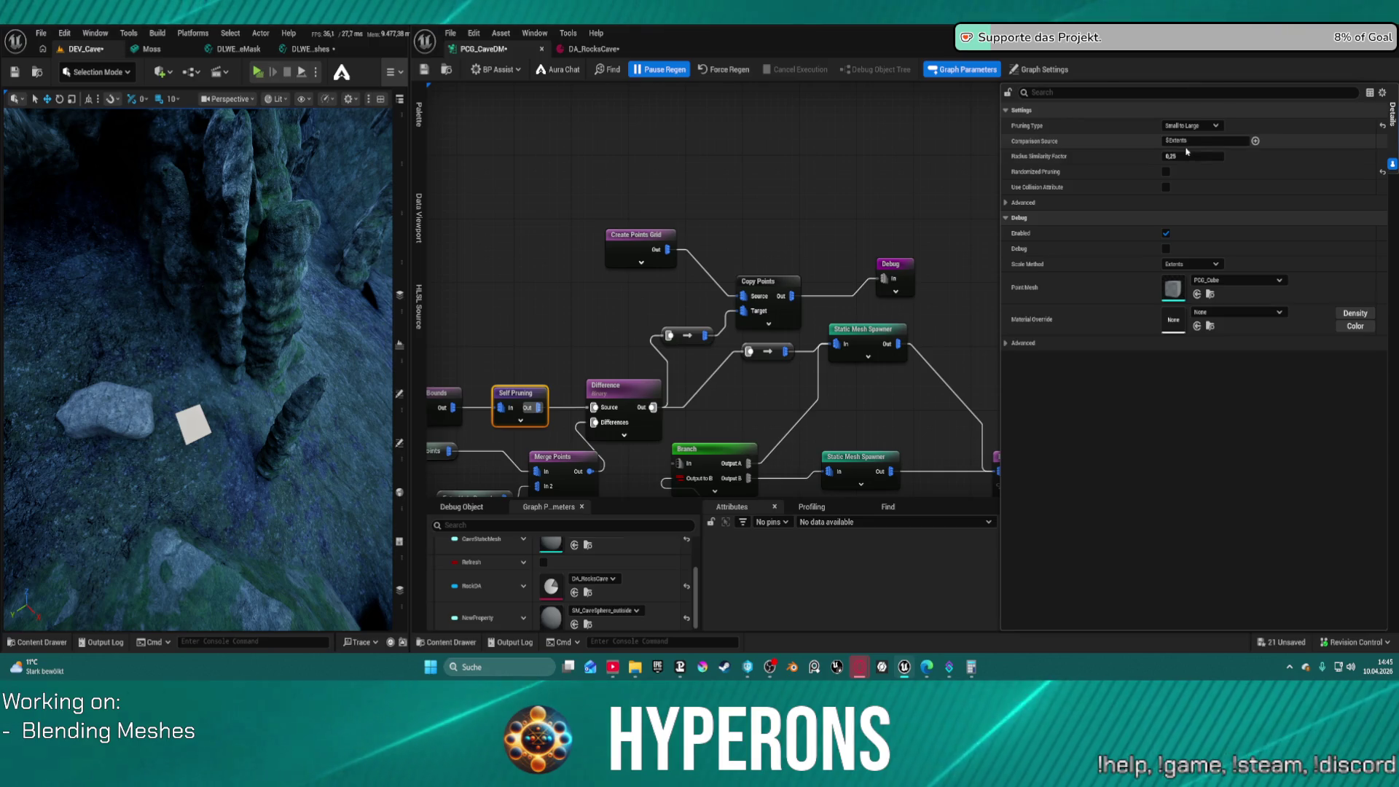
Move the Create Points Grid, Copy Points and Debug nodes beside Transform Points
{"action": "mouse_move", "coordinate": [589, 202]}
{"action": "left_mouse_down"}
{"action": "mouse_move", "coordinate": [880, 316]}
{"action": "mouse_move", "coordinate": [911, 364]}
{"action": "mouse_move", "coordinate": [801, 346]}
{"action": "mouse_move", "coordinate": [911, 361]}
{"action": "mouse_move", "coordinate": [930, 315]}
{"action": "left_mouse_up"}
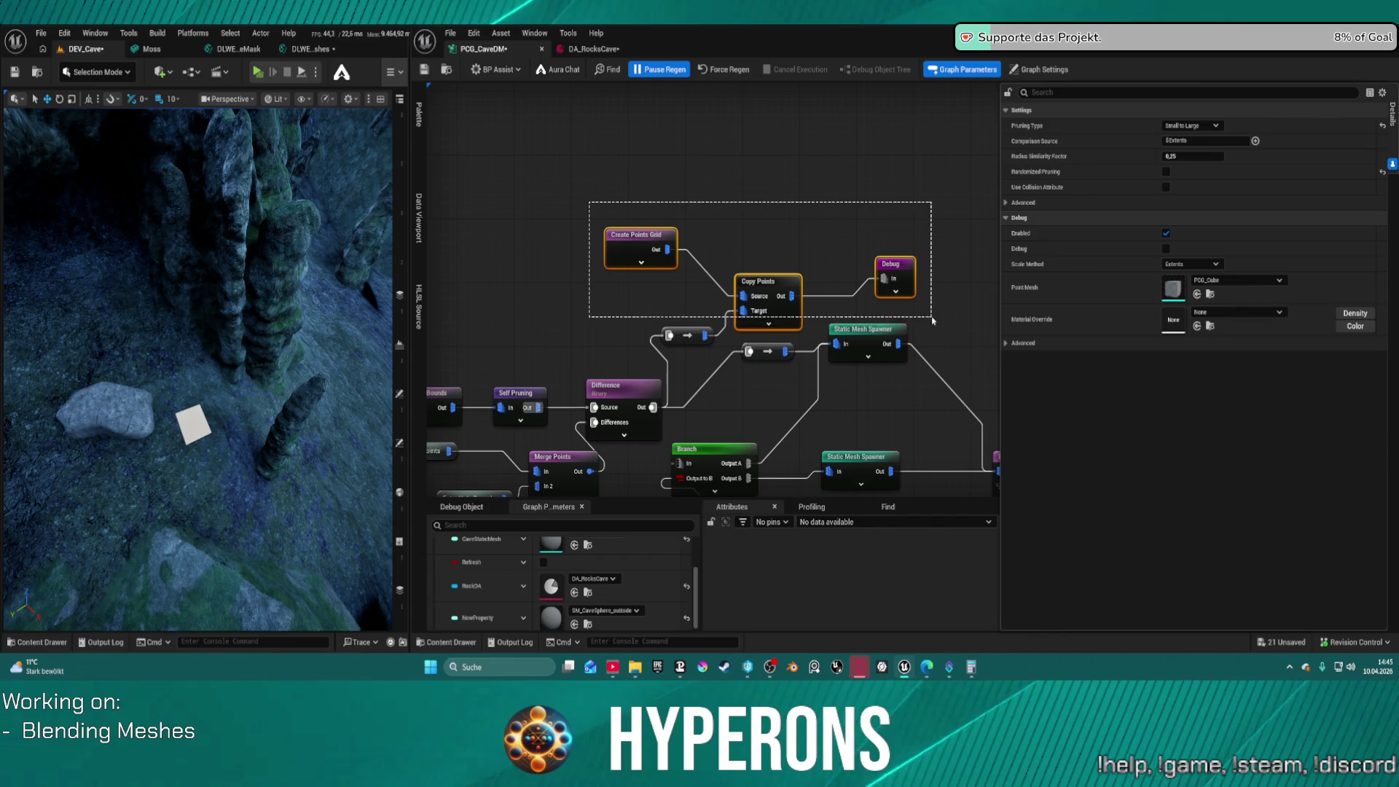
{"action": "left_click", "coordinate": [724, 219]}
{"action": "mouse_move", "coordinate": [712, 209]}
{"action": "left_mouse_down"}
{"action": "mouse_move", "coordinate": [892, 256]}
{"action": "mouse_move", "coordinate": [636, 235]}
{"action": "left_mouse_up"}
{"action": "key", "text": "ctrl+z"}
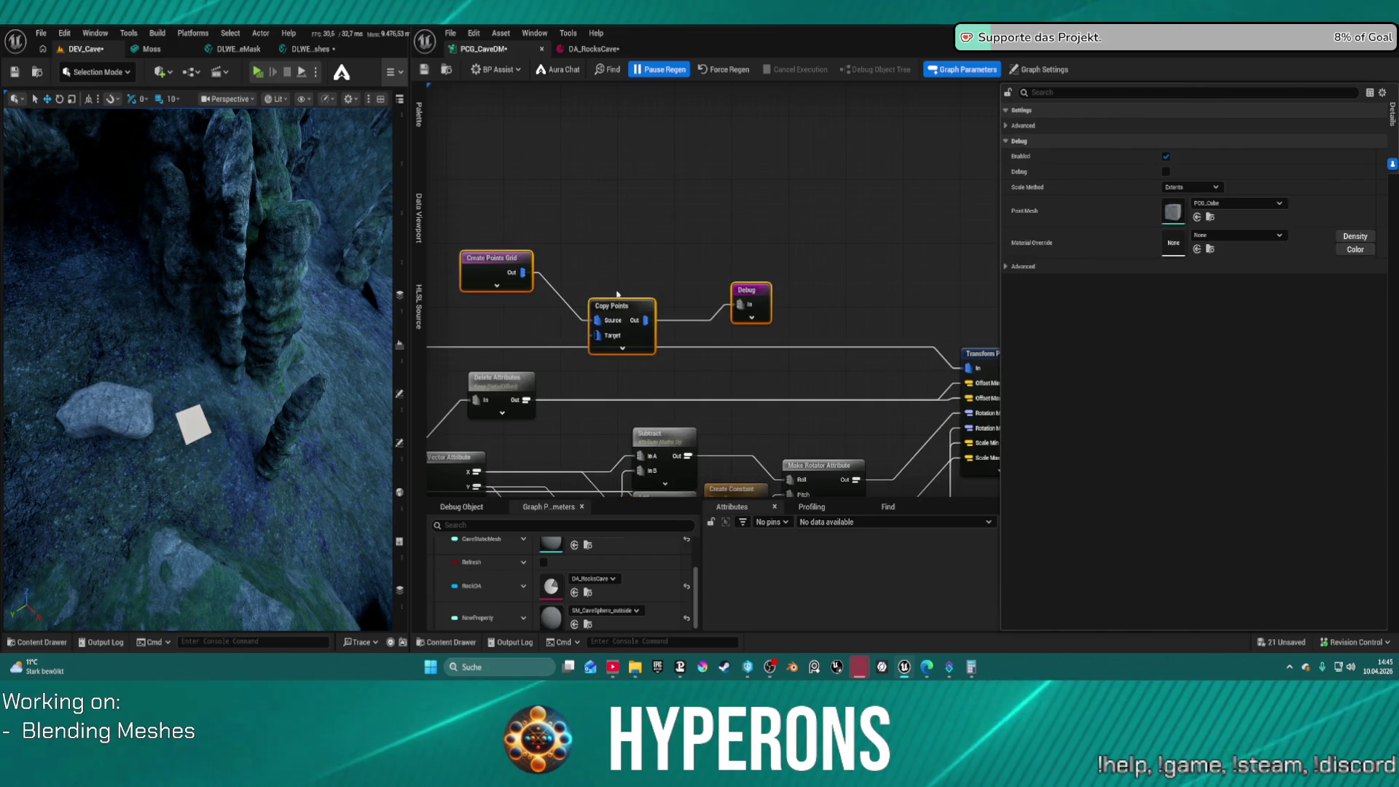
{"action": "scroll", "coordinate": [759, 304], "scroll_direction": "down", "scroll_amount": 3}
Add a reroute point on the wire into Copy Points and disconnect the Debug node's input
{"action": "scroll", "coordinate": [490, 374], "scroll_direction": "up", "scroll_amount": 3}
{"action": "left_click", "coordinate": [491, 374]}
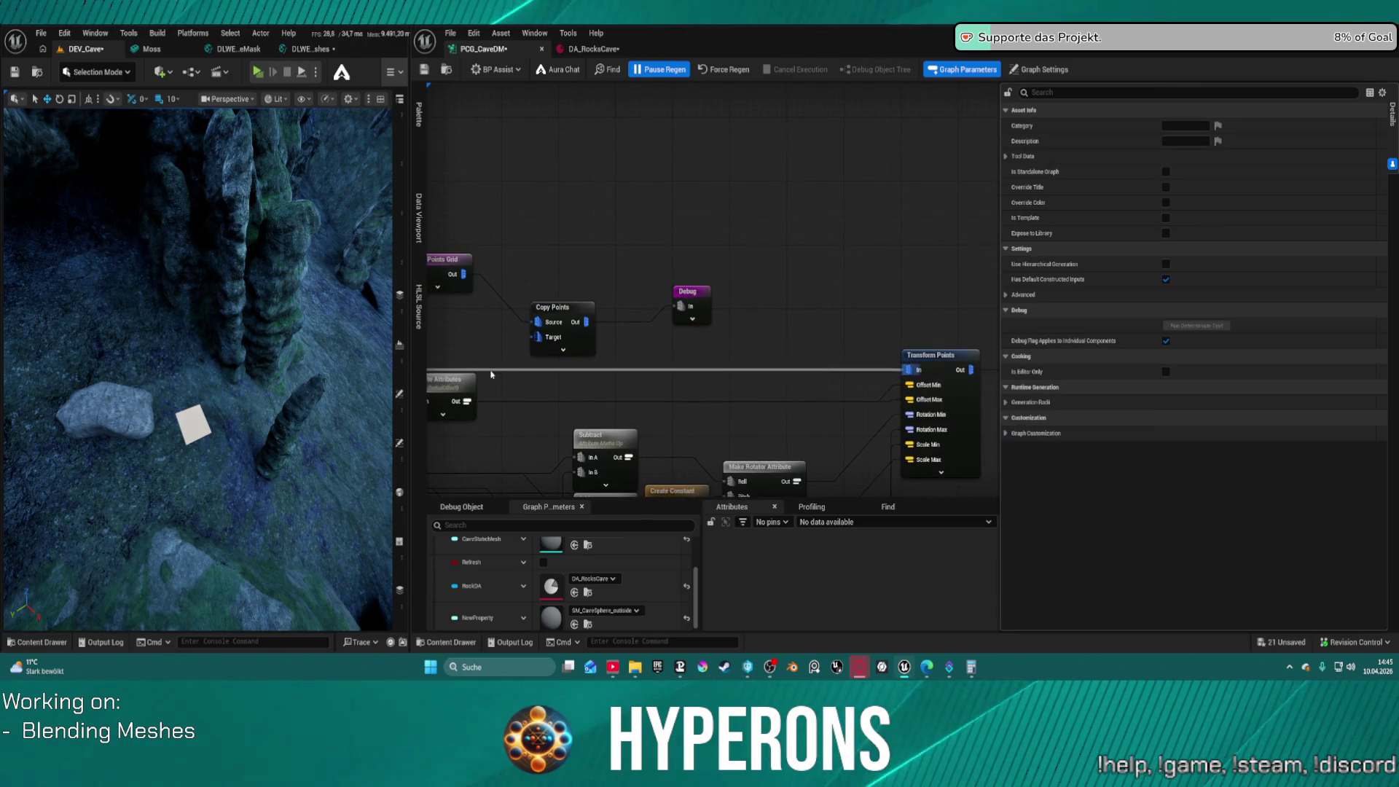
{"action": "double_click", "coordinate": [490, 372]}
{"action": "left_click_drag", "start_coordinate": [493, 370], "coordinate": [539, 337]}
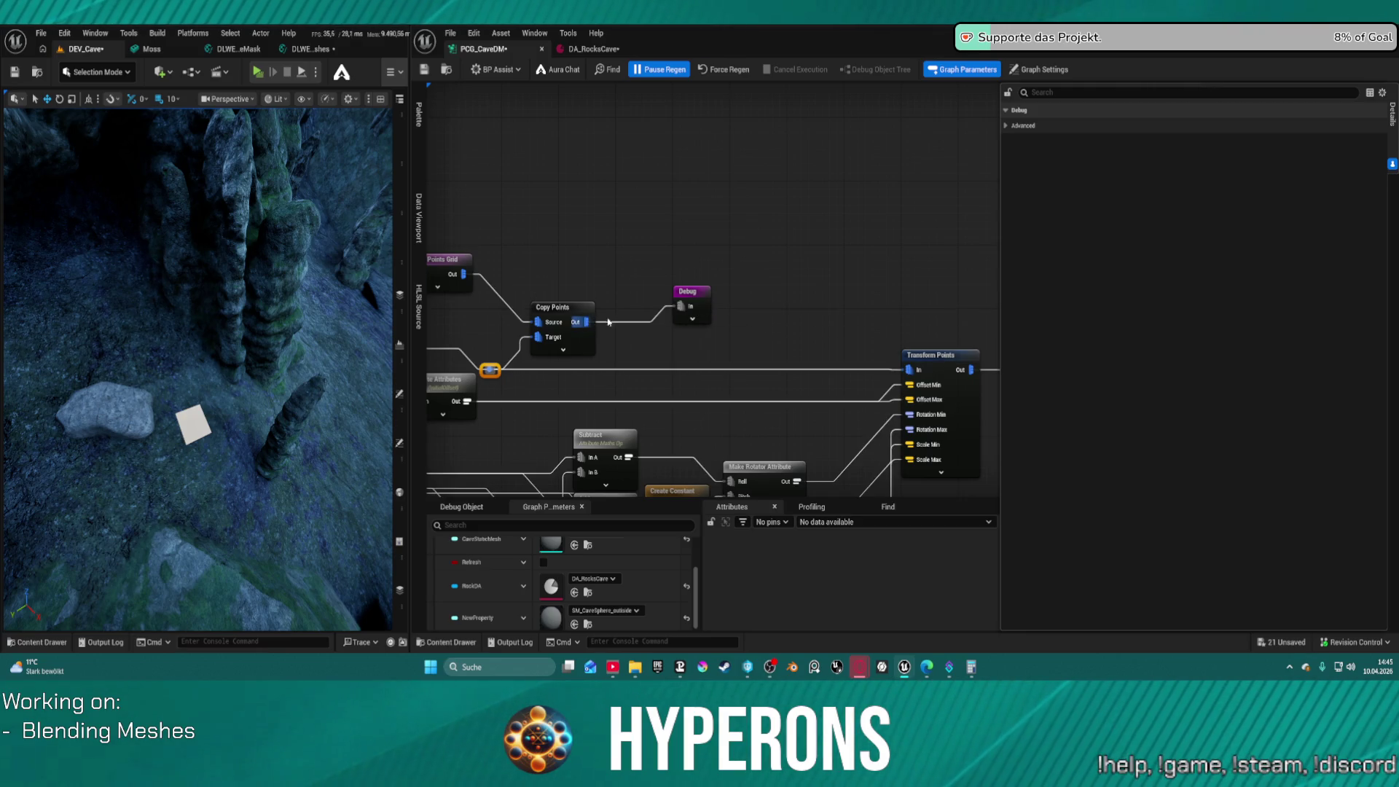
{"action": "mouse_move", "coordinate": [579, 314]}
{"action": "left_mouse_down"}
{"action": "mouse_move", "coordinate": [623, 290]}
{"action": "mouse_move", "coordinate": [919, 269]}
{"action": "mouse_move", "coordinate": [641, 267]}
{"action": "left_mouse_up"}
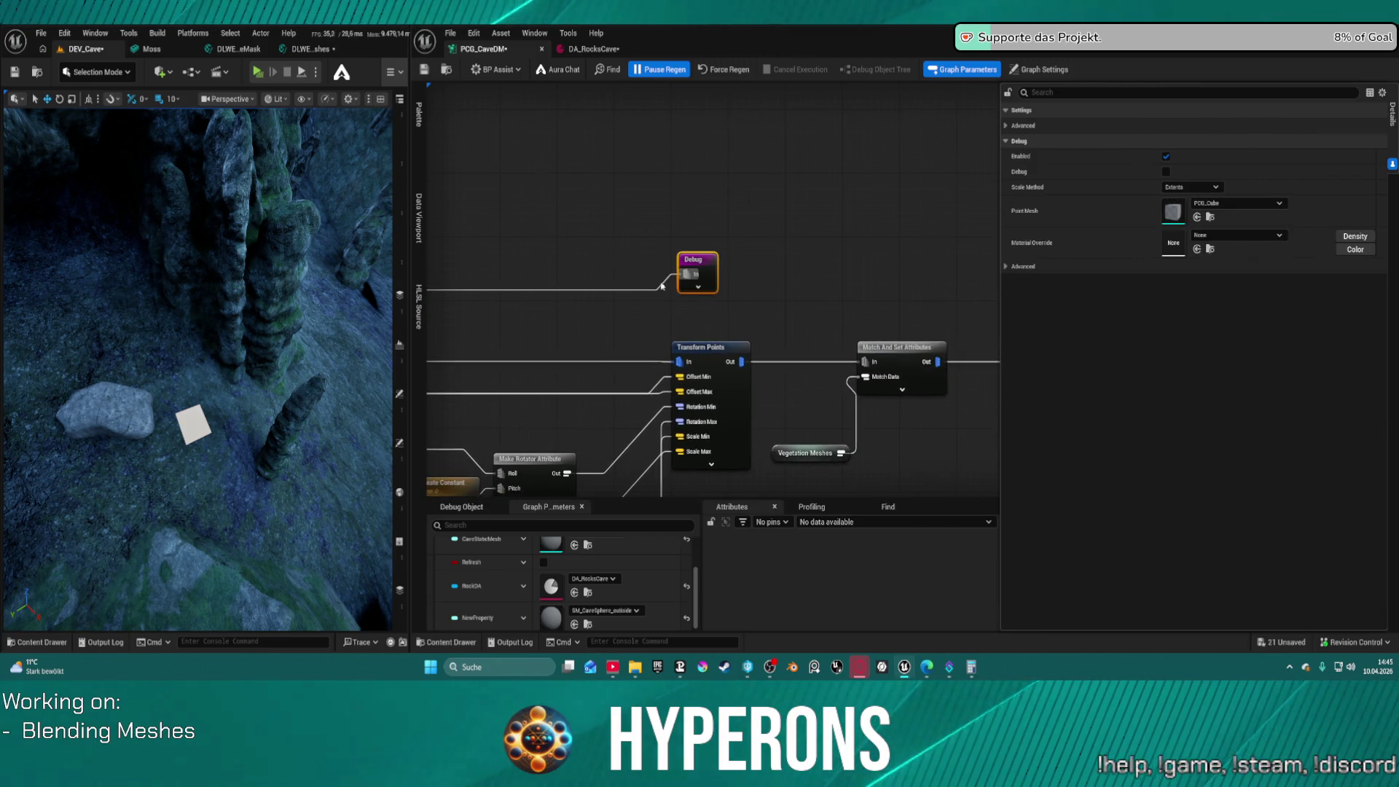
{"action": "left_click", "coordinate": [663, 286]}
{"action": "left_click", "coordinate": [663, 286], "text": "alt"}
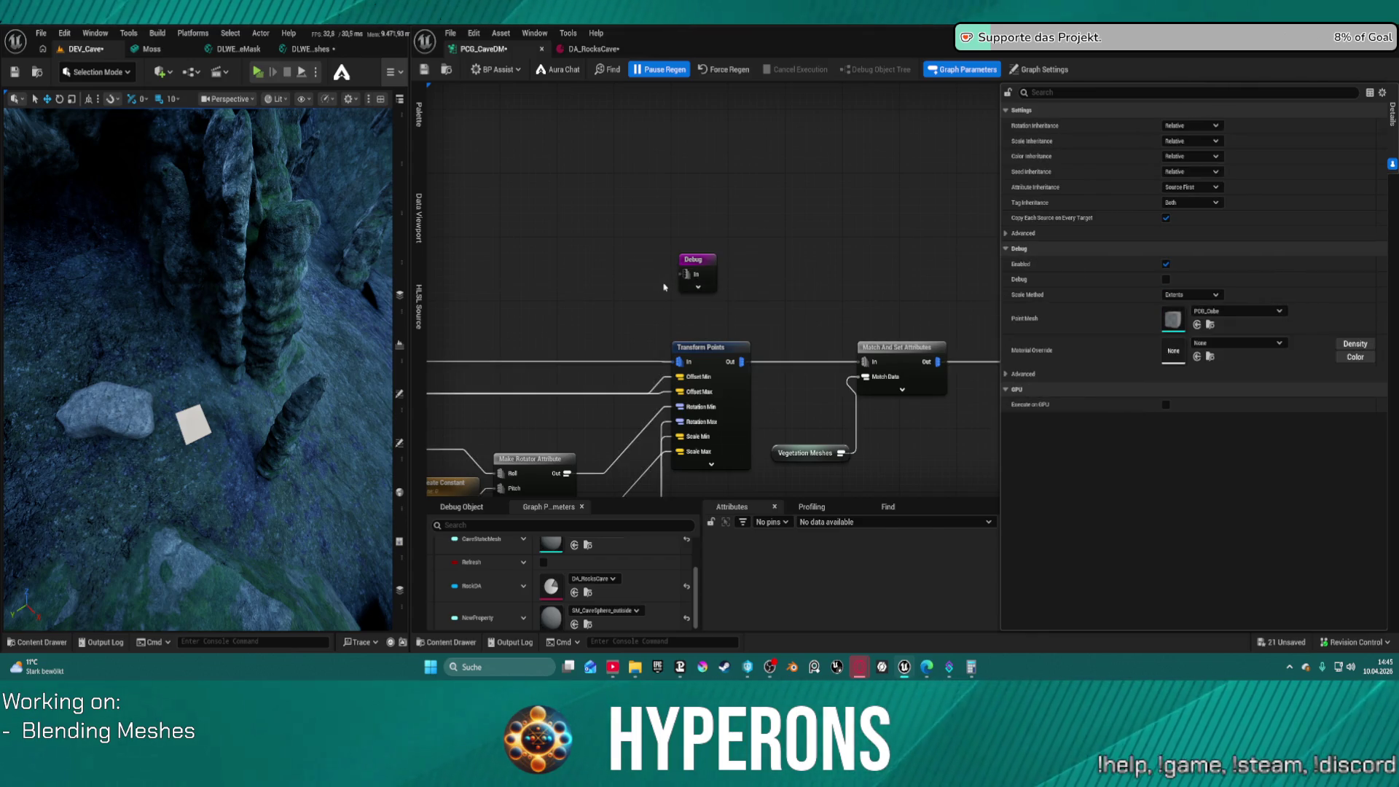
{"action": "left_click_drag", "start_coordinate": [696, 267], "coordinate": [1088, 239]}
Wire Self Pruning's output through the reroute point into the Debug node's In pin
{"action": "left_click_drag", "start_coordinate": [845, 252], "coordinate": [1093, 244]}
{"action": "left_click_drag", "start_coordinate": [937, 354], "coordinate": [657, 283]}
{"action": "left_click_drag", "start_coordinate": [780, 260], "coordinate": [599, 260]}
{"action": "left_click_drag", "start_coordinate": [445, 364], "coordinate": [453, 367]}
{"action": "mouse_move", "coordinate": [717, 363]}
{"action": "left_mouse_down"}
{"action": "mouse_move", "coordinate": [656, 281]}
{"action": "mouse_move", "coordinate": [635, 283]}
{"action": "mouse_move", "coordinate": [847, 291]}
{"action": "left_mouse_up"}
{"action": "mouse_move", "coordinate": [540, 244]}
{"action": "left_mouse_down"}
{"action": "mouse_move", "coordinate": [843, 232]}
{"action": "mouse_move", "coordinate": [982, 245]}
{"action": "left_mouse_up"}
{"action": "mouse_move", "coordinate": [883, 290]}
{"action": "left_mouse_down"}
{"action": "mouse_move", "coordinate": [972, 259]}
{"action": "mouse_move", "coordinate": [918, 228]}
{"action": "mouse_move", "coordinate": [650, 235]}
{"action": "left_mouse_up"}
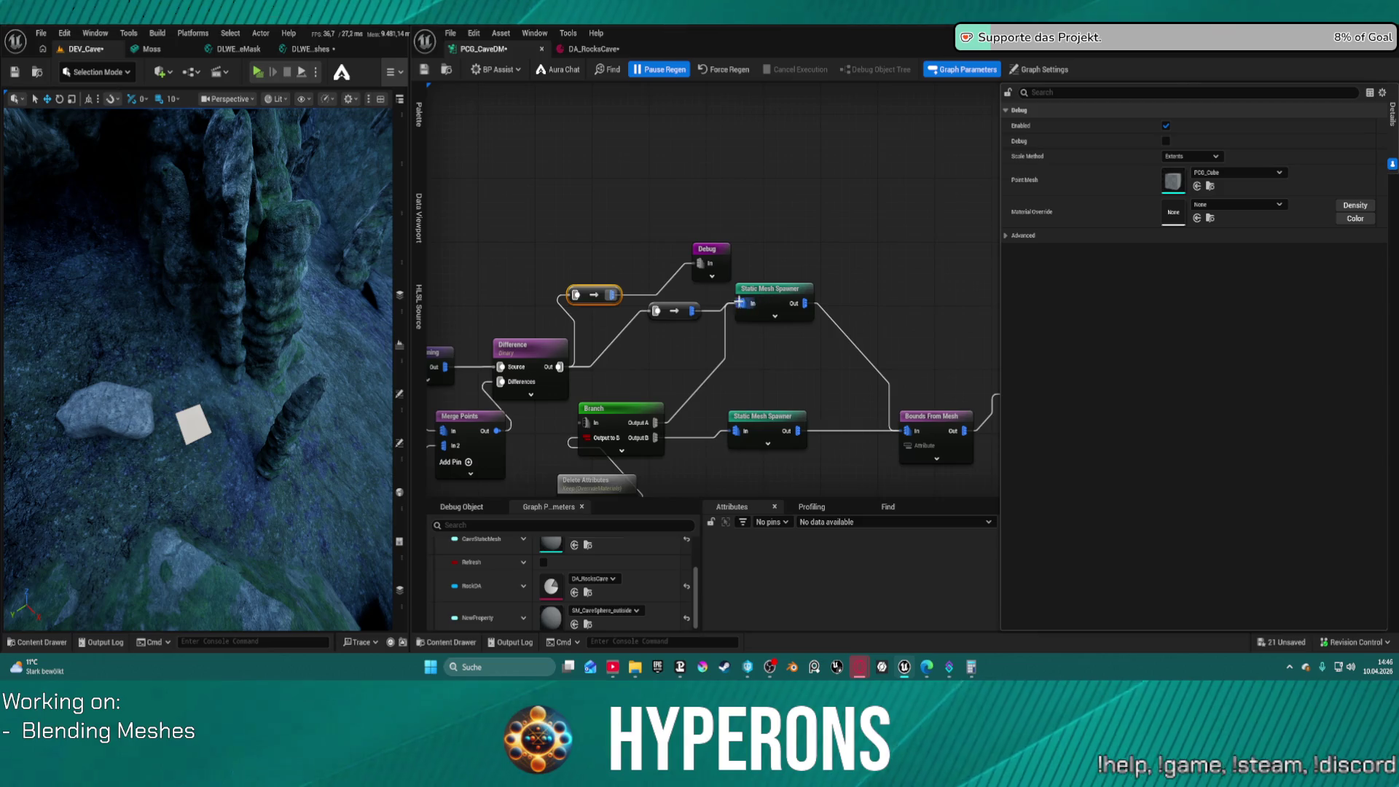
Delete the leftover reroute point and save the cave graph
{"action": "left_click", "coordinate": [676, 310]}
{"action": "key", "text": "Delete"}
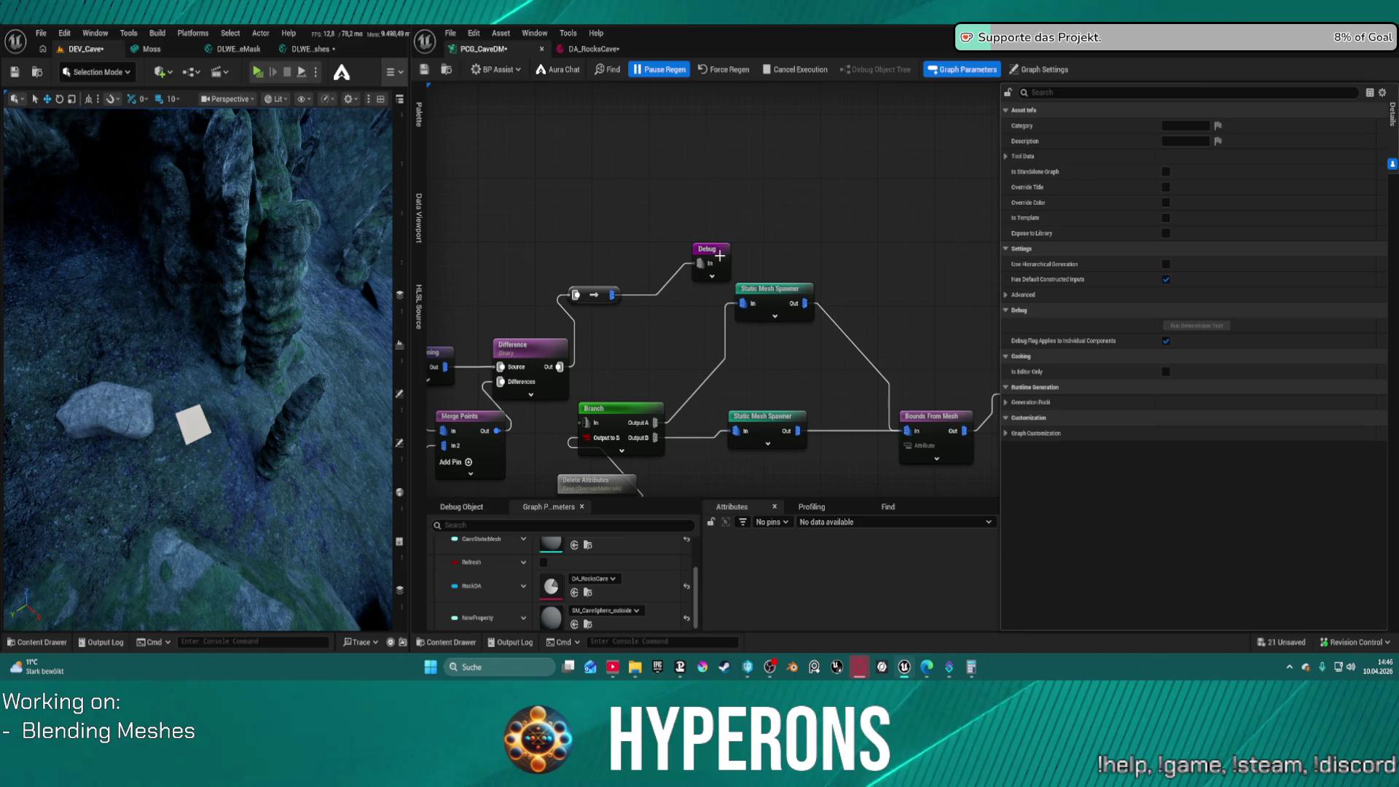
{"action": "key", "text": "ctrl+s"}
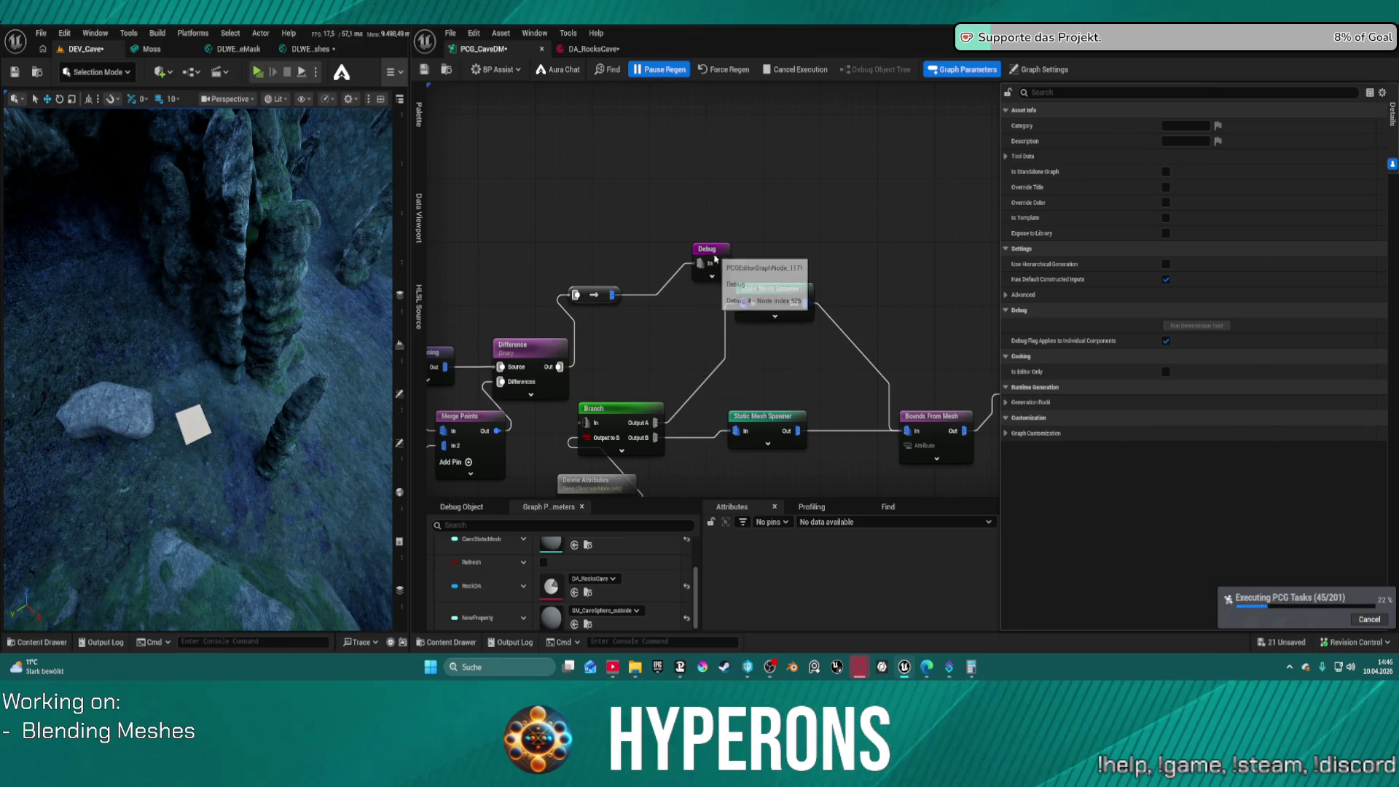
Keep the Debug node's scale method set to Extents
{"action": "left_click", "coordinate": [714, 257]}
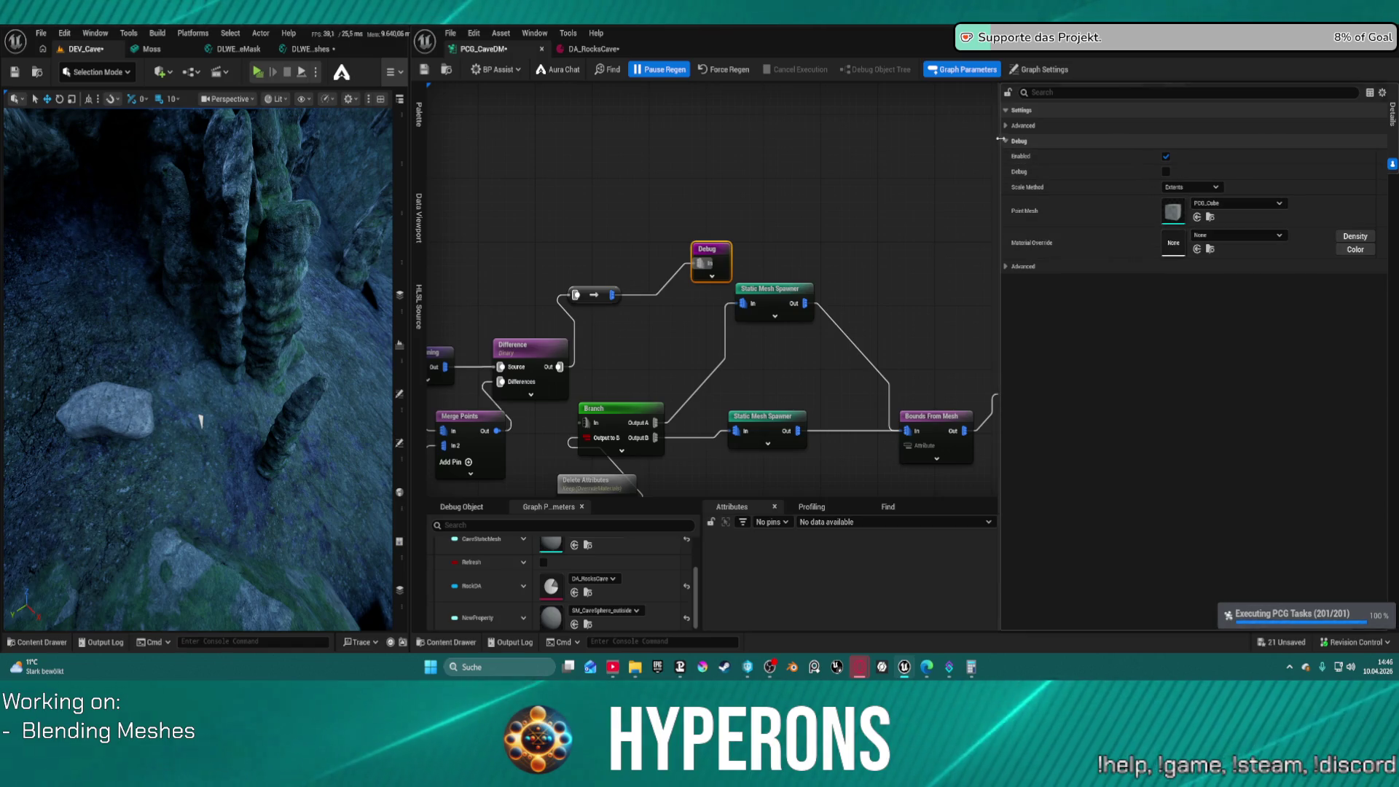
{"action": "left_click", "coordinate": [1185, 186]}
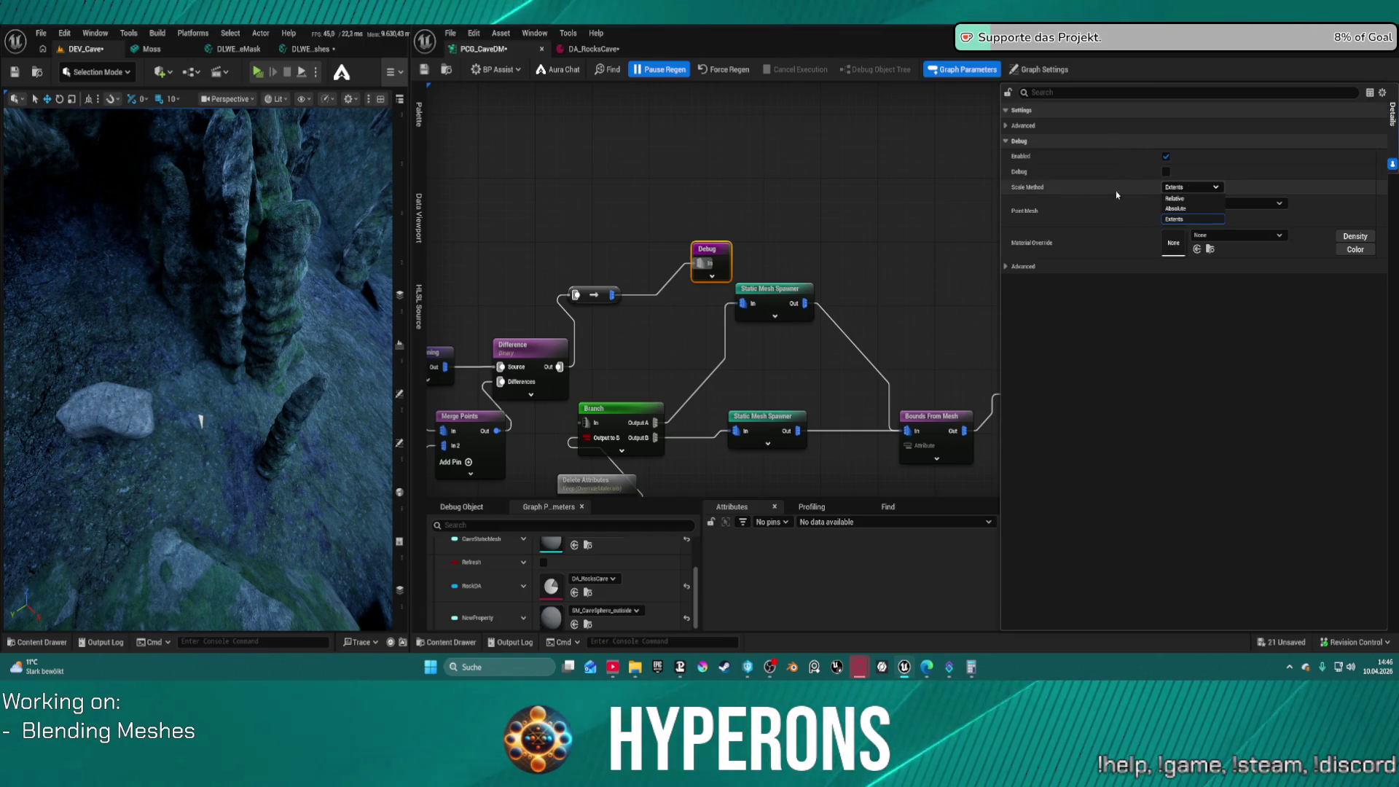
{"action": "left_click", "coordinate": [1174, 218]}
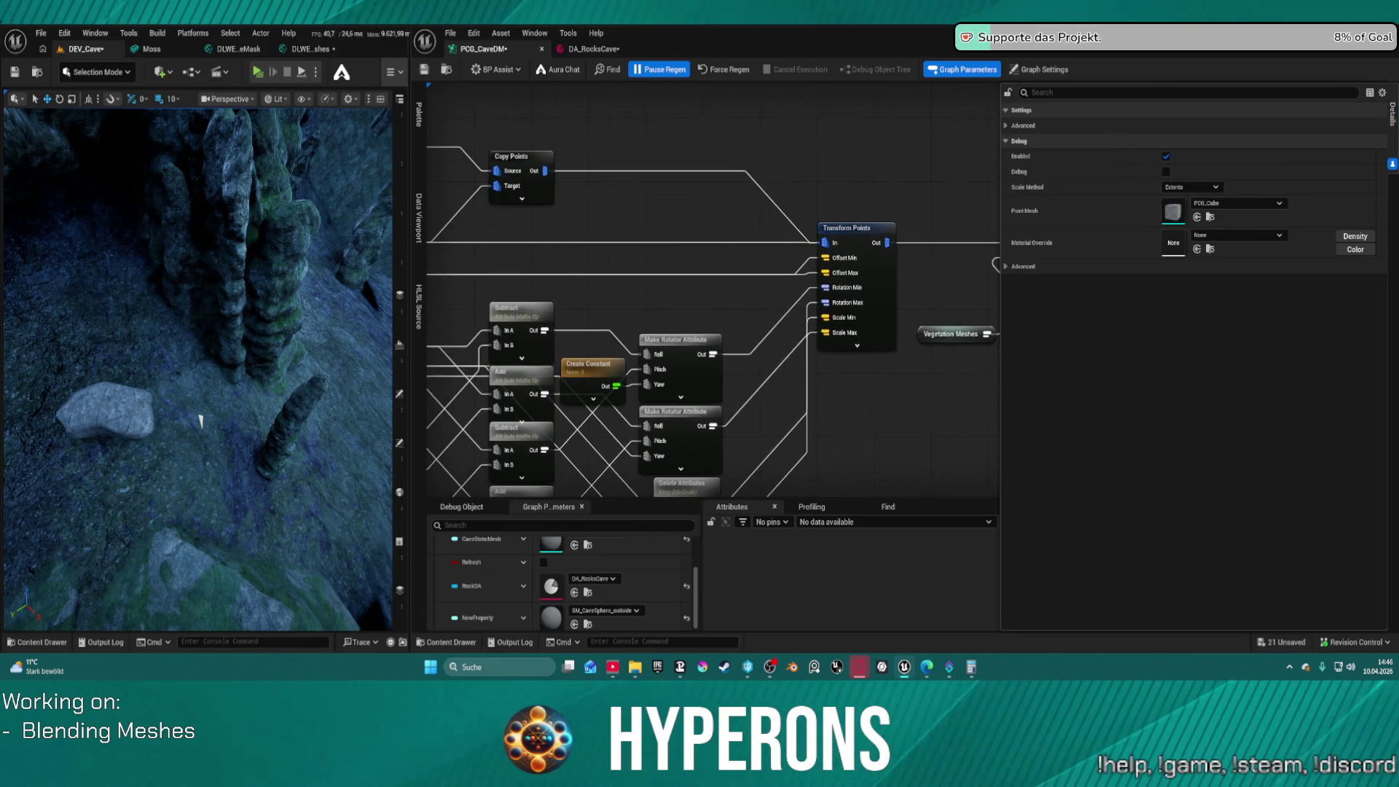
Switch the Debug node to the Absolute scale method with Point Scale 0,5, then save
{"action": "mouse_move", "coordinate": [954, 254]}
{"action": "left_mouse_down"}
{"action": "mouse_move", "coordinate": [648, 277]}
{"action": "mouse_move", "coordinate": [817, 223]}
{"action": "mouse_move", "coordinate": [915, 218]}
{"action": "left_mouse_up"}
{"action": "left_click", "coordinate": [811, 275]}
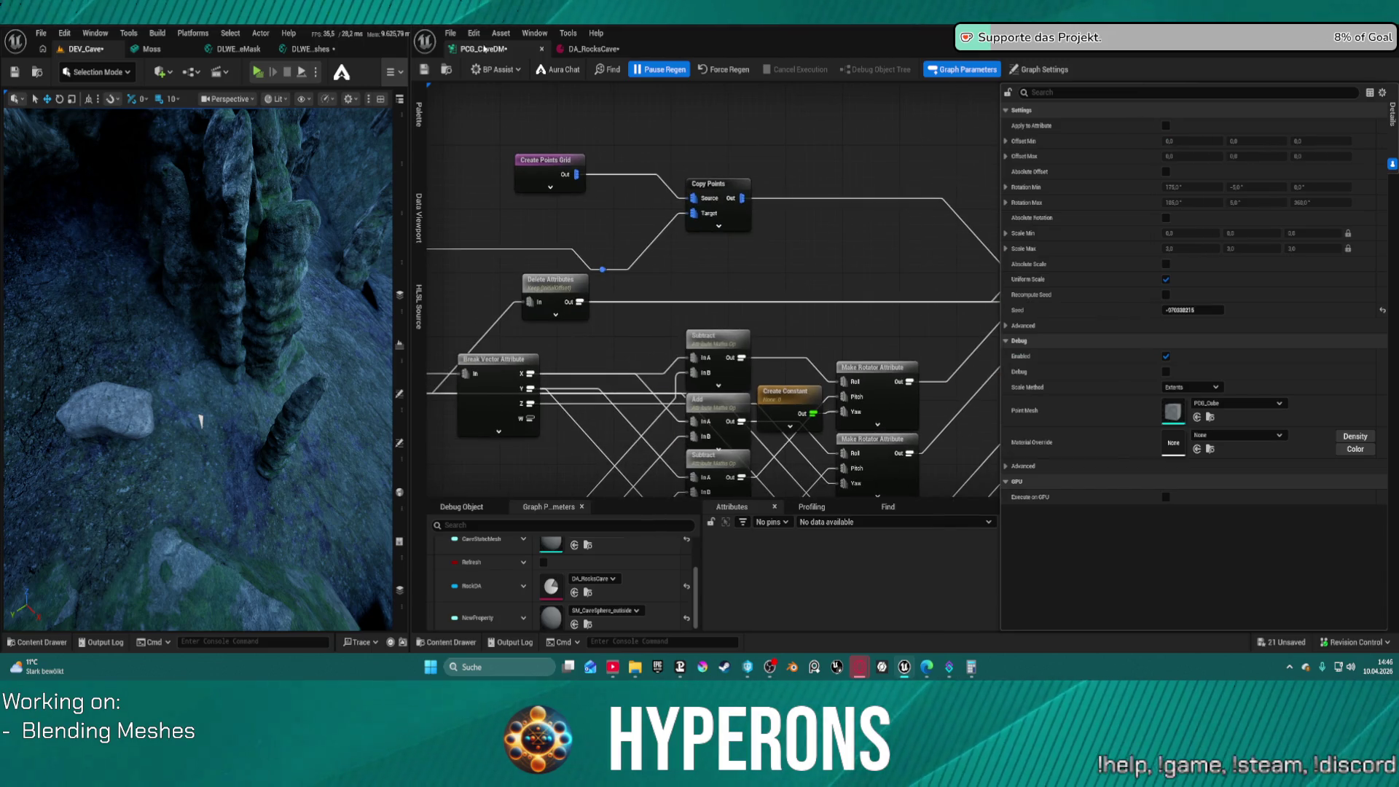
{"action": "mouse_move", "coordinate": [947, 165]}
{"action": "left_mouse_down"}
{"action": "mouse_move", "coordinate": [525, 172]}
{"action": "mouse_move", "coordinate": [492, 157]}
{"action": "left_mouse_up"}
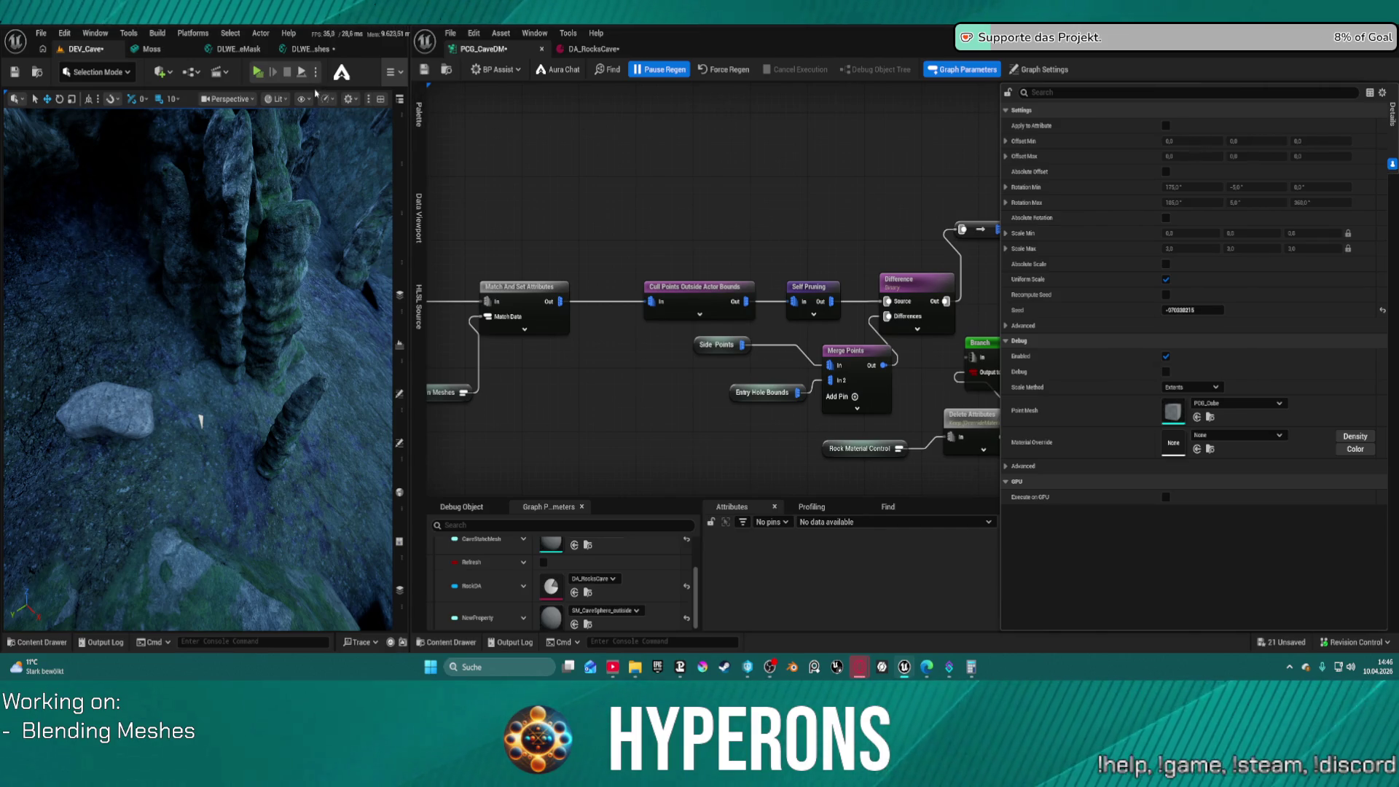
{"action": "left_click_drag", "start_coordinate": [911, 191], "coordinate": [627, 186]}
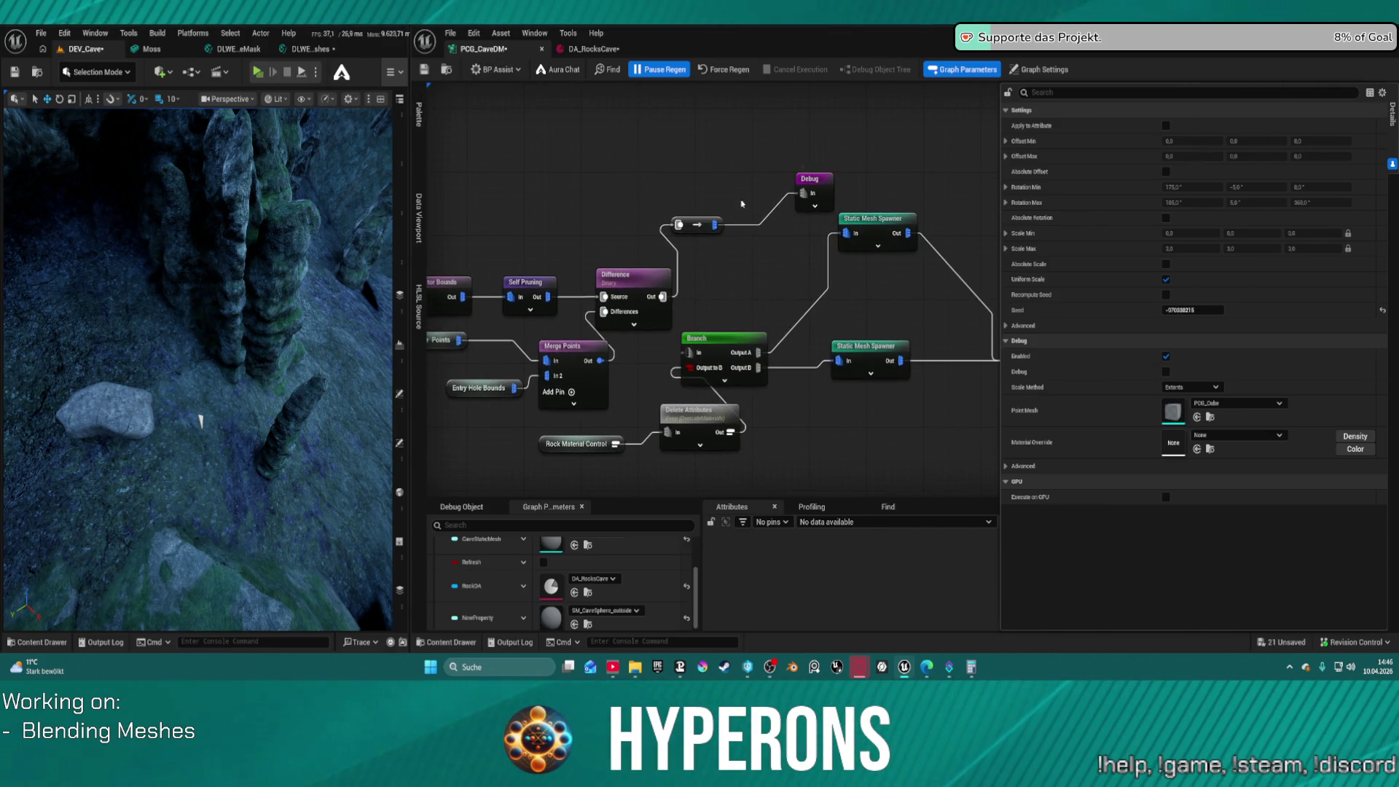
{"action": "left_click", "coordinate": [813, 191]}
{"action": "left_click", "coordinate": [1239, 204]}
{"action": "left_click", "coordinate": [1203, 188]}
{"action": "left_click", "coordinate": [1176, 208]}
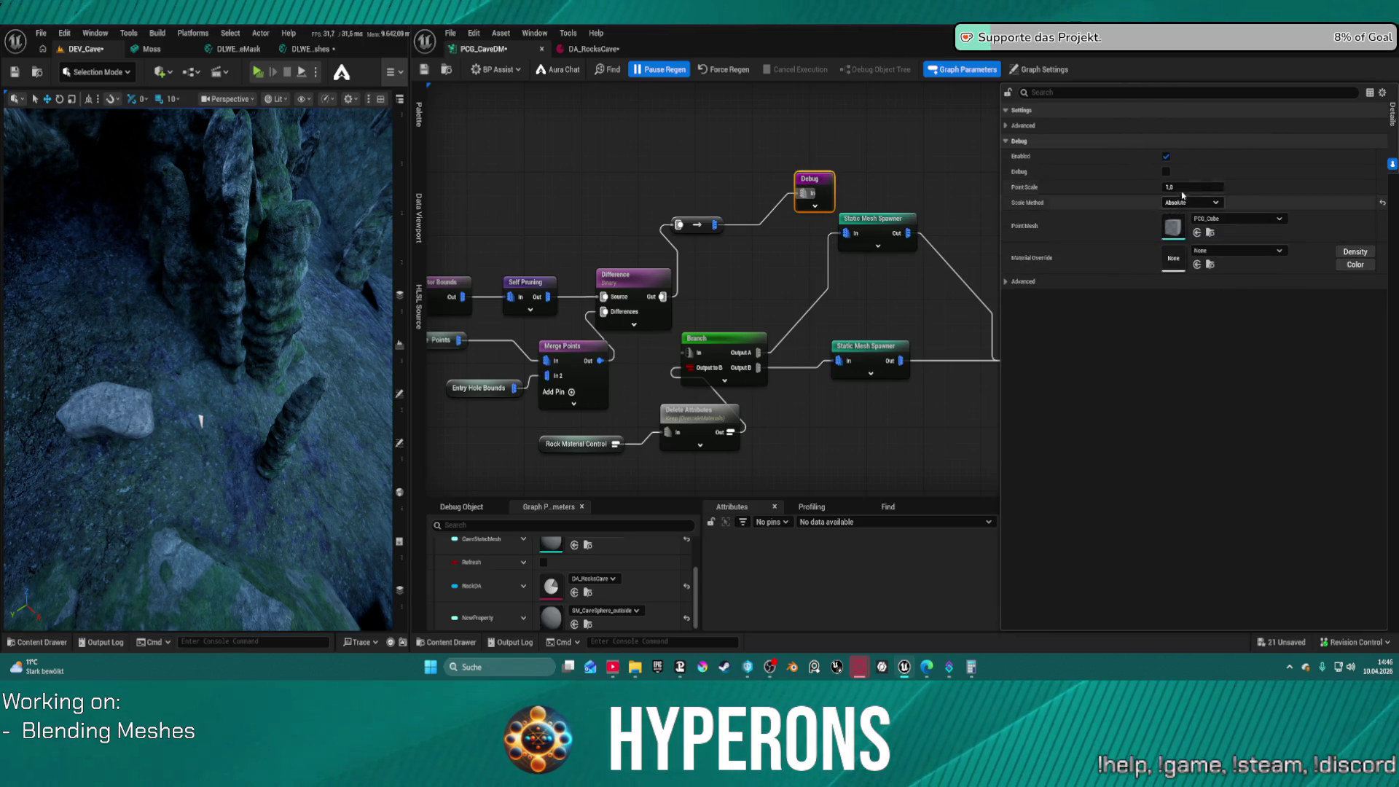
{"action": "left_click", "coordinate": [1174, 187]}
{"action": "type", "text": "0,3"}
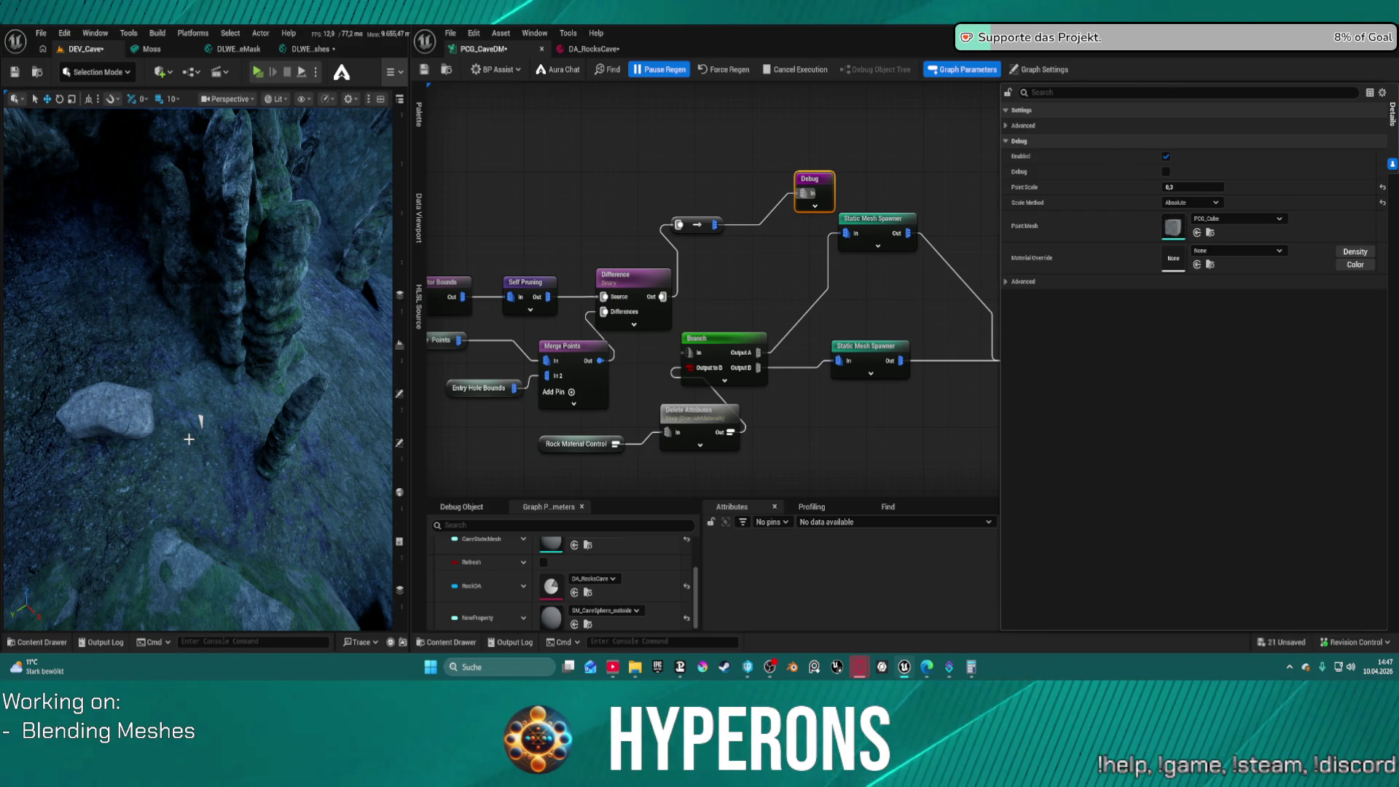
{"action": "key", "text": "ctrl+s"}
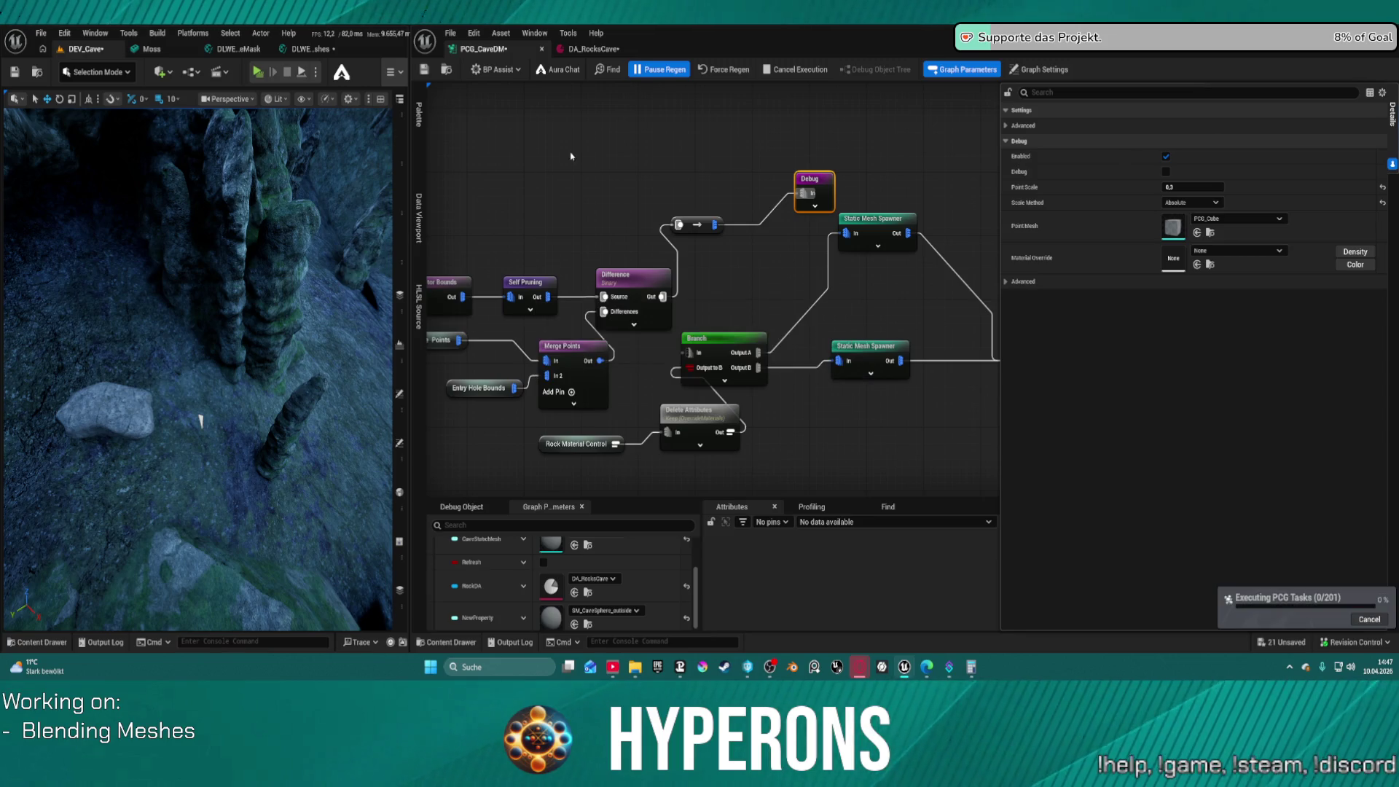
Give the Debug node the PCG_DebugMaterial override using the Density preset
{"action": "left_click_drag", "start_coordinate": [288, 302], "coordinate": [288, 302]}
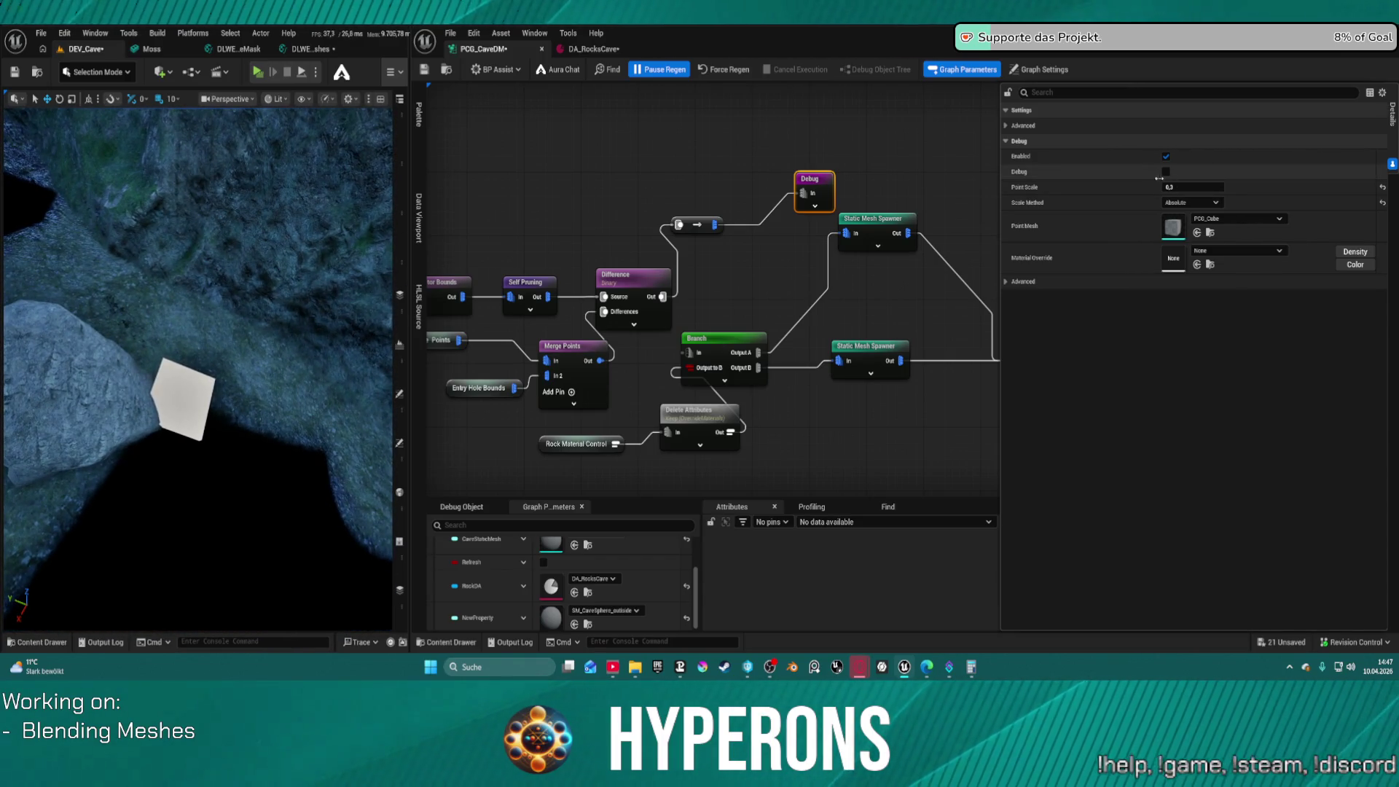
{"action": "left_click", "coordinate": [1360, 255]}
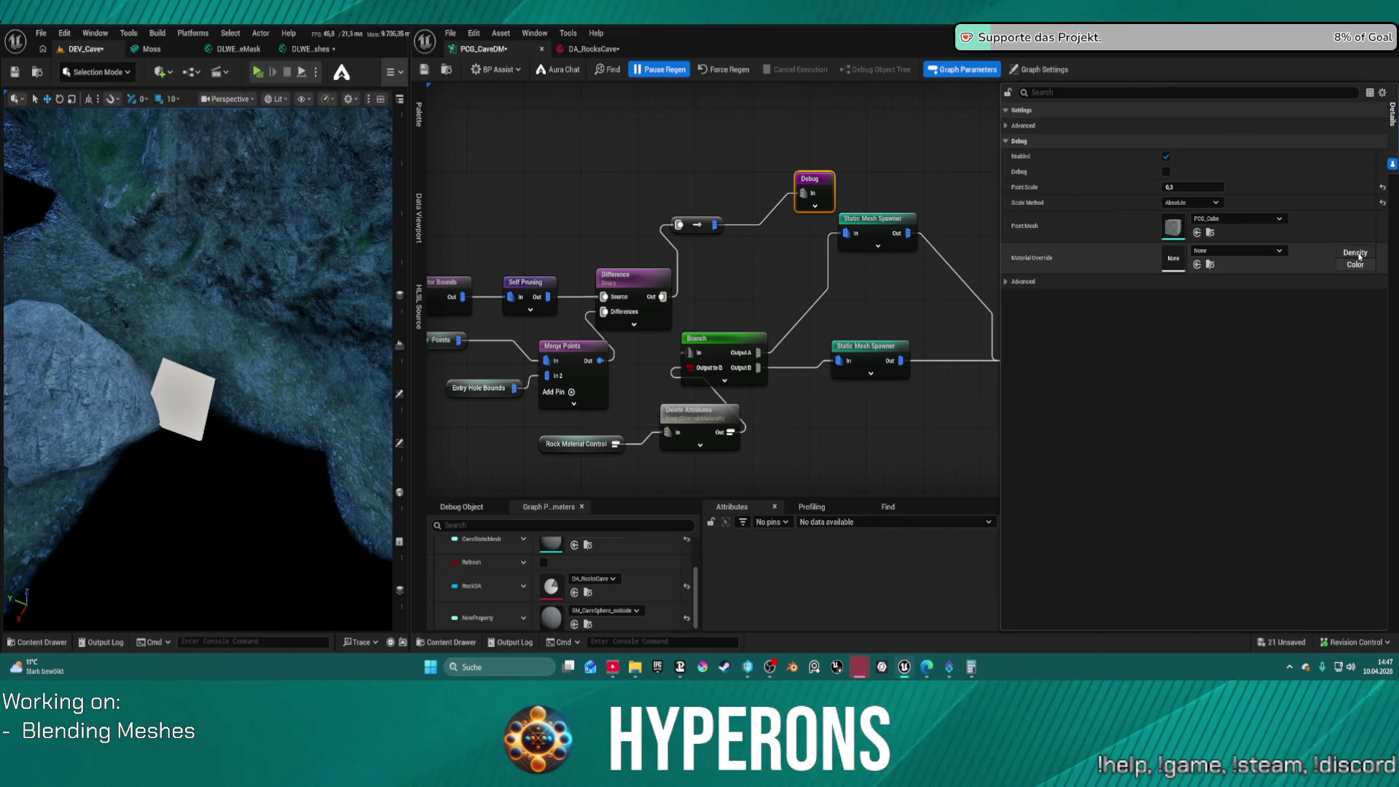
{"action": "left_click", "coordinate": [1358, 253]}
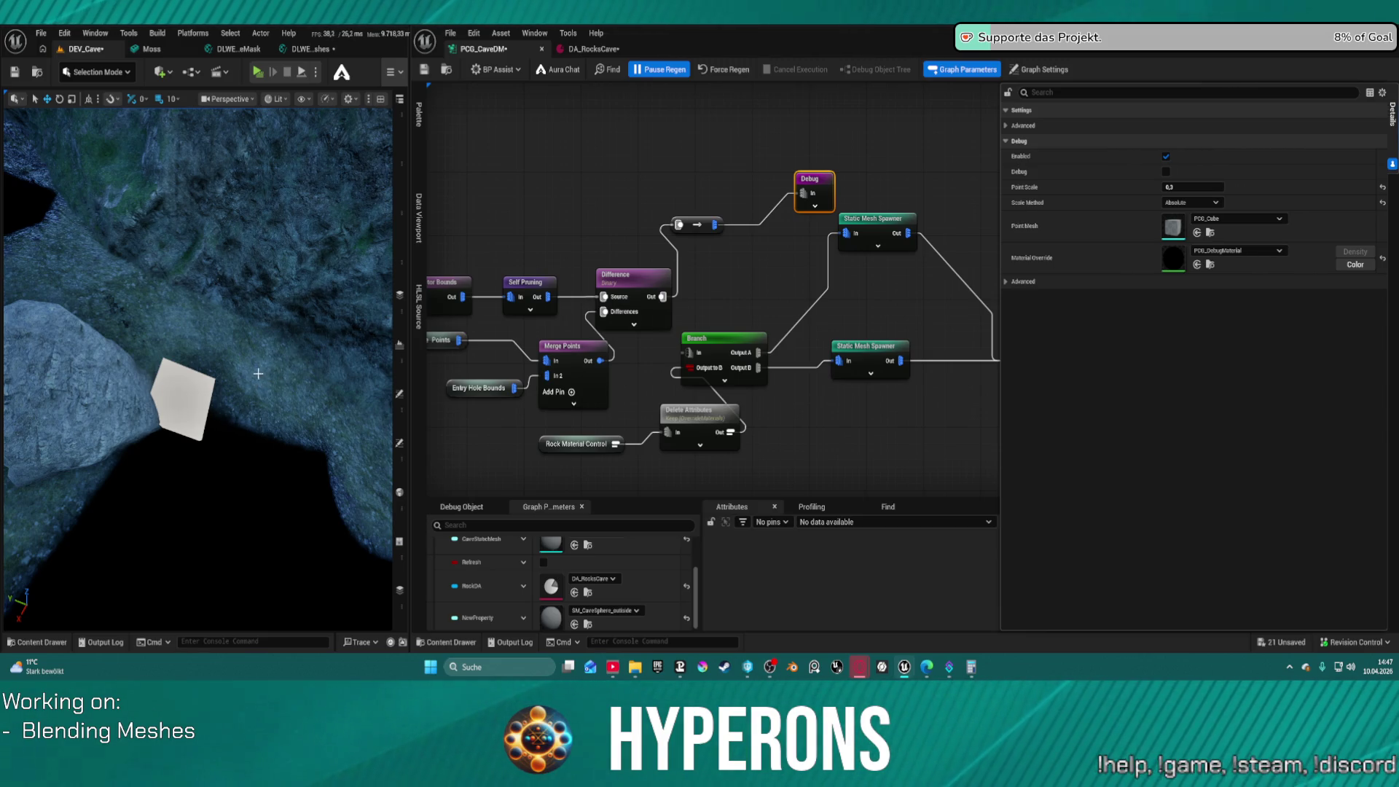
{"action": "left_click_drag", "start_coordinate": [741, 122], "coordinate": [639, 170]}
Insert an Attribute Noise density node between the reroute and the Debug node
{"action": "left_click_drag", "start_coordinate": [612, 273], "coordinate": [634, 203]}
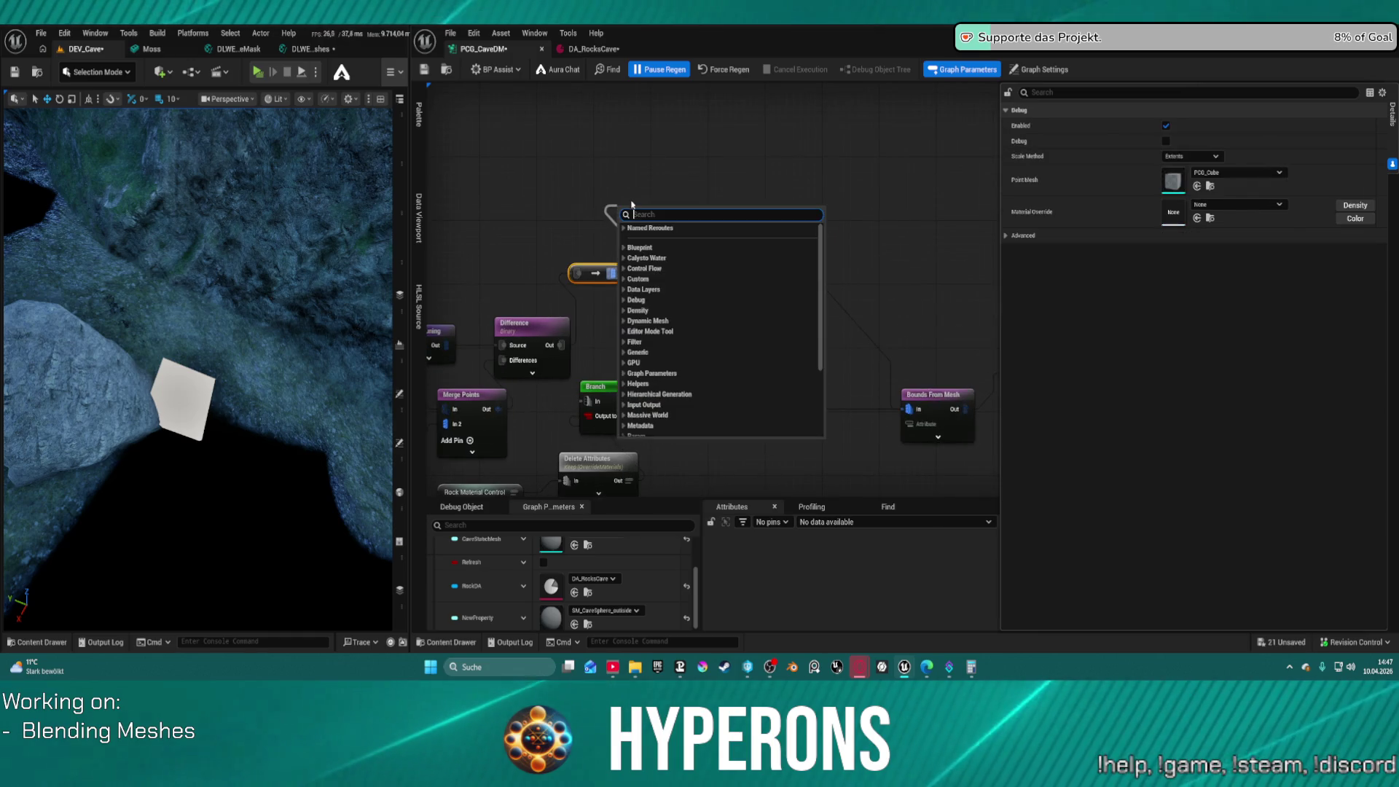
{"action": "type", "text": "densi"}
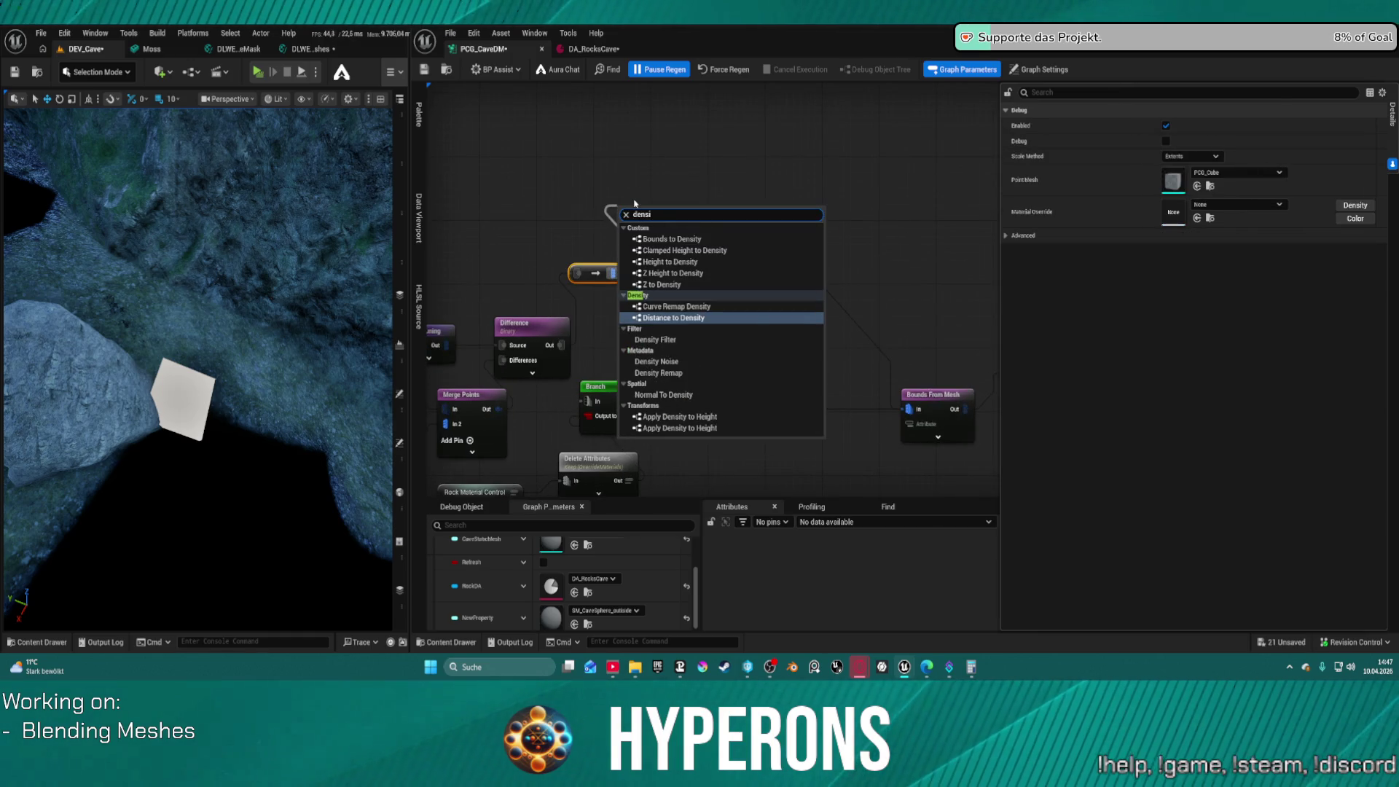
{"action": "key", "text": "Down"}
{"action": "key", "text": "Down"}
{"action": "key", "text": "Return"}
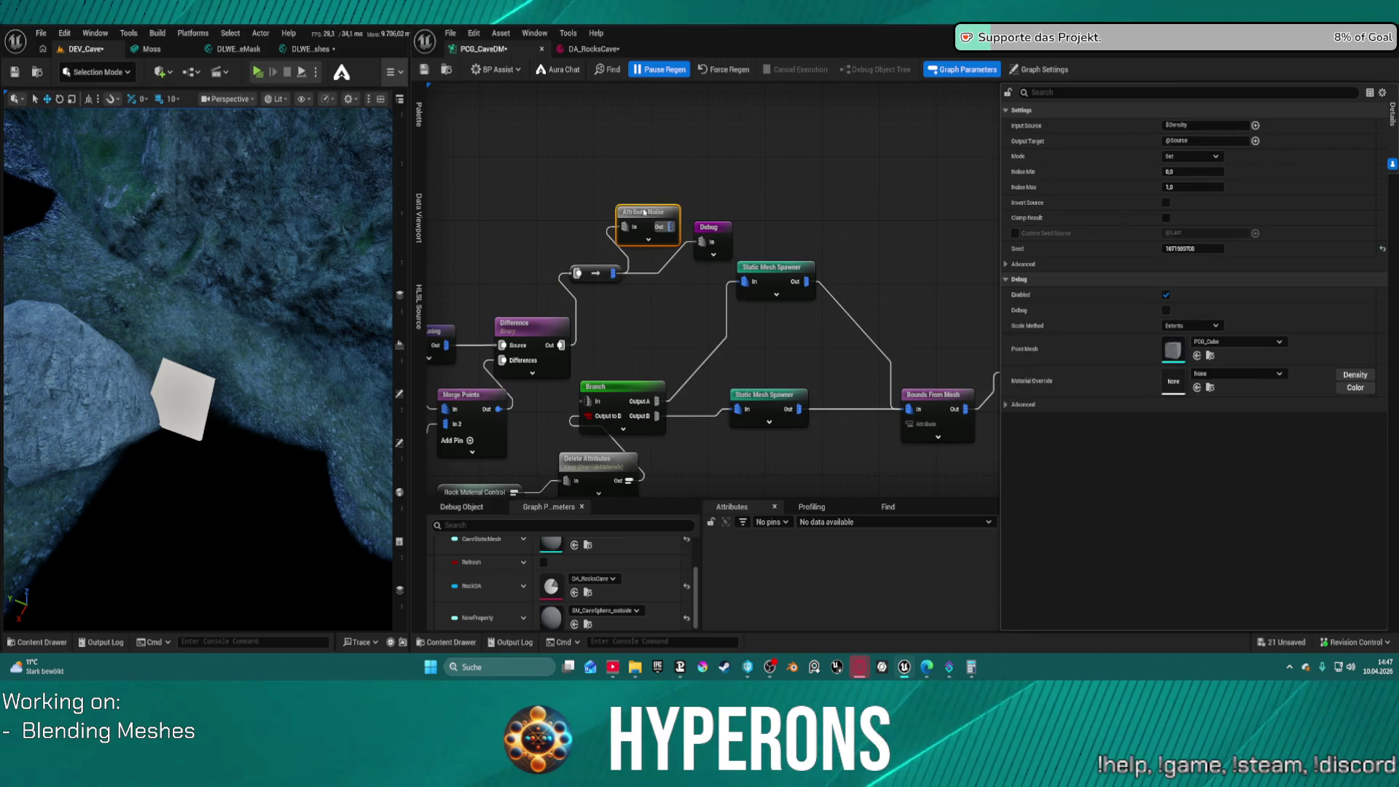
{"action": "left_click_drag", "start_coordinate": [653, 229], "coordinate": [701, 241]}
{"action": "right_click", "coordinate": [698, 247]}
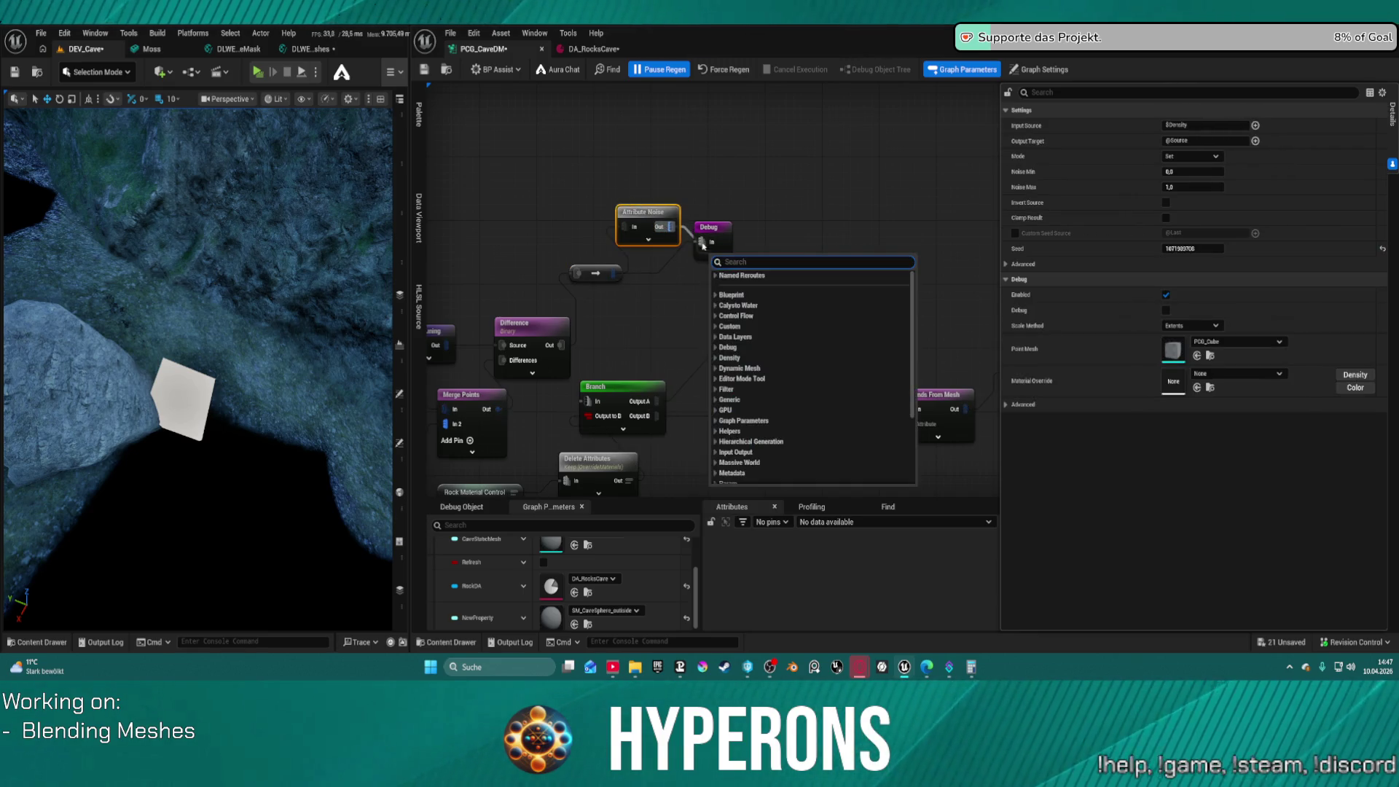
{"action": "key", "text": "Escape"}
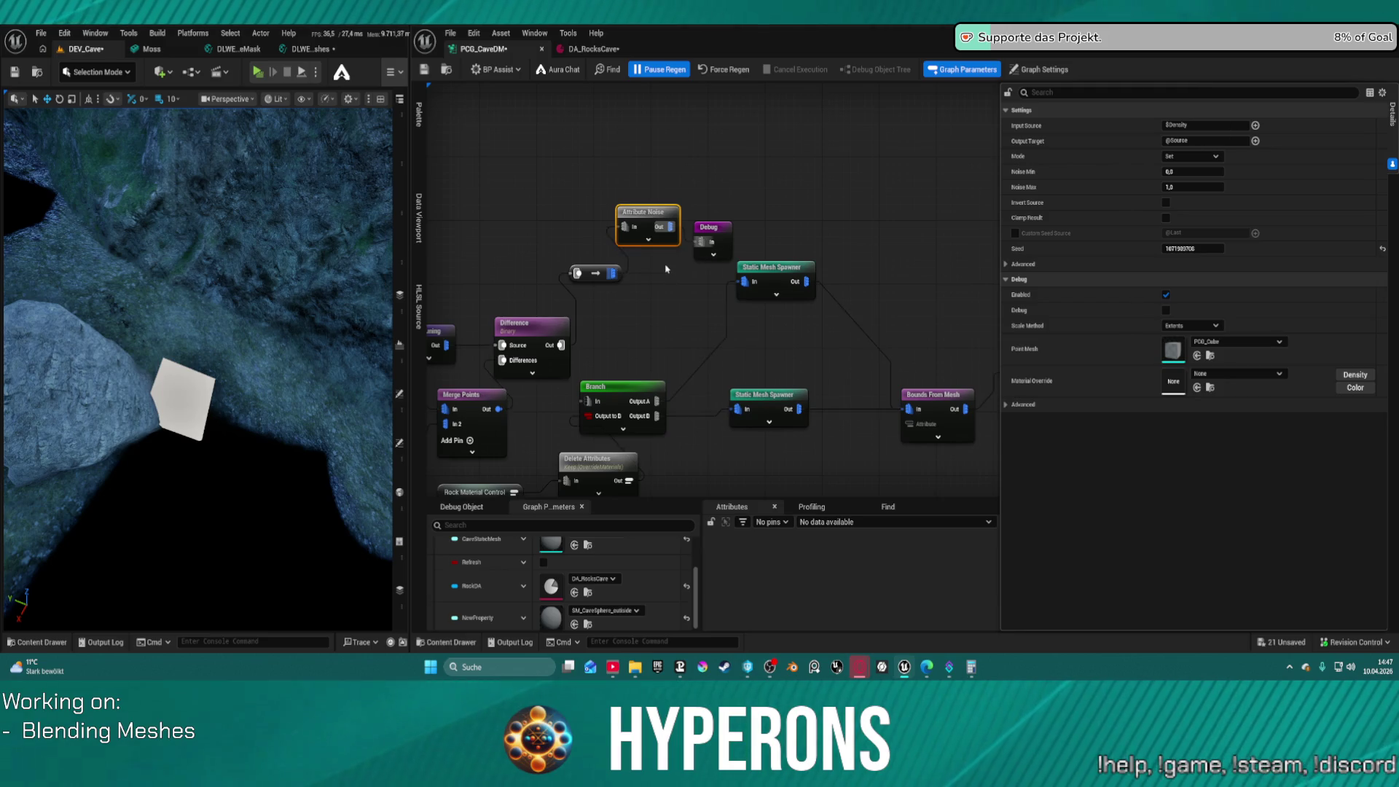
{"action": "key", "text": "ctrl+z"}
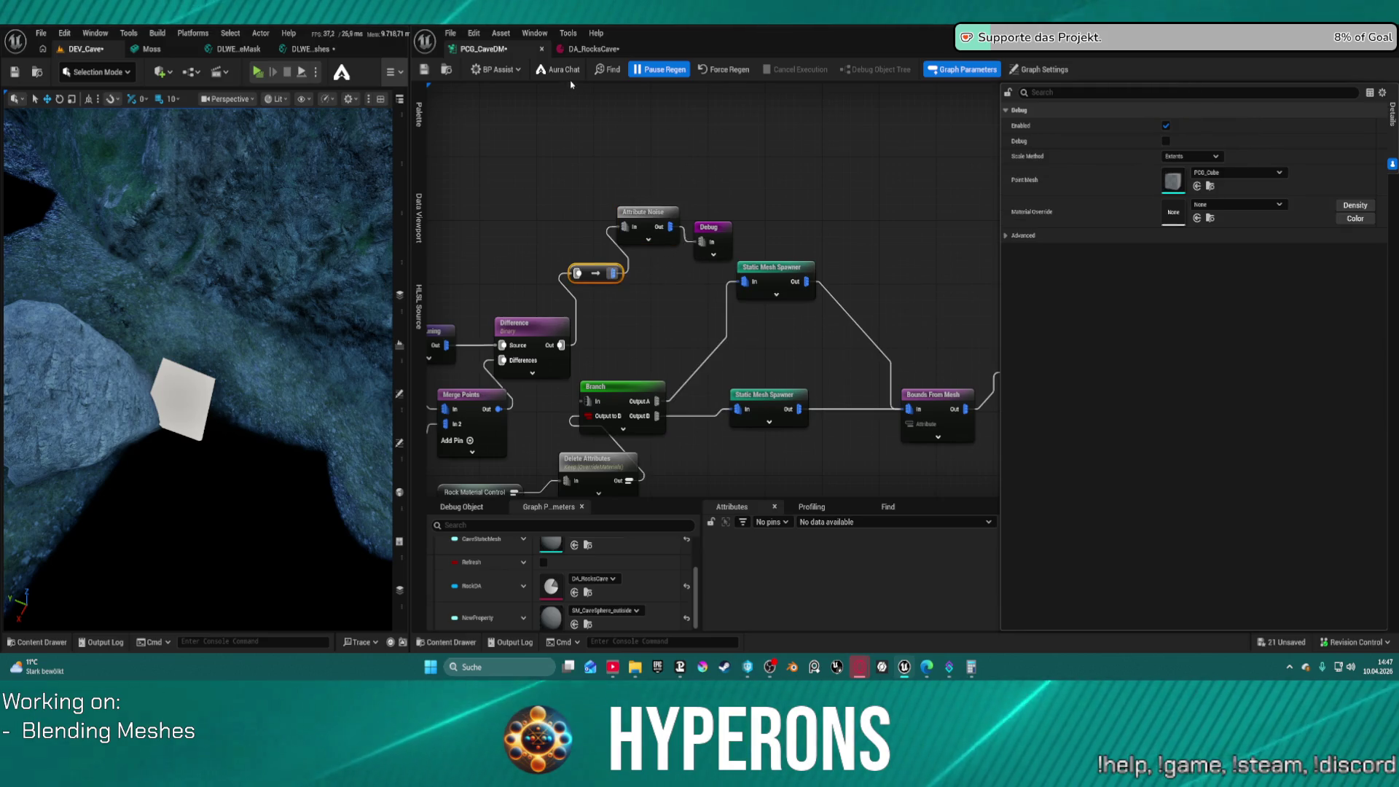
Force-regenerate and save the graph, then fly through the cave to inspect the mossy rocks
{"action": "left_click", "coordinate": [733, 70]}
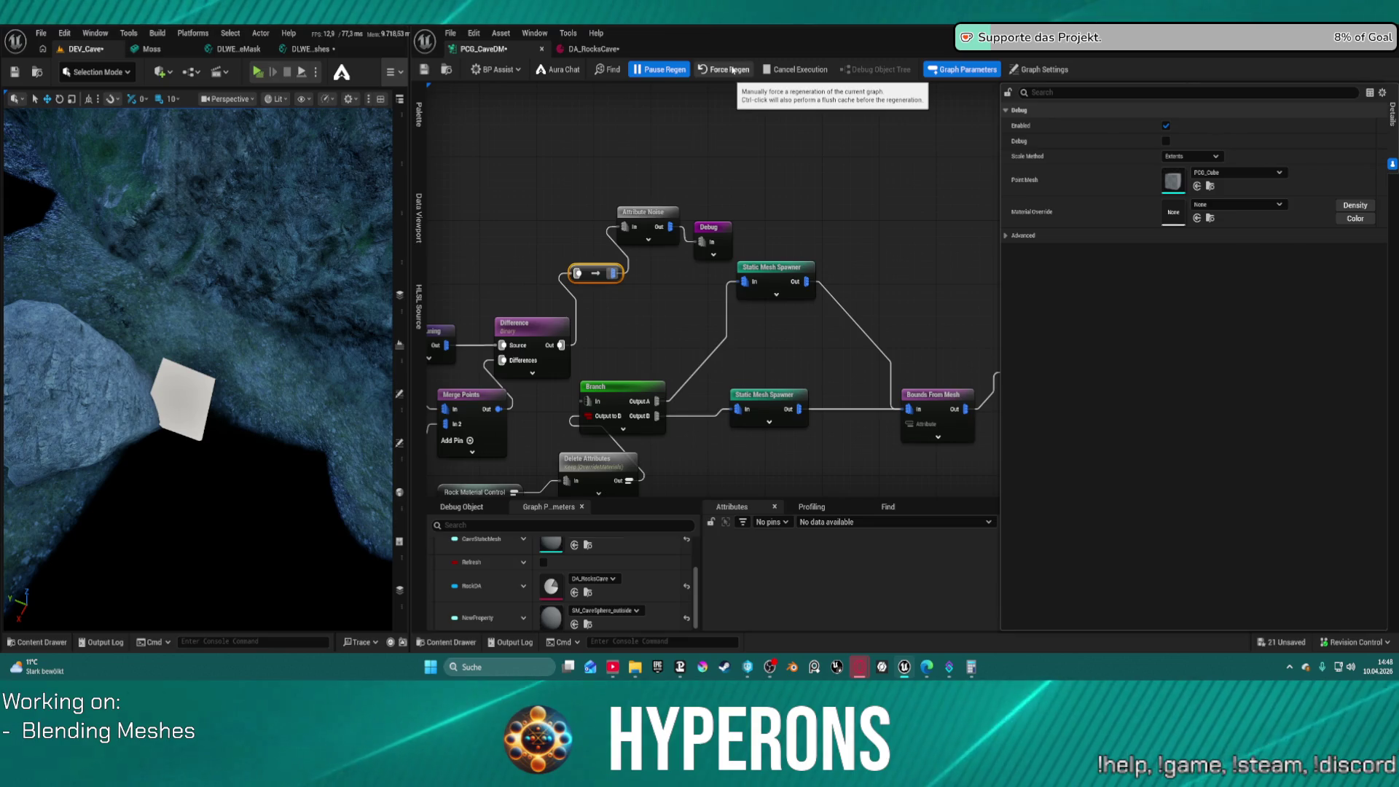
{"action": "key", "text": "ctrl+s"}
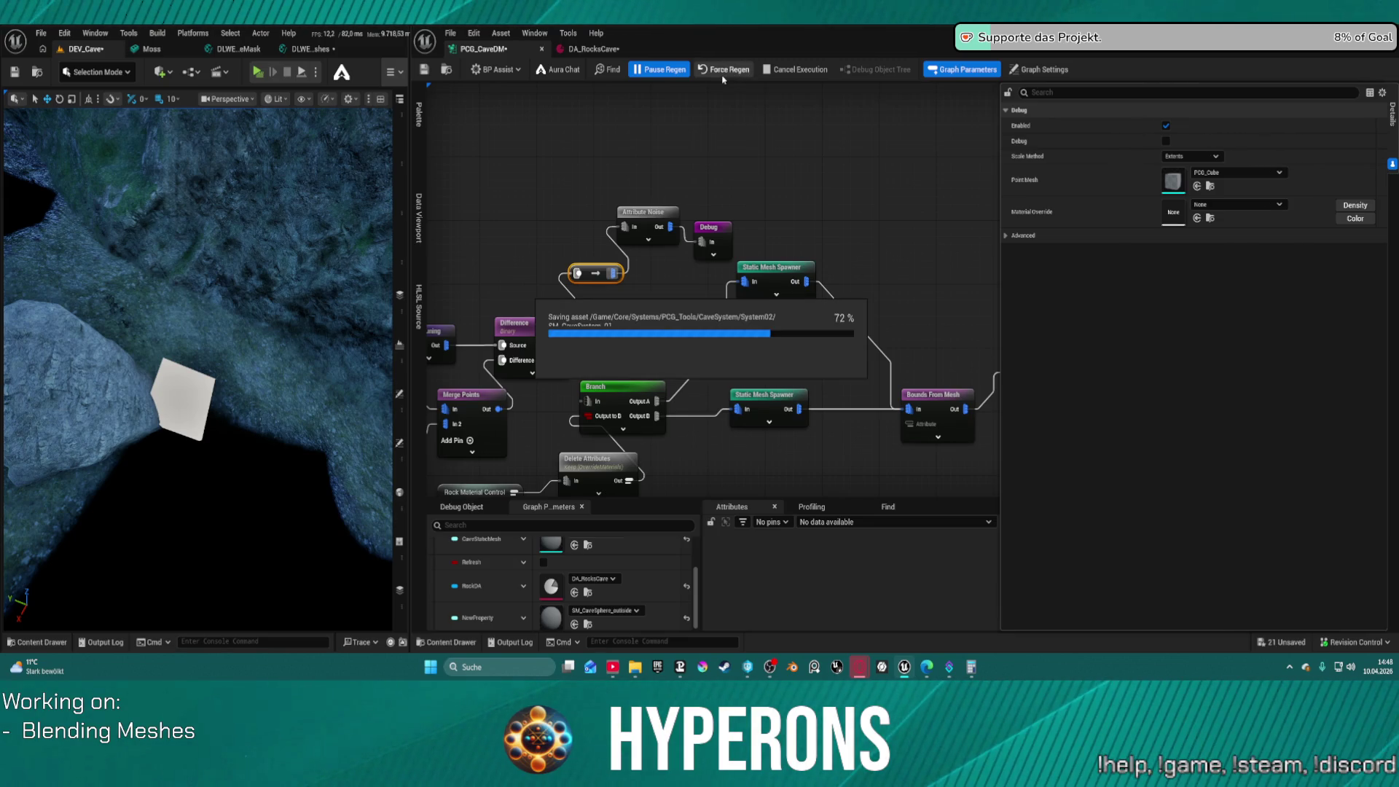
{"action": "key", "text": "s"}
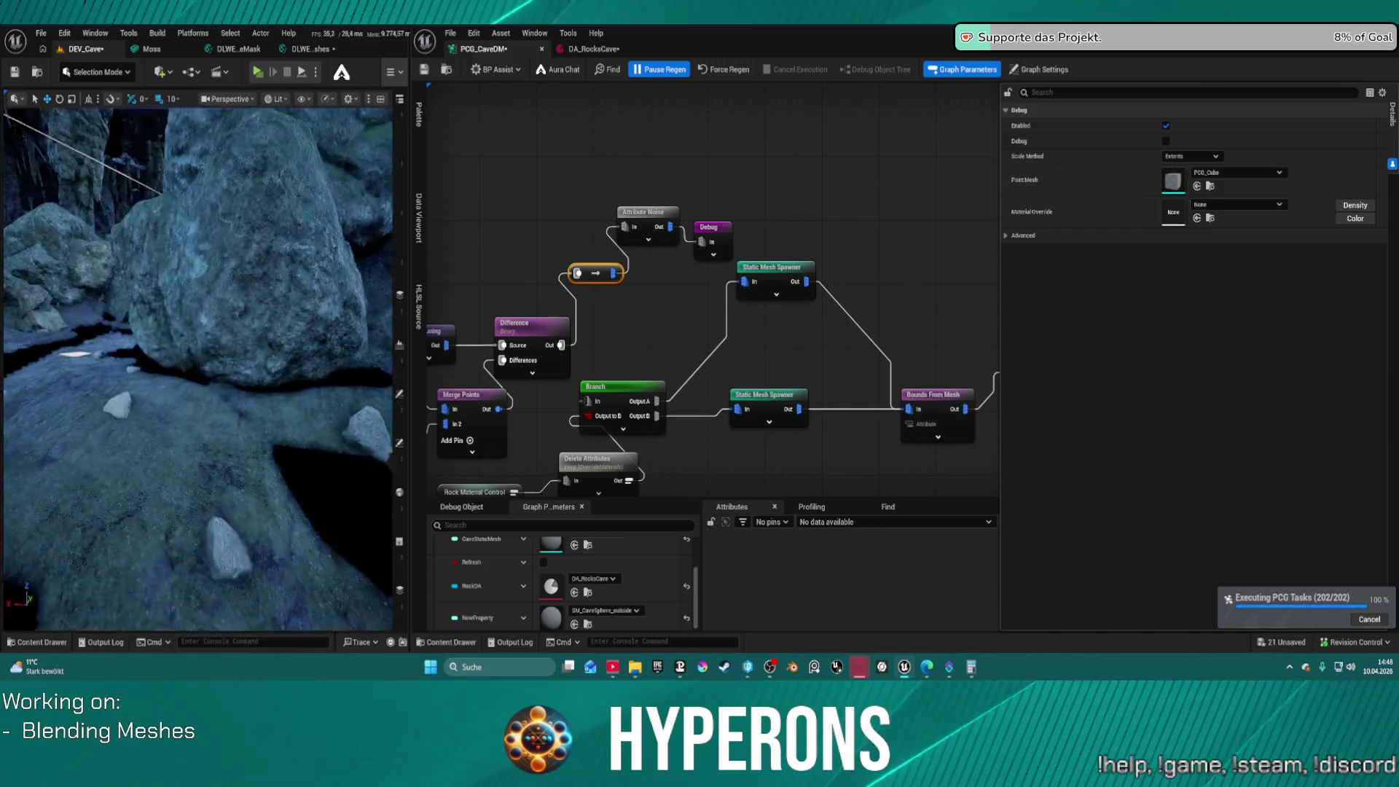
{"action": "key", "text": "s"}
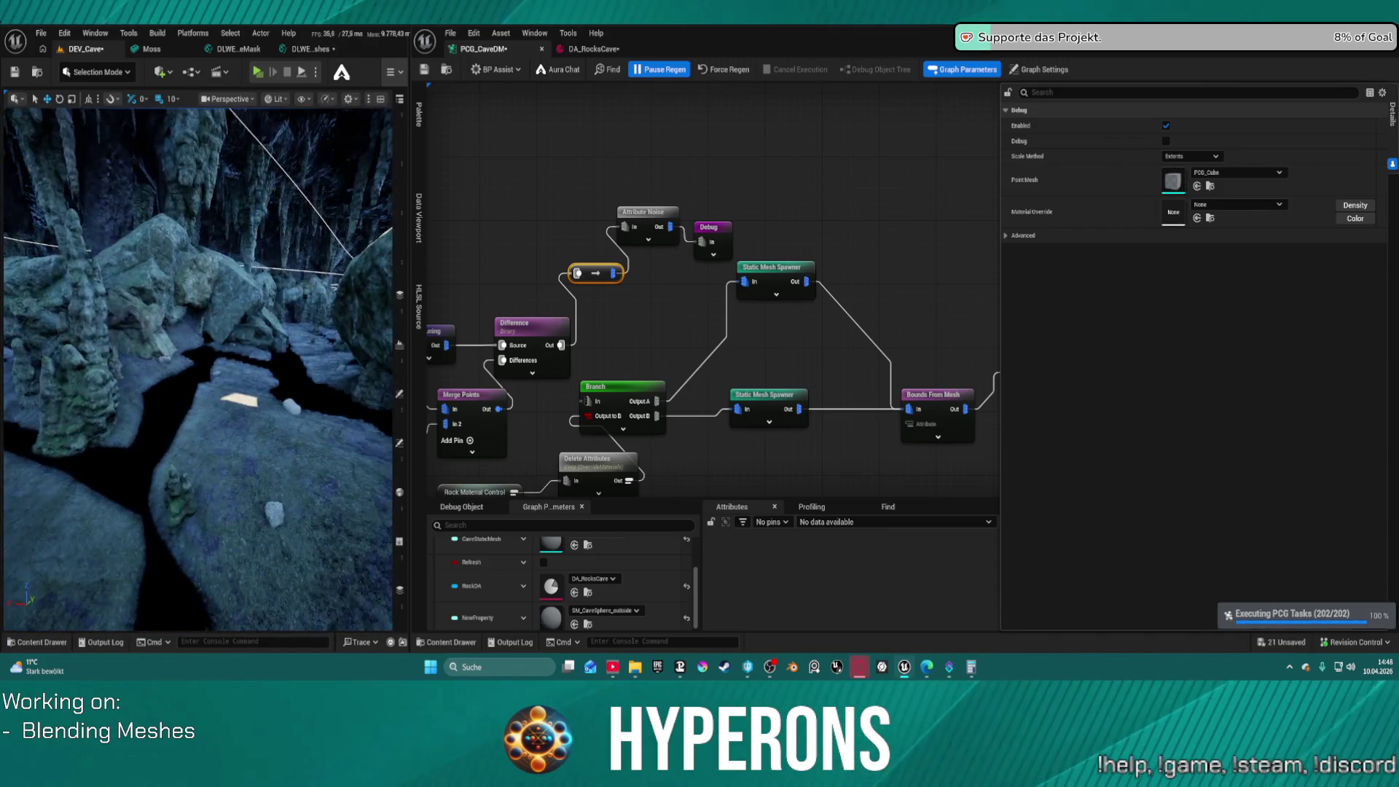
{"action": "key", "text": "w"}
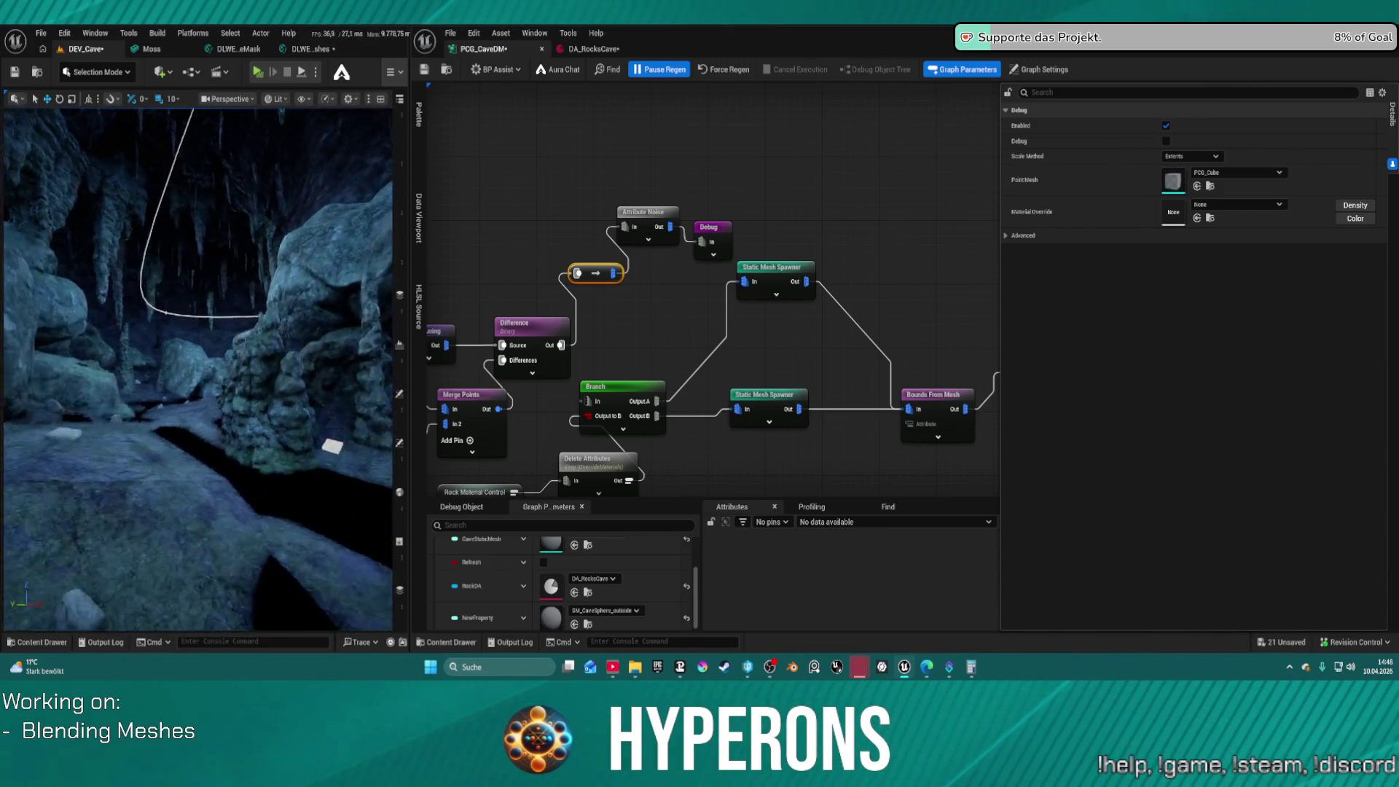
{"action": "key", "text": "w"}
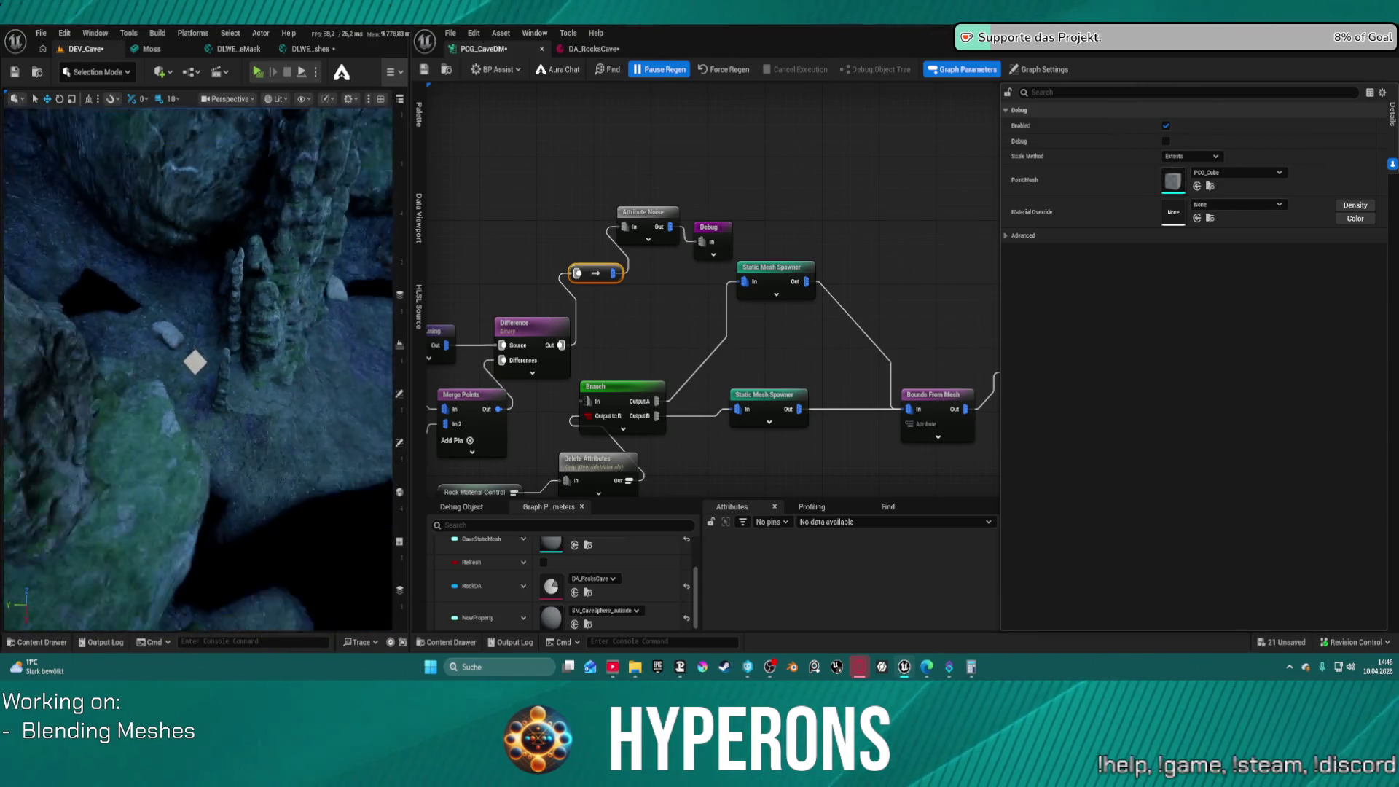
{"action": "left_click_drag", "start_coordinate": [517, 279], "coordinate": [606, 302]}
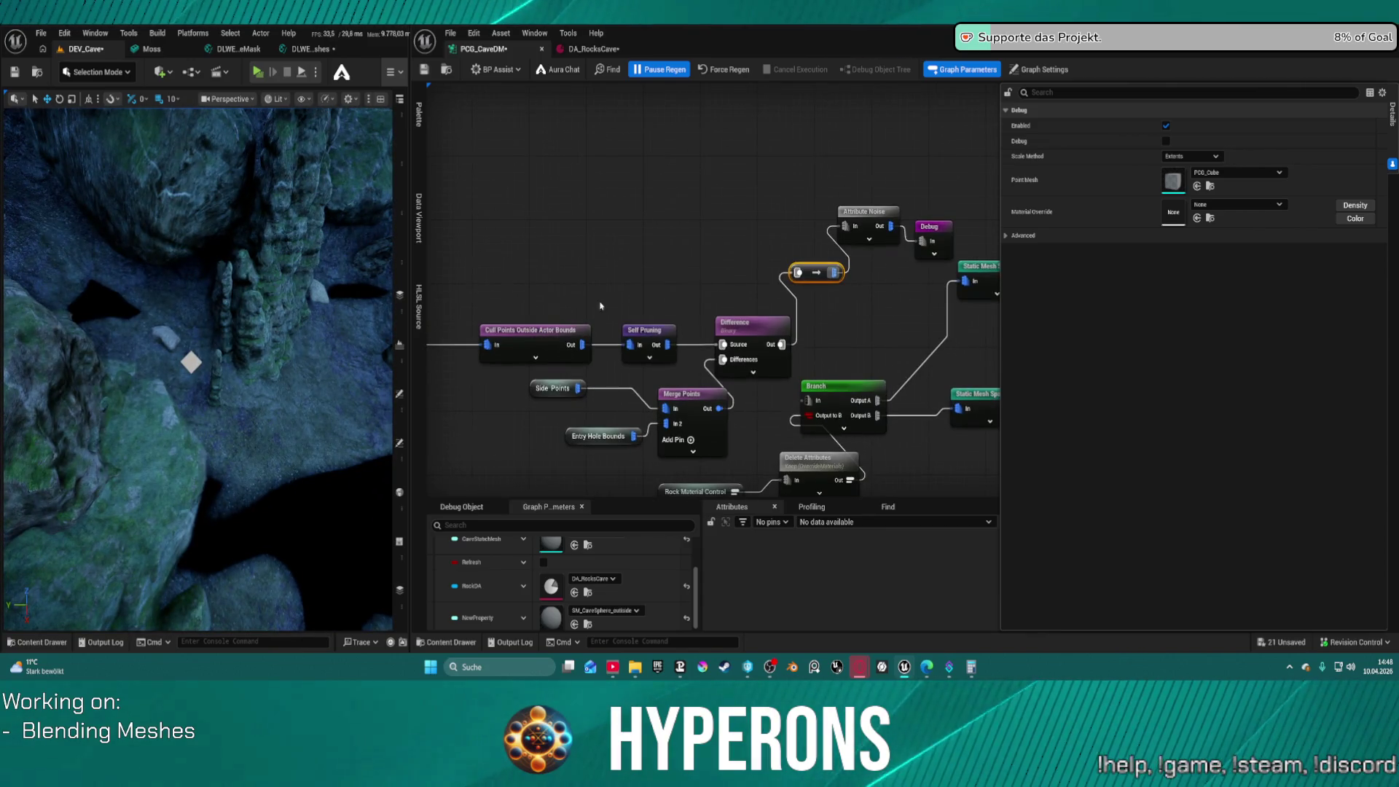
Enter a Create Points Grid cell size of 10, 10, 1
{"action": "mouse_move", "coordinate": [761, 290]}
{"action": "left_mouse_down"}
{"action": "mouse_move", "coordinate": [733, 237]}
{"action": "mouse_move", "coordinate": [1101, 248]}
{"action": "left_mouse_up"}
{"action": "left_click", "coordinate": [525, 258]}
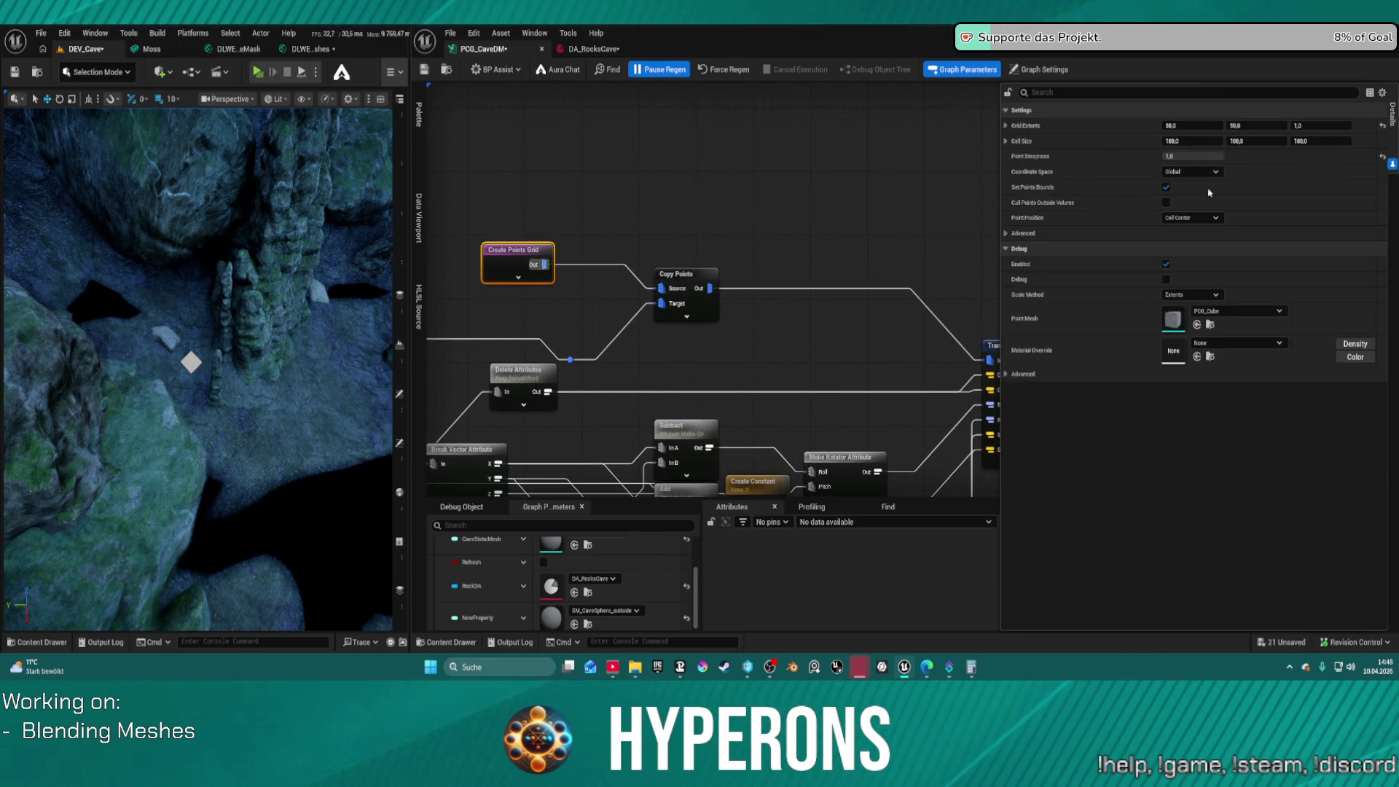
{"action": "left_click", "coordinate": [1198, 142]}
{"action": "type", "text": "10"}
{"action": "key", "text": "Tab"}
{"action": "type", "text": "10"}
{"action": "key", "text": "Tab"}
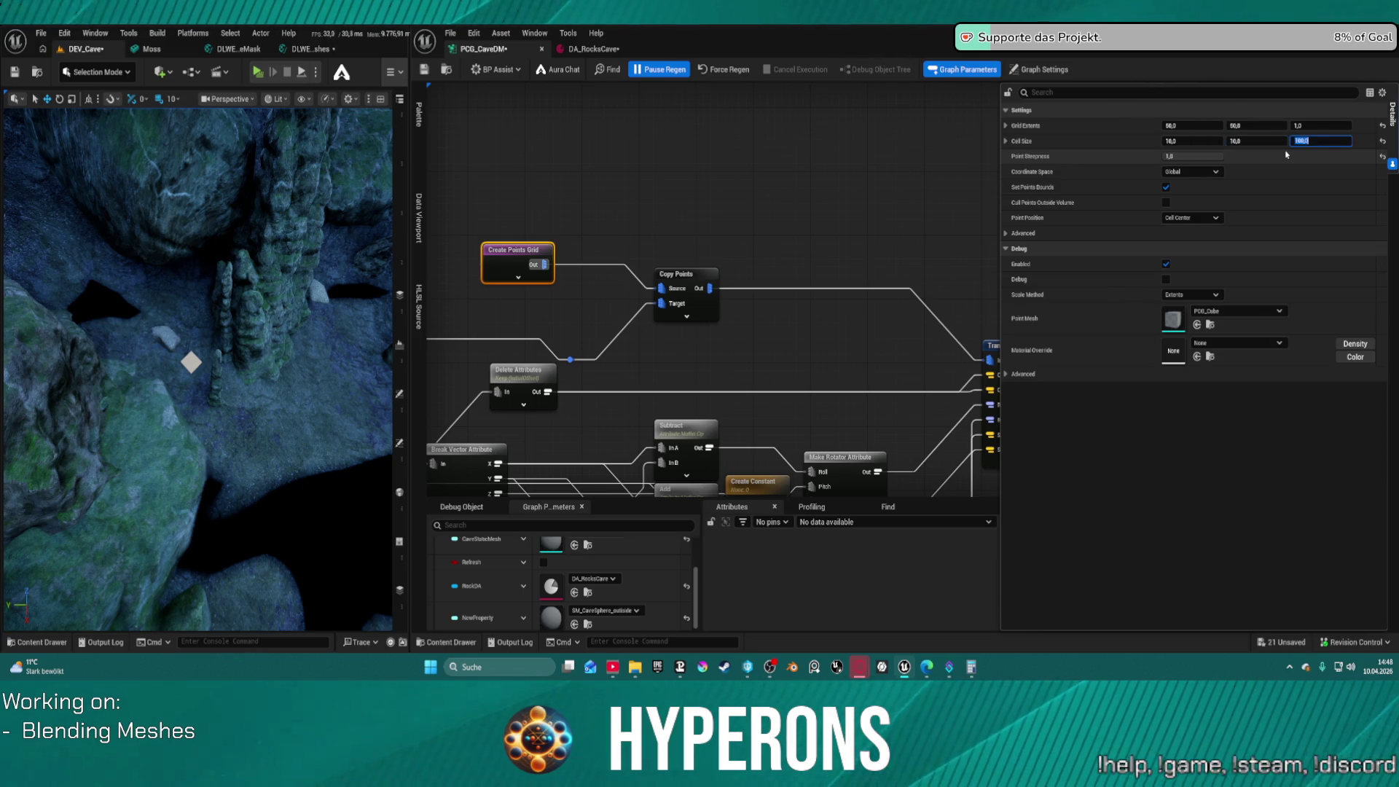
{"action": "type", "text": "1"}
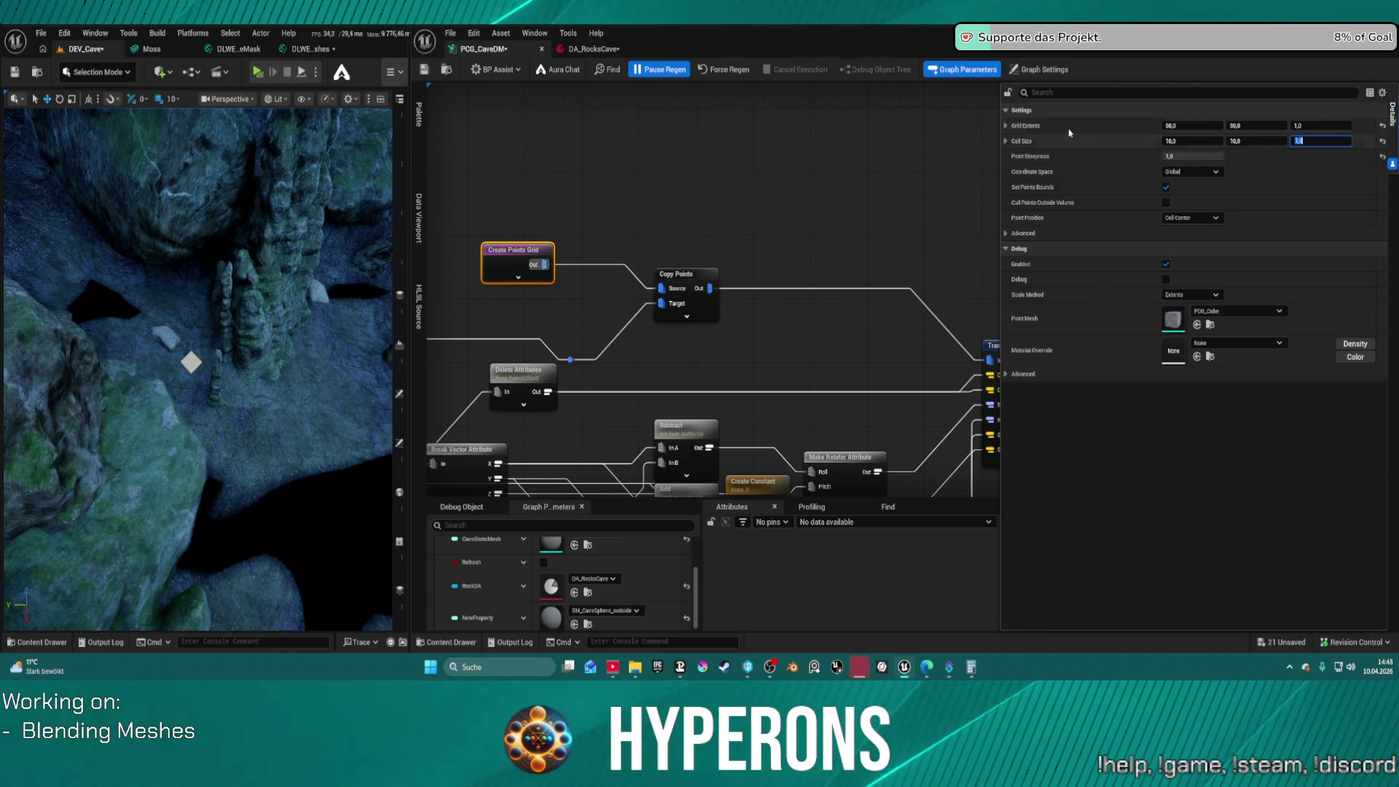
Regenerate and save the graph, then view the resulting debug-cube cluster near the boulder
{"action": "left_click", "coordinate": [731, 70]}
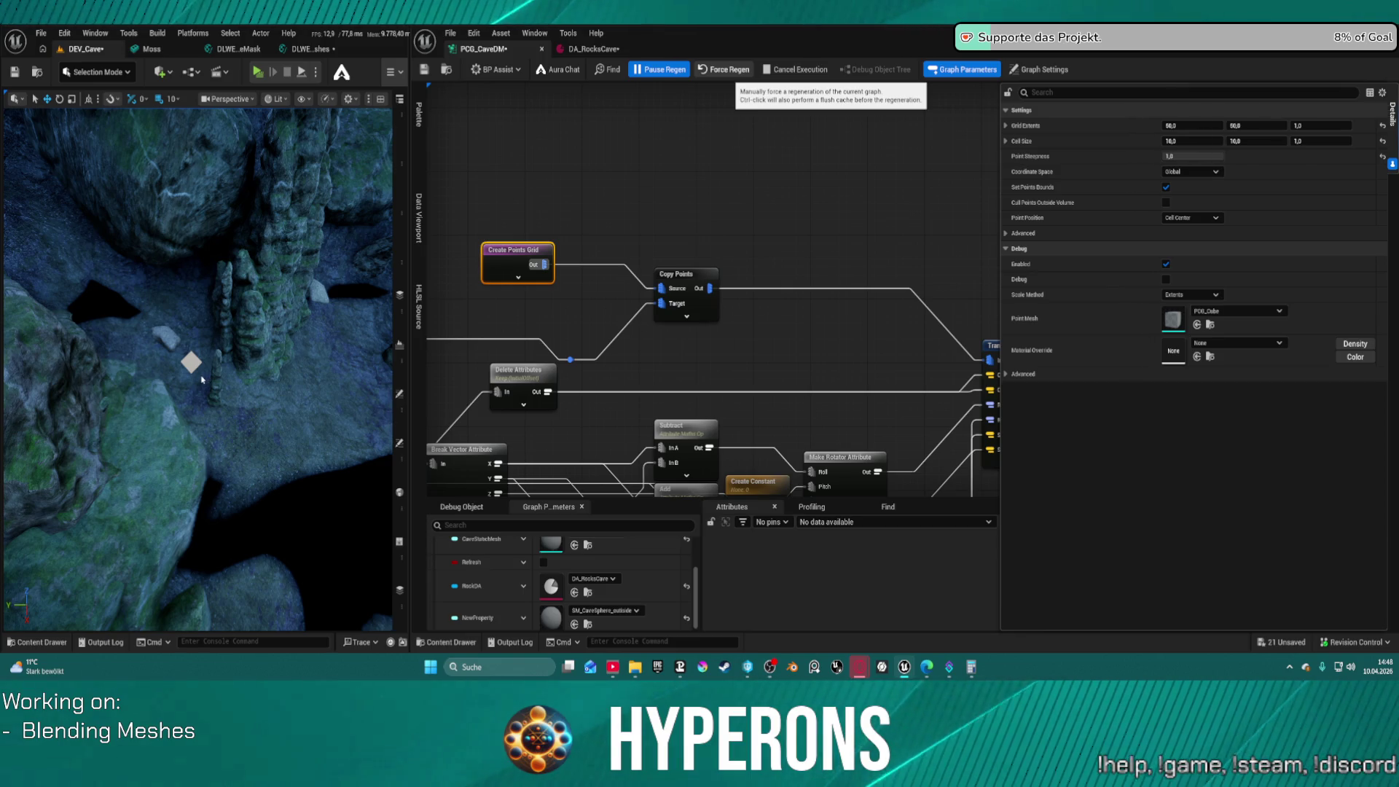
{"action": "key", "text": "ctrl+s"}
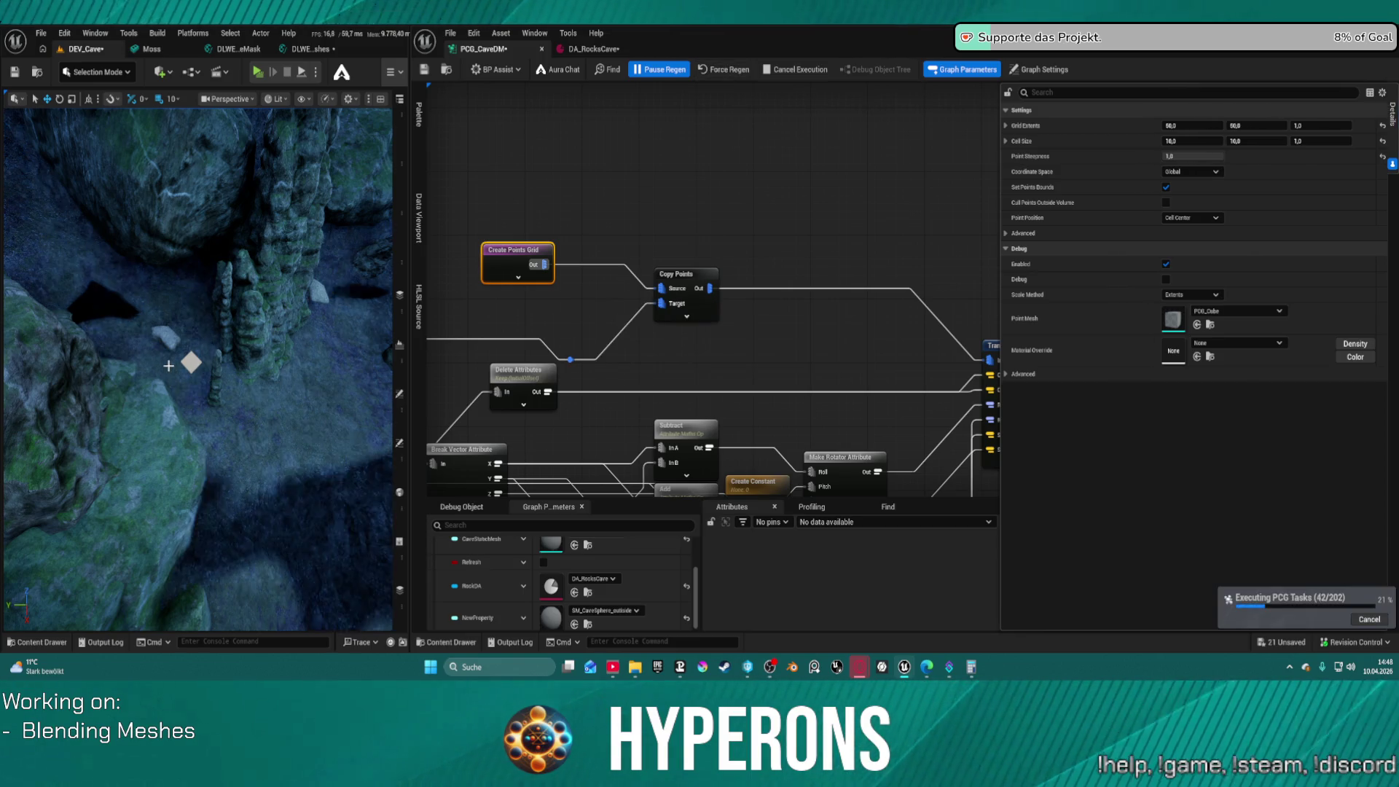
{"action": "left_click_drag", "start_coordinate": [173, 371], "coordinate": [219, 365]}
{"action": "scroll", "coordinate": [199, 369], "scroll_direction": "up", "scroll_amount": 8}
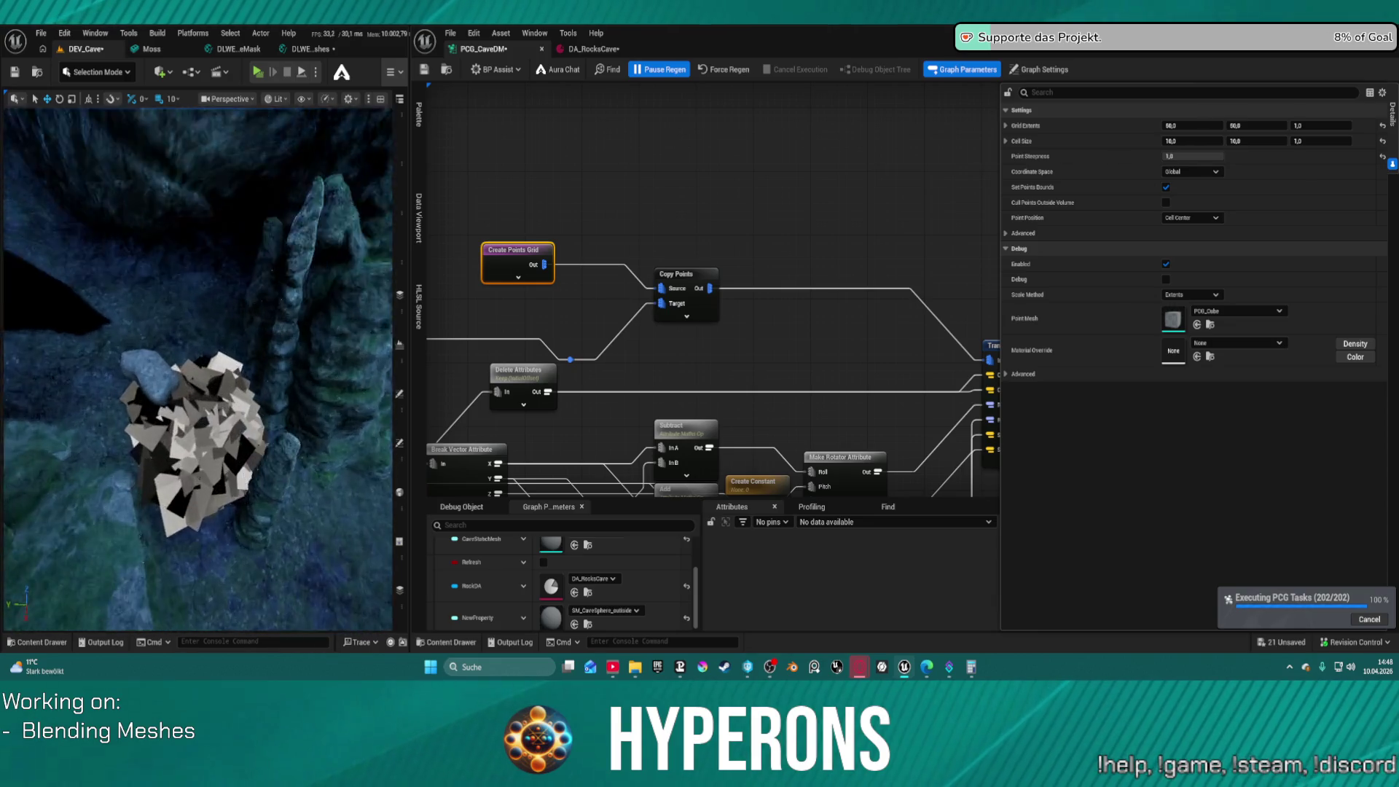
{"action": "scroll", "coordinate": [199, 370], "scroll_direction": "down", "scroll_amount": 10}
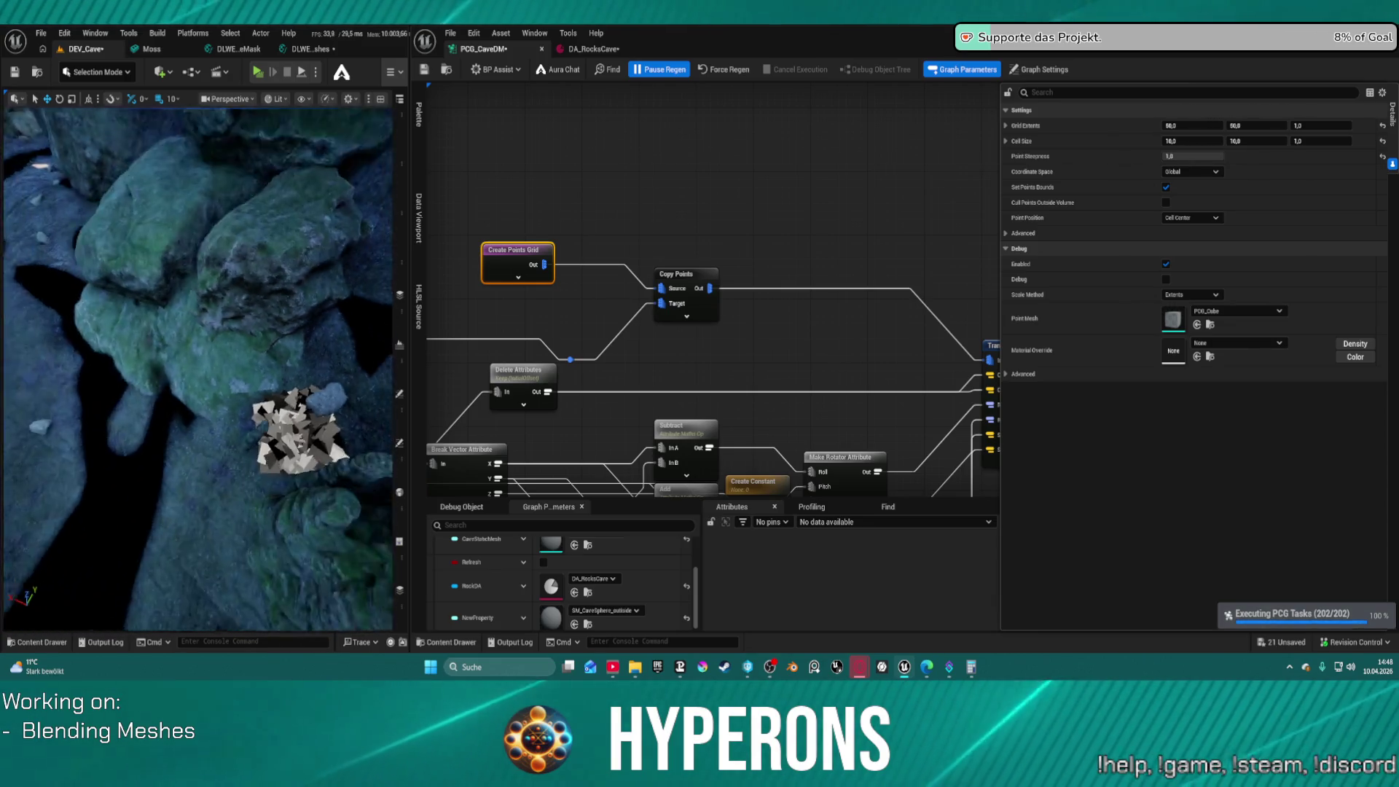
{"action": "scroll", "coordinate": [198, 369], "scroll_direction": "up", "scroll_amount": 10}
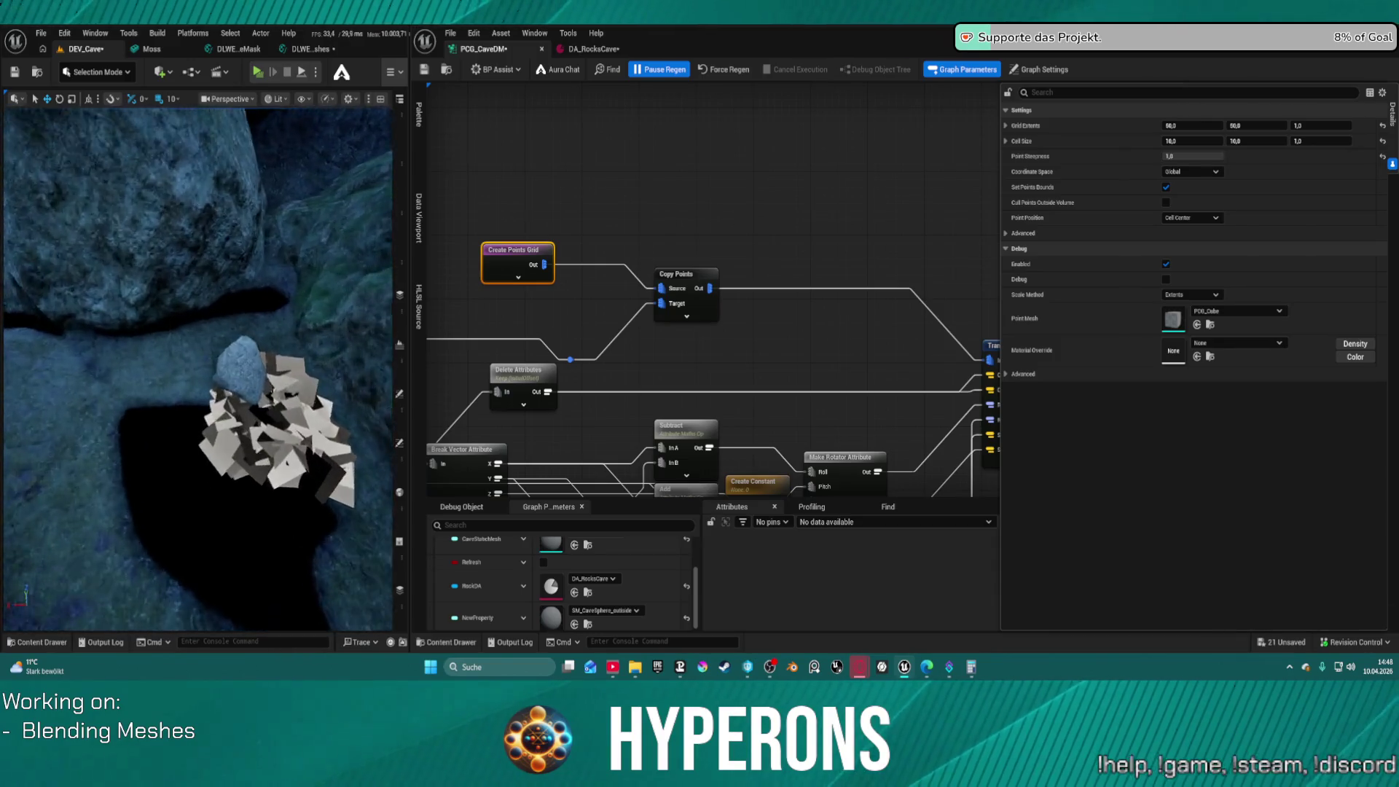
{"action": "scroll", "coordinate": [198, 369], "scroll_direction": "down", "scroll_amount": 8}
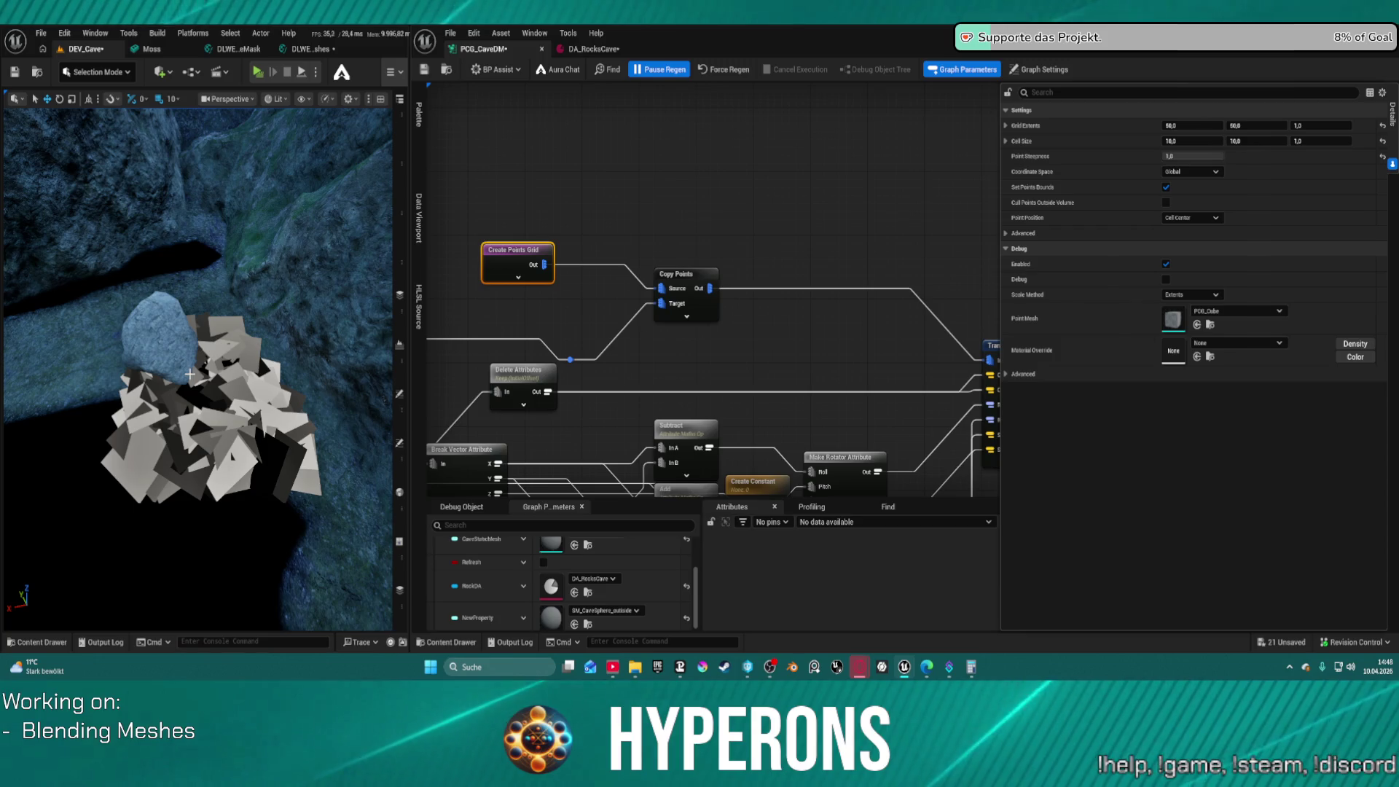
Set the Debug node's Point Scale to 0,1, regenerate and save
{"action": "left_click_drag", "start_coordinate": [834, 212], "coordinate": [861, 141]}
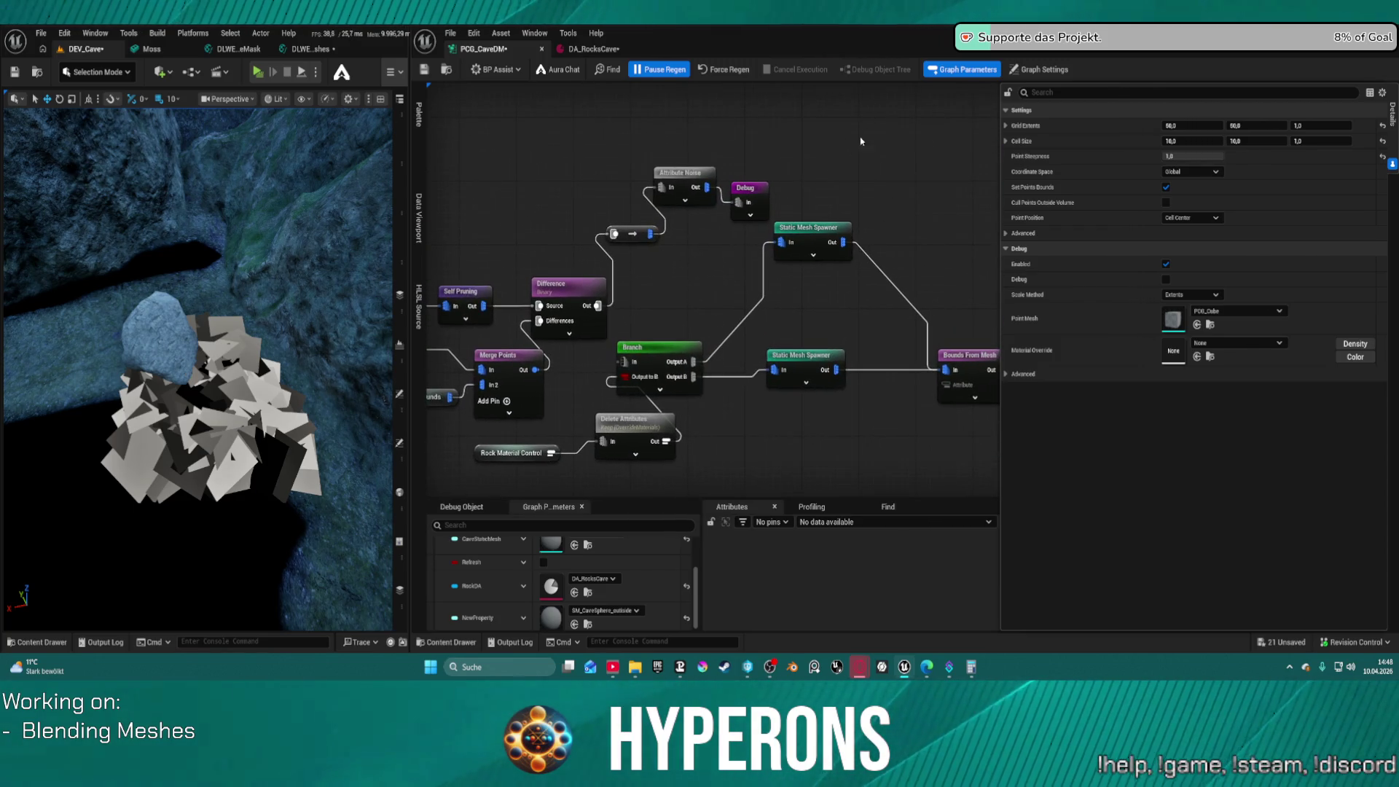
{"action": "left_click", "coordinate": [747, 198]}
{"action": "left_click", "coordinate": [1194, 190]}
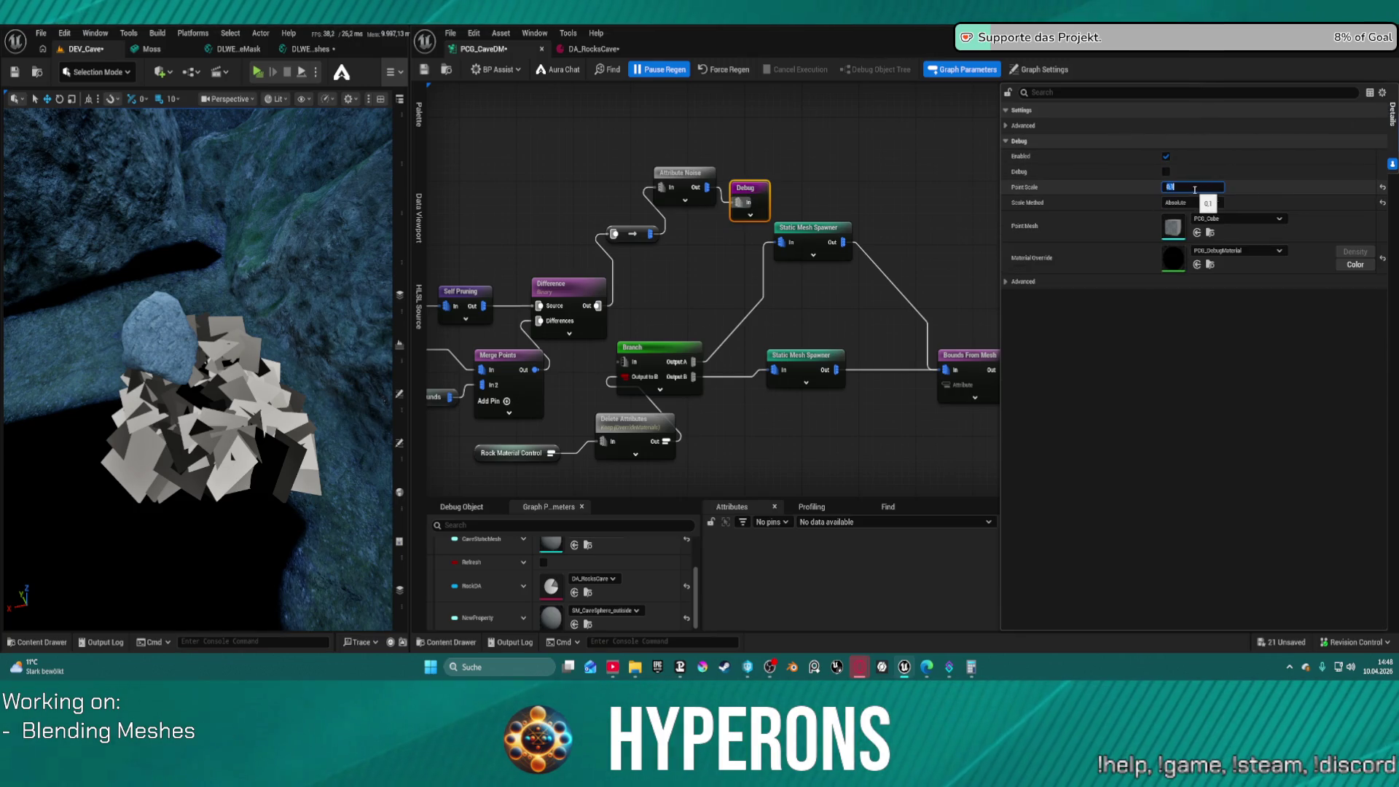
{"action": "left_click", "coordinate": [720, 71]}
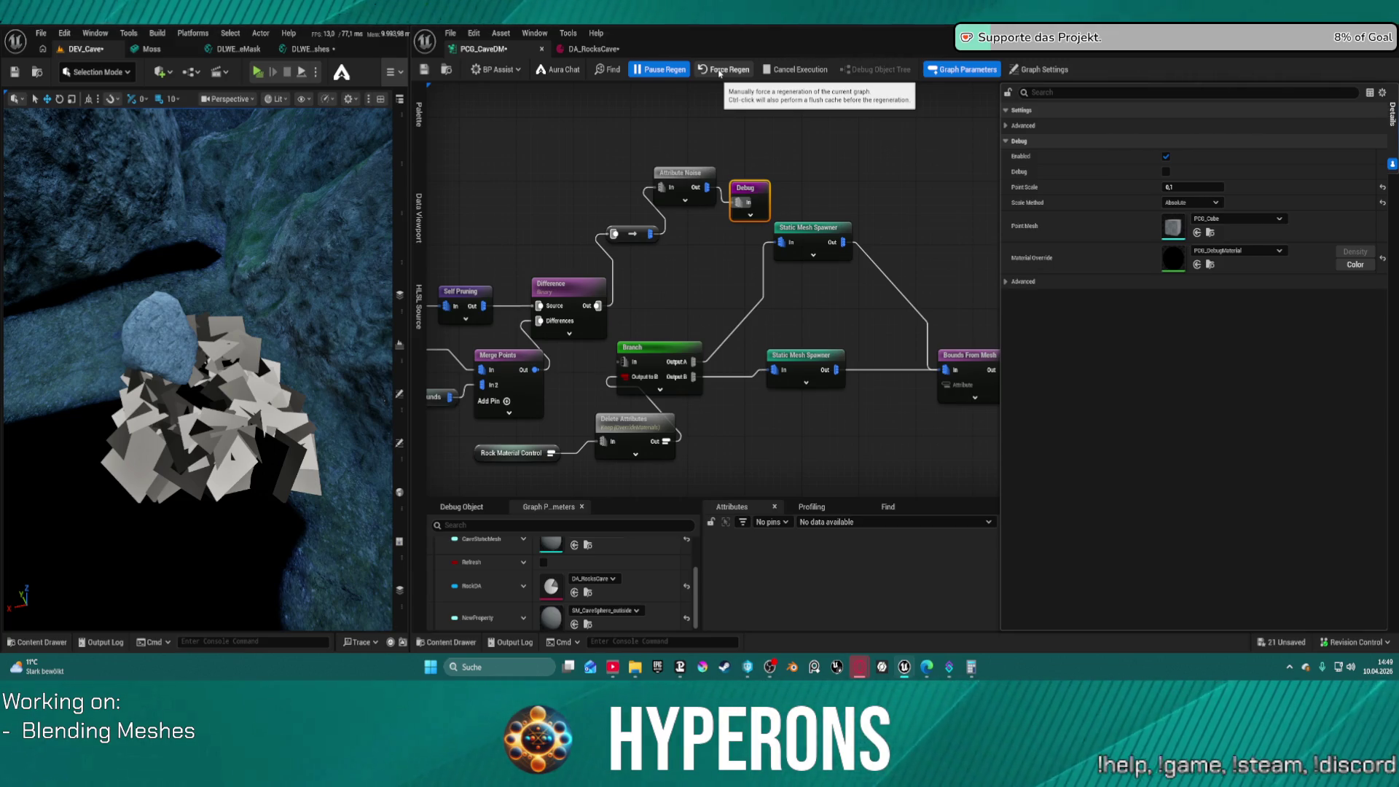
{"action": "key", "text": "ctrl+s"}
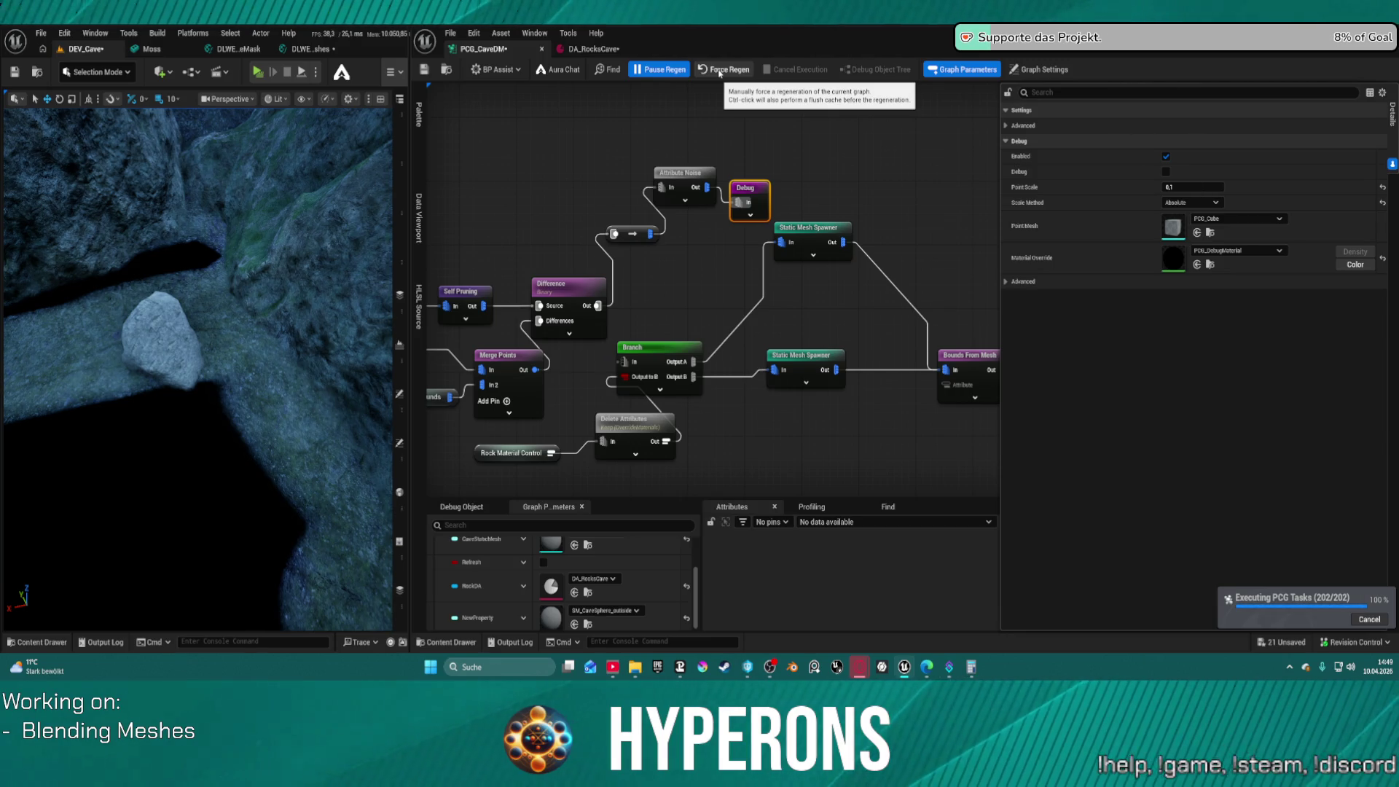
{"action": "mouse_move", "coordinate": [318, 412]}
{"action": "left_mouse_down"}
{"action": "mouse_move", "coordinate": [287, 383]}
{"action": "mouse_move", "coordinate": [325, 405]}
{"action": "left_mouse_up"}
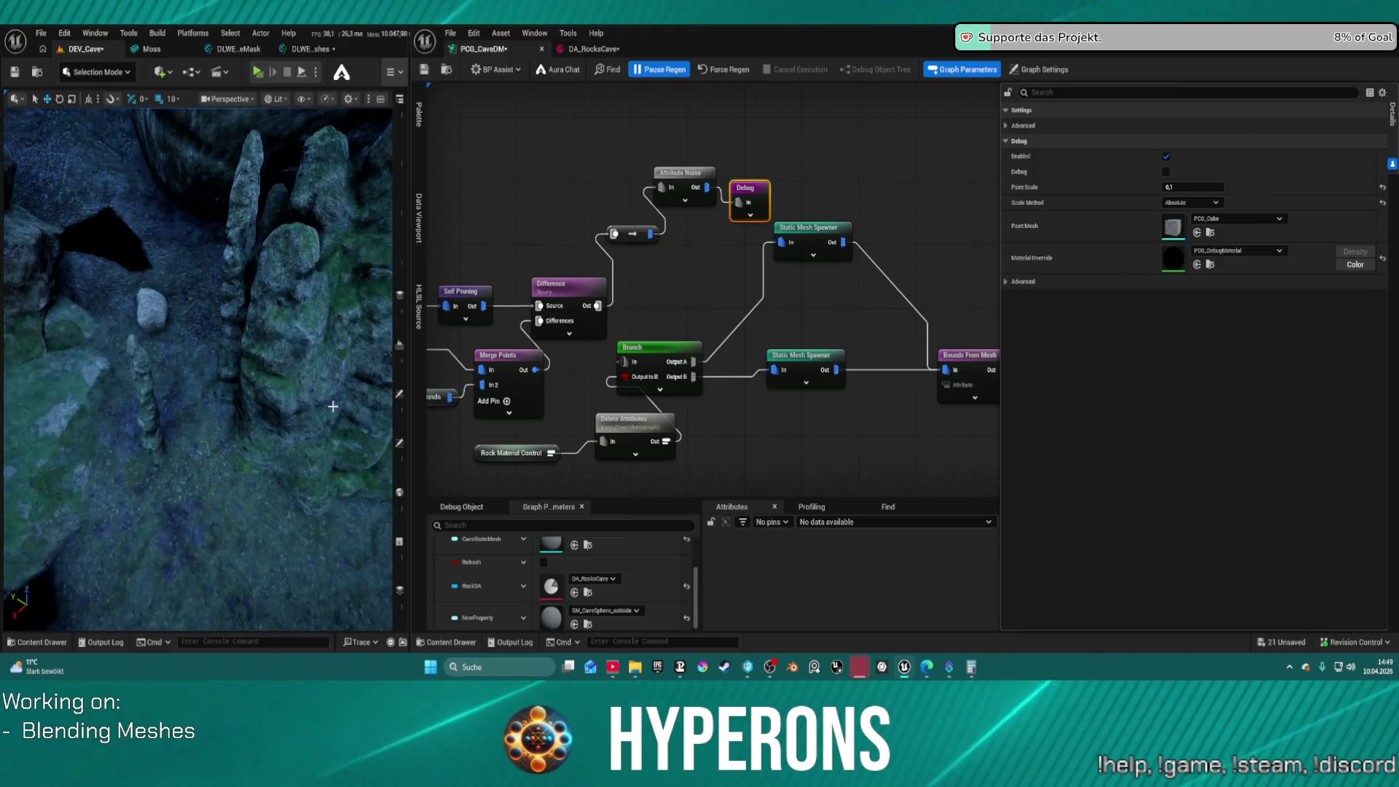
Change the Point Scale to 0,2, regenerate and save the graph
{"action": "left_click", "coordinate": [1195, 187]}
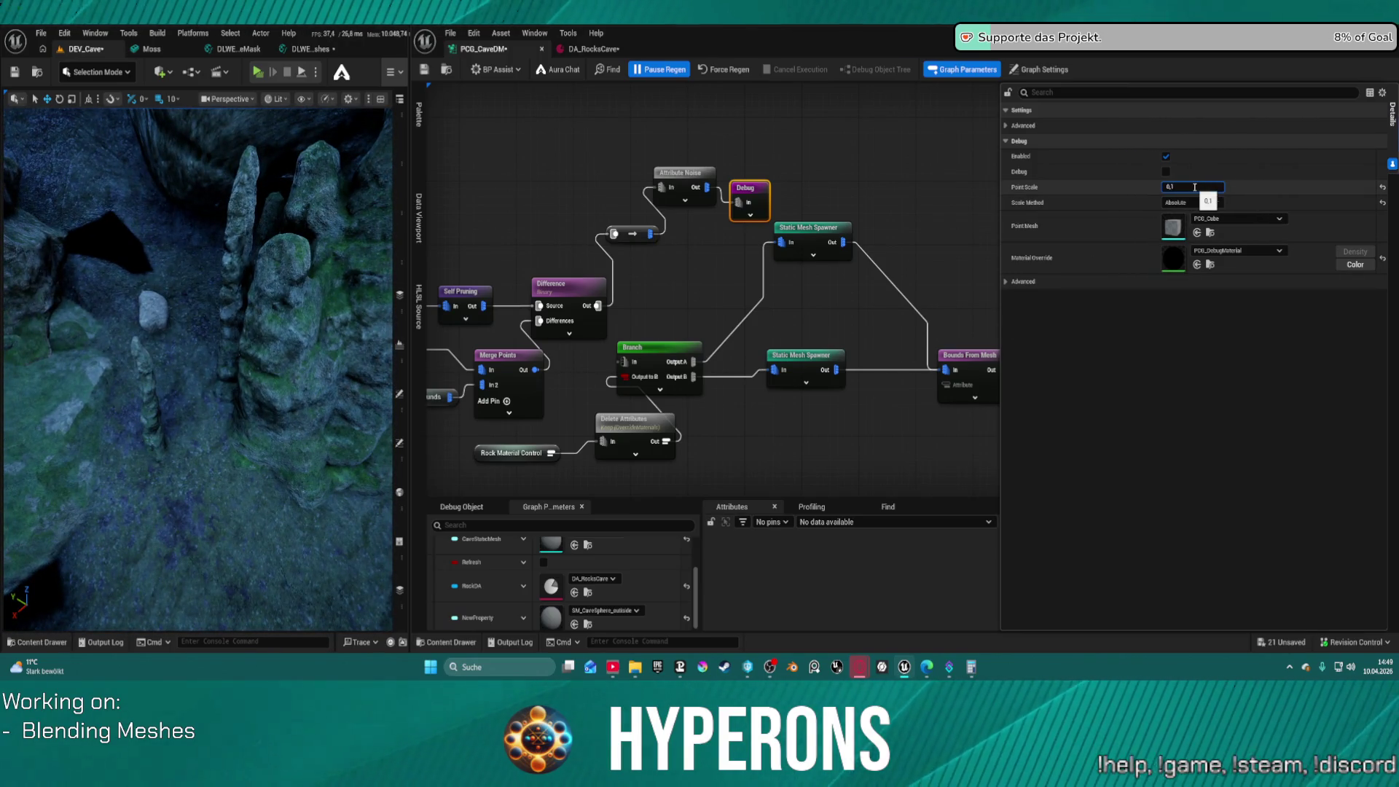
{"action": "type", "text": "0,2"}
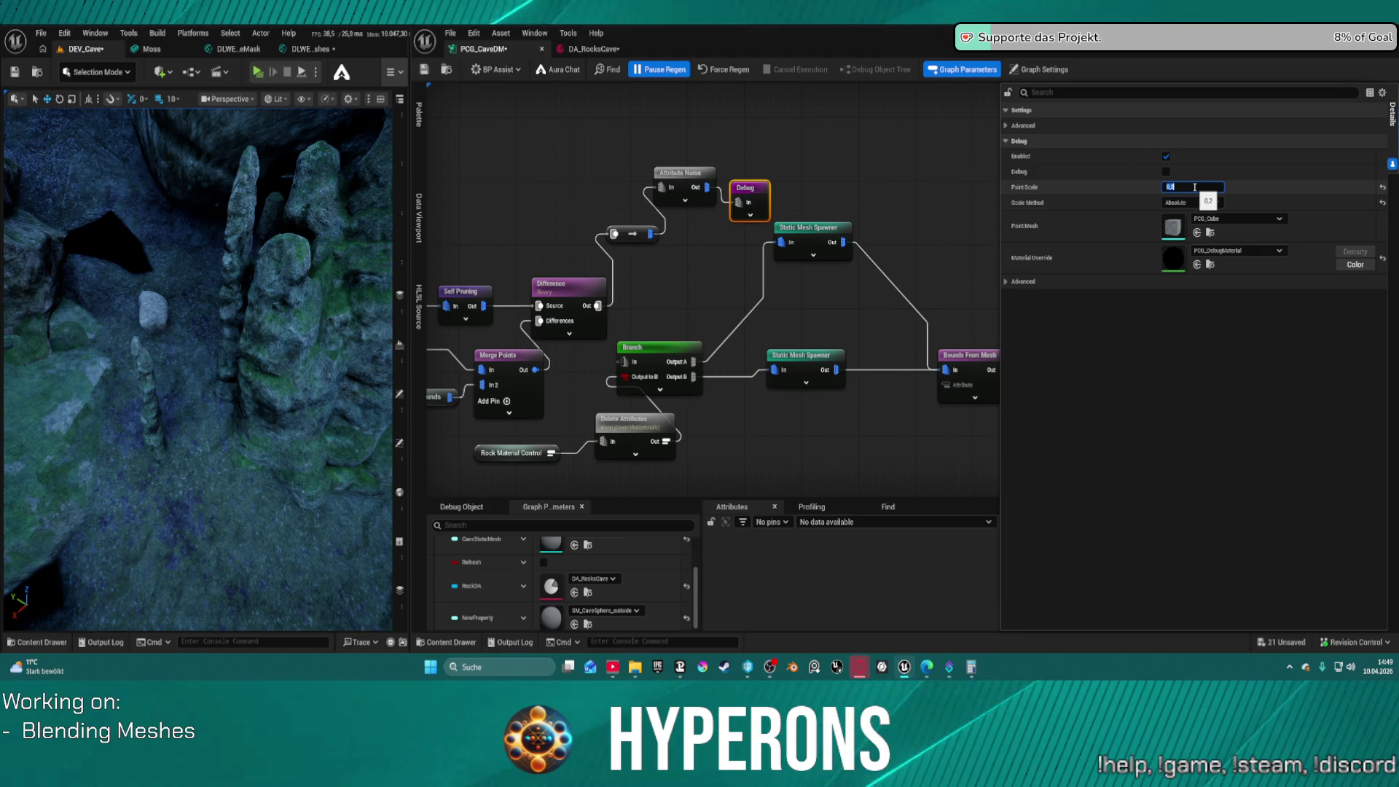
{"action": "left_click", "coordinate": [728, 72]}
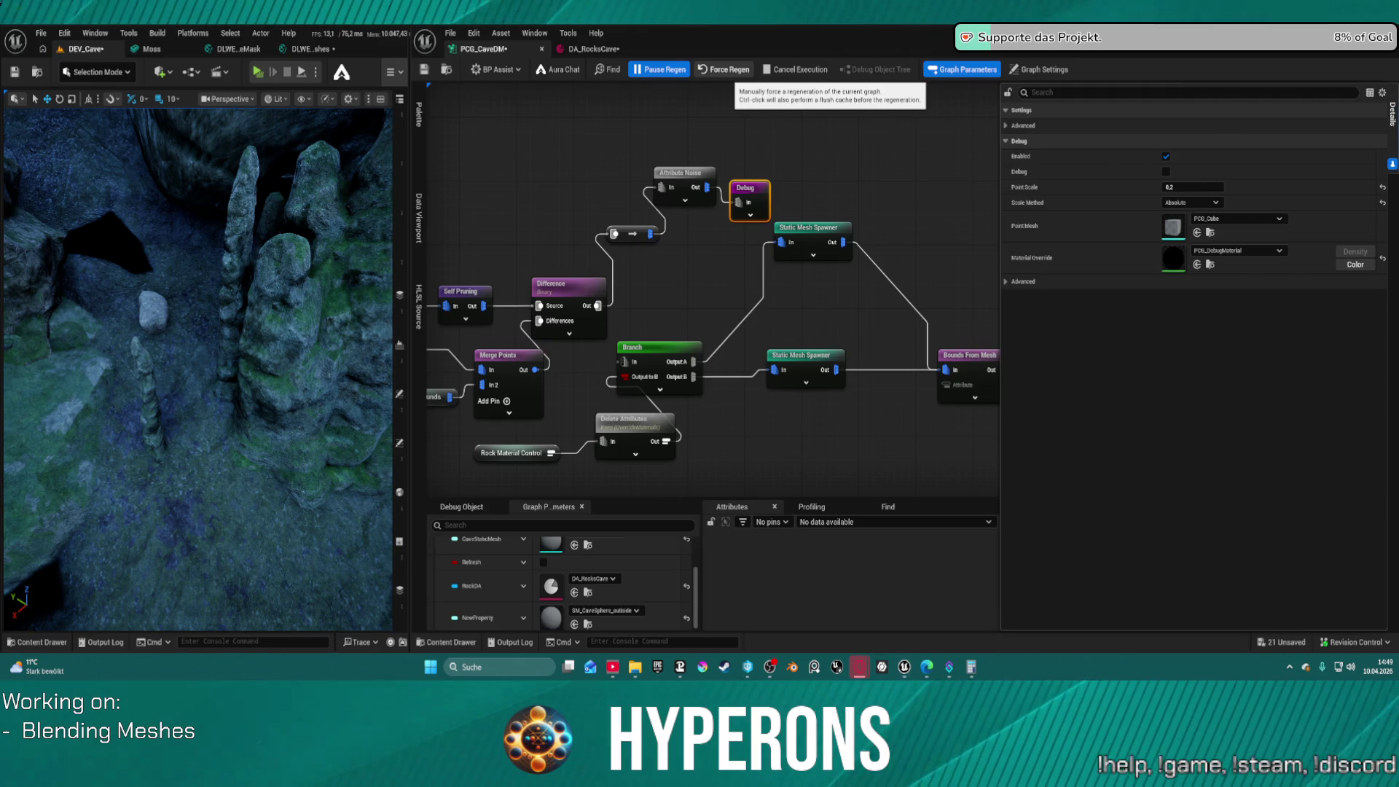
{"action": "key", "text": "ctrl+s"}
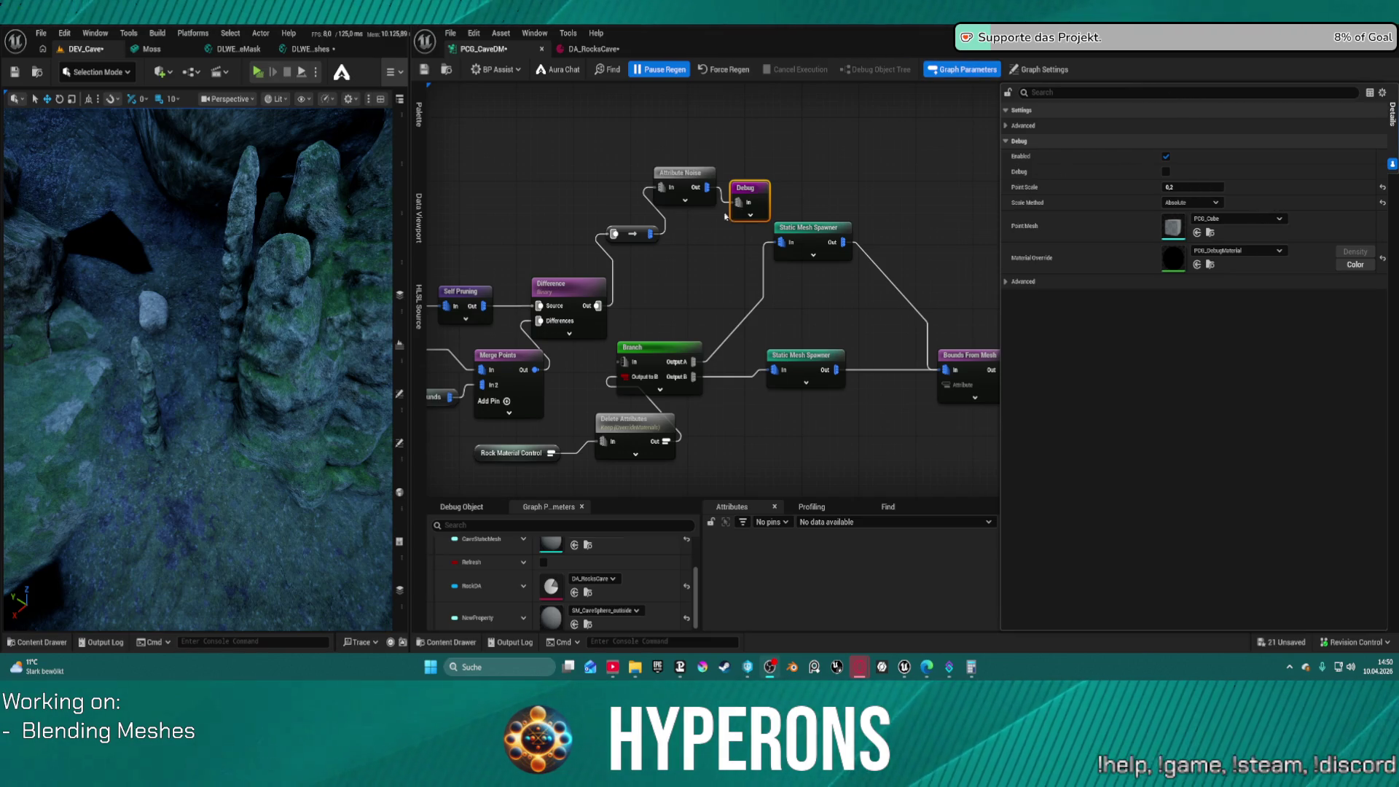
{"action": "key", "text": "alt+Tab"}
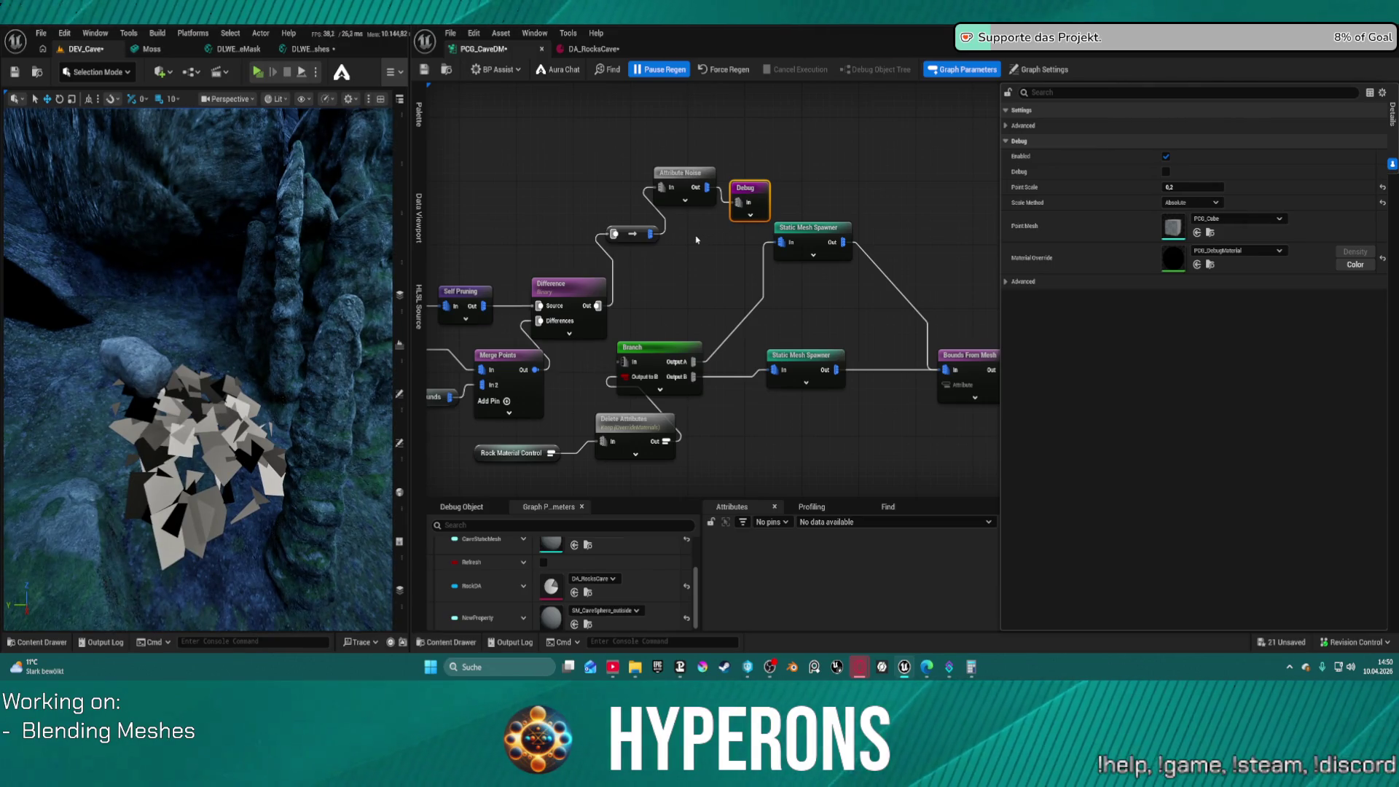
Switch Self Pruning's pruning type to Large to Small and save
{"action": "left_click_drag", "start_coordinate": [706, 275], "coordinate": [852, 255]}
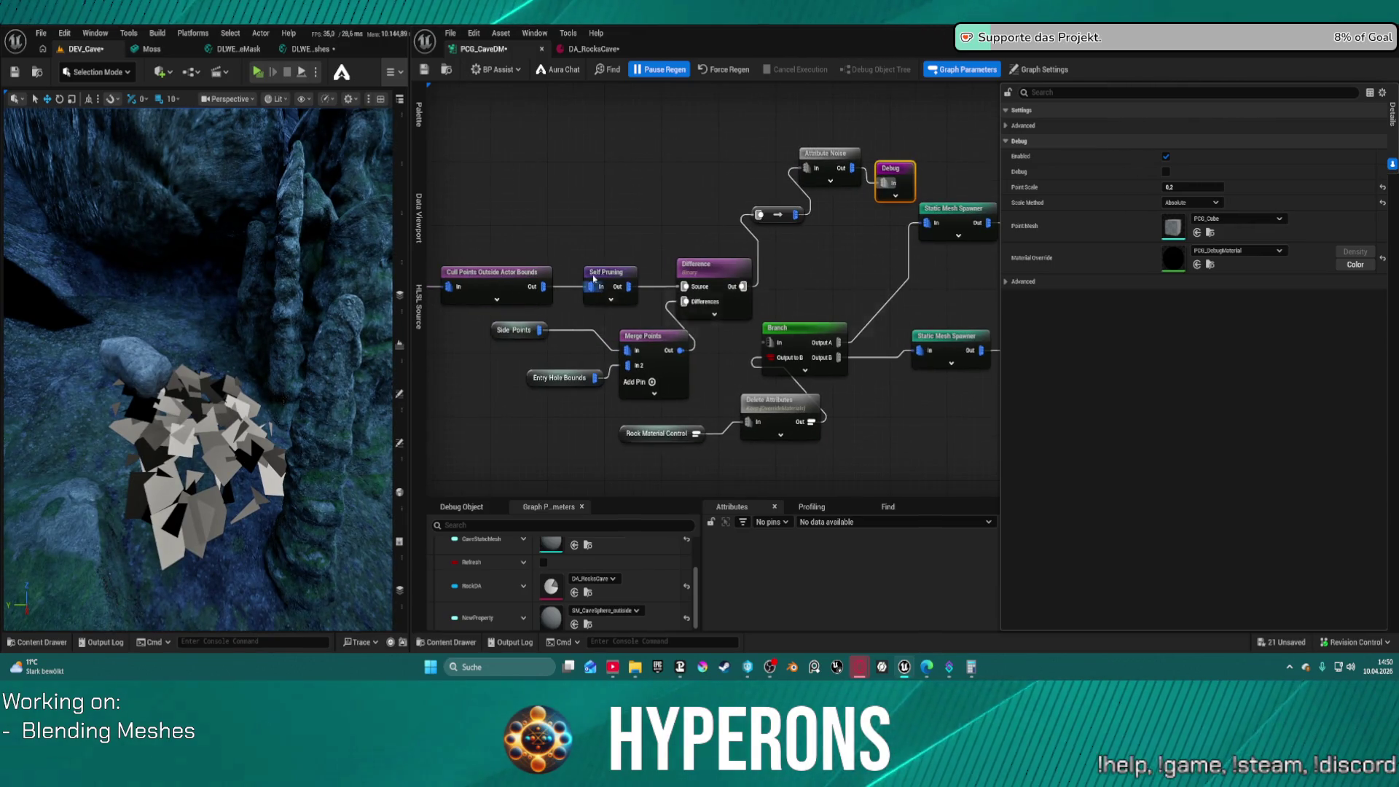
{"action": "left_click", "coordinate": [591, 280]}
{"action": "left_click", "coordinate": [1192, 125]}
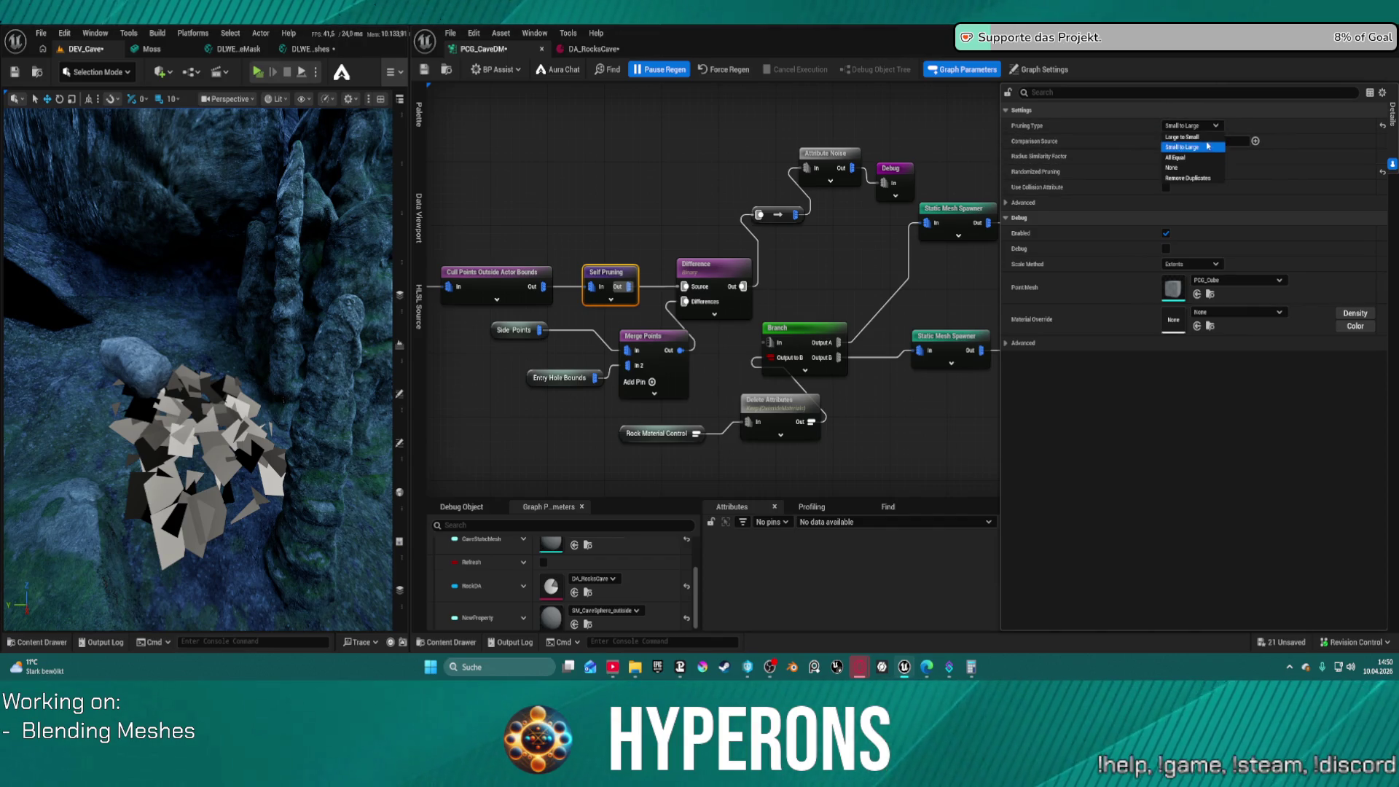
{"action": "left_click", "coordinate": [1185, 137]}
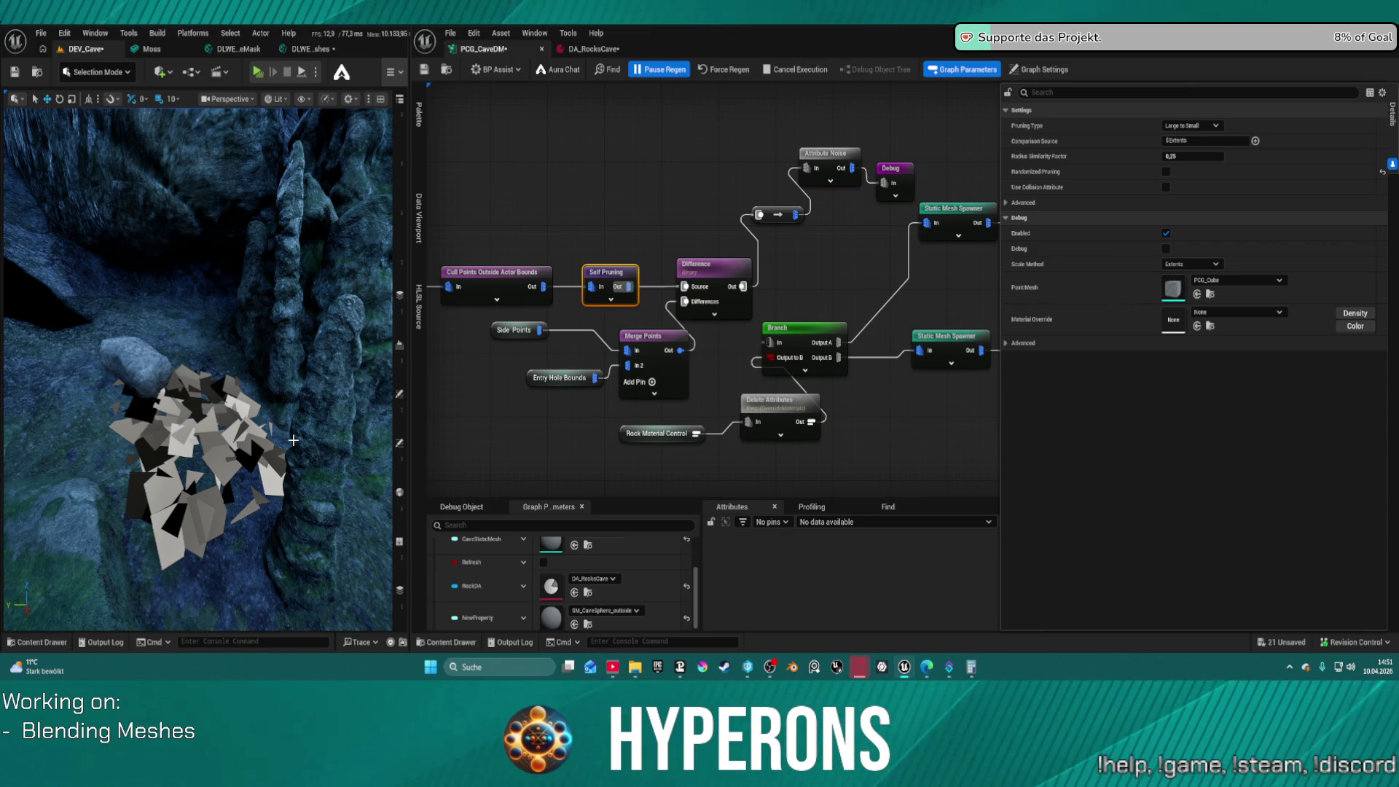
{"action": "key", "text": "ctrl+s"}
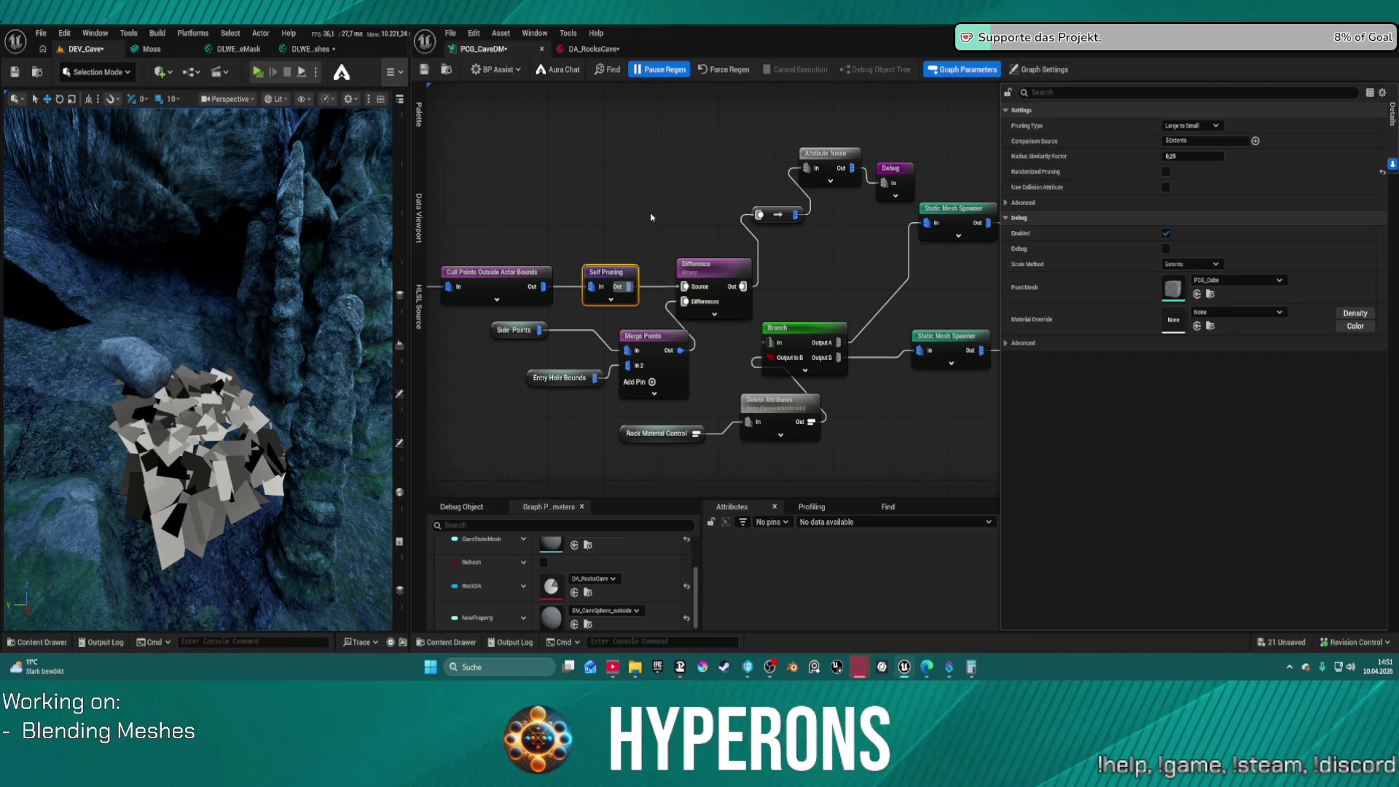
Set the Debug node's scale method to Extents, regenerate and save the graph
{"action": "left_click_drag", "start_coordinate": [598, 232], "coordinate": [797, 211]}
{"action": "left_click_drag", "start_coordinate": [736, 265], "coordinate": [682, 266]}
{"action": "left_click_drag", "start_coordinate": [780, 224], "coordinate": [612, 214]}
{"action": "left_click", "coordinate": [956, 145]}
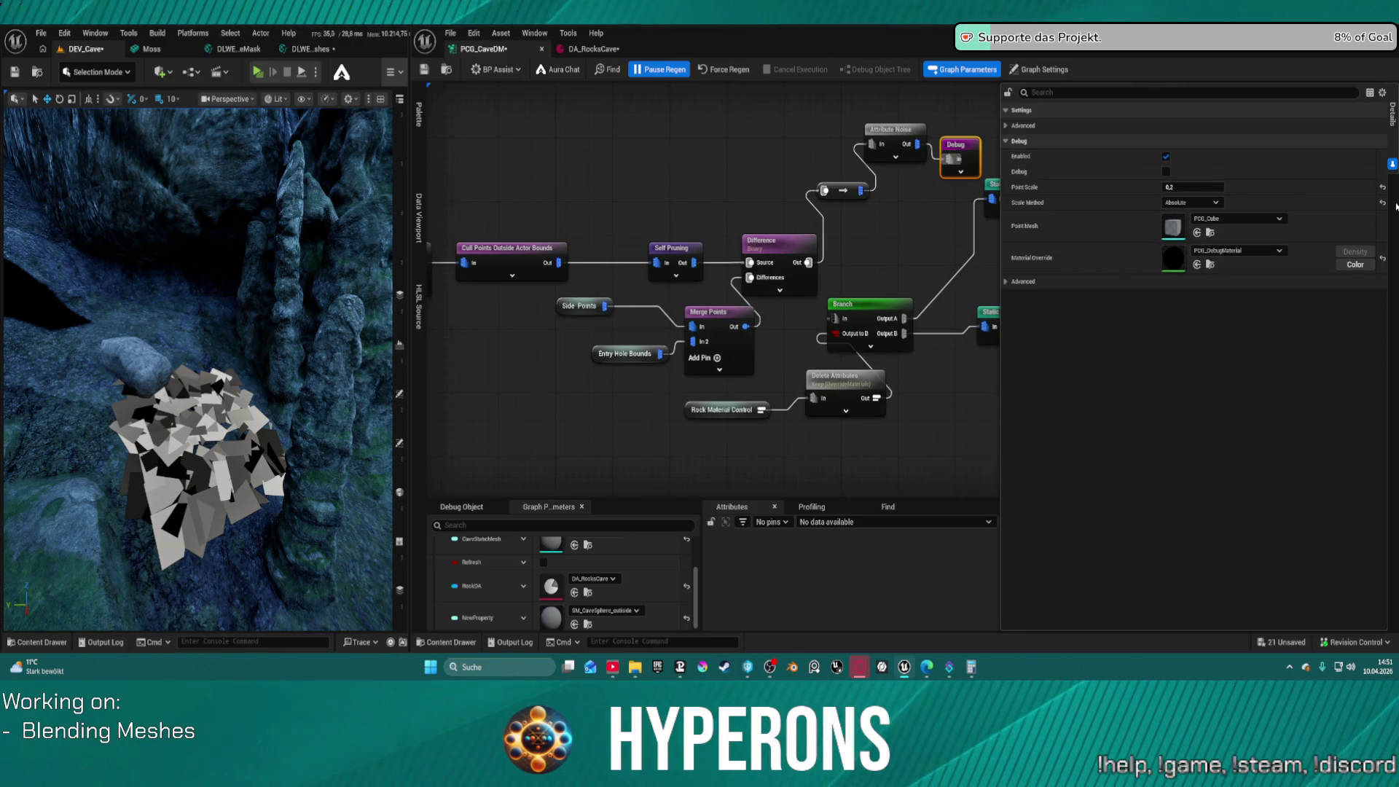
{"action": "left_click", "coordinate": [1383, 202]}
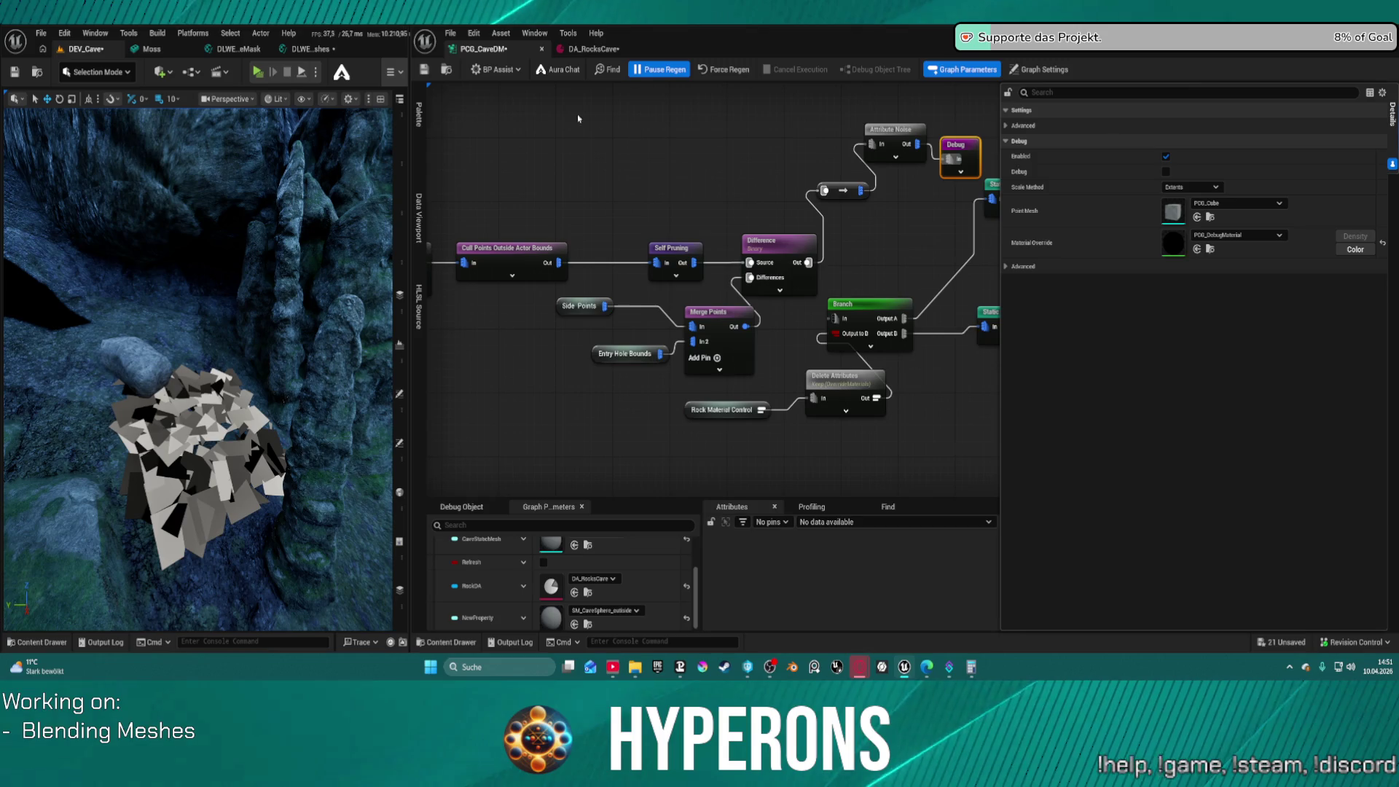
{"action": "left_click", "coordinate": [711, 71]}
{"action": "key", "text": "ctrl+s"}
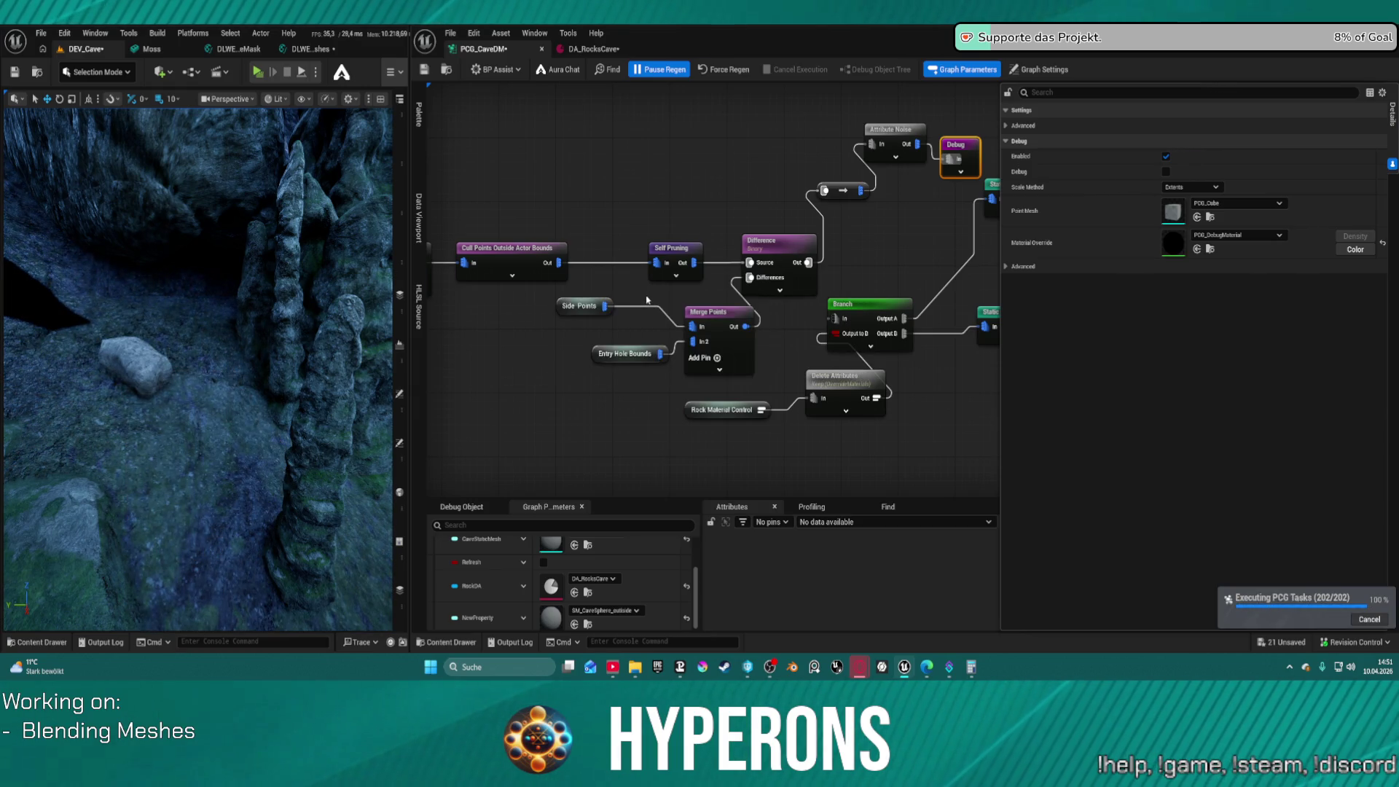
{"action": "left_click", "coordinate": [677, 249]}
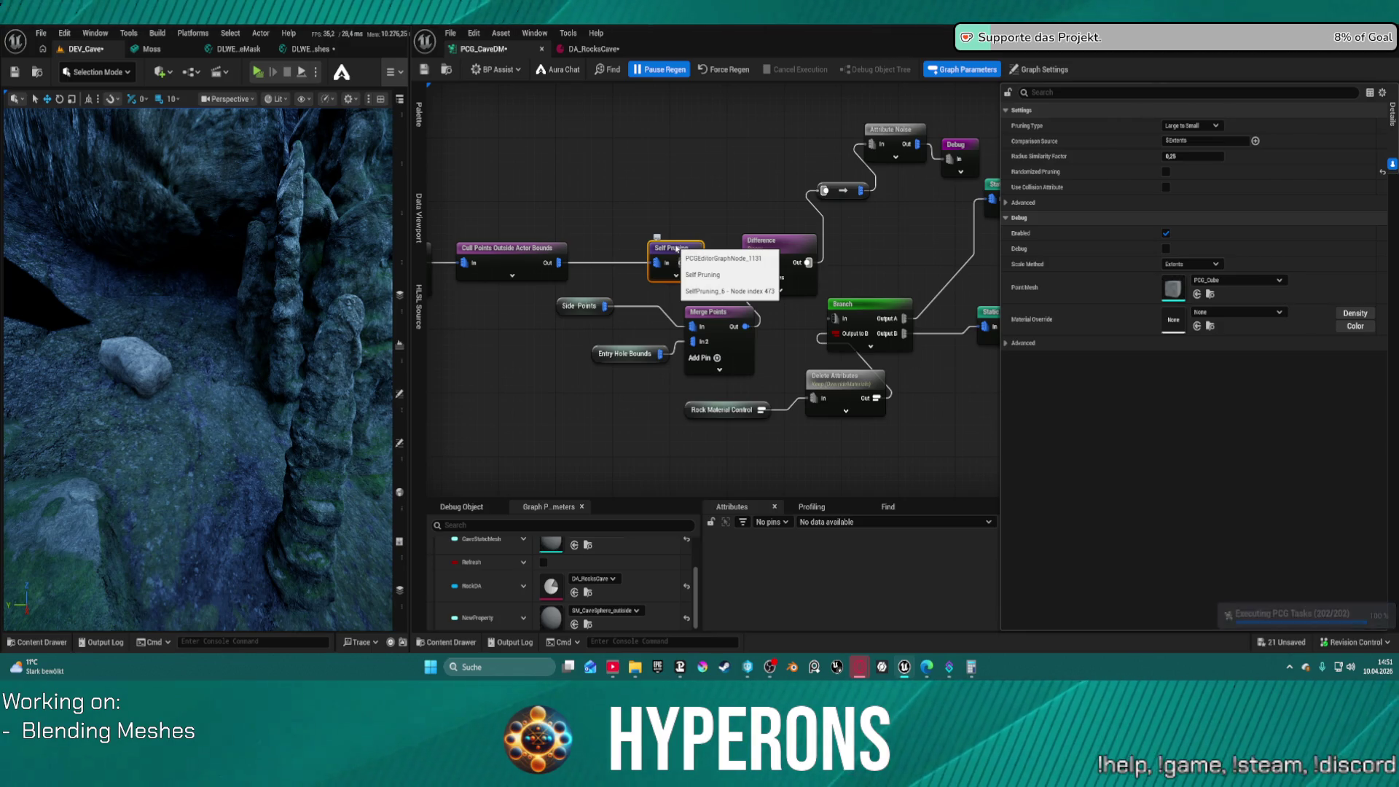
Wire a Bounds Modifier from Copy Points into Transform Points, regenerate and save the graph
{"action": "mouse_move", "coordinate": [595, 208]}
{"action": "left_mouse_down"}
{"action": "mouse_move", "coordinate": [1029, 180]}
{"action": "mouse_move", "coordinate": [624, 168]}
{"action": "mouse_move", "coordinate": [501, 201]}
{"action": "mouse_move", "coordinate": [727, 194]}
{"action": "mouse_move", "coordinate": [911, 255]}
{"action": "mouse_move", "coordinate": [535, 189]}
{"action": "mouse_move", "coordinate": [551, 185]}
{"action": "mouse_move", "coordinate": [554, 131]}
{"action": "mouse_move", "coordinate": [729, 117]}
{"action": "mouse_move", "coordinate": [590, 226]}
{"action": "mouse_move", "coordinate": [729, 186]}
{"action": "mouse_move", "coordinate": [714, 51]}
{"action": "mouse_move", "coordinate": [700, 44]}
{"action": "mouse_move", "coordinate": [339, 228]}
{"action": "left_mouse_up"}
{"action": "left_click_drag", "start_coordinate": [611, 266], "coordinate": [643, 262]}
{"action": "type", "text": "bounds"}
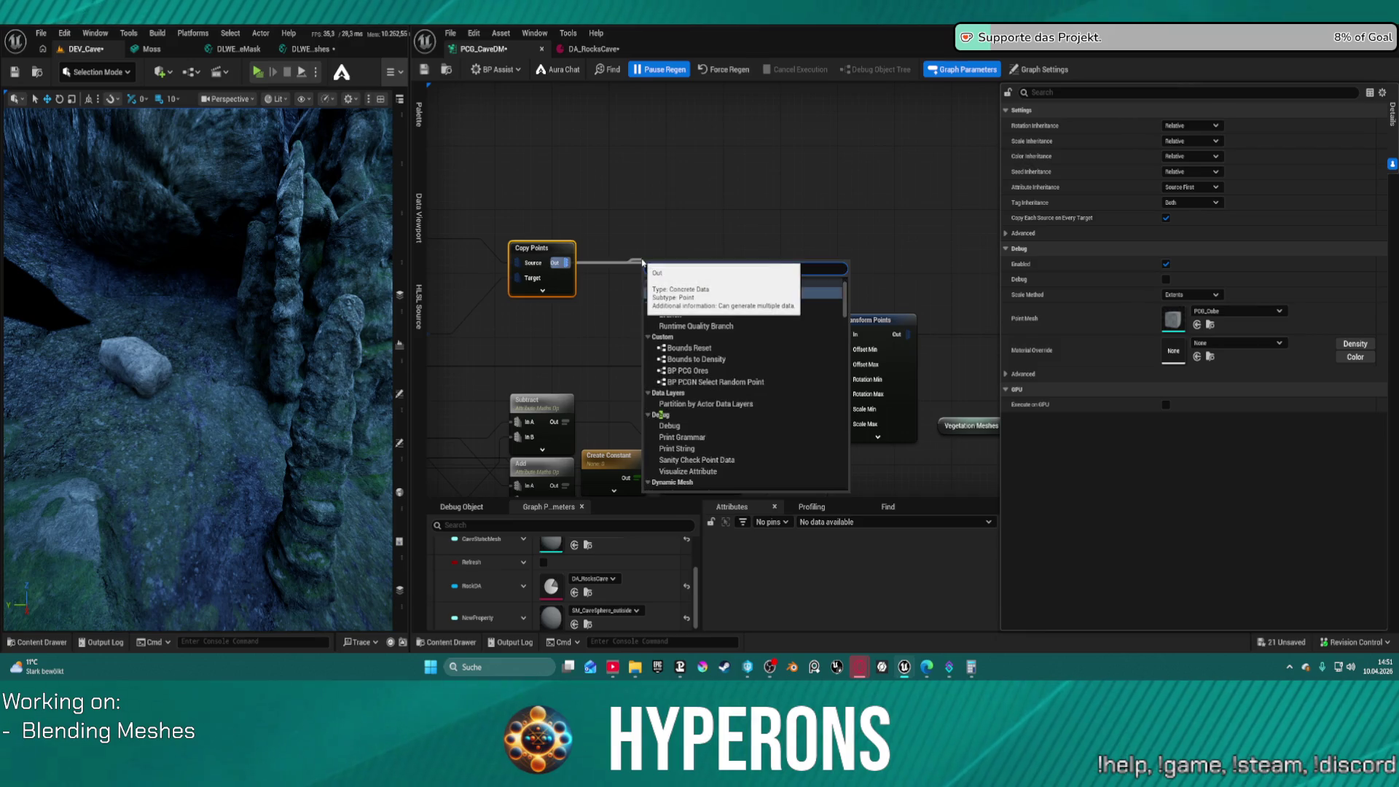
{"action": "type", "text": " modi"}
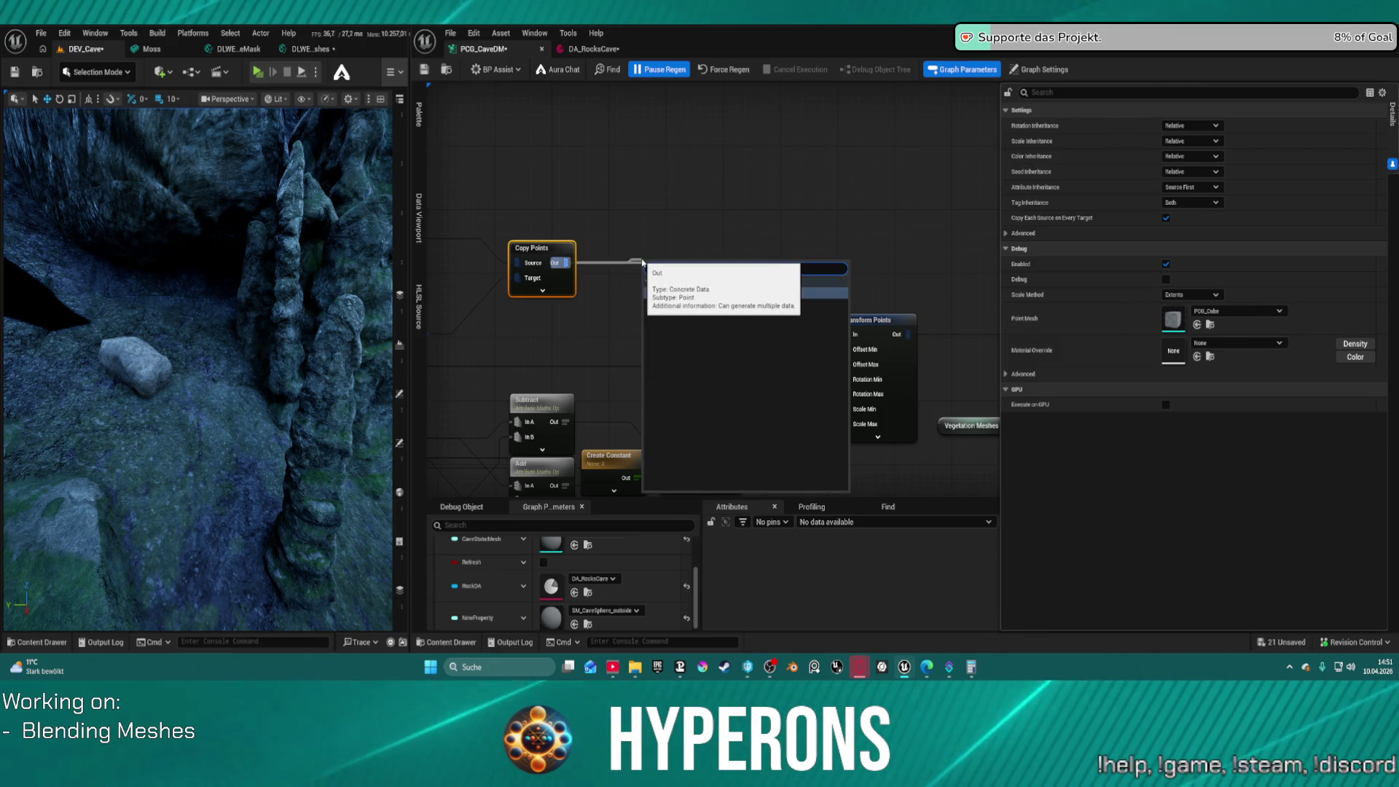
{"action": "key", "text": "Escape"}
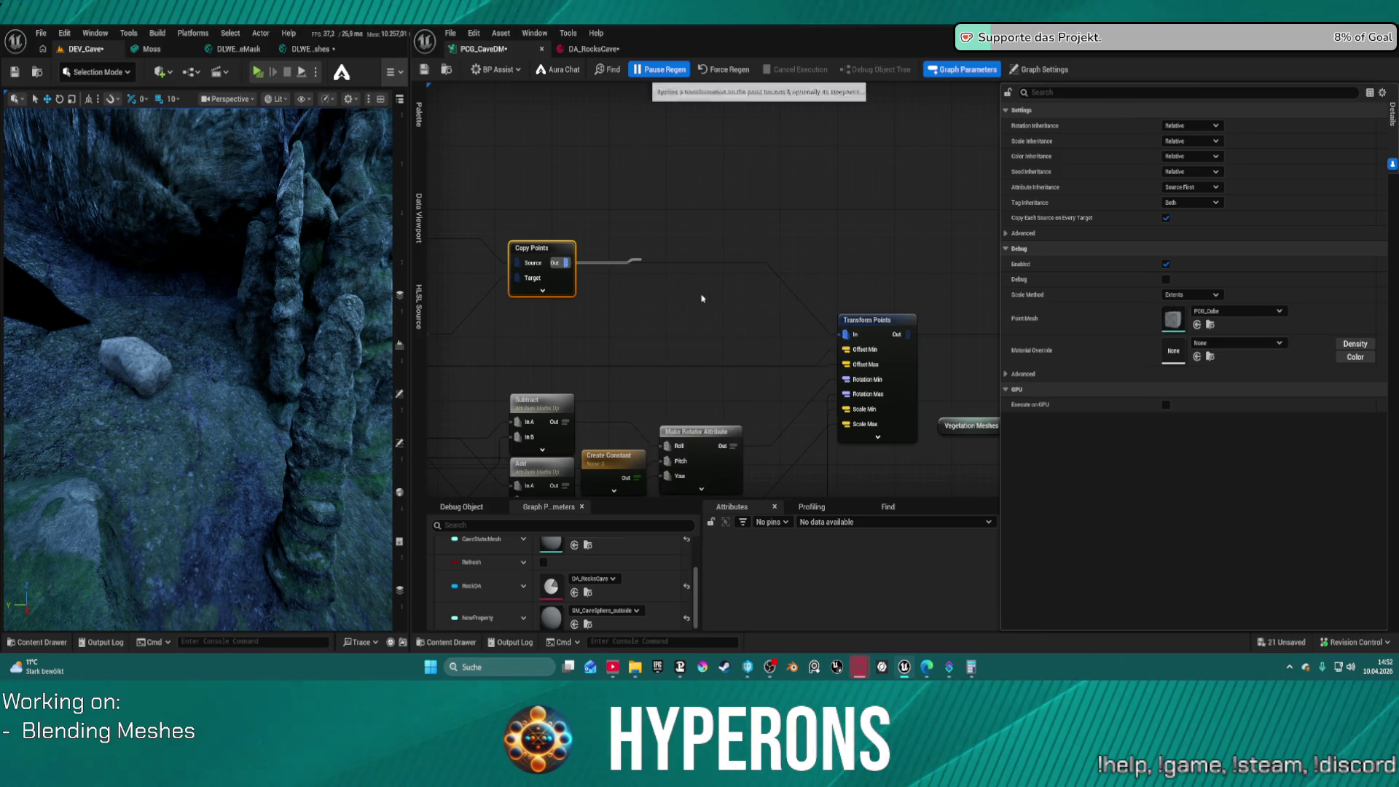
{"action": "left_click_drag", "start_coordinate": [697, 280], "coordinate": [842, 336]}
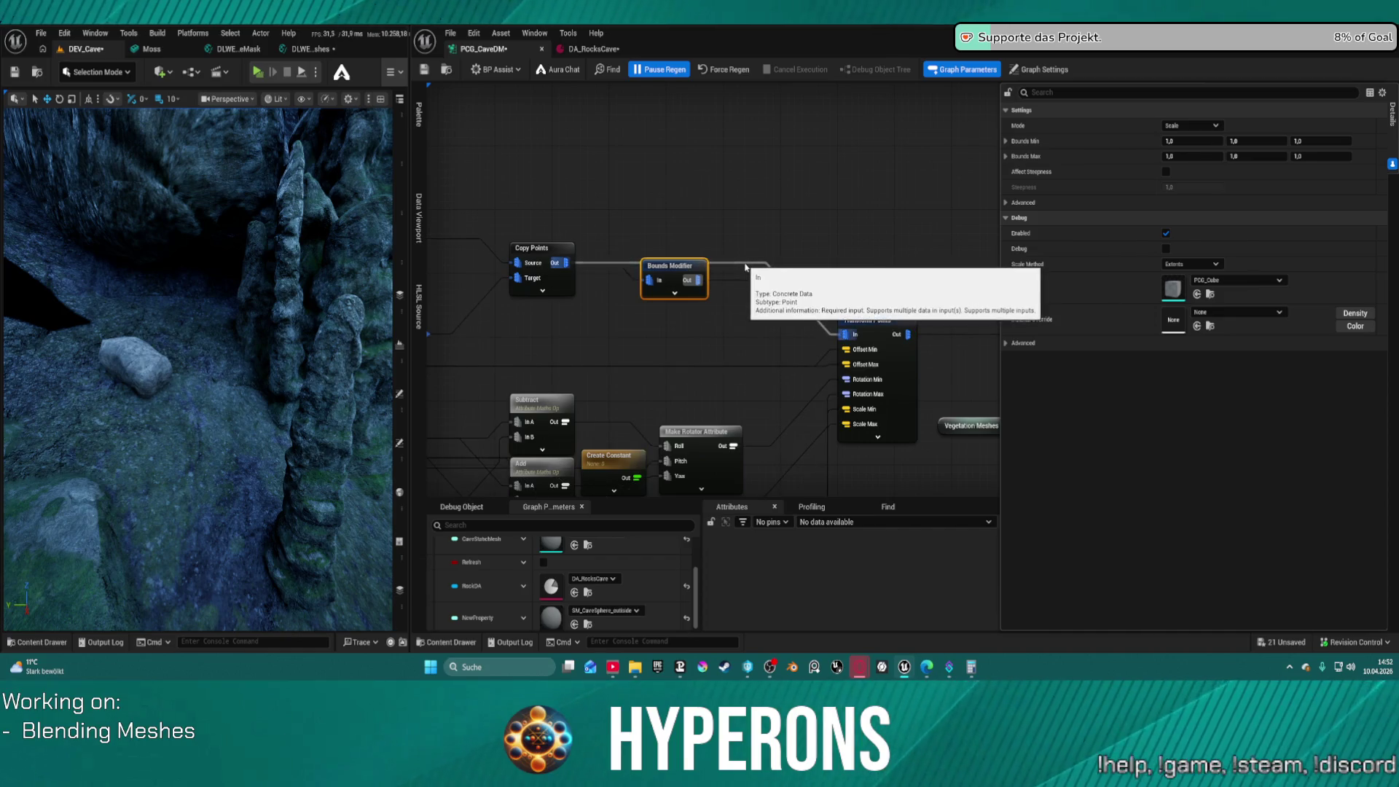
{"action": "left_click", "coordinate": [746, 267]}
{"action": "left_click", "coordinate": [723, 71]}
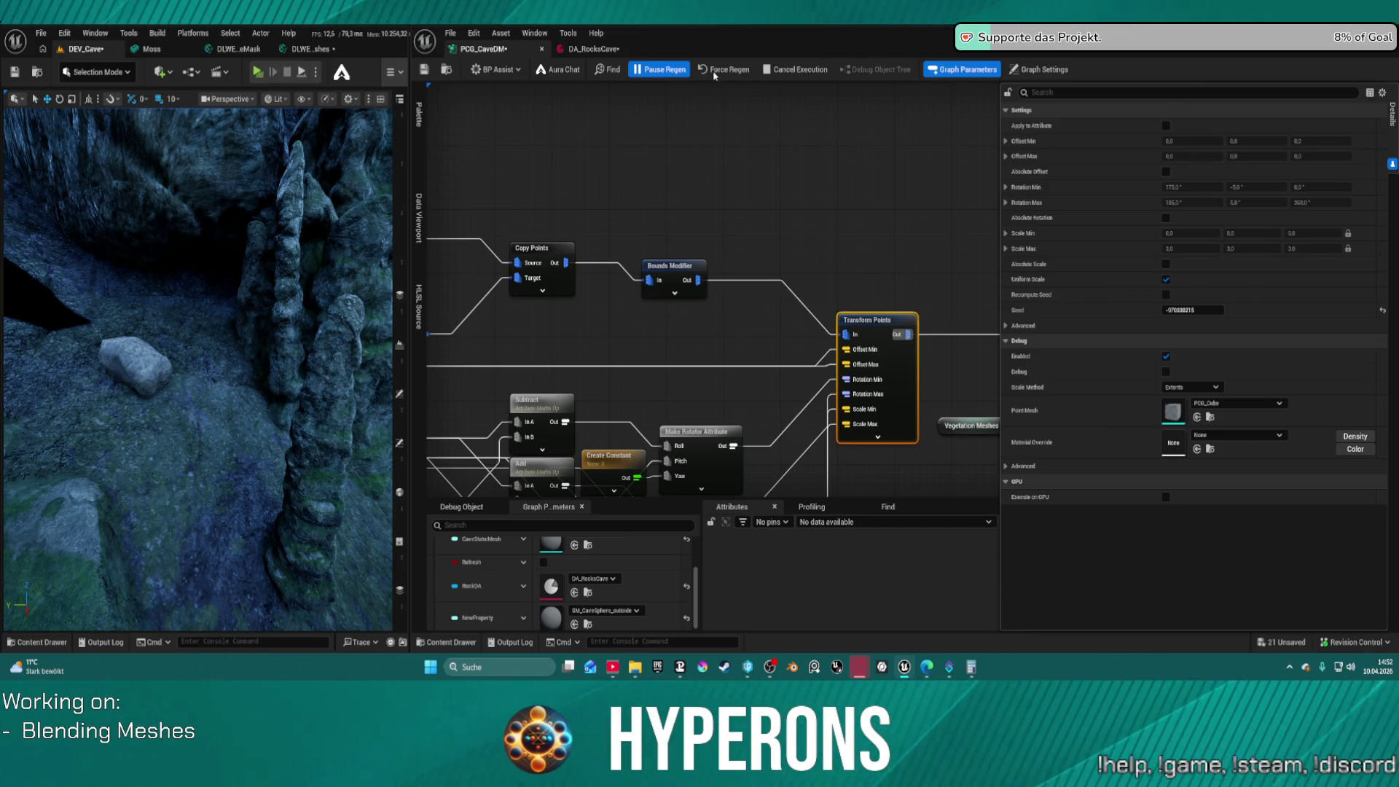
{"action": "key", "text": "ctrl+s"}
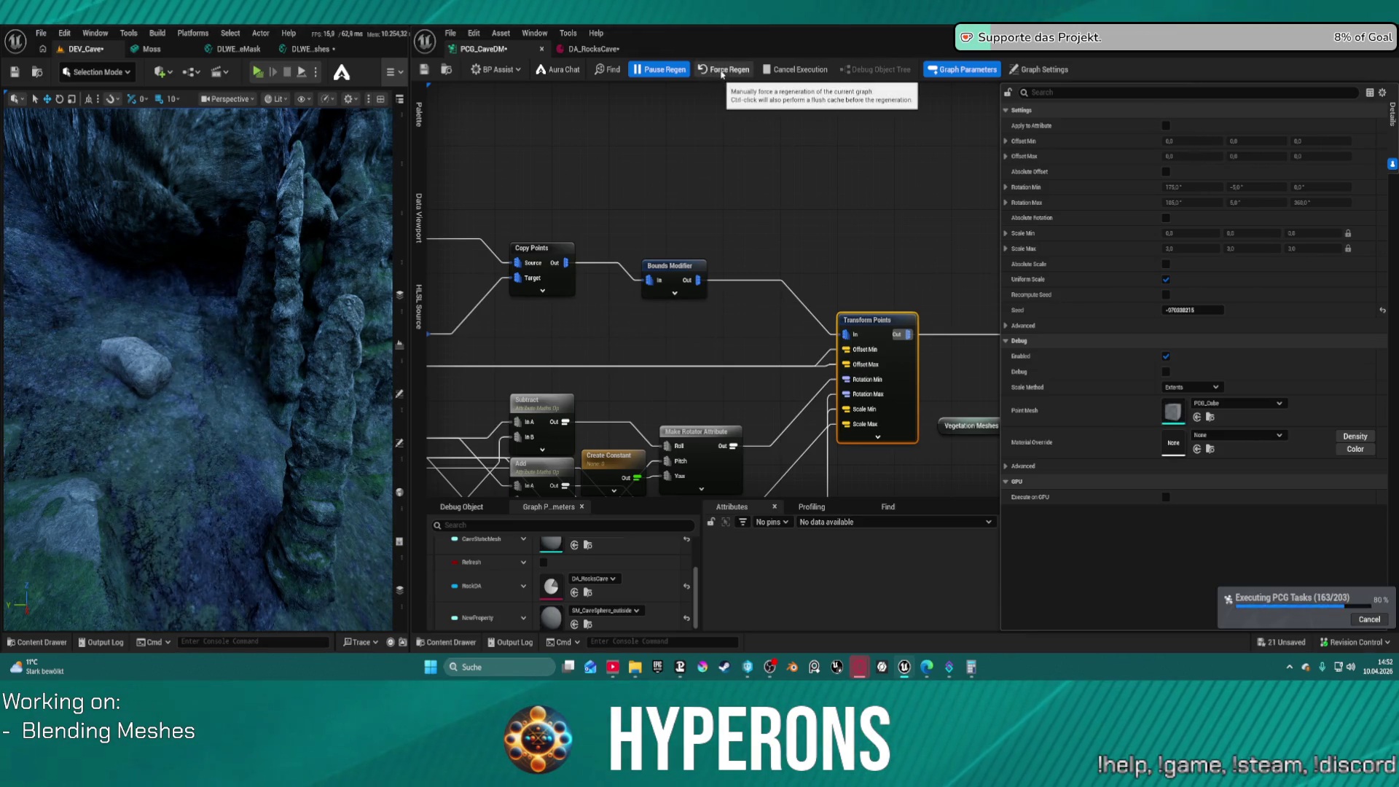
Add an Extents Modifier (1,0 × 1,0 × 1,0) after Copy Points, wire it into Transform Points, and save
{"action": "mouse_move", "coordinate": [858, 227]}
{"action": "left_mouse_down"}
{"action": "mouse_move", "coordinate": [423, 167]}
{"action": "mouse_move", "coordinate": [775, 281]}
{"action": "mouse_move", "coordinate": [955, 306]}
{"action": "left_mouse_up"}
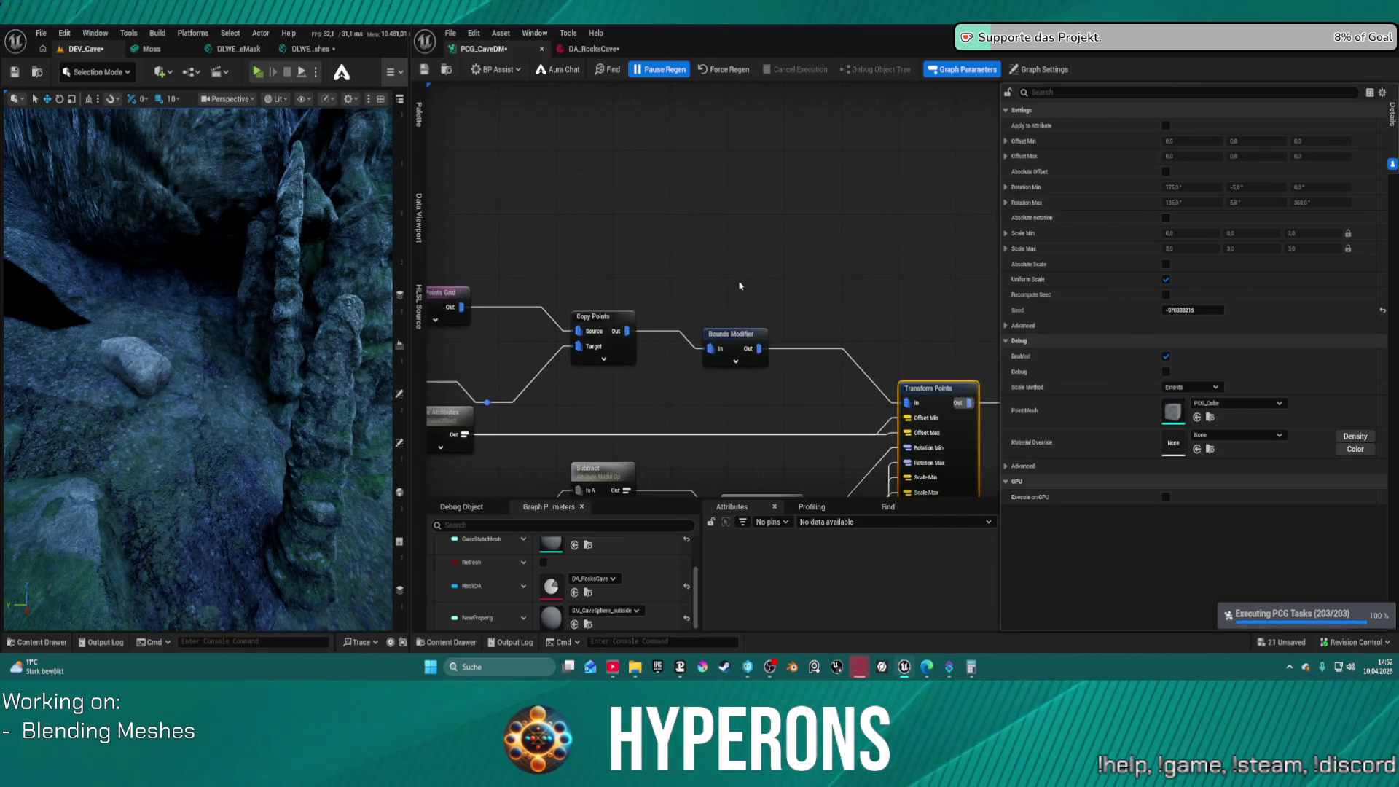
{"action": "left_click", "coordinate": [732, 337]}
{"action": "left_click", "coordinate": [616, 337]}
{"action": "left_click_drag", "start_coordinate": [615, 332], "coordinate": [709, 343]}
{"action": "type", "text": "xtents"}
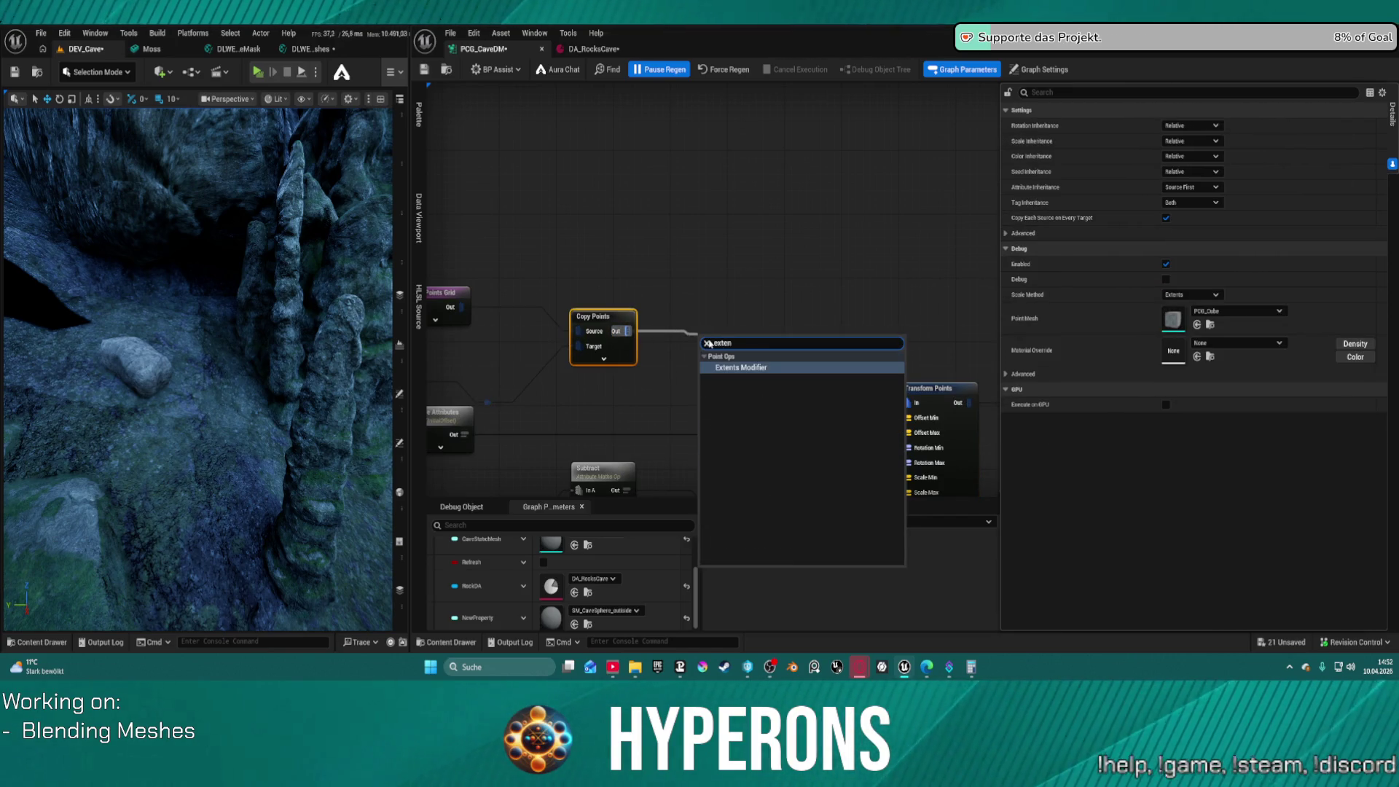
{"action": "key", "text": "Return"}
{"action": "left_click_drag", "start_coordinate": [755, 355], "coordinate": [902, 401]}
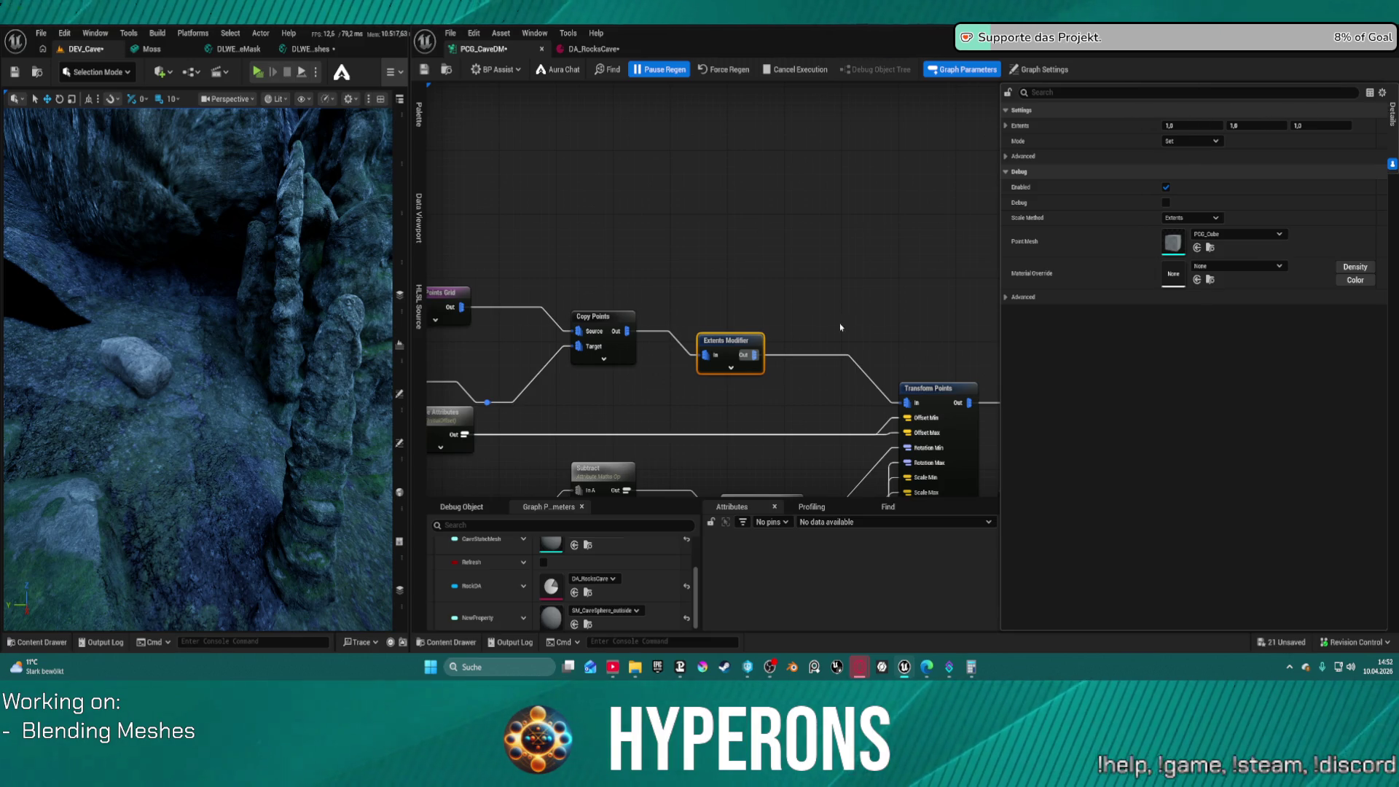
{"action": "key", "text": "ctrl+s"}
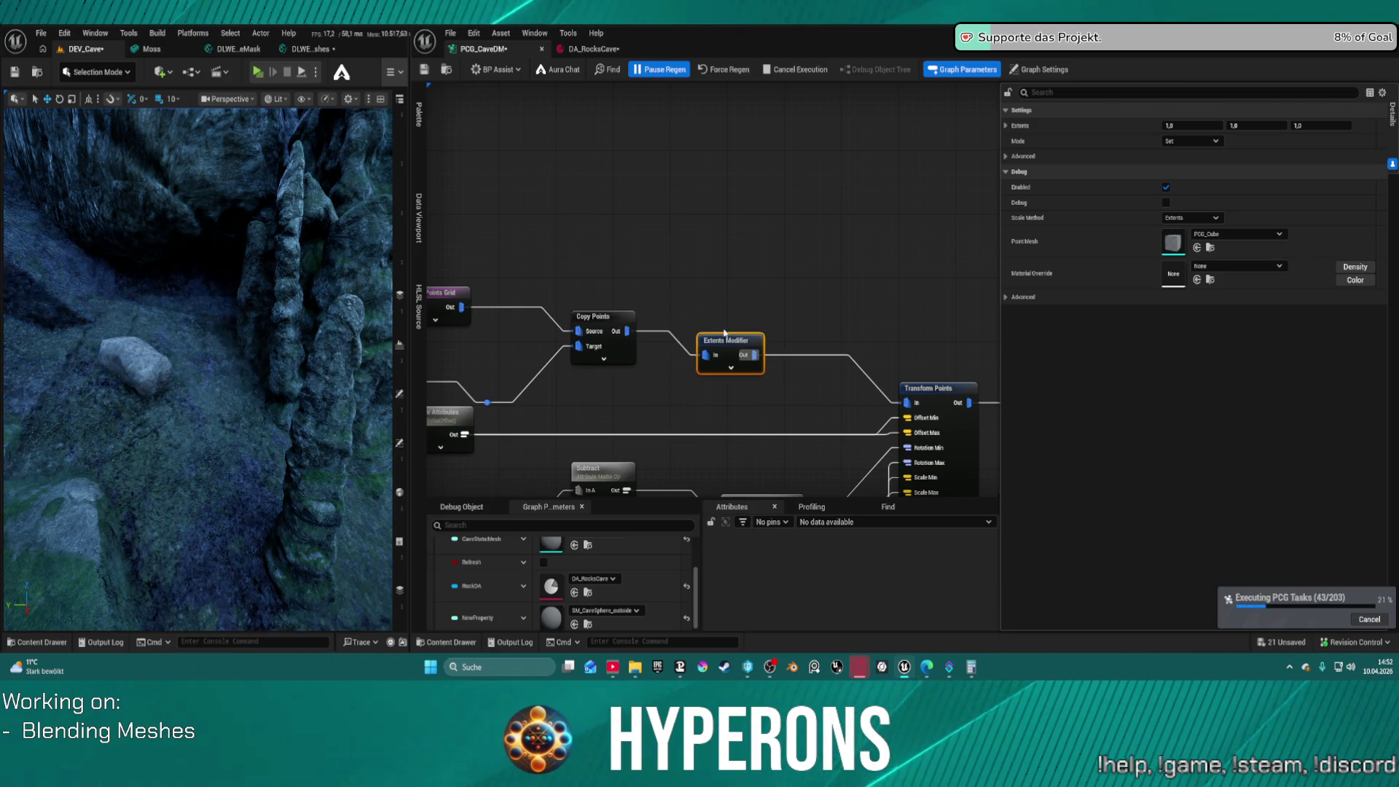
Wire the Difference output through a reroute point into the upper Static Mesh Spawner and save
{"action": "mouse_move", "coordinate": [800, 279]}
{"action": "left_mouse_down"}
{"action": "mouse_move", "coordinate": [568, 189]}
{"action": "mouse_move", "coordinate": [377, 186]}
{"action": "left_mouse_up"}
{"action": "left_click_drag", "start_coordinate": [729, 219], "coordinate": [463, 242]}
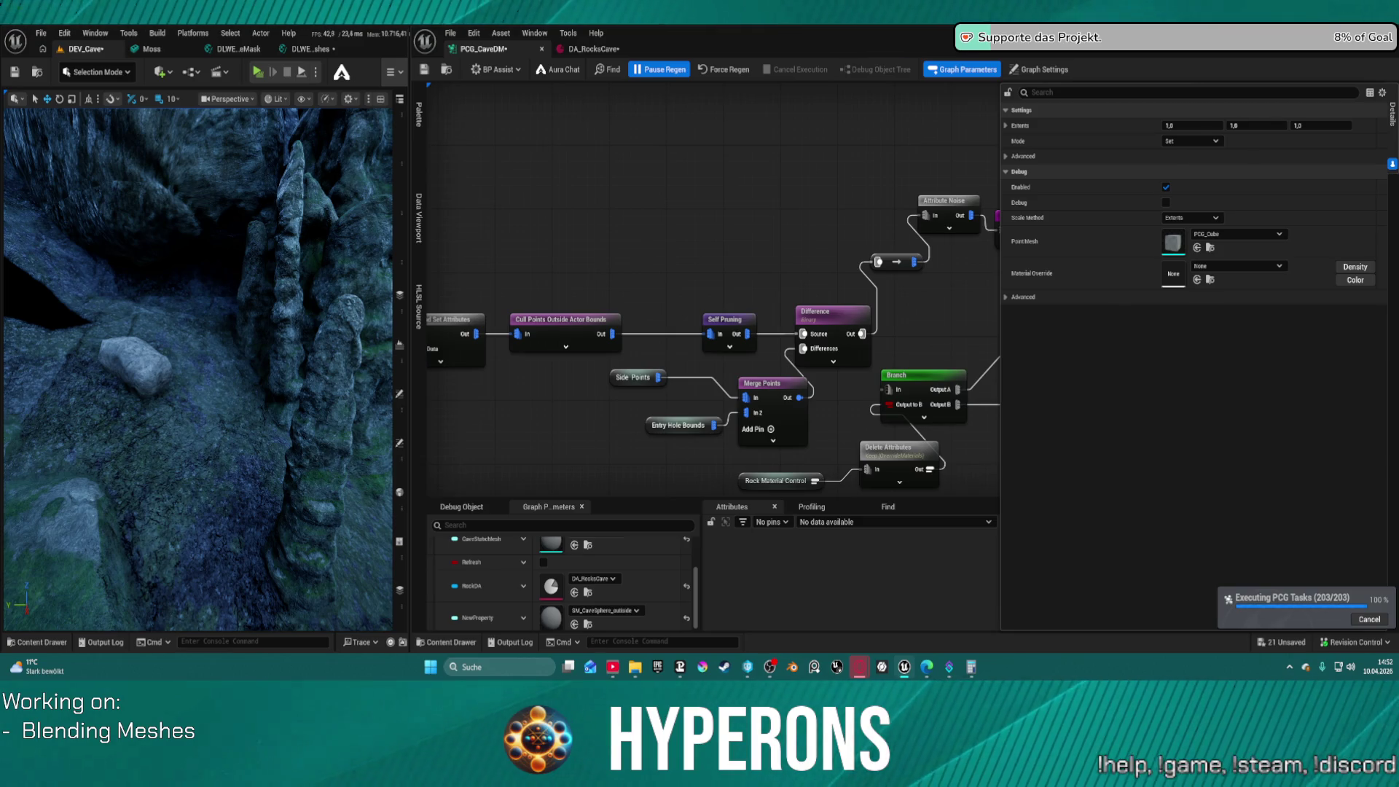
{"action": "mouse_move", "coordinate": [802, 240]}
{"action": "left_mouse_down"}
{"action": "mouse_move", "coordinate": [948, 231]}
{"action": "mouse_move", "coordinate": [501, 286]}
{"action": "mouse_move", "coordinate": [645, 252]}
{"action": "left_mouse_up"}
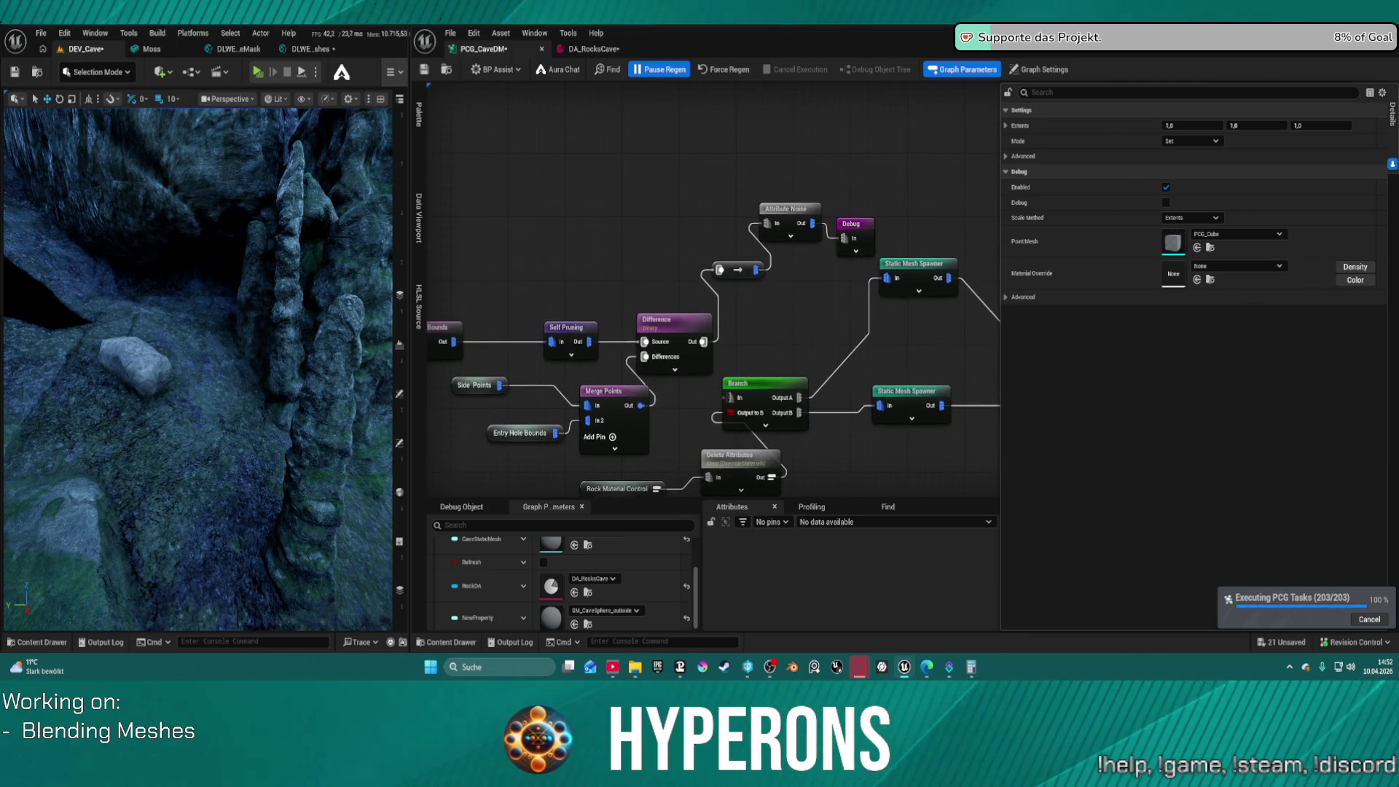
{"action": "left_click", "coordinate": [673, 318]}
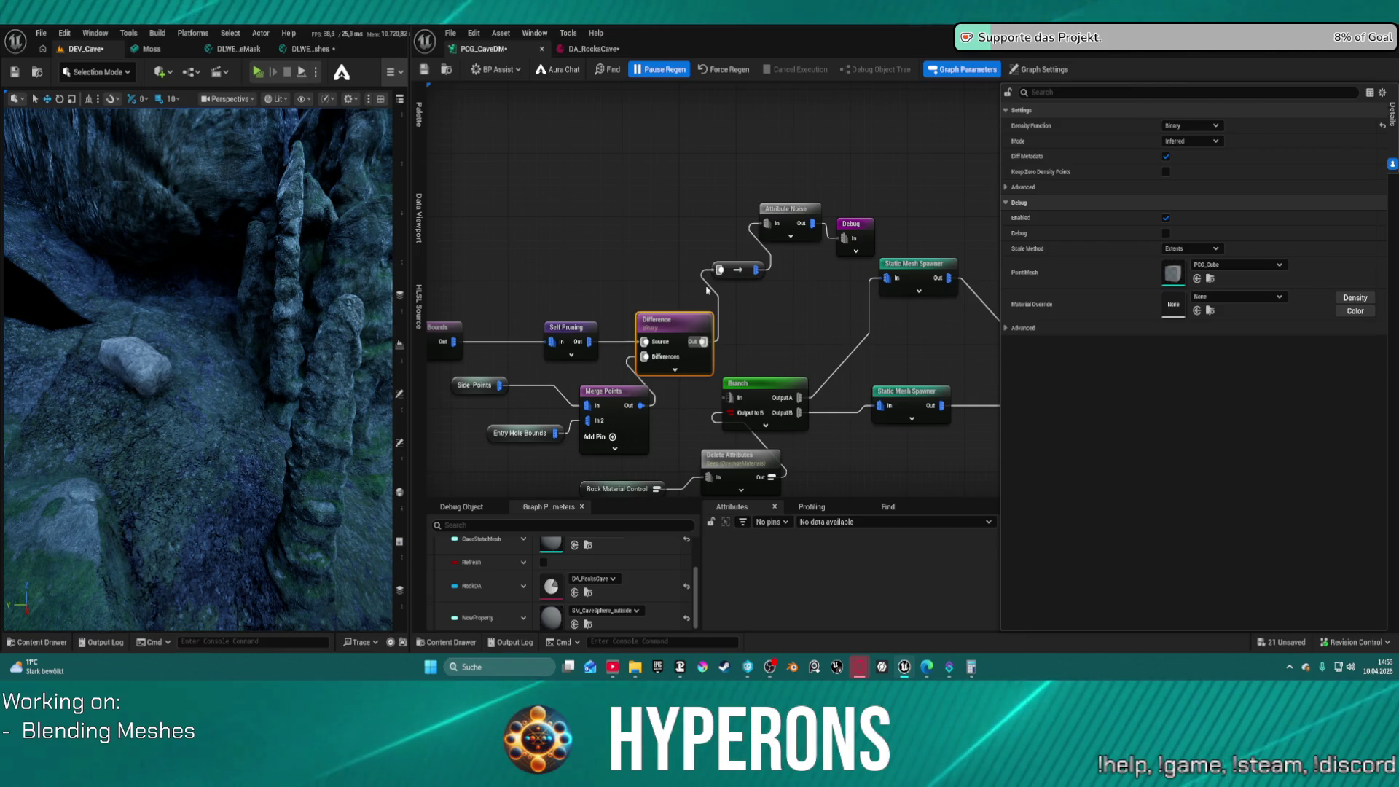
{"action": "mouse_move", "coordinate": [702, 341]}
{"action": "left_mouse_down"}
{"action": "mouse_move", "coordinate": [890, 297]}
{"action": "mouse_move", "coordinate": [887, 278]}
{"action": "left_mouse_up"}
{"action": "double_click", "coordinate": [816, 286]}
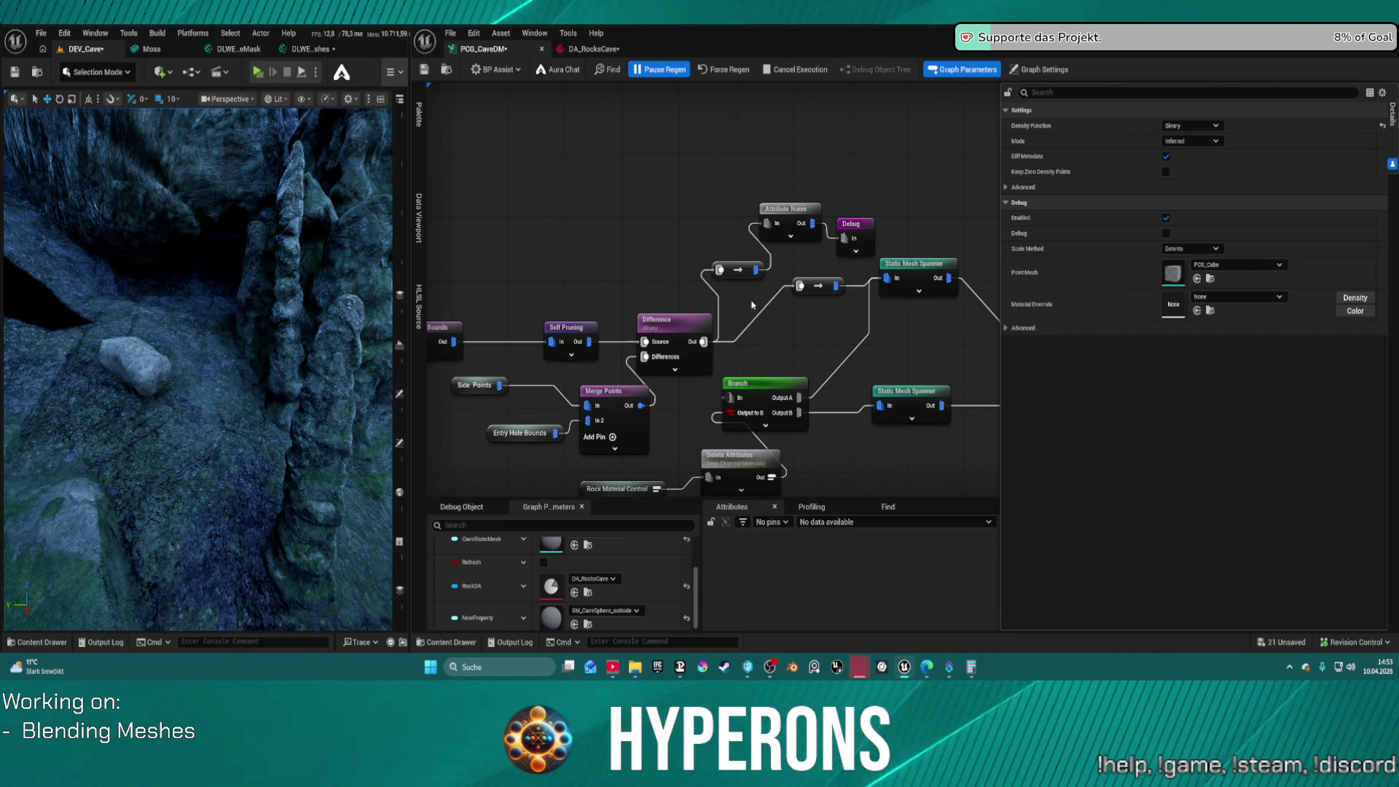
{"action": "key", "text": "ctrl+s"}
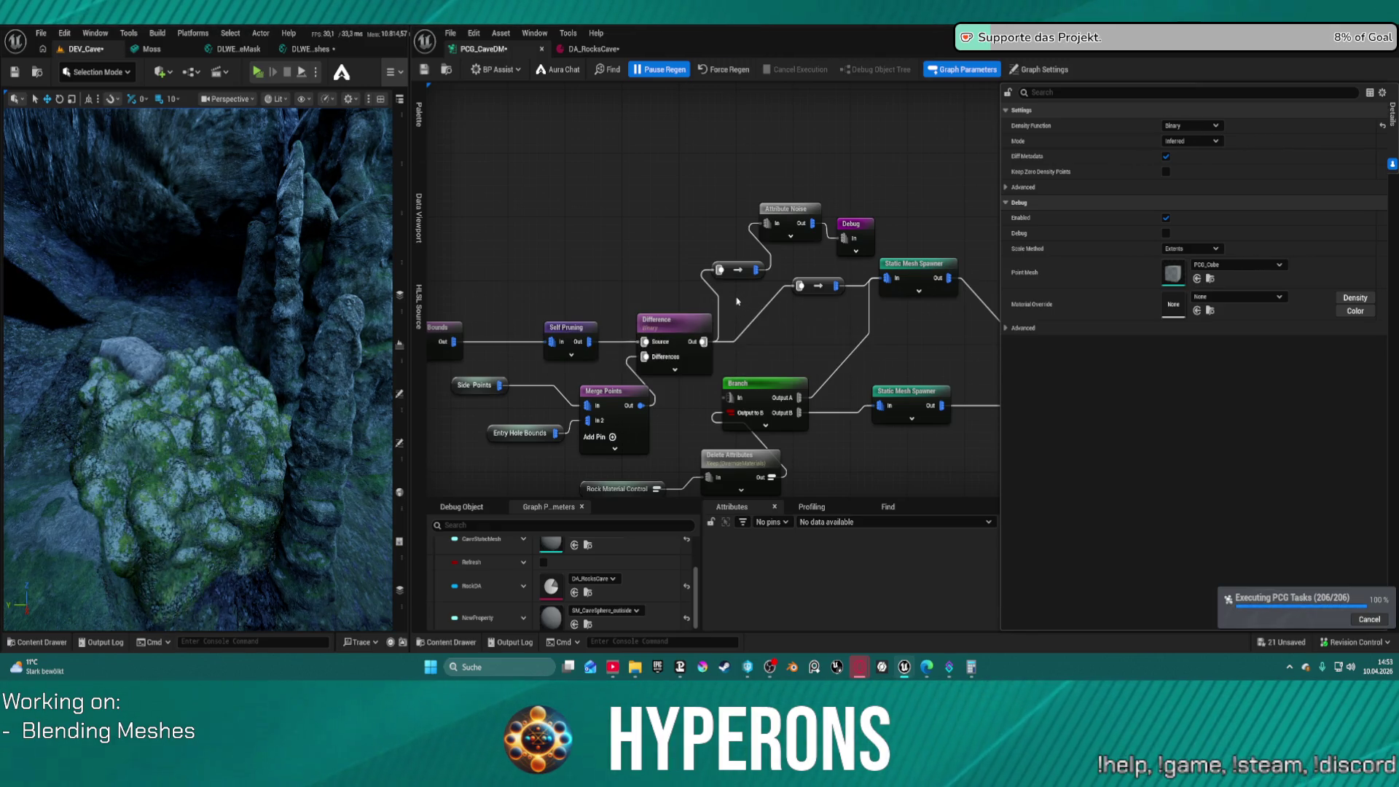
Fly the viewport camera around the cave to inspect the spawned mossy boulders on floor and walls
{"action": "key", "text": "w"}
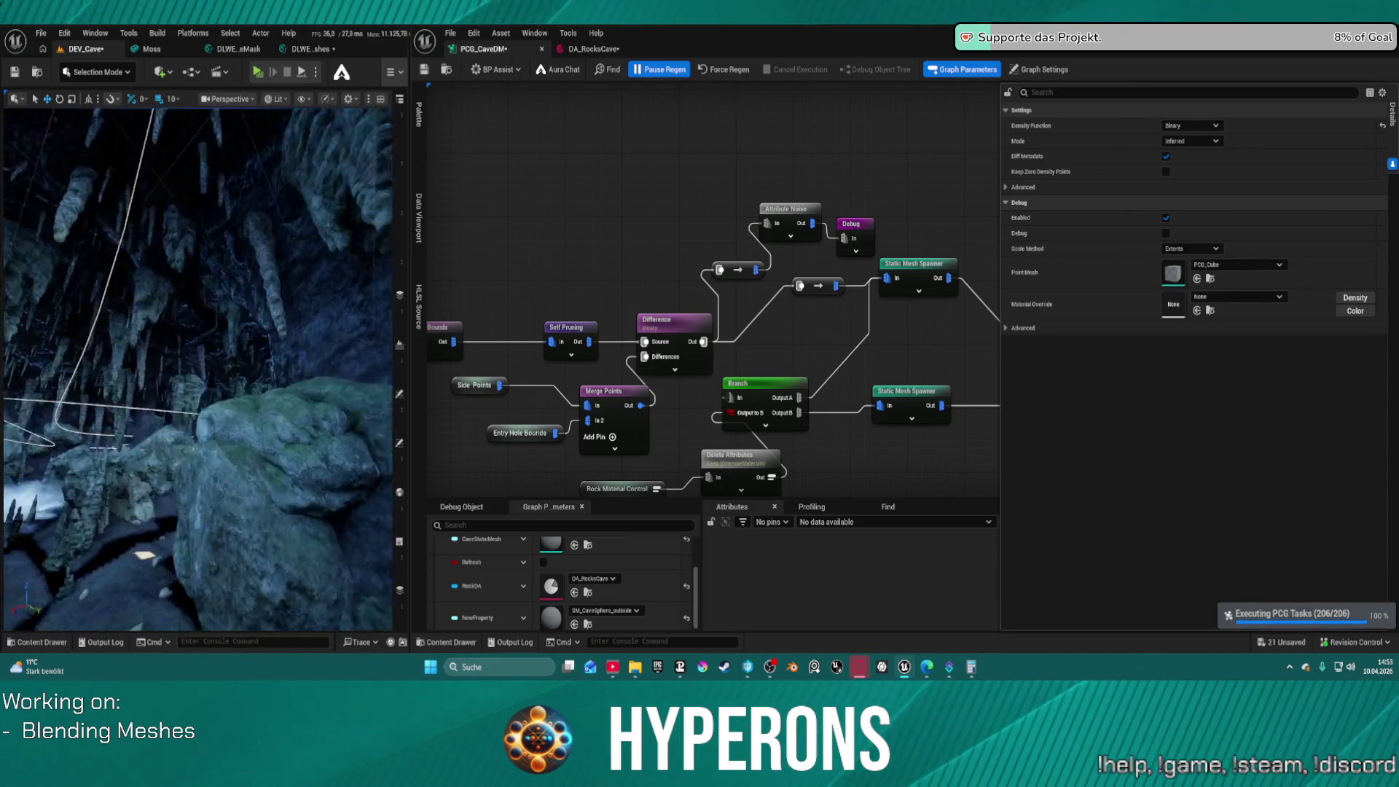
{"action": "key", "text": "w"}
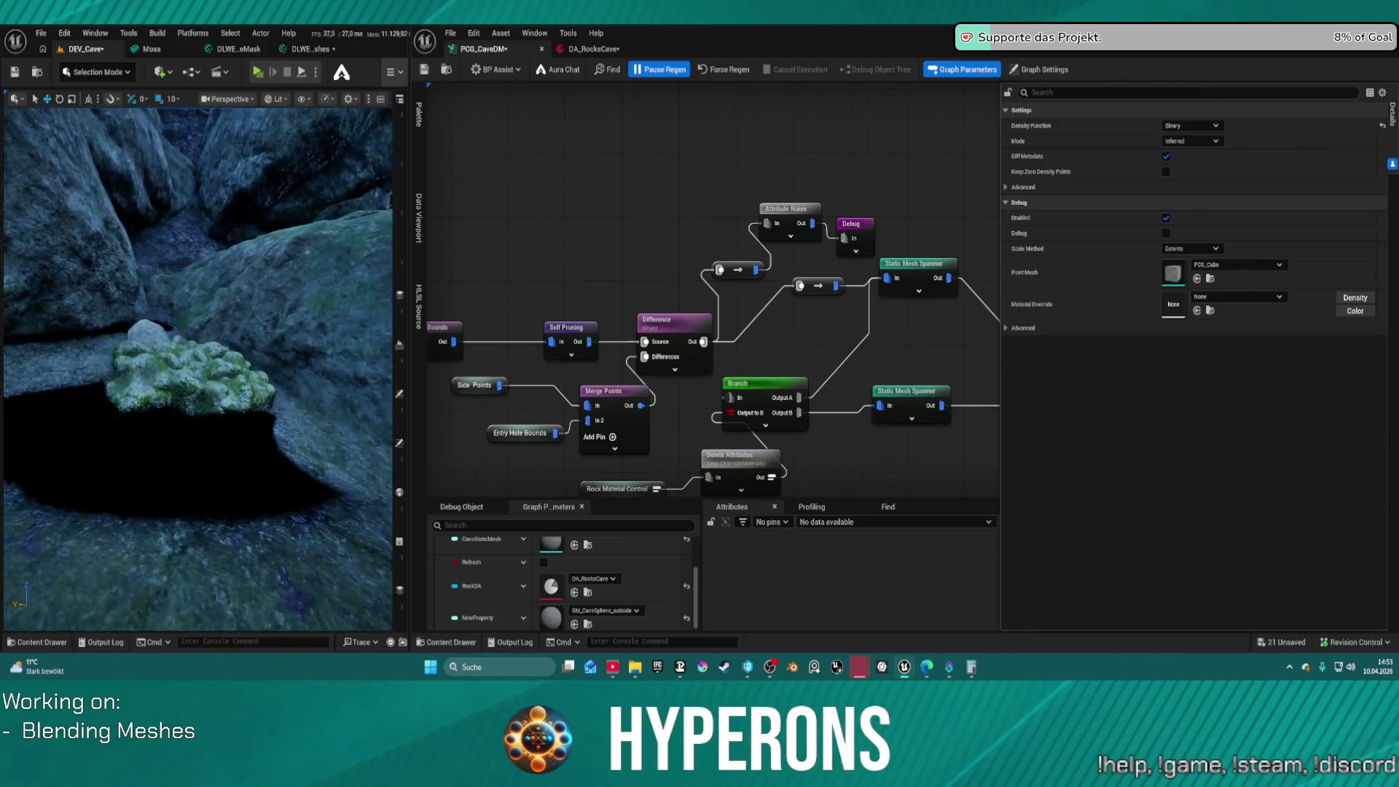
{"action": "key", "text": "s"}
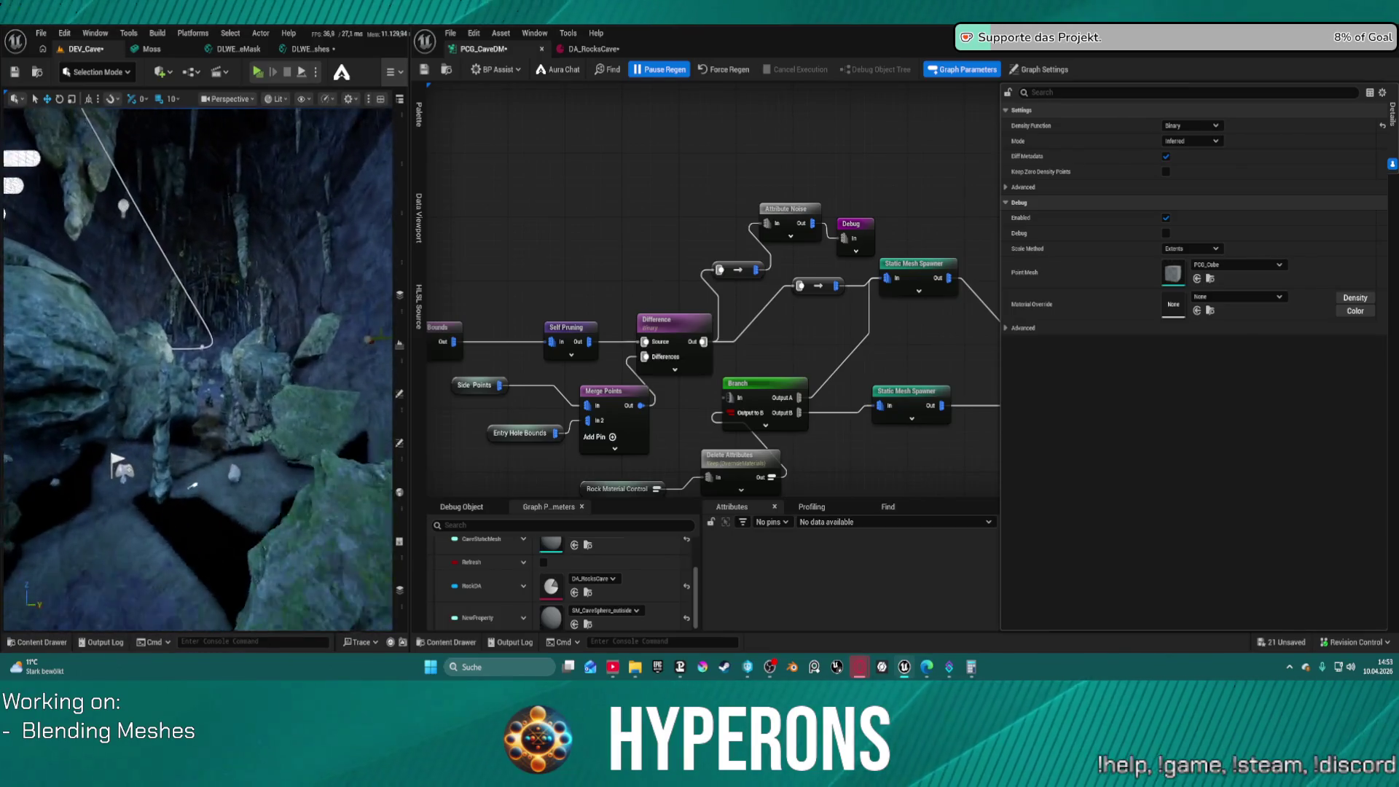
{"action": "key", "text": "w"}
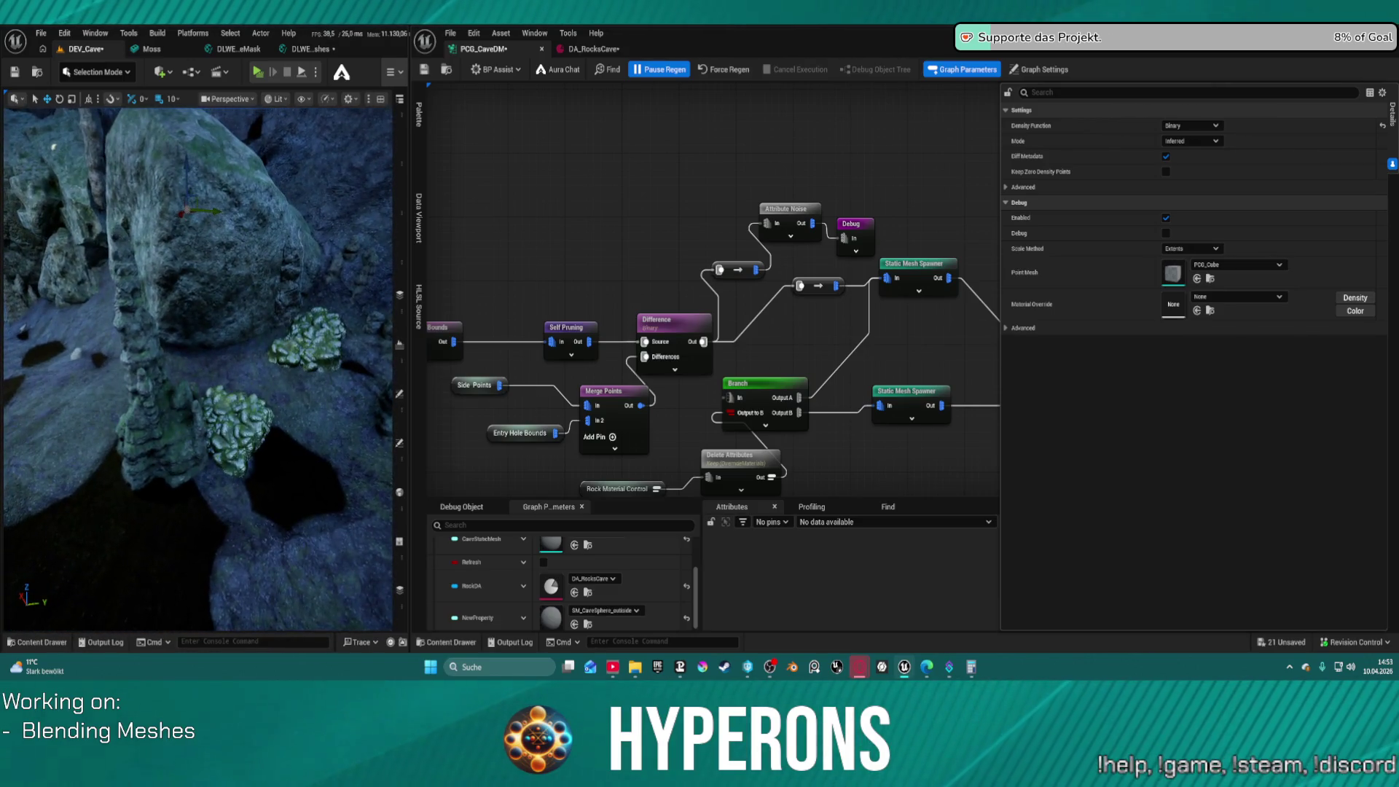
{"action": "key", "text": "s"}
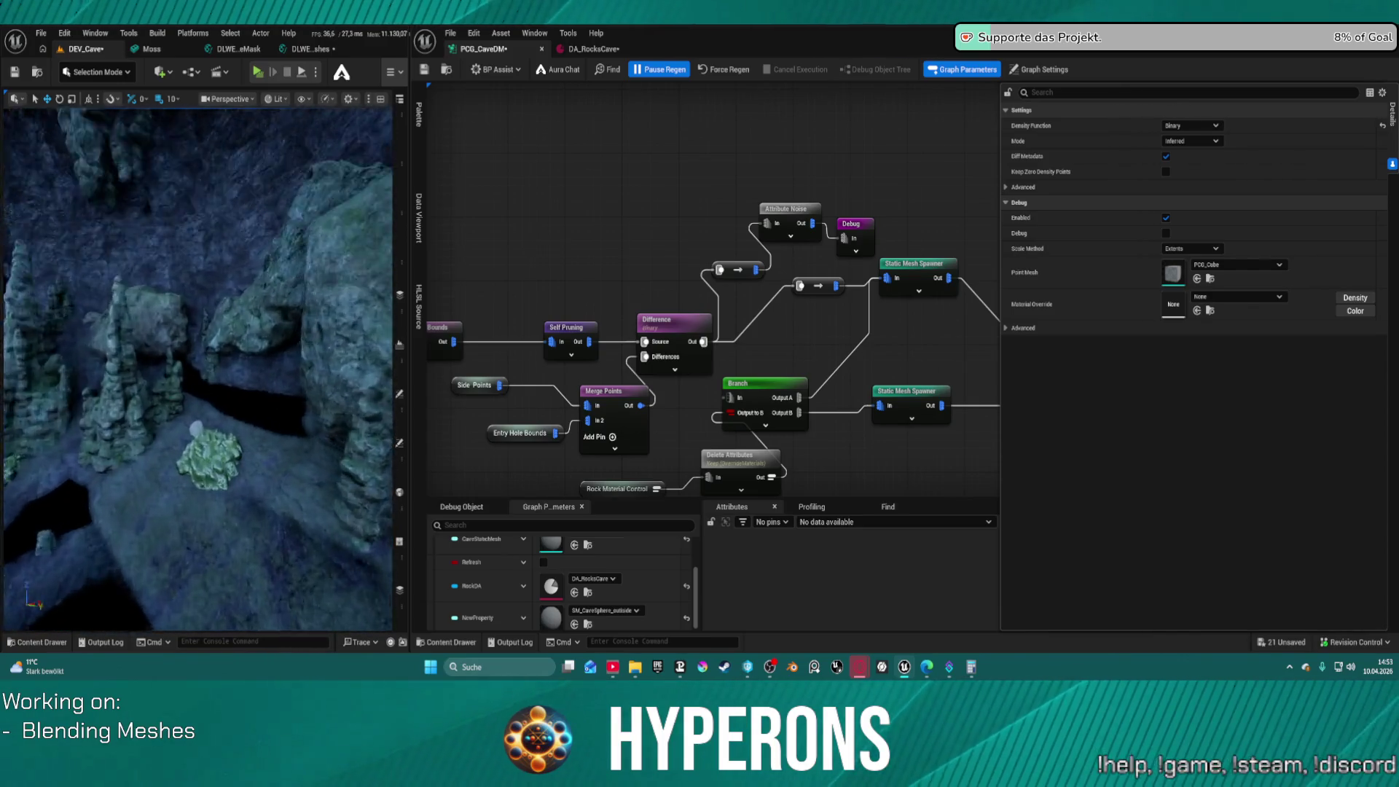
{"action": "key", "text": "s"}
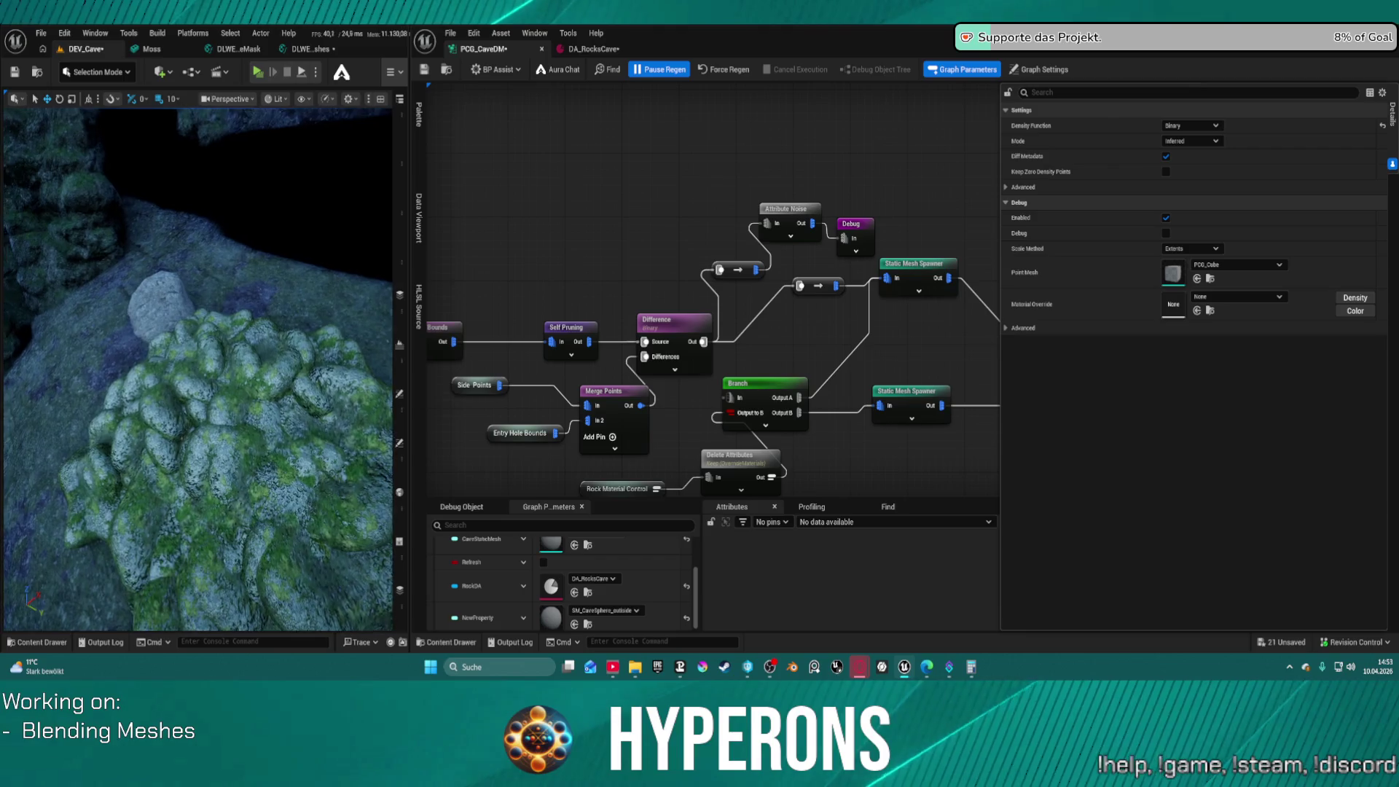
{"action": "key", "text": "s"}
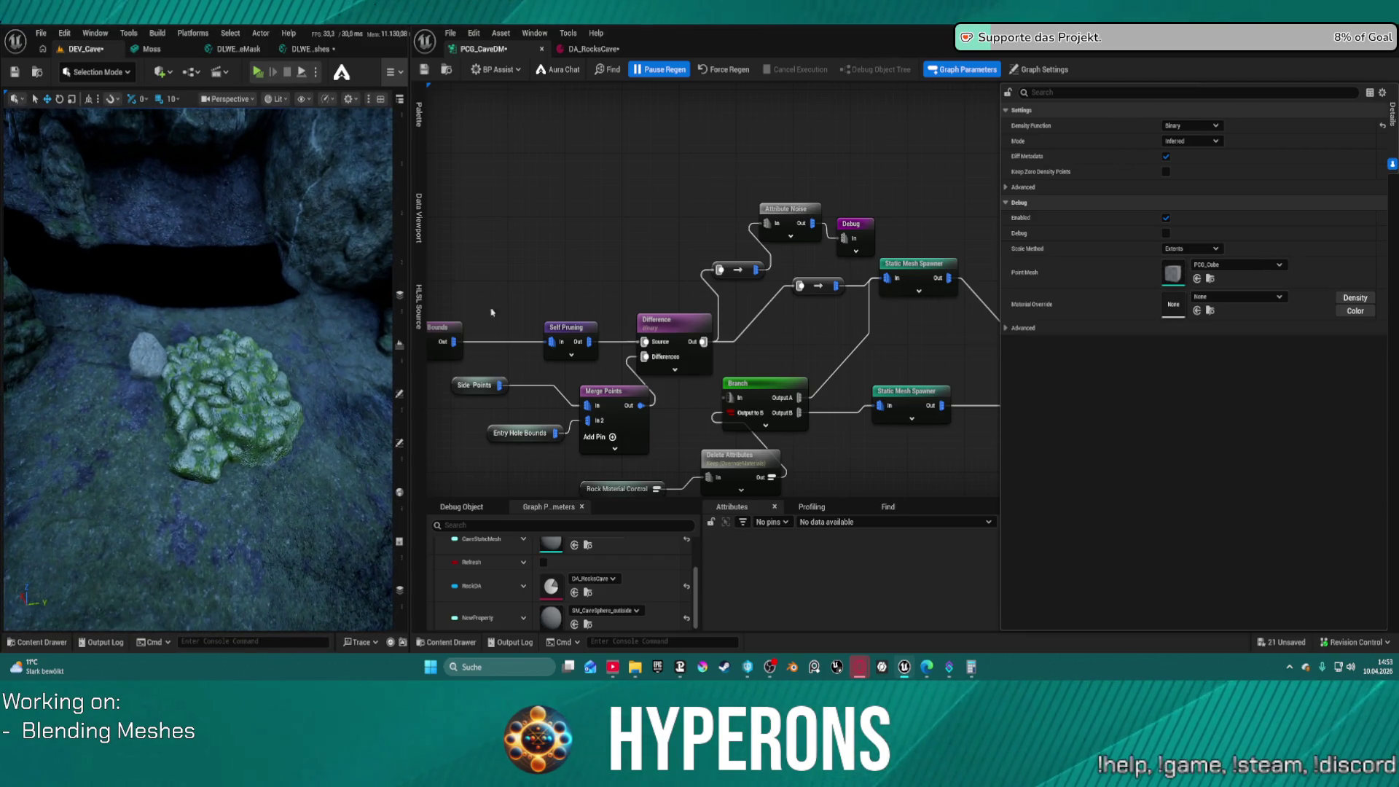
Delete Attribute Noise from its old spot and paste it after Transform Points
{"action": "left_click_drag", "start_coordinate": [669, 228], "coordinate": [712, 230]}
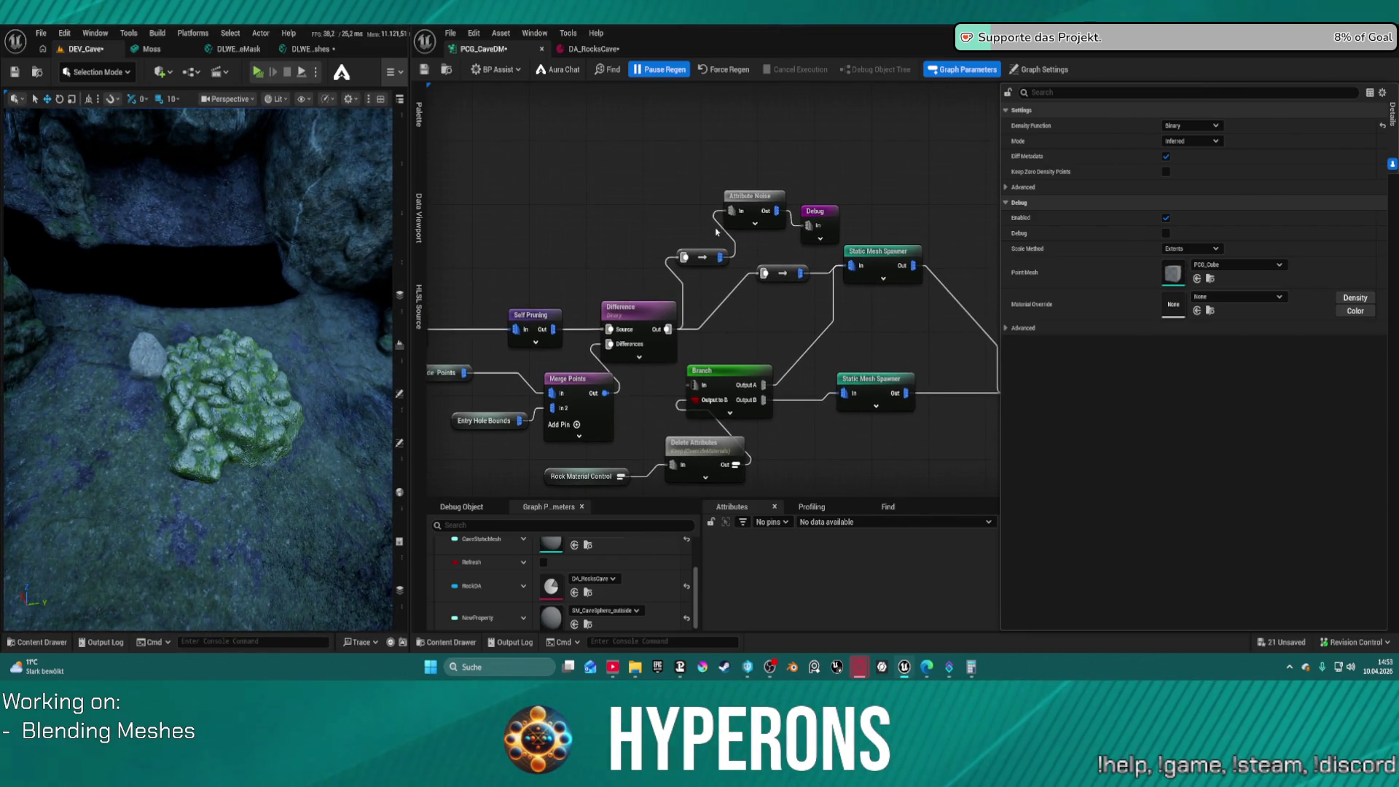
{"action": "left_click", "coordinate": [663, 329]}
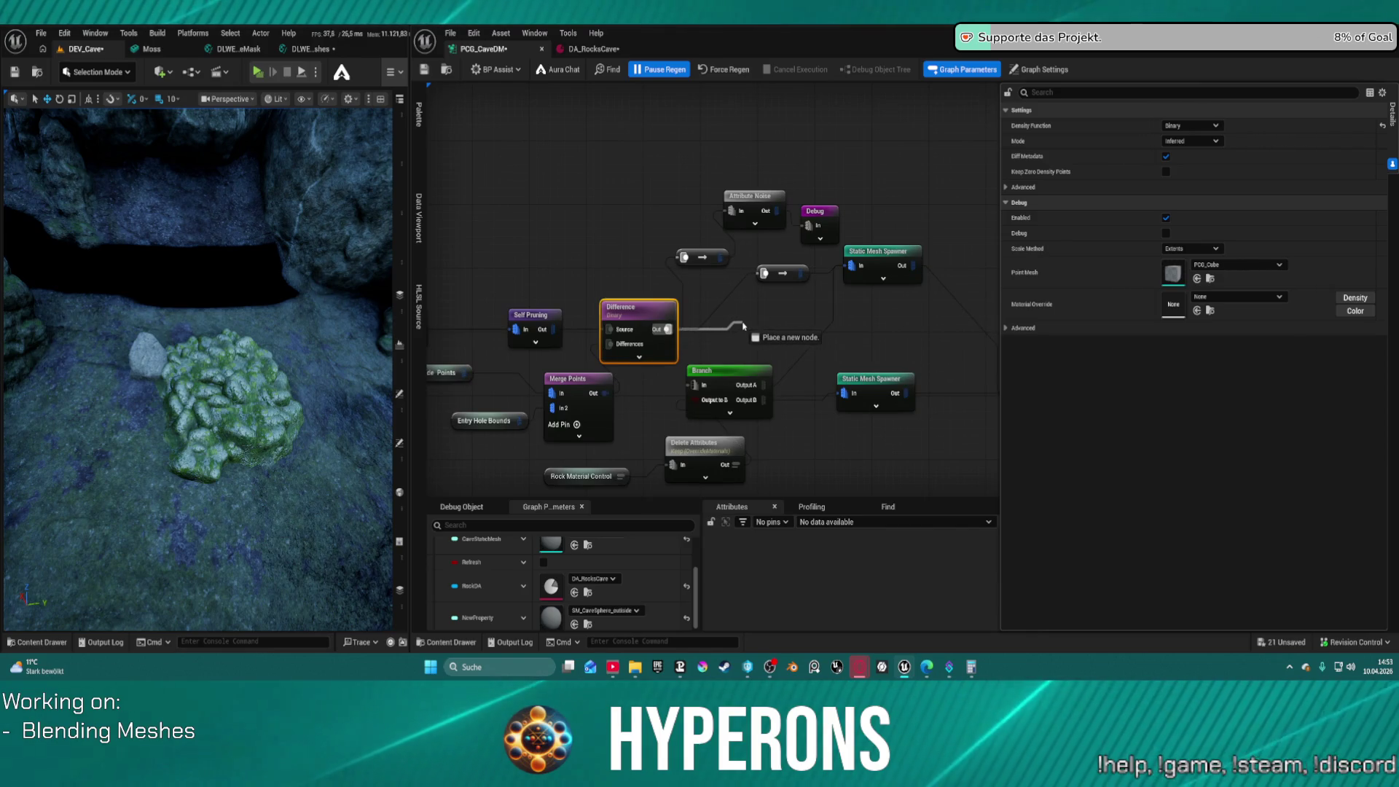
{"action": "mouse_move", "coordinate": [428, 268]}
{"action": "left_mouse_down"}
{"action": "mouse_move", "coordinate": [946, 233]}
{"action": "mouse_move", "coordinate": [721, 295]}
{"action": "mouse_move", "coordinate": [962, 218]}
{"action": "left_mouse_up"}
{"action": "mouse_move", "coordinate": [729, 328]}
{"action": "left_mouse_down"}
{"action": "mouse_move", "coordinate": [597, 215]}
{"action": "mouse_move", "coordinate": [627, 167]}
{"action": "mouse_move", "coordinate": [641, 182]}
{"action": "mouse_move", "coordinate": [743, 116]}
{"action": "mouse_move", "coordinate": [382, 146]}
{"action": "mouse_move", "coordinate": [376, 175]}
{"action": "left_mouse_up"}
{"action": "mouse_move", "coordinate": [947, 218]}
{"action": "left_mouse_down"}
{"action": "mouse_move", "coordinate": [899, 237]}
{"action": "mouse_move", "coordinate": [532, 264]}
{"action": "mouse_move", "coordinate": [511, 218]}
{"action": "mouse_move", "coordinate": [503, 251]}
{"action": "mouse_move", "coordinate": [481, 251]}
{"action": "mouse_move", "coordinate": [849, 255]}
{"action": "mouse_move", "coordinate": [937, 285]}
{"action": "mouse_move", "coordinate": [683, 292]}
{"action": "mouse_move", "coordinate": [633, 259]}
{"action": "left_mouse_up"}
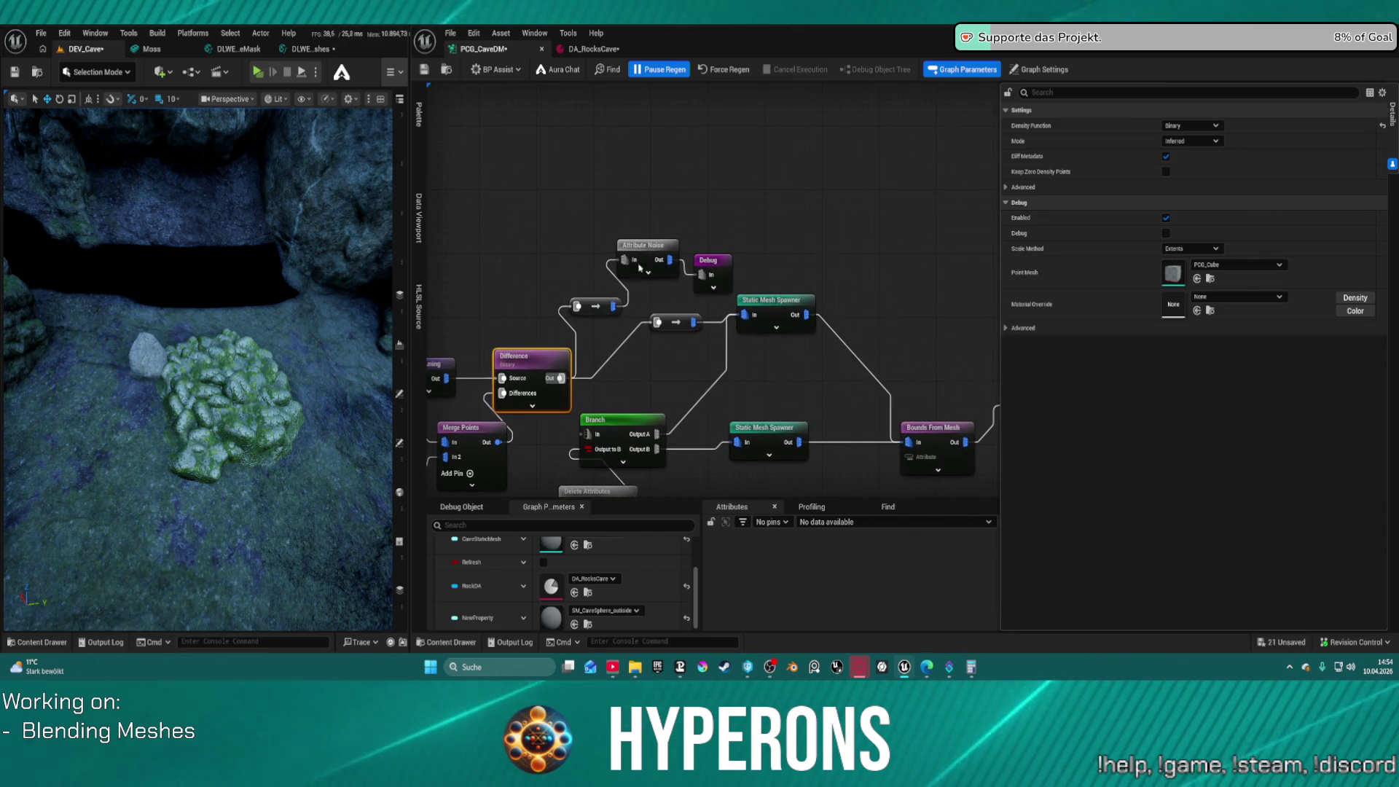
{"action": "left_click", "coordinate": [633, 258]}
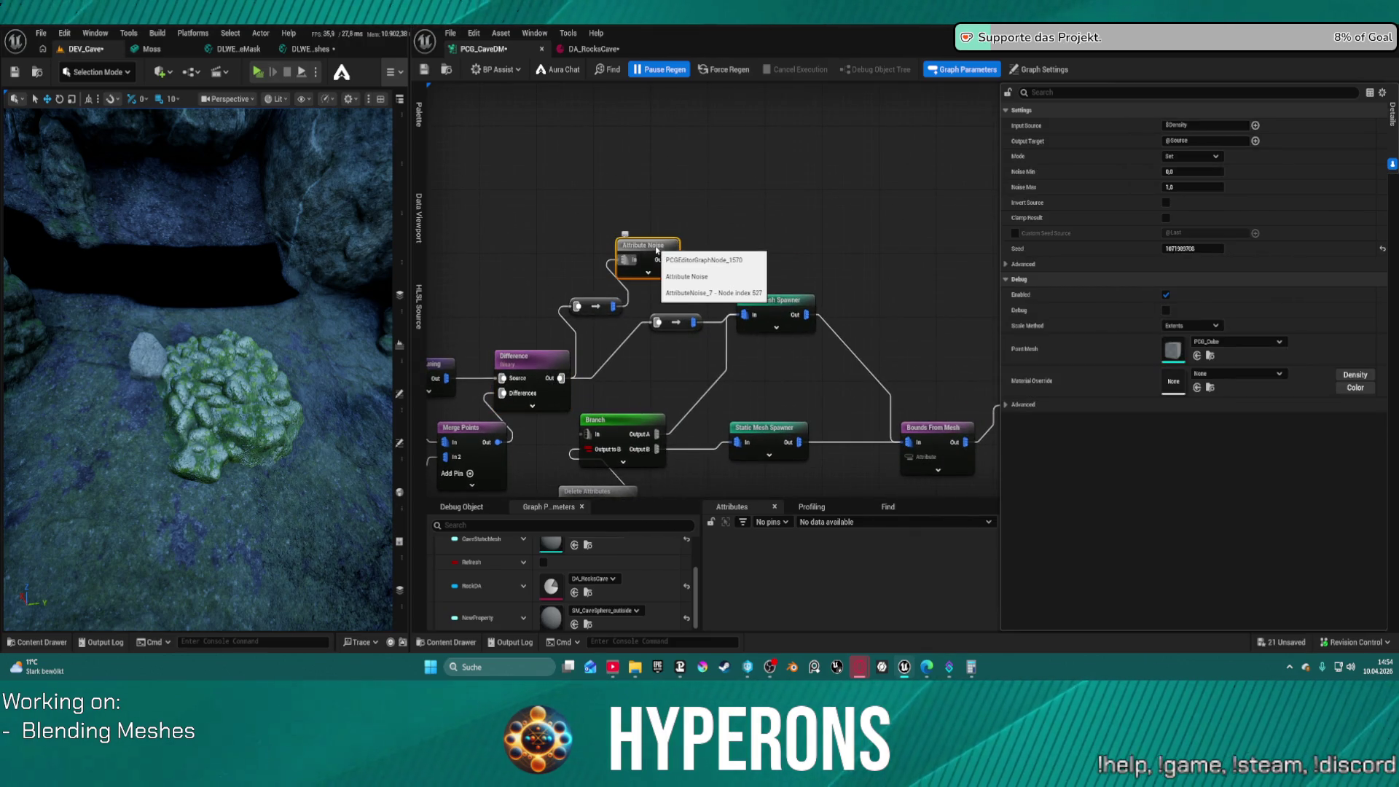
{"action": "key", "text": "Delete"}
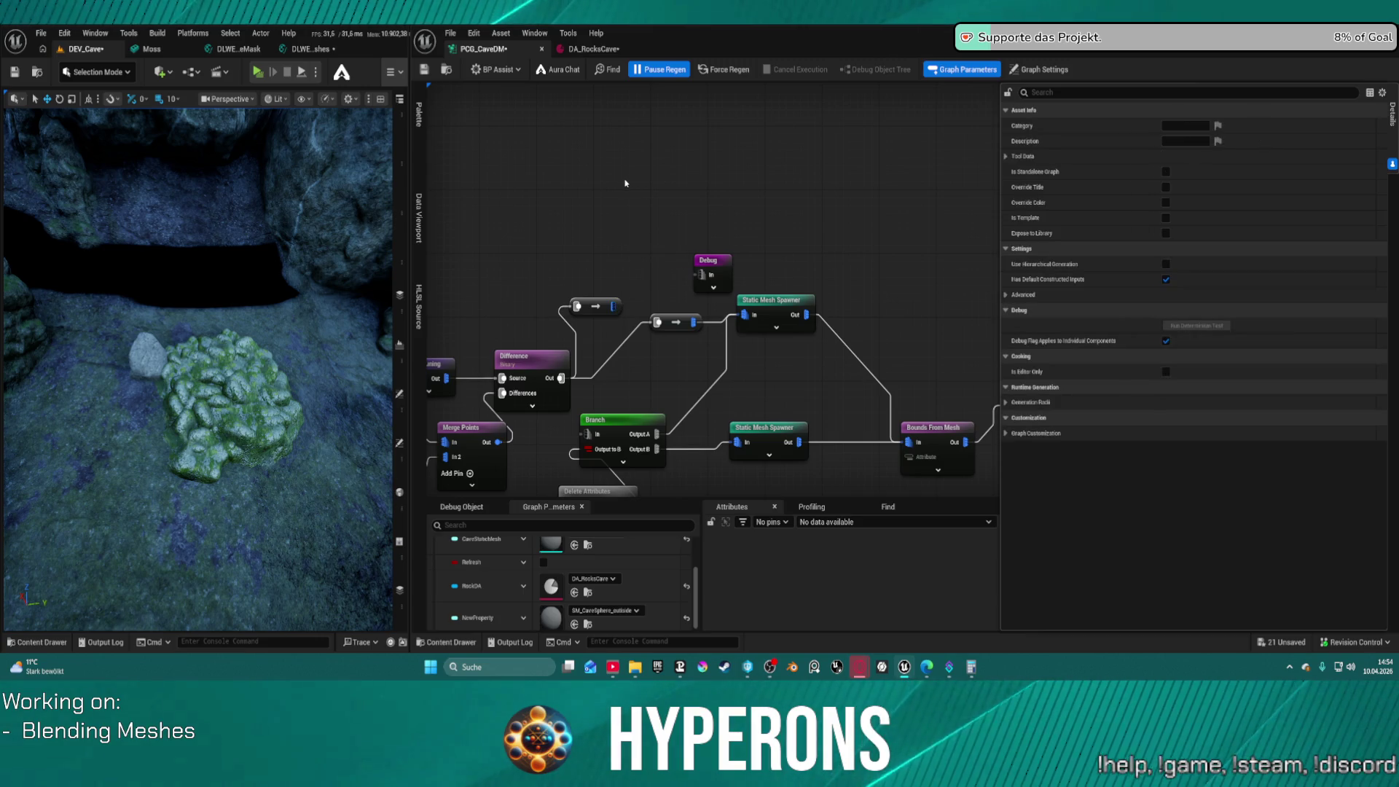
{"action": "left_click_drag", "start_coordinate": [625, 176], "coordinate": [720, 254]}
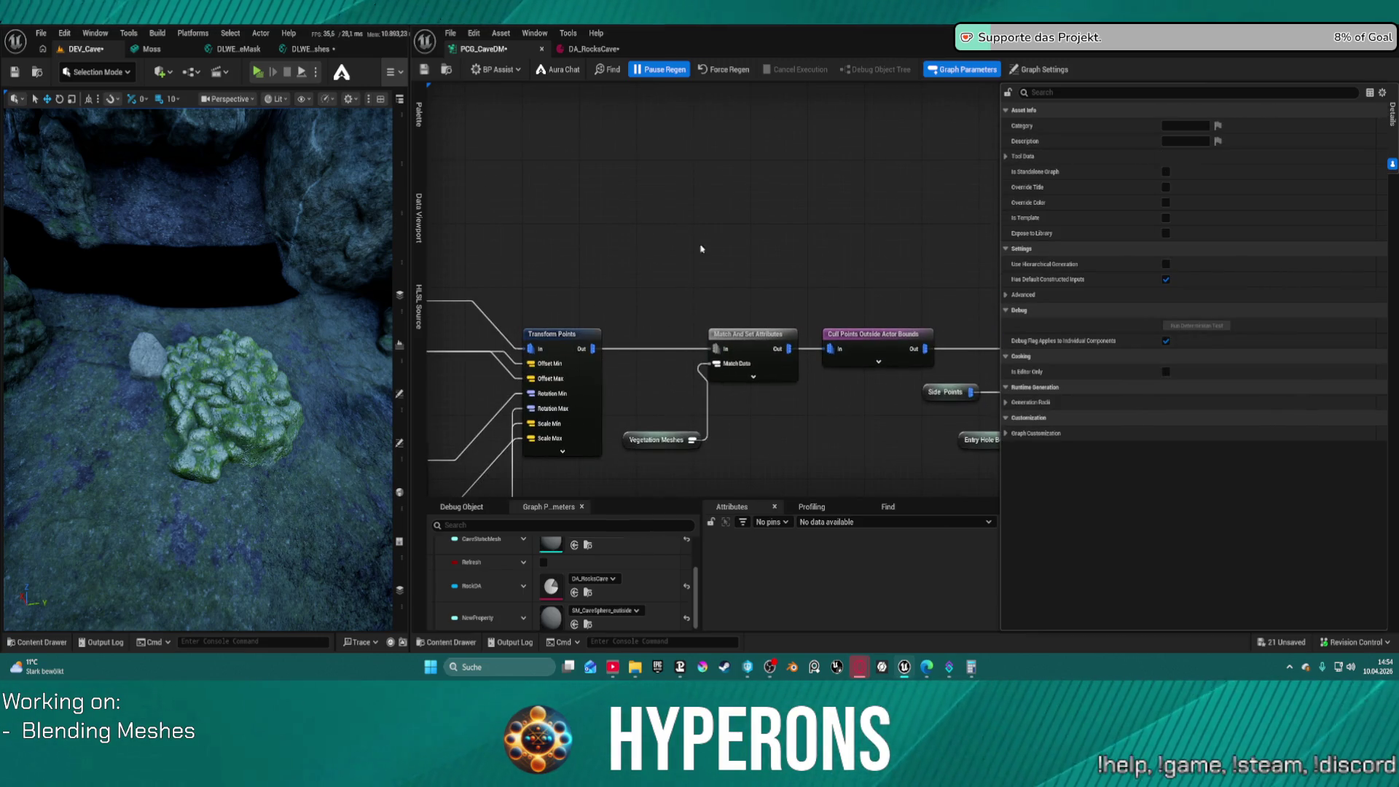
{"action": "key", "text": "ctrl+v"}
{"action": "mouse_move", "coordinate": [593, 348]}
{"action": "left_mouse_down"}
{"action": "mouse_move", "coordinate": [644, 253]}
{"action": "mouse_move", "coordinate": [696, 292]}
{"action": "mouse_move", "coordinate": [716, 349]}
{"action": "left_mouse_up"}
{"action": "key", "text": "ctrl+z"}
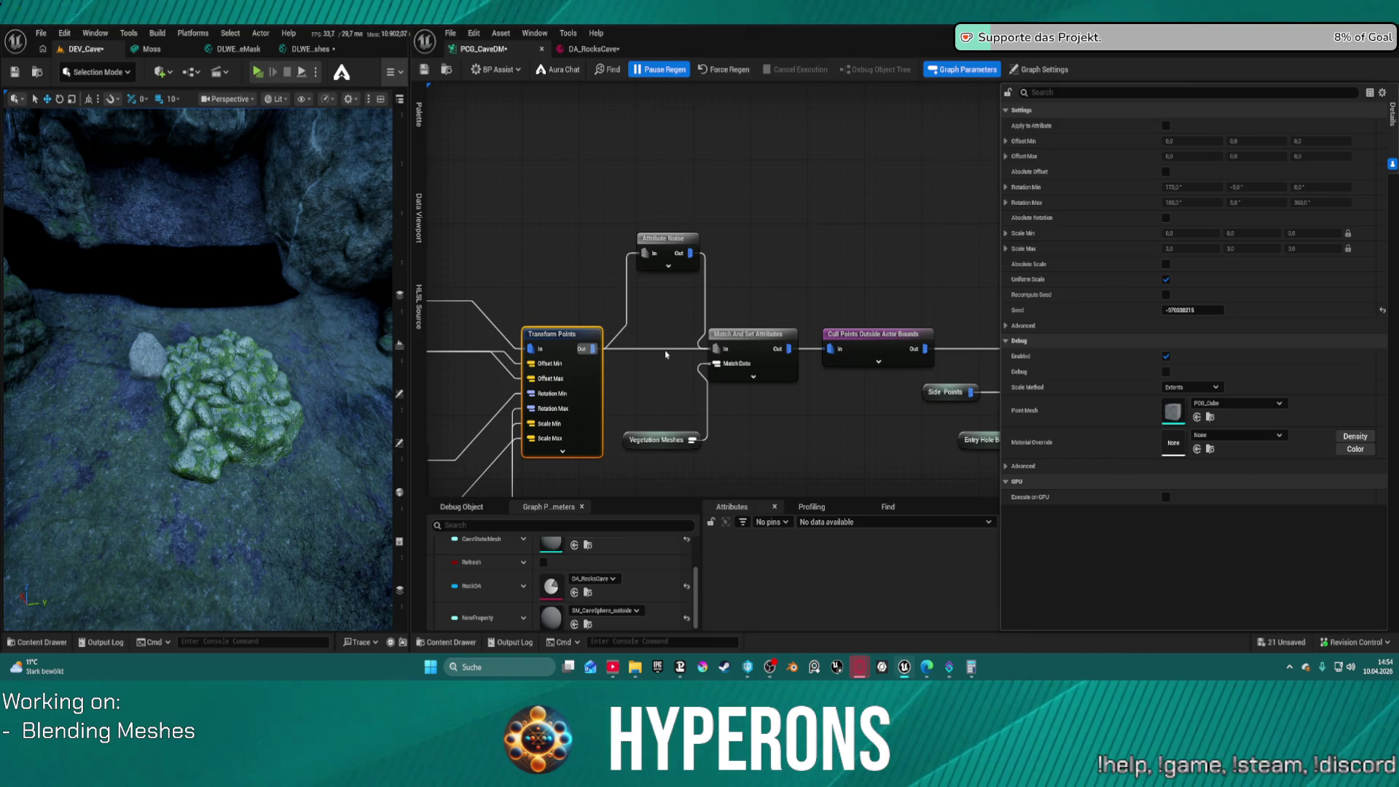
Insert a Select Points node (ratio 0.1) between Cull Points and Self Pruning, then save
{"action": "left_click_drag", "start_coordinate": [978, 290], "coordinate": [763, 258]}
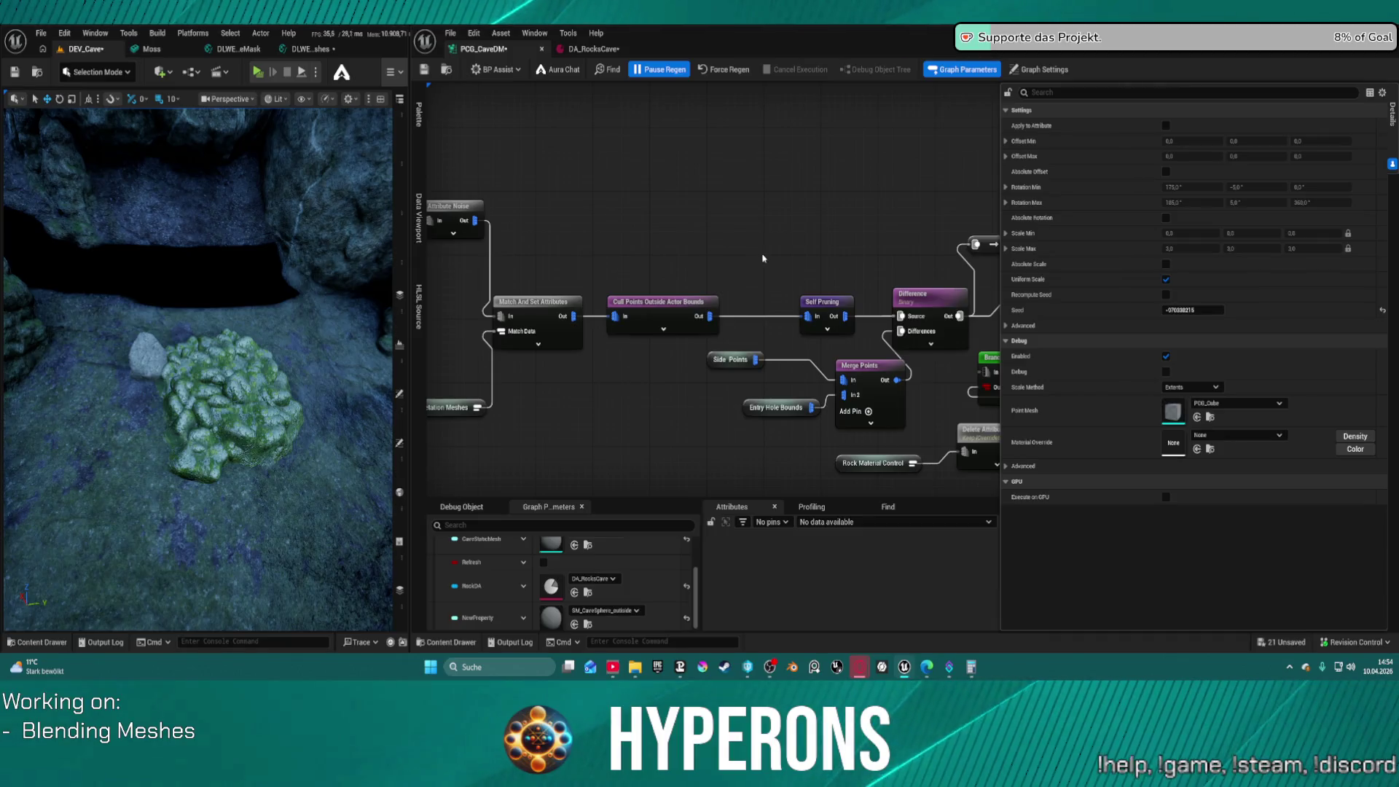
{"action": "left_click_drag", "start_coordinate": [709, 317], "coordinate": [736, 228]}
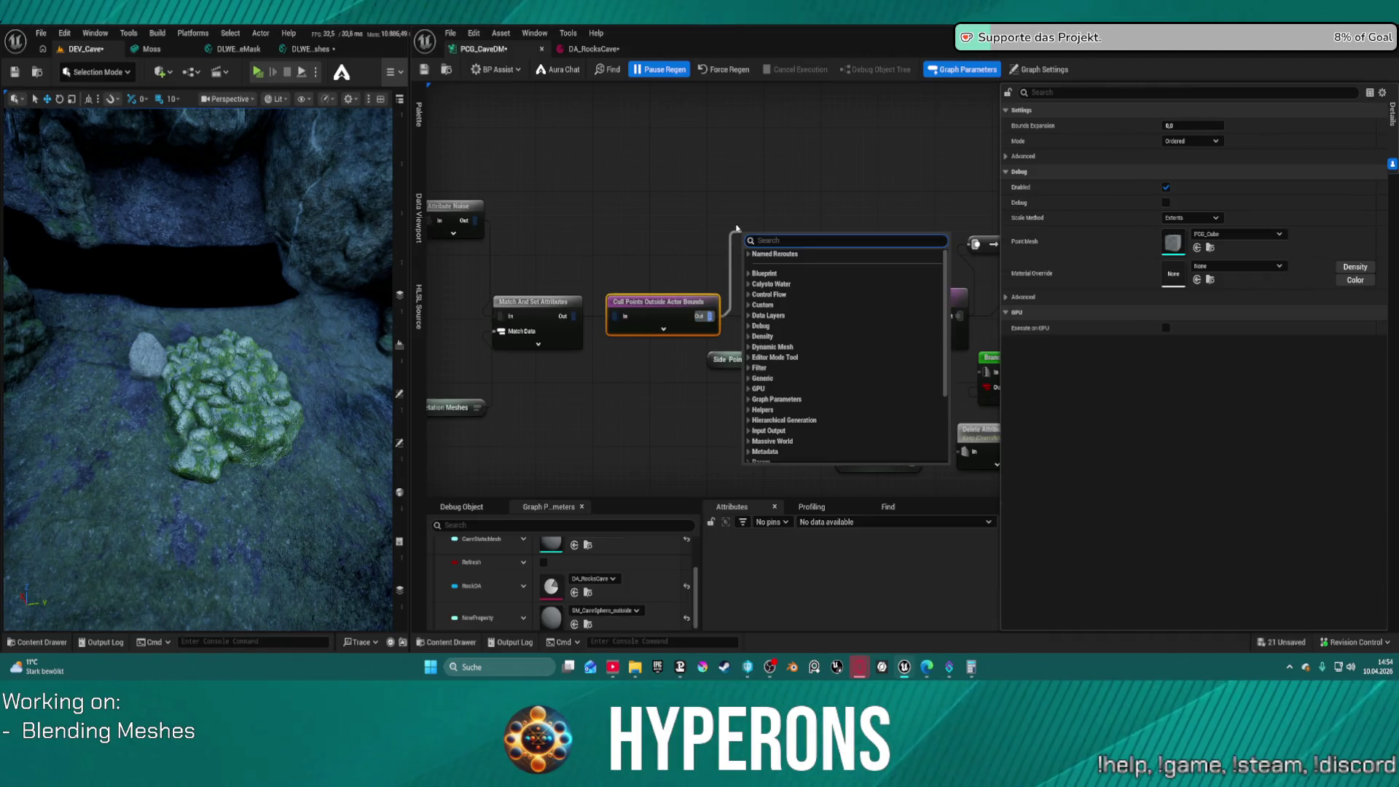
{"action": "type", "text": "sele"}
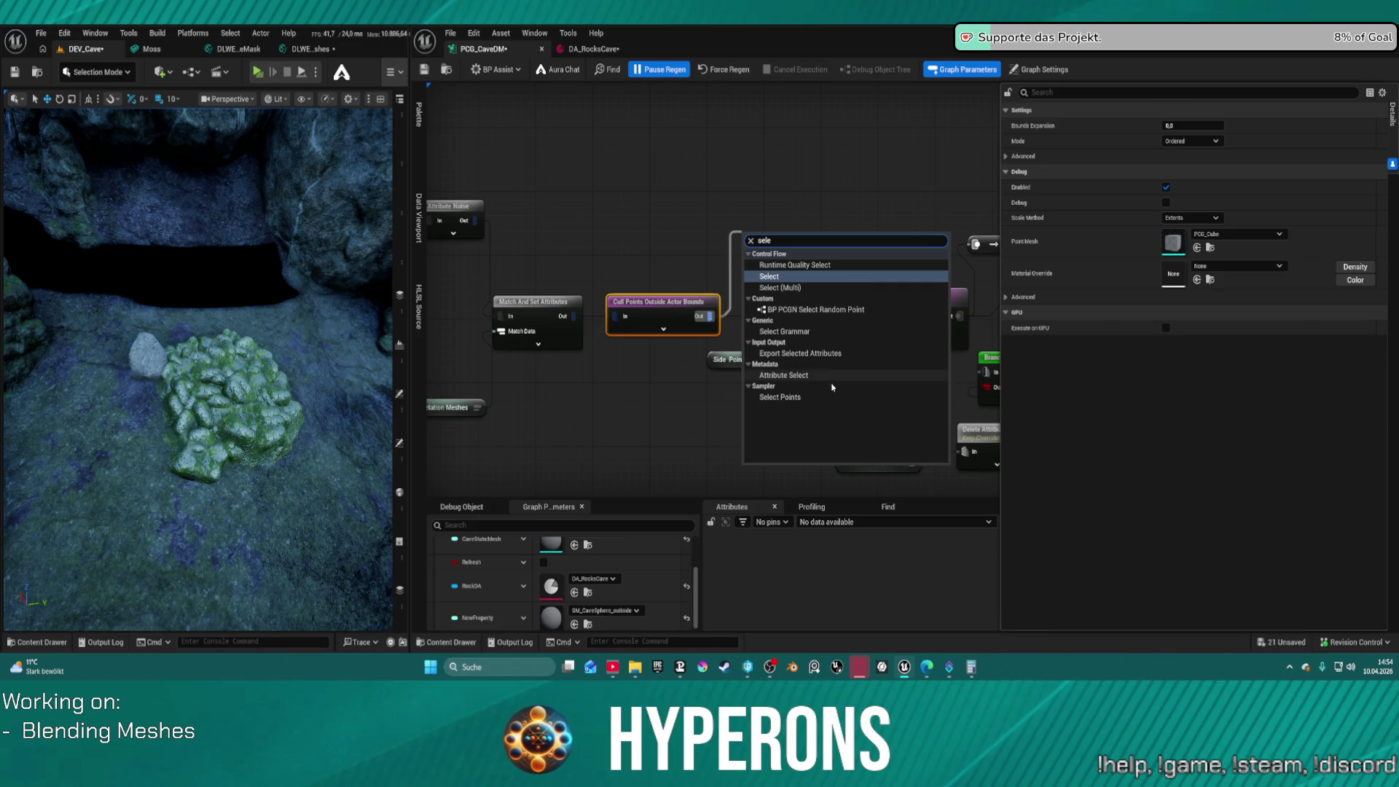
{"action": "left_click", "coordinate": [836, 397]}
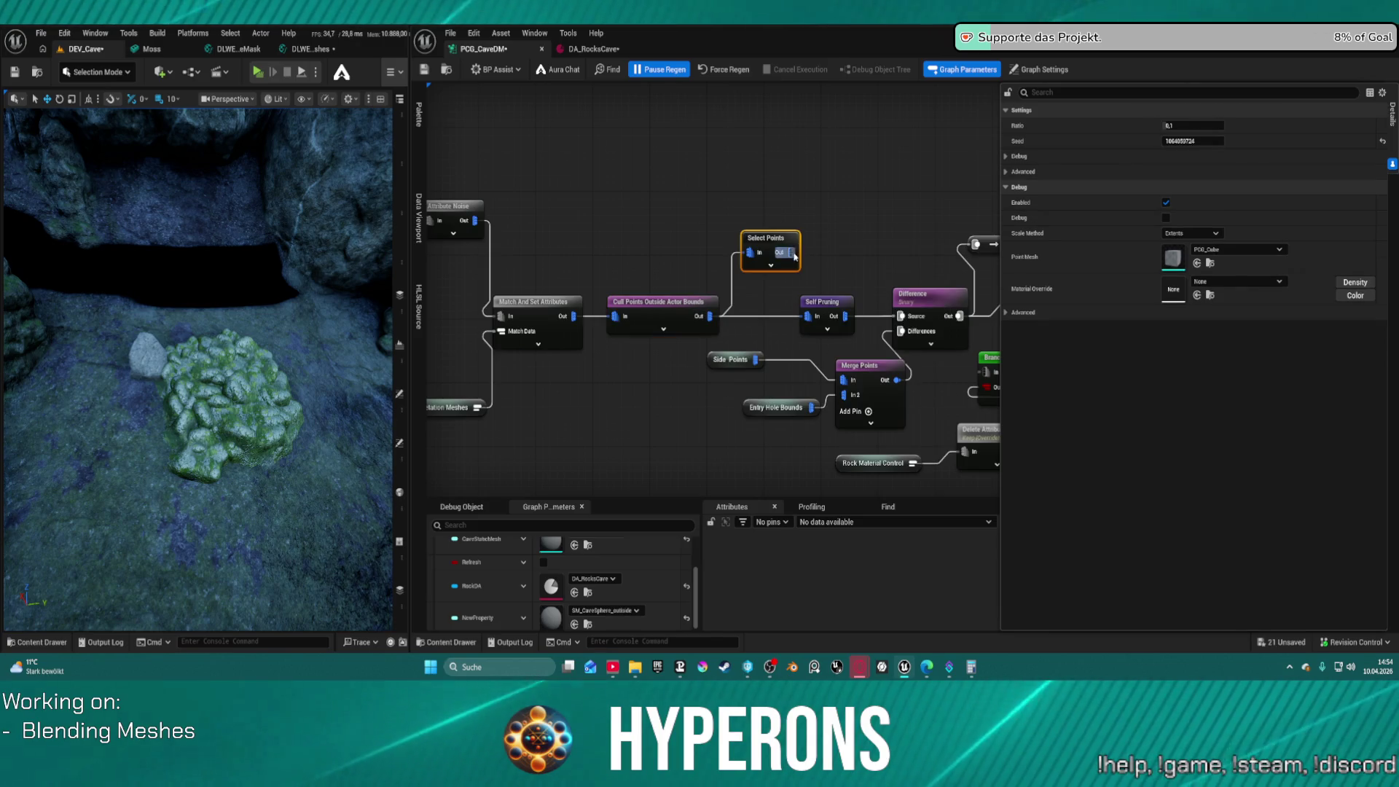
{"action": "left_click_drag", "start_coordinate": [790, 252], "coordinate": [809, 316]}
{"action": "left_click", "coordinate": [809, 316]}
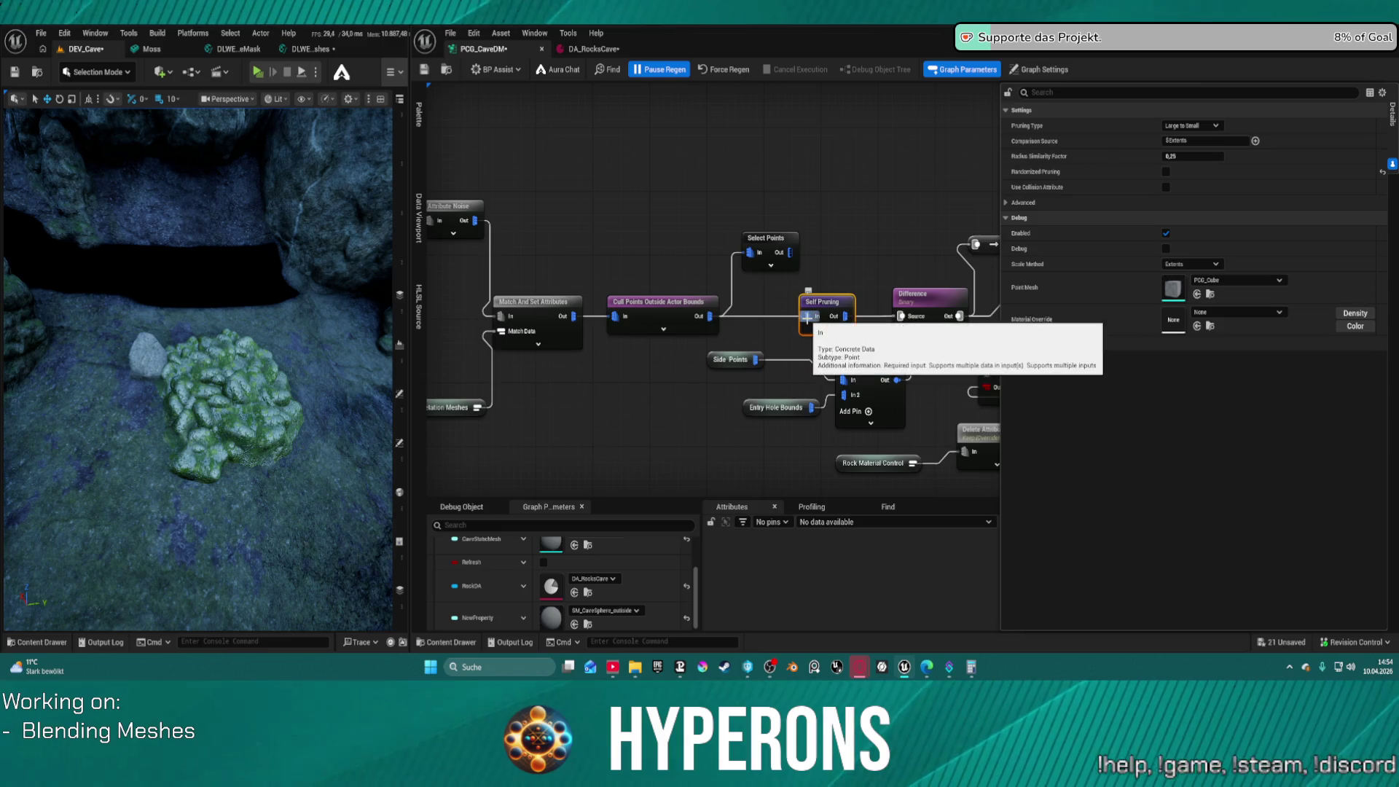
{"action": "left_click", "coordinate": [822, 302]}
{"action": "left_click", "coordinate": [659, 317]}
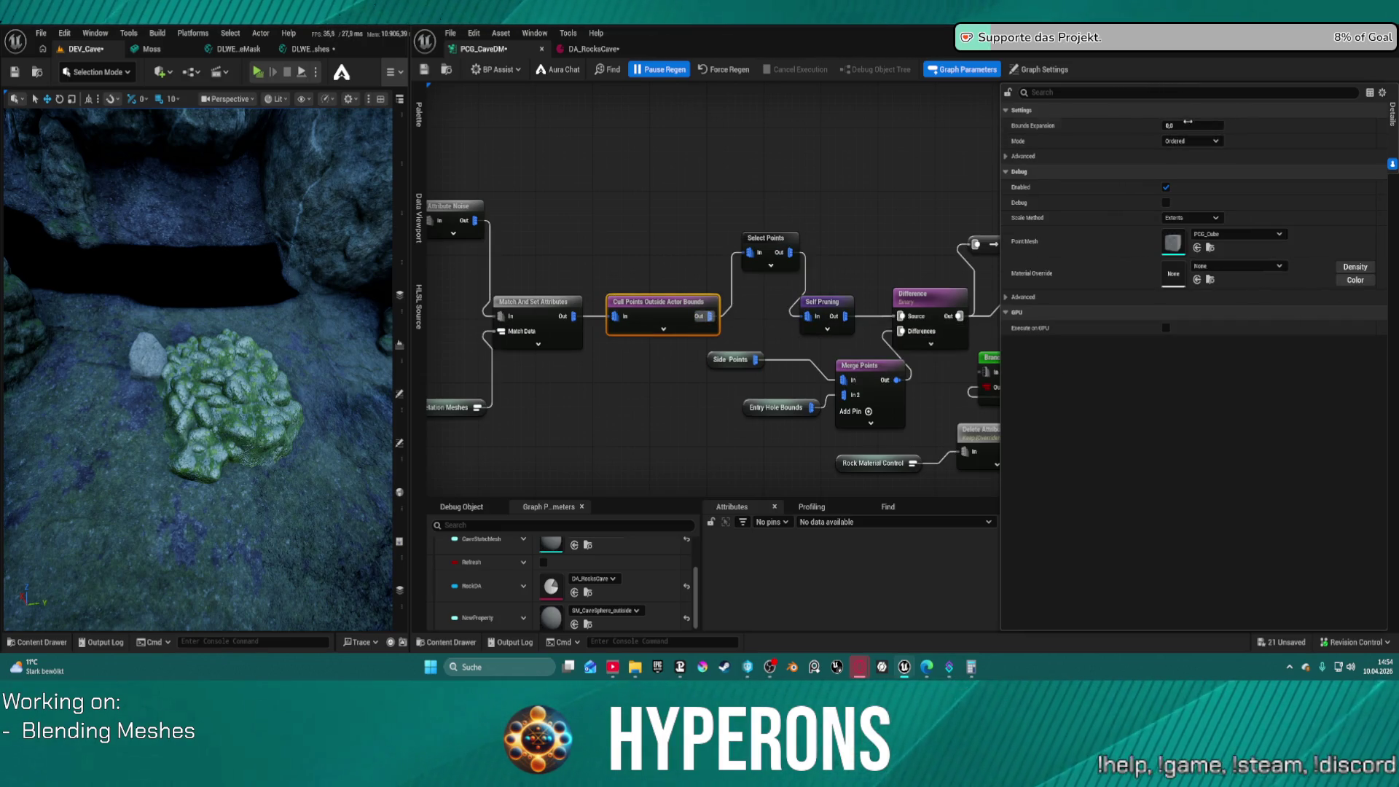
{"action": "left_click", "coordinate": [762, 252]}
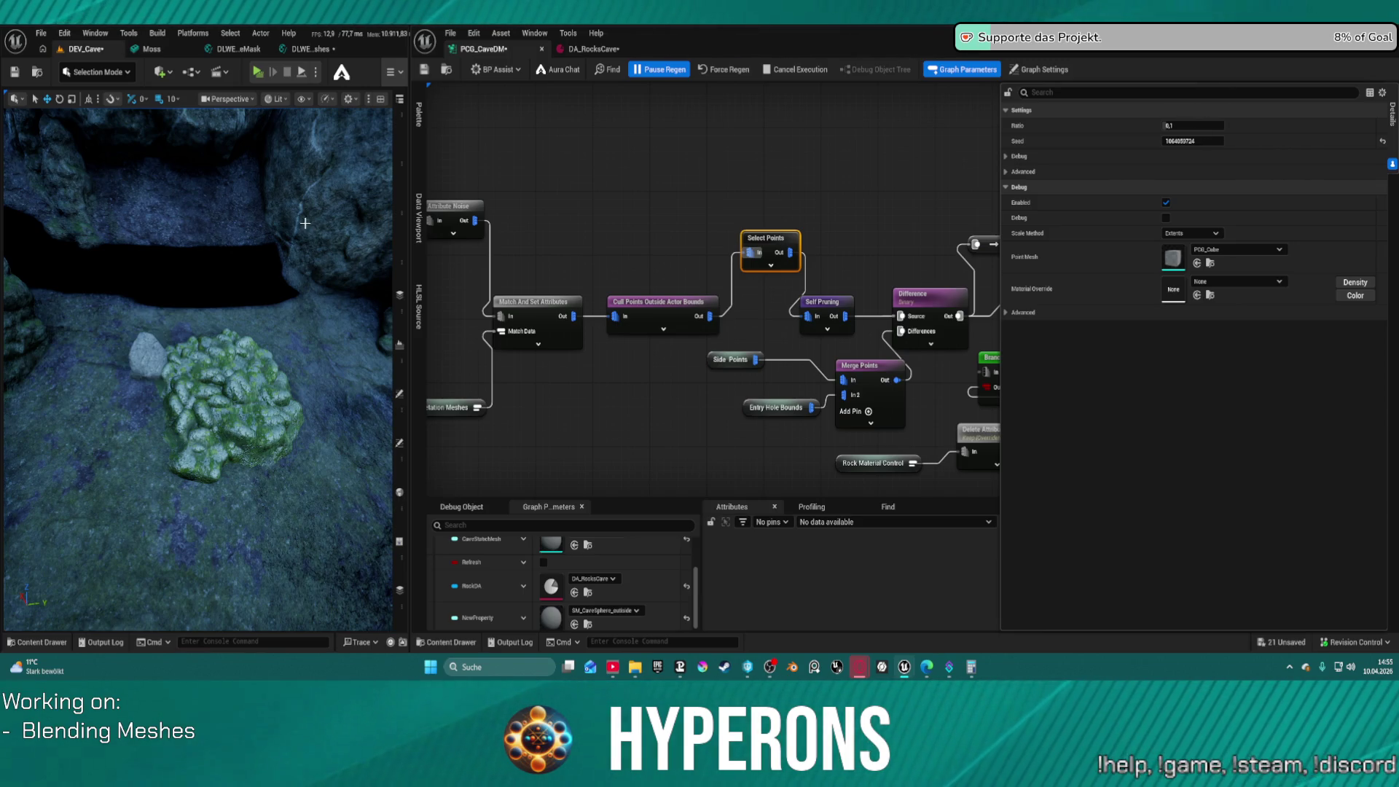
{"action": "key", "text": "ctrl+s"}
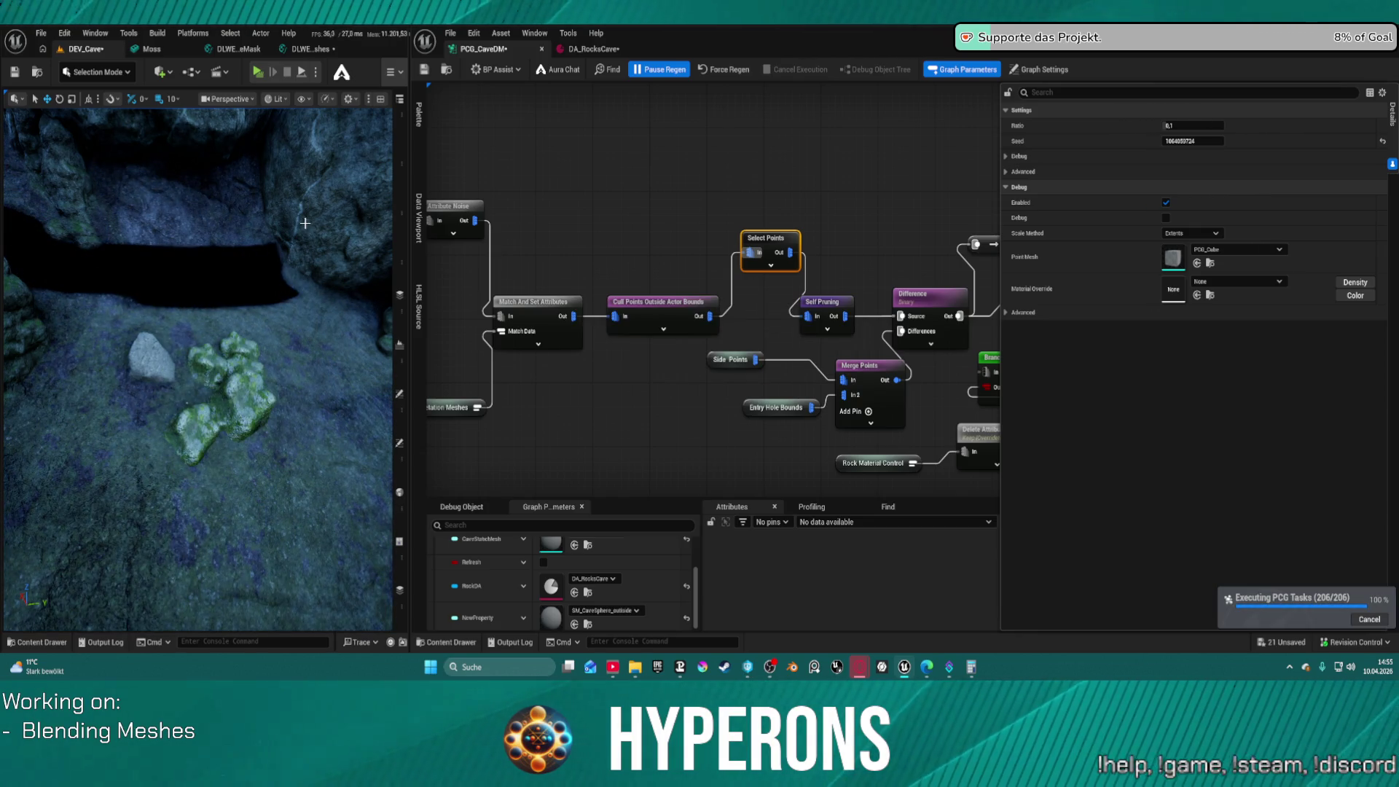
Fly through the cave interior to inspect the regenerated mossy floor rocks and boulders
{"action": "key", "text": "1"}
{"action": "key", "text": "w"}
{"action": "key", "text": "w"}
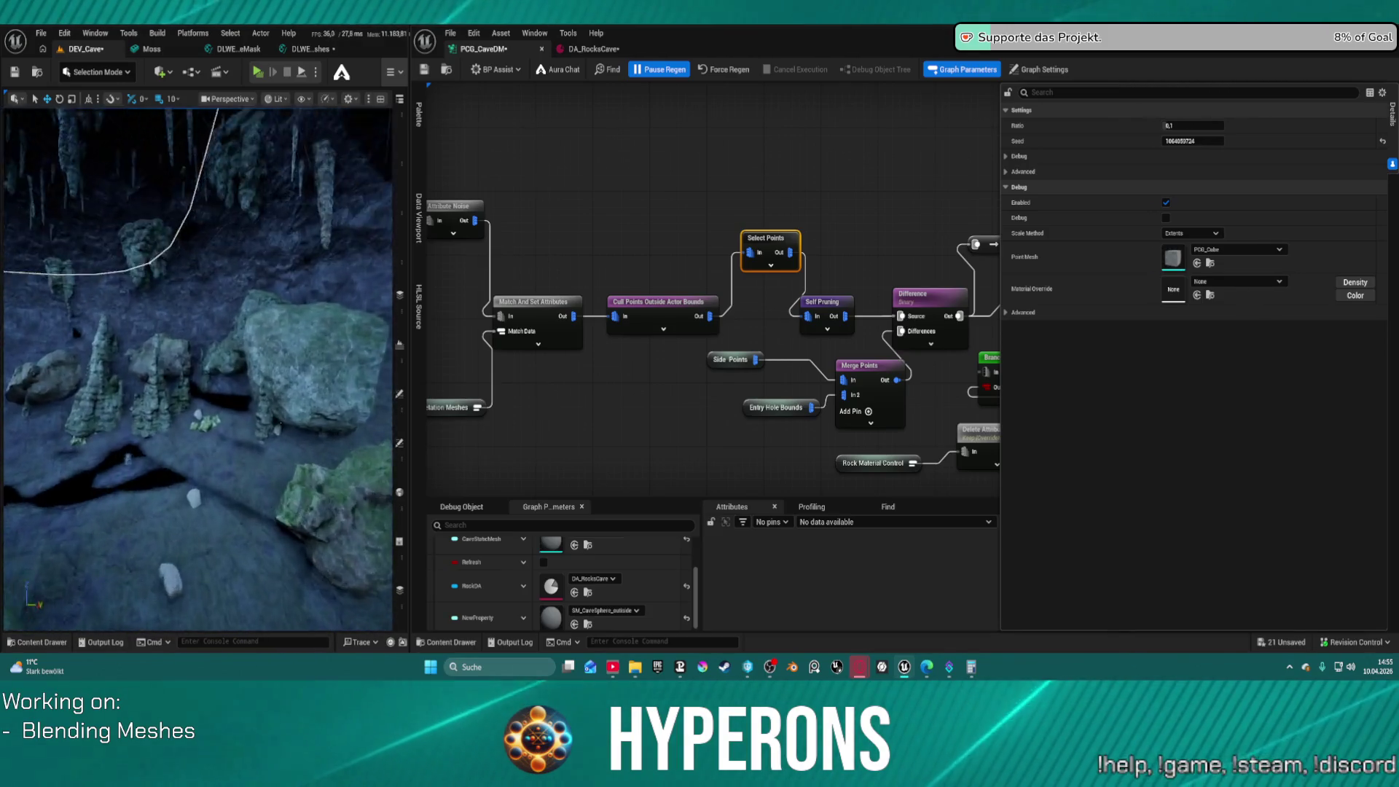
{"action": "key", "text": "w"}
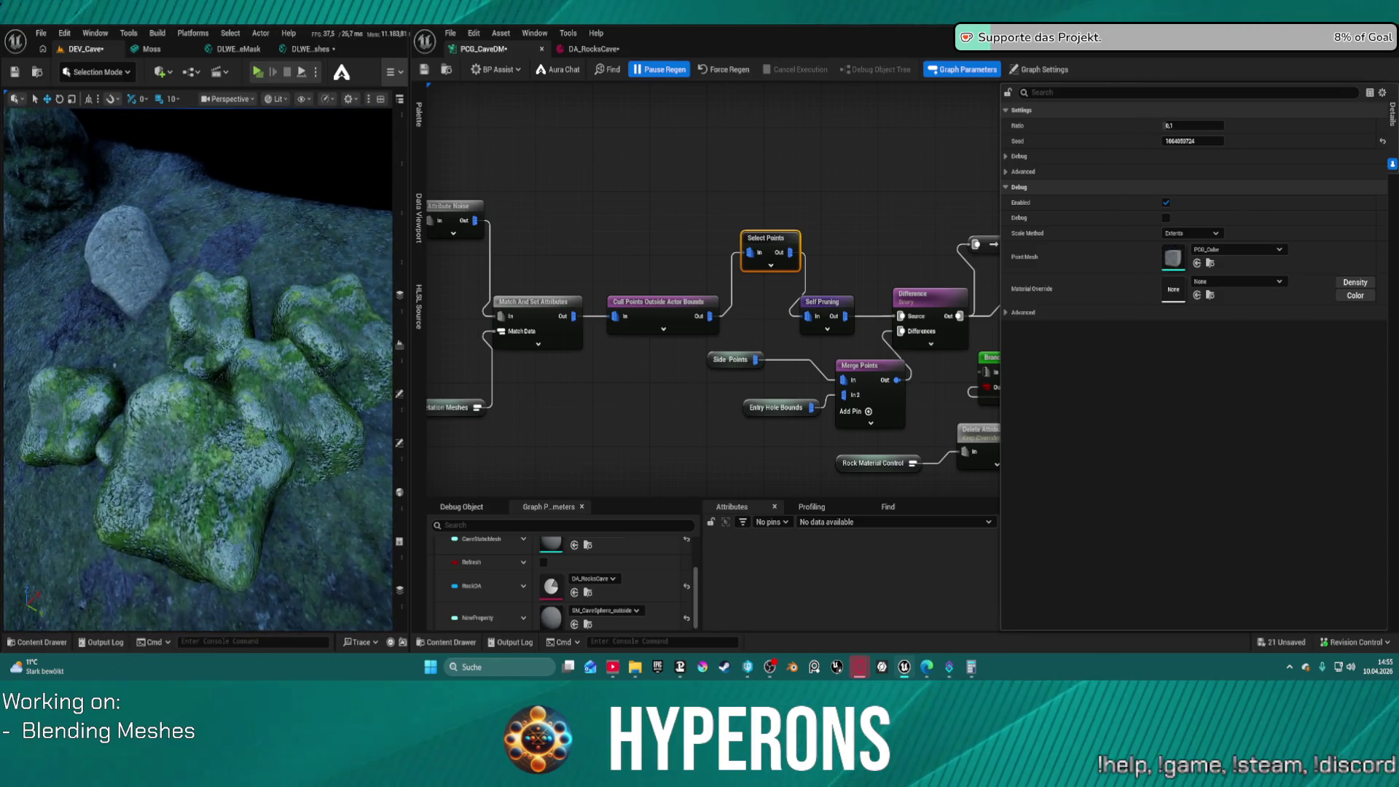
{"action": "key", "text": "w"}
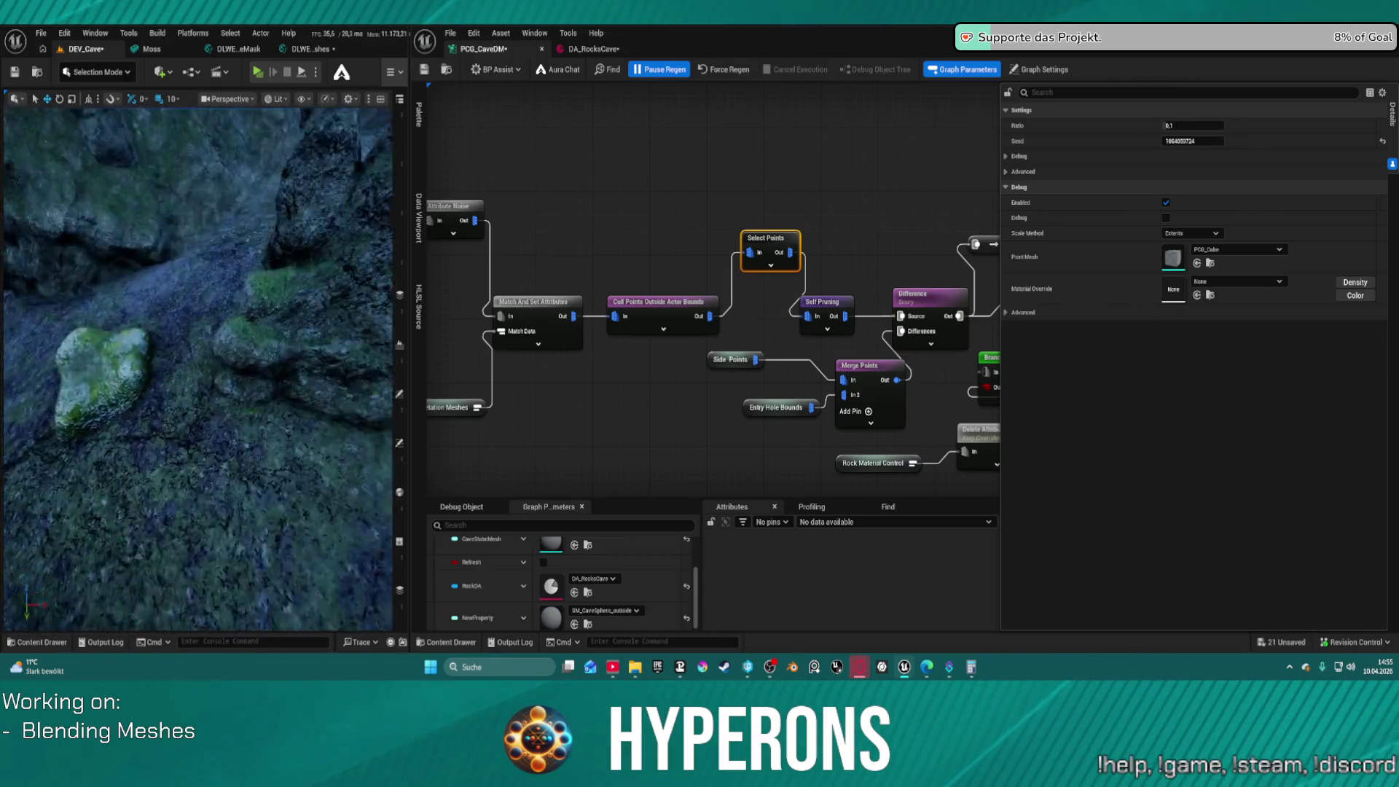
{"action": "mouse_move", "coordinate": [197, 364]}
{"action": "left_mouse_down"}
{"action": "mouse_move", "coordinate": [197, 306]}
{"action": "mouse_move", "coordinate": [208, 309]}
{"action": "left_mouse_up"}
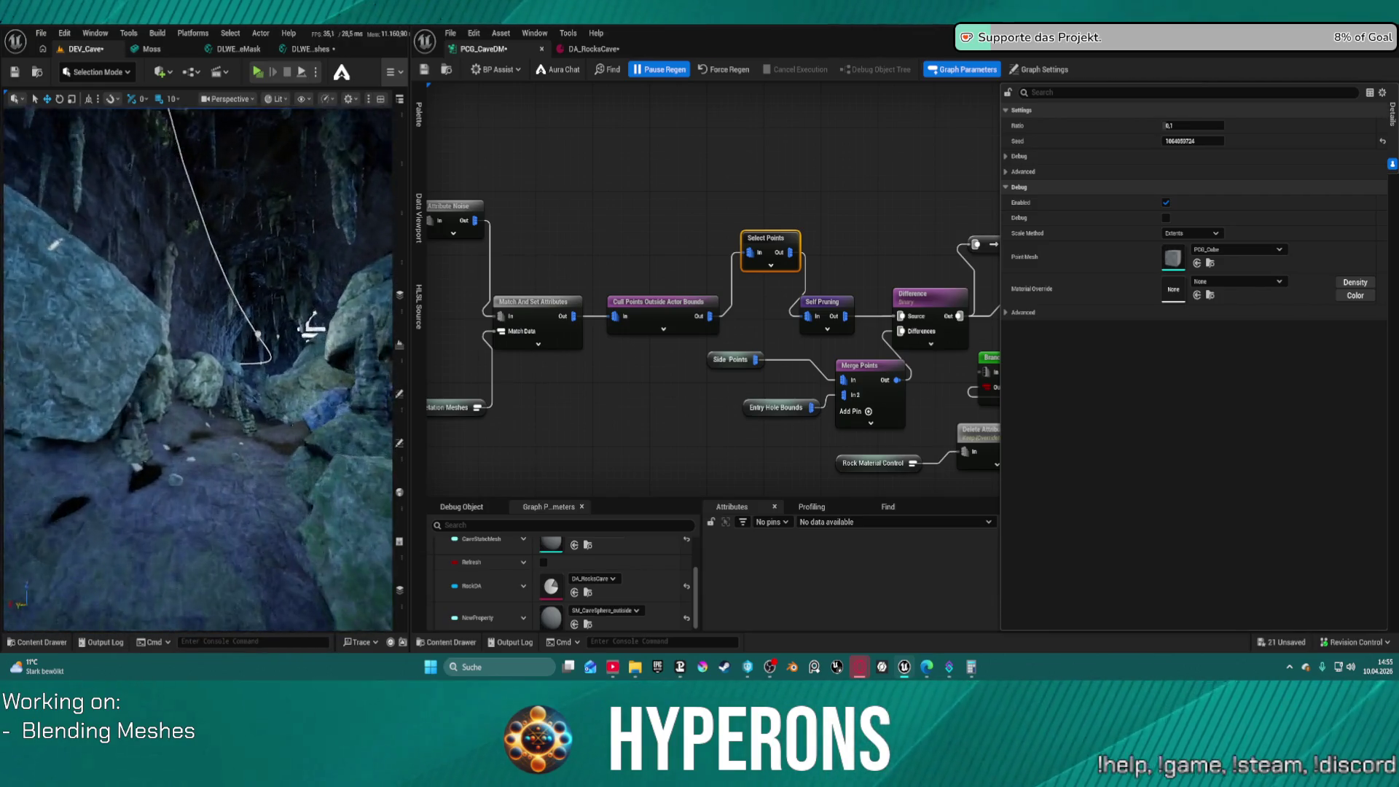
{"action": "left_click_drag", "start_coordinate": [207, 310], "coordinate": [219, 295]}
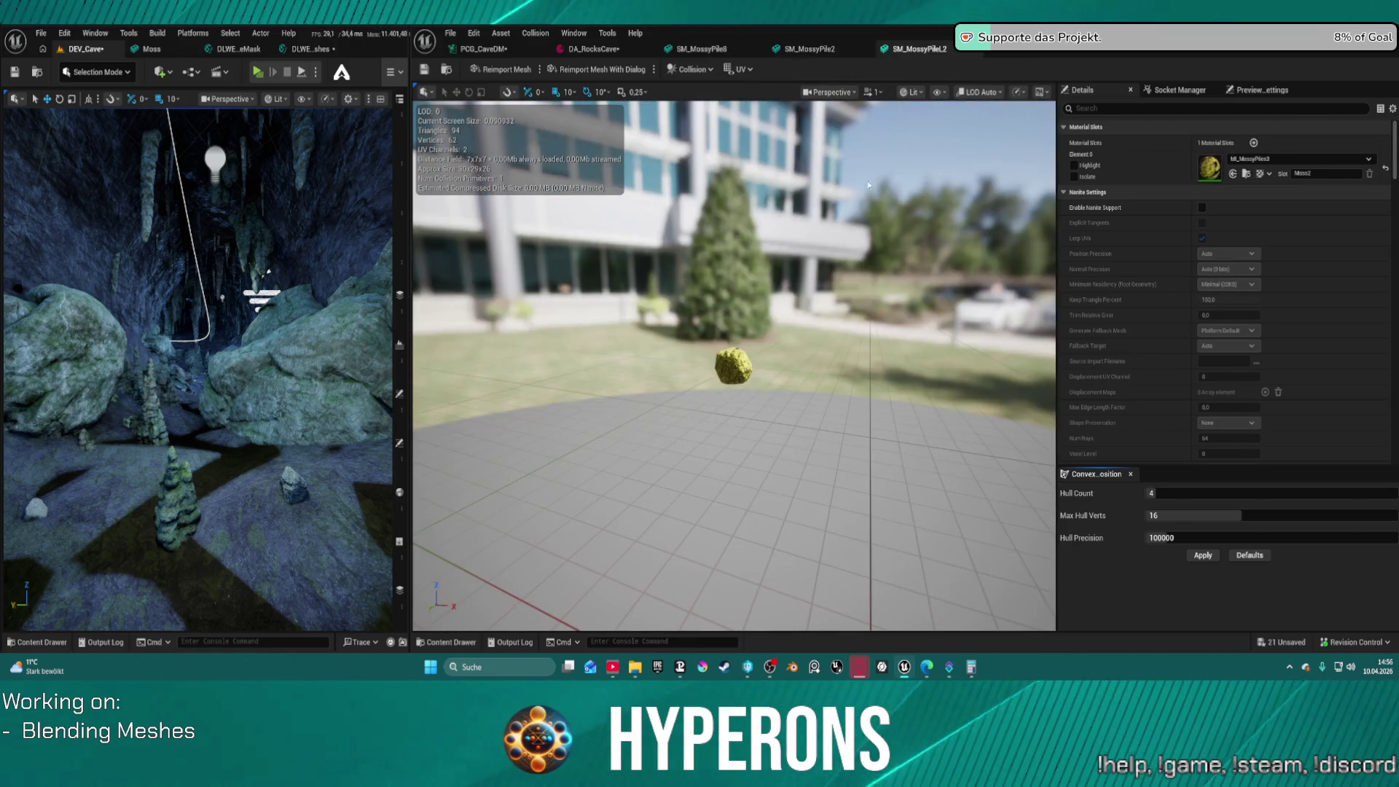
Open the Content Drawer and scroll the folder tree to the Meshes folder
{"action": "mouse_move", "coordinate": [733, 364]}
{"action": "left_mouse_down"}
{"action": "mouse_move", "coordinate": [751, 262]}
{"action": "mouse_move", "coordinate": [718, 386]}
{"action": "mouse_move", "coordinate": [718, 342]}
{"action": "mouse_move", "coordinate": [721, 437]}
{"action": "mouse_move", "coordinate": [718, 364]}
{"action": "mouse_move", "coordinate": [916, 517]}
{"action": "left_mouse_up"}
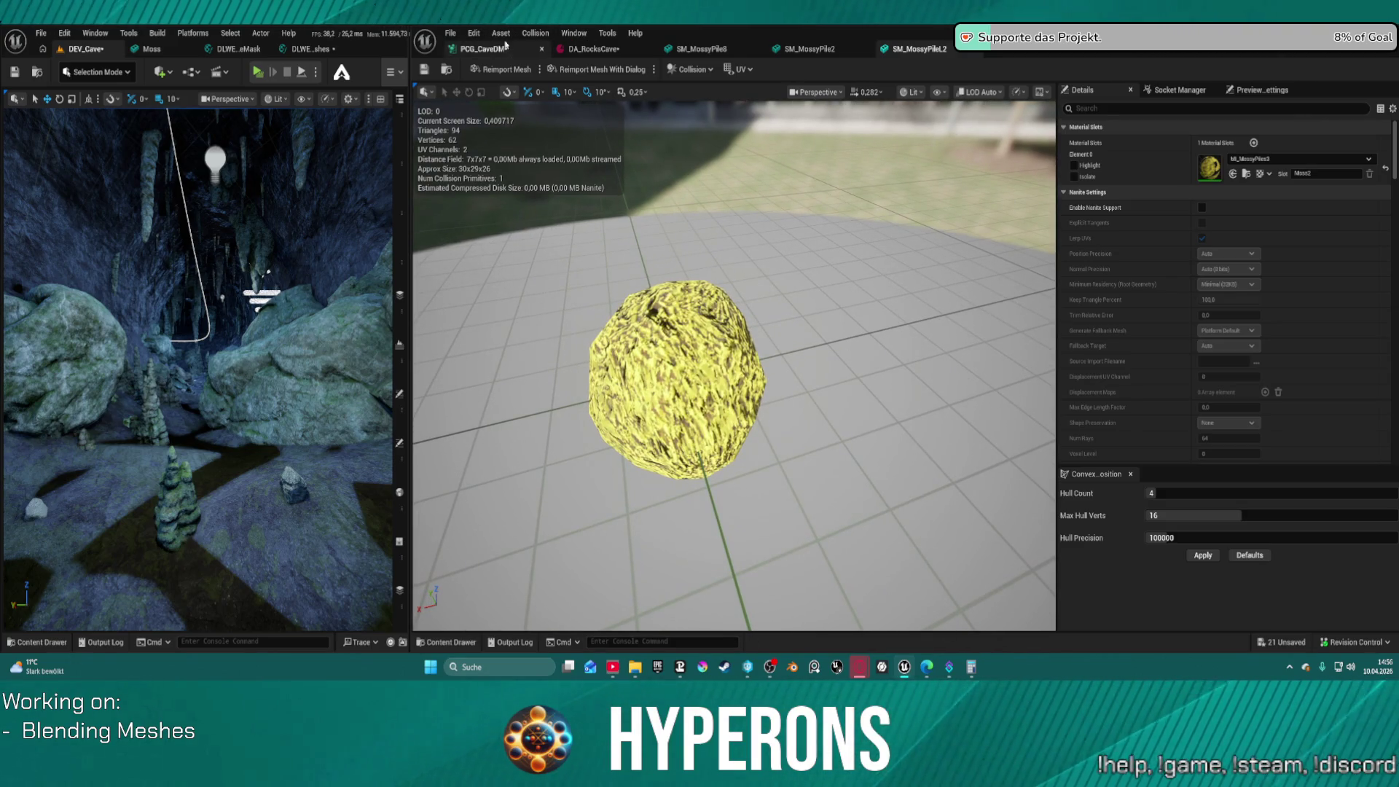
{"action": "key", "text": "ctrl+space"}
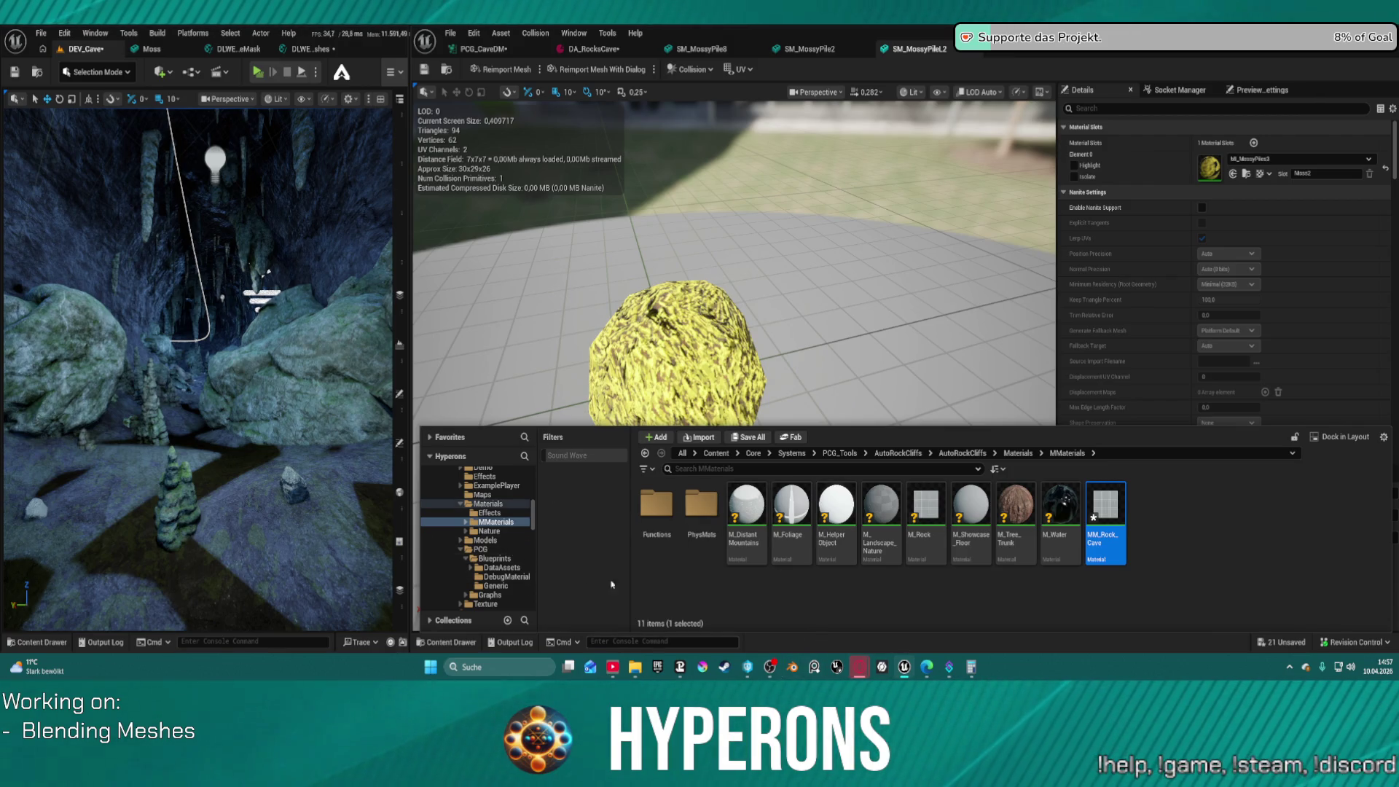
{"action": "scroll", "coordinate": [505, 557], "scroll_direction": "down", "scroll_amount": 3}
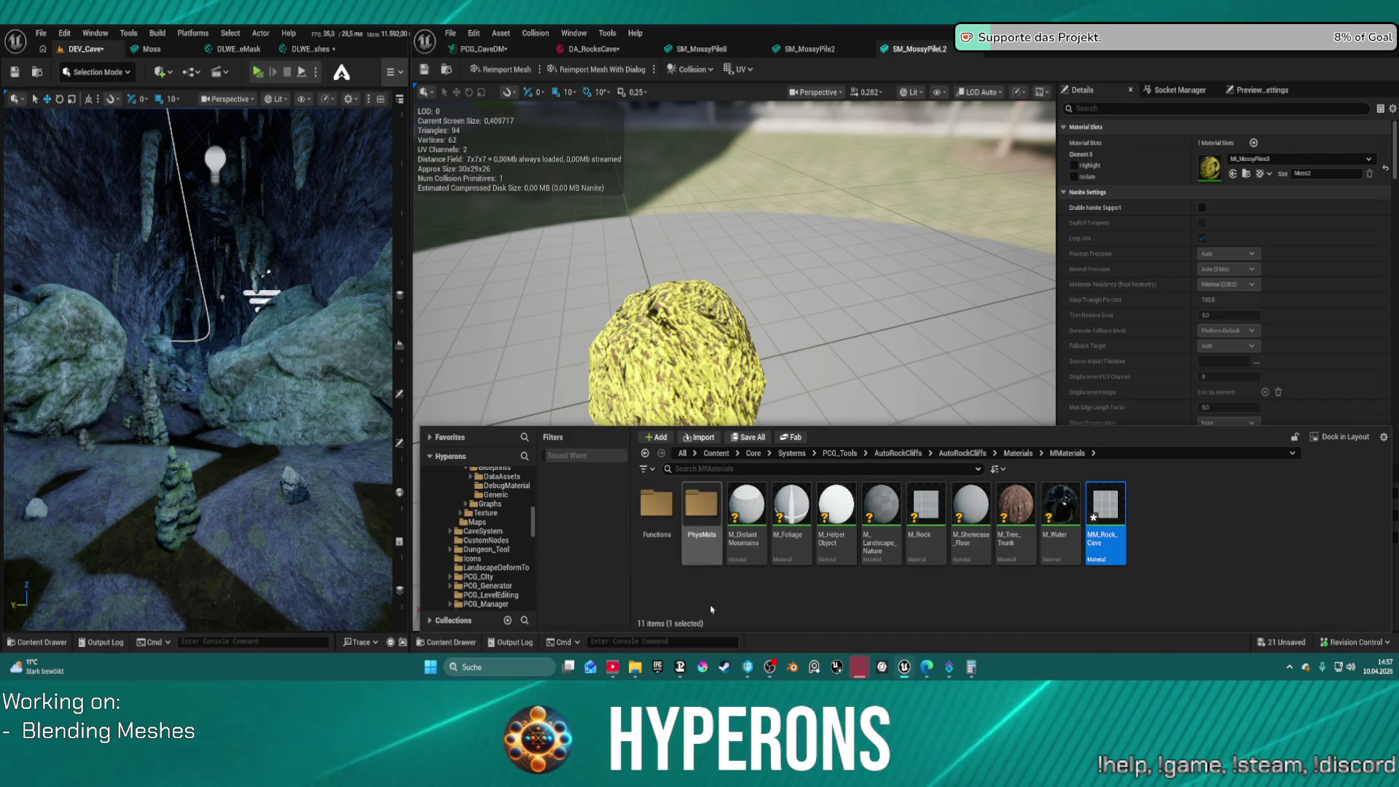
{"action": "scroll", "coordinate": [478, 574], "scroll_direction": "down", "scroll_amount": 5}
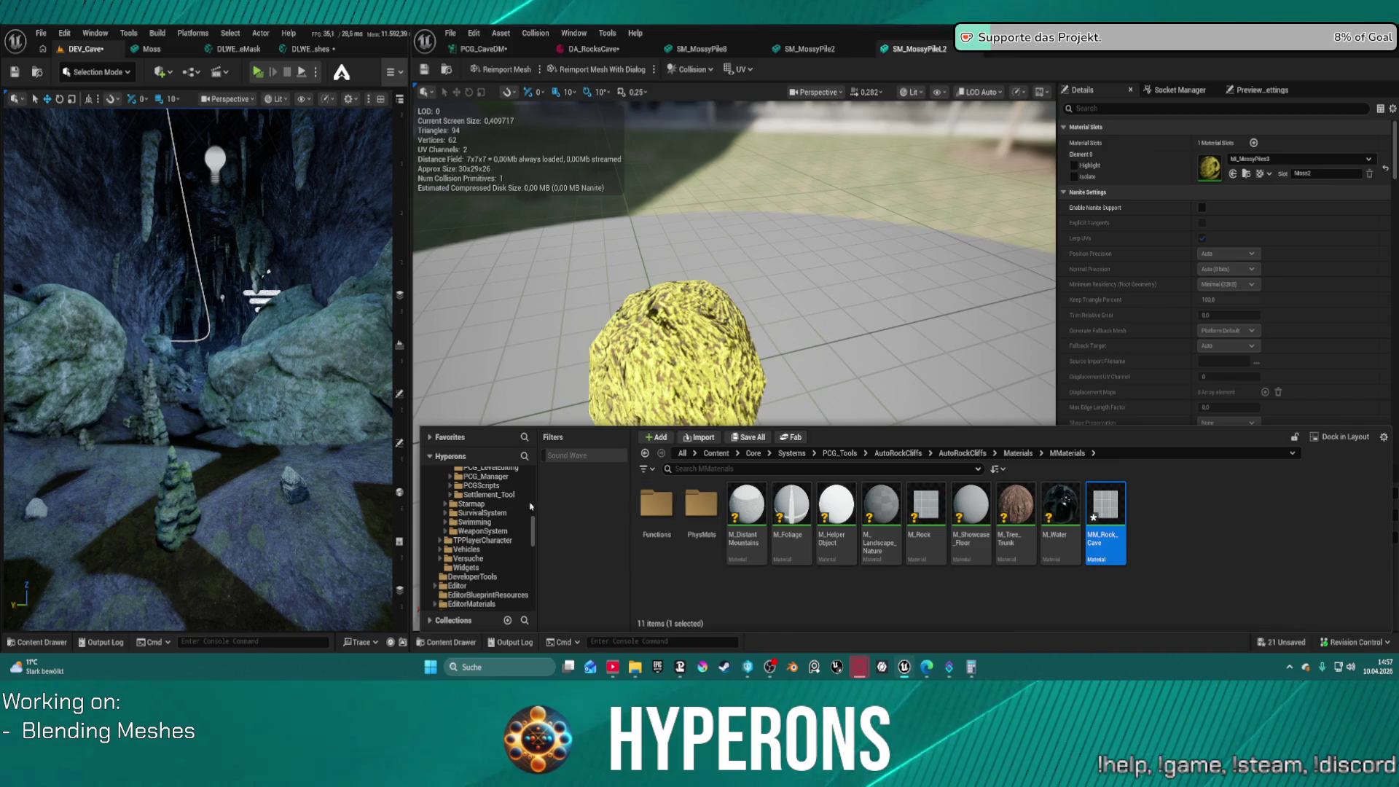
{"action": "left_click_drag", "start_coordinate": [308, 323], "coordinate": [313, 328]}
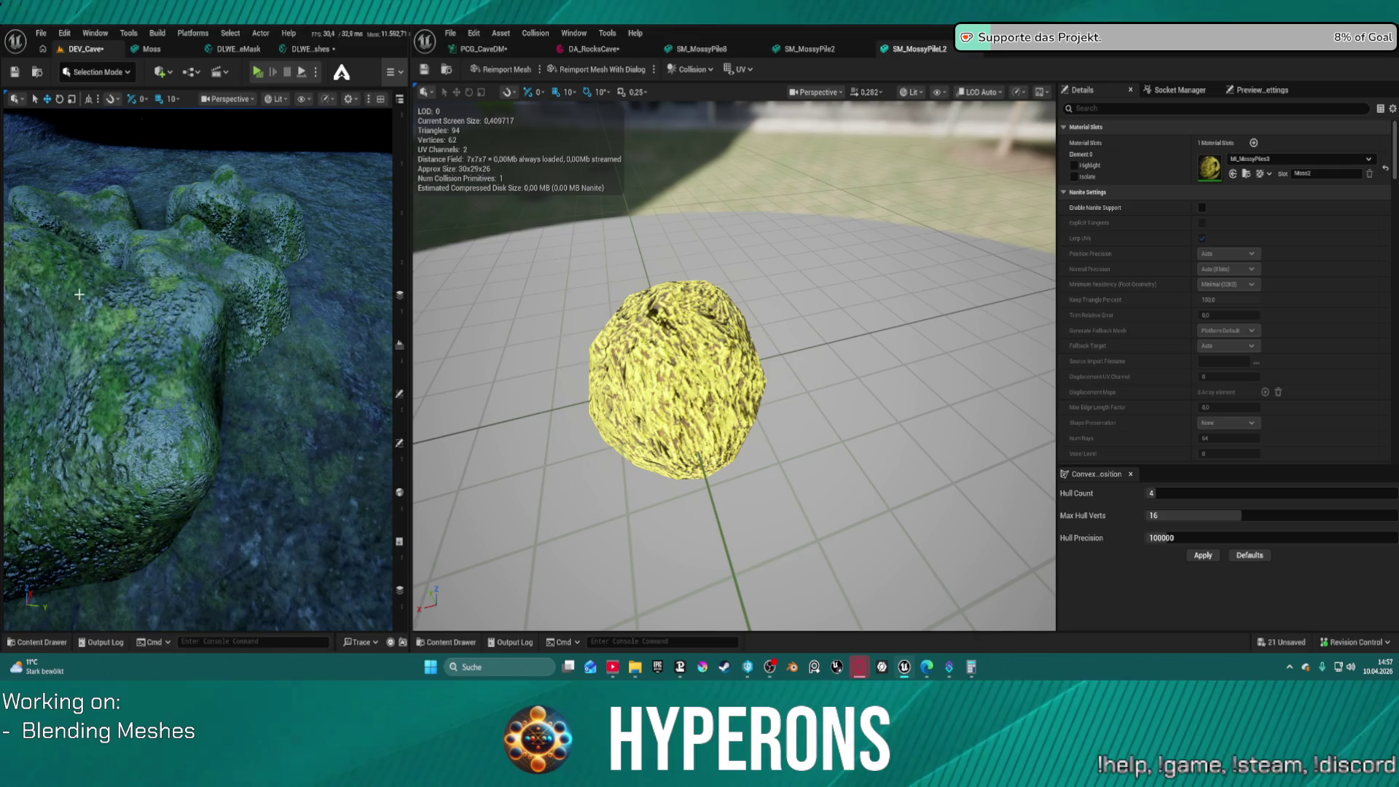
{"action": "key", "text": "ctrl+space"}
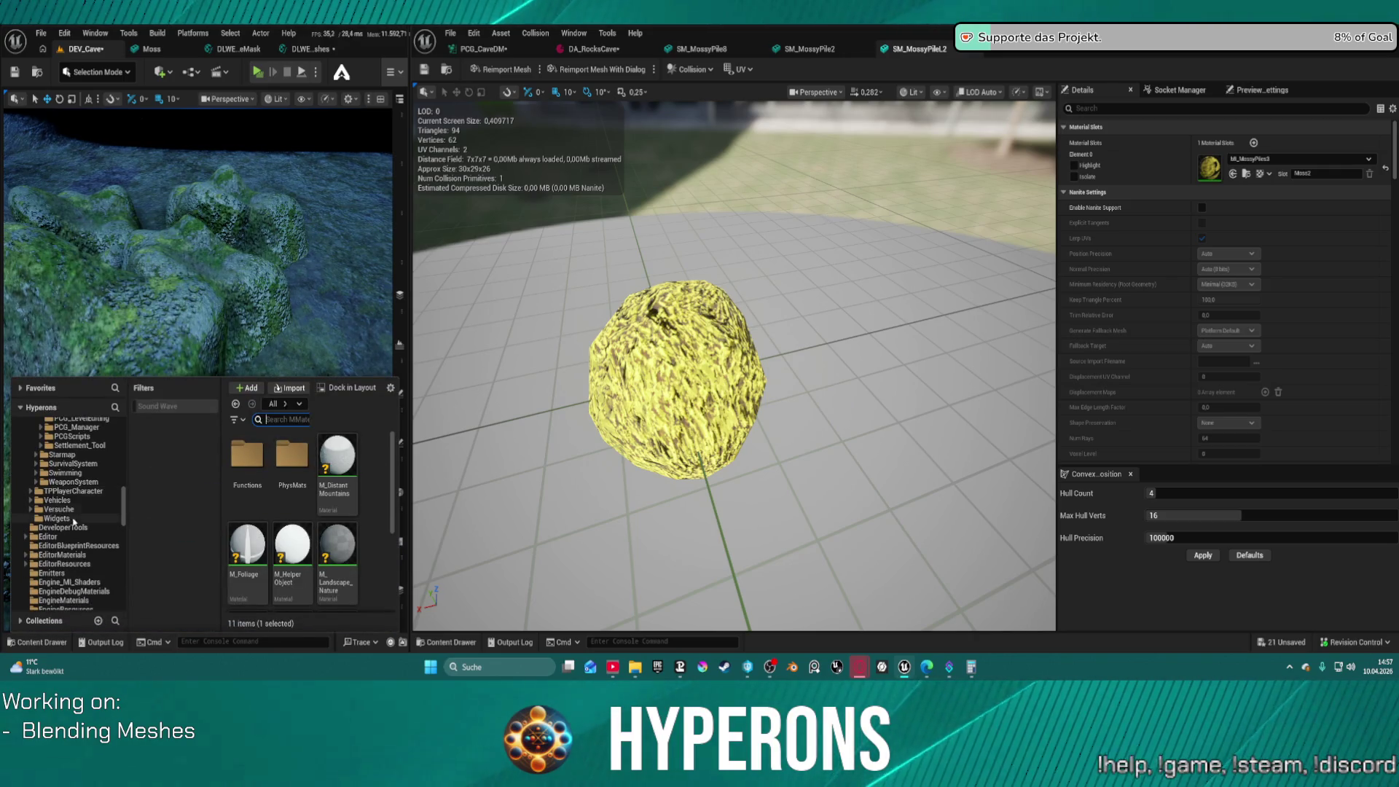
{"action": "scroll", "coordinate": [83, 503], "scroll_direction": "down", "scroll_amount": 4}
{"action": "scroll", "coordinate": [82, 503], "scroll_direction": "down", "scroll_amount": 6}
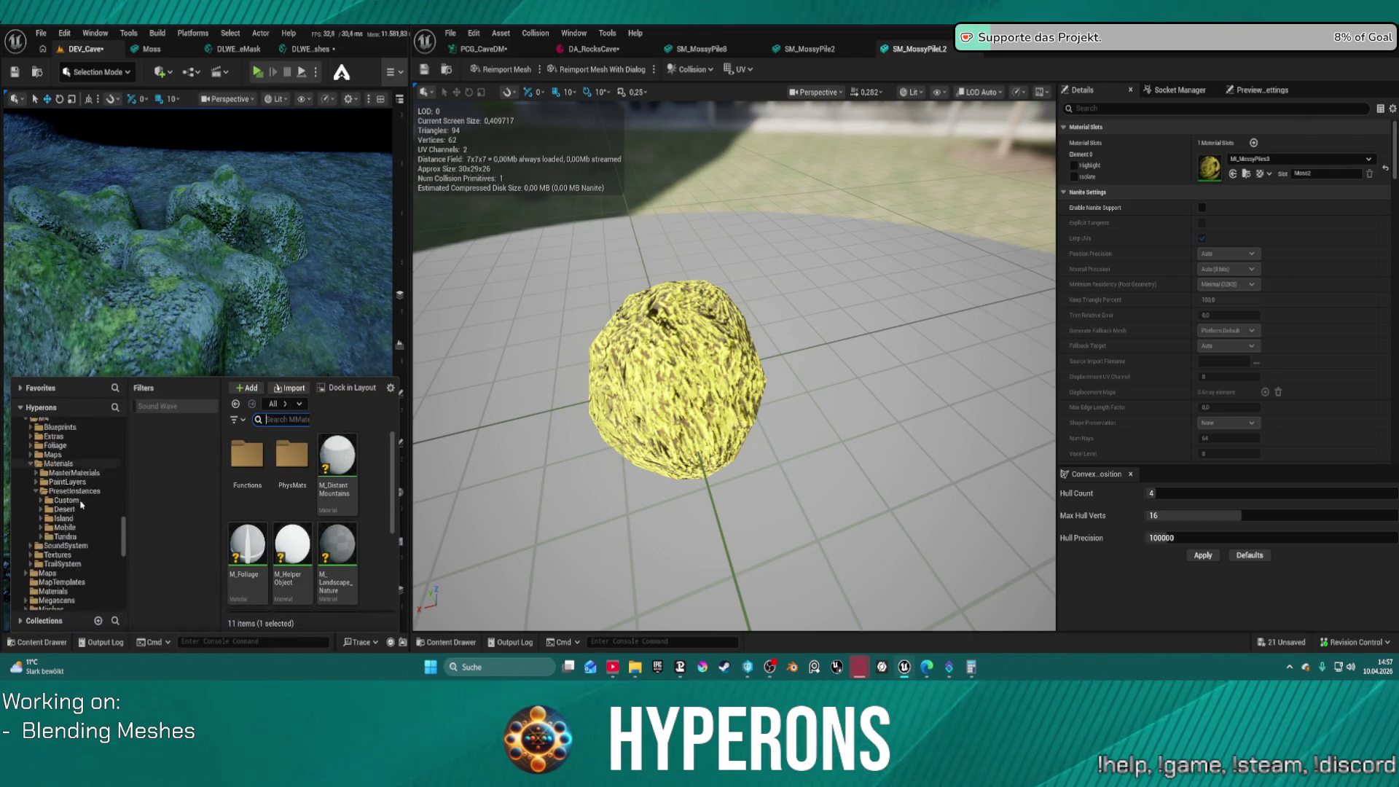
{"action": "left_click", "coordinate": [54, 555]}
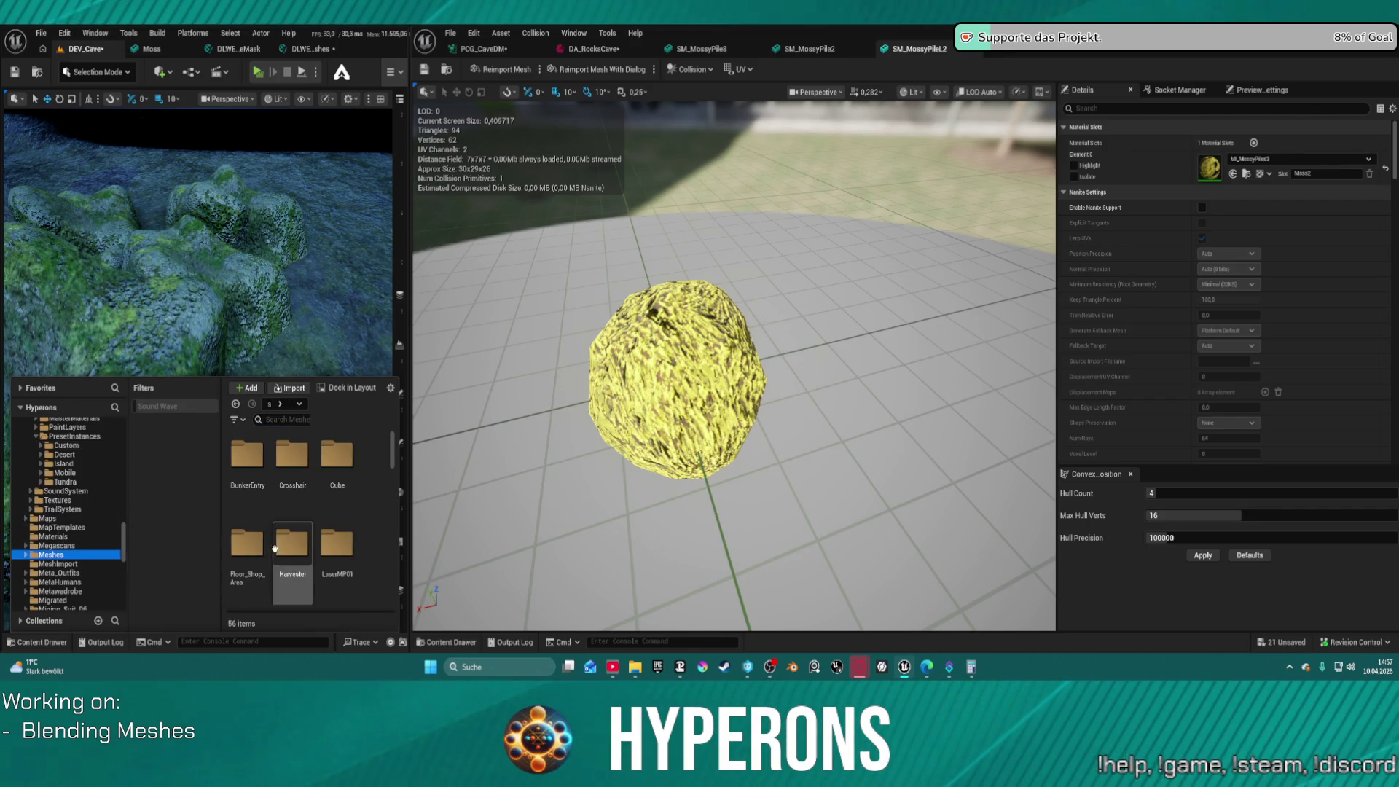
Browse to the Core > Actors > Foliage folder and open the Moss static mesh
{"action": "scroll", "coordinate": [326, 525], "scroll_direction": "down", "scroll_amount": 3}
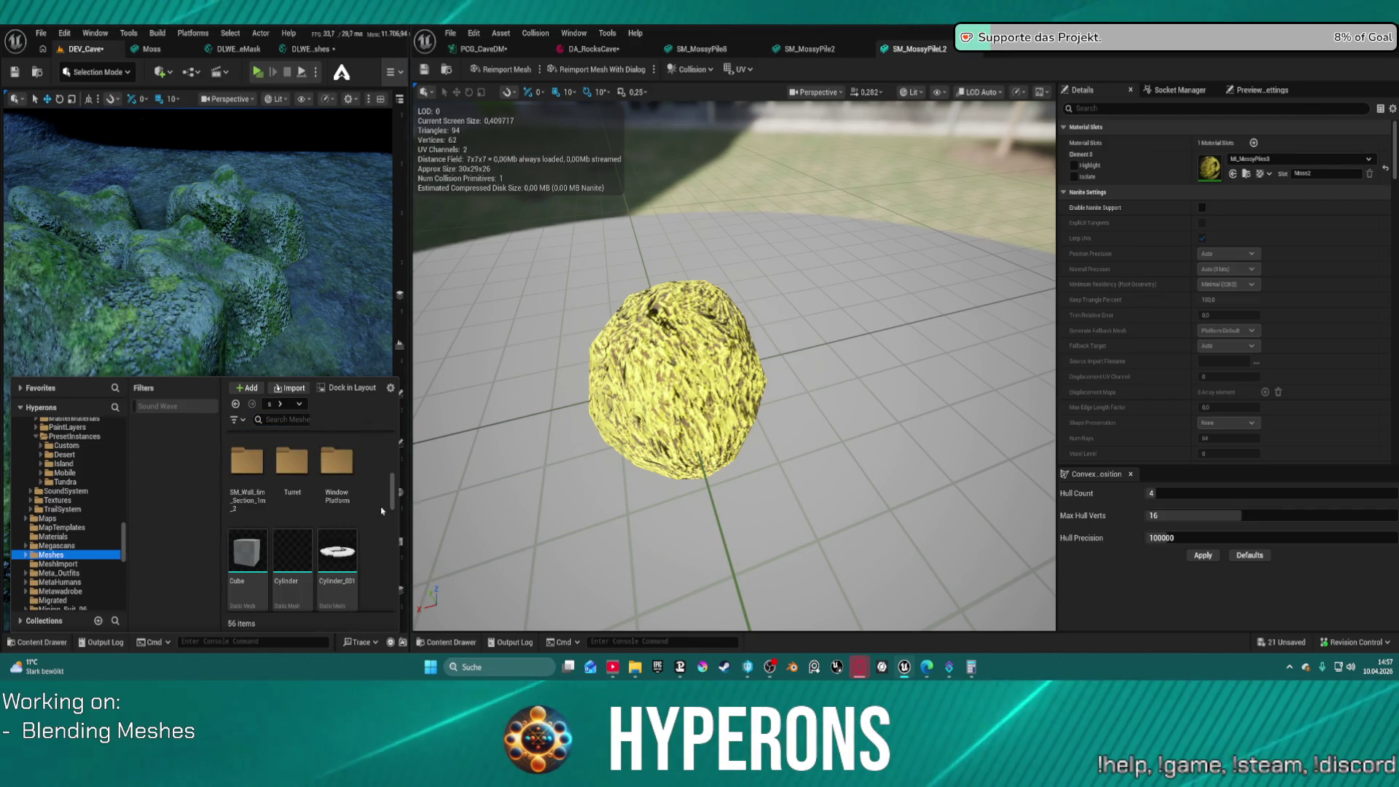
{"action": "scroll", "coordinate": [393, 514], "scroll_direction": "down", "scroll_amount": 4}
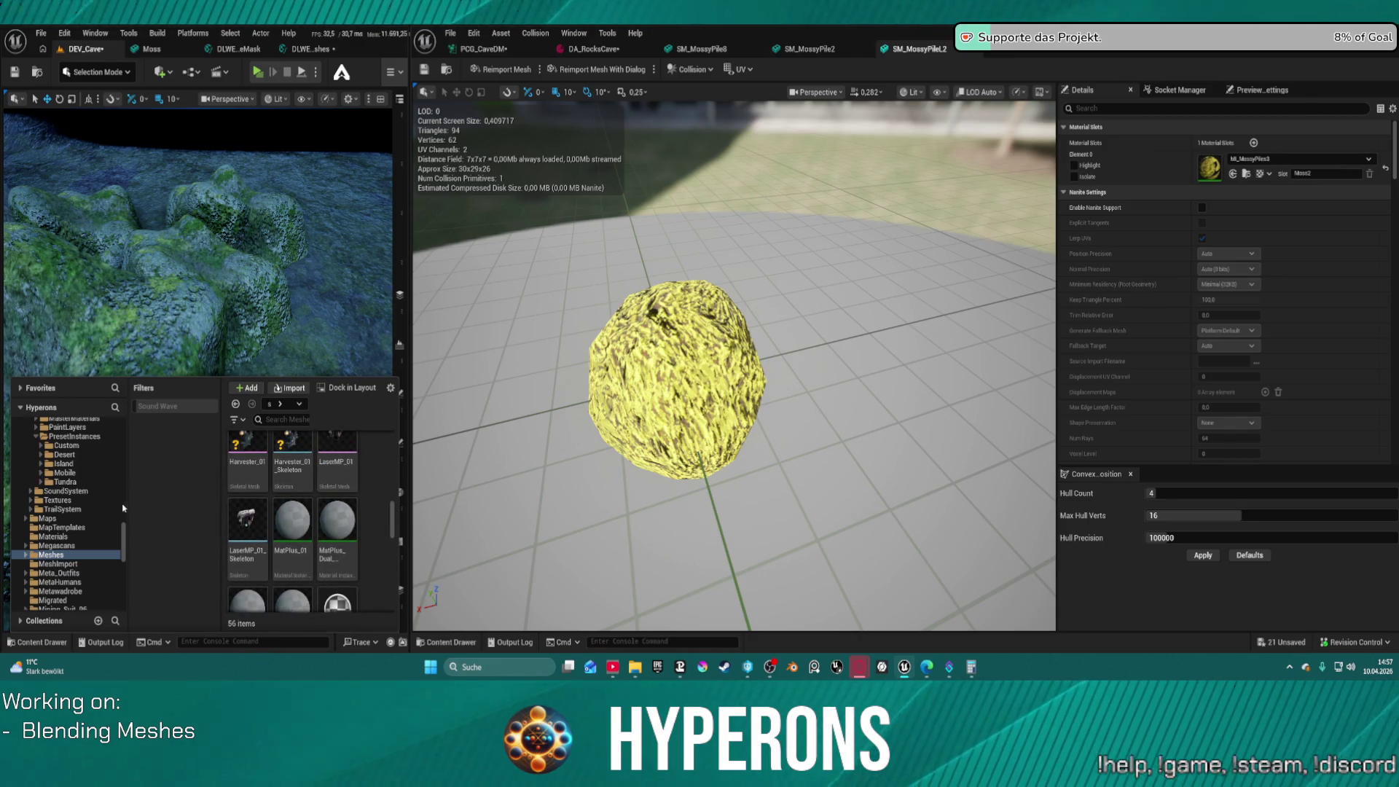
{"action": "scroll", "coordinate": [88, 483], "scroll_direction": "up", "scroll_amount": 6}
{"action": "scroll", "coordinate": [88, 482], "scroll_direction": "up", "scroll_amount": 10}
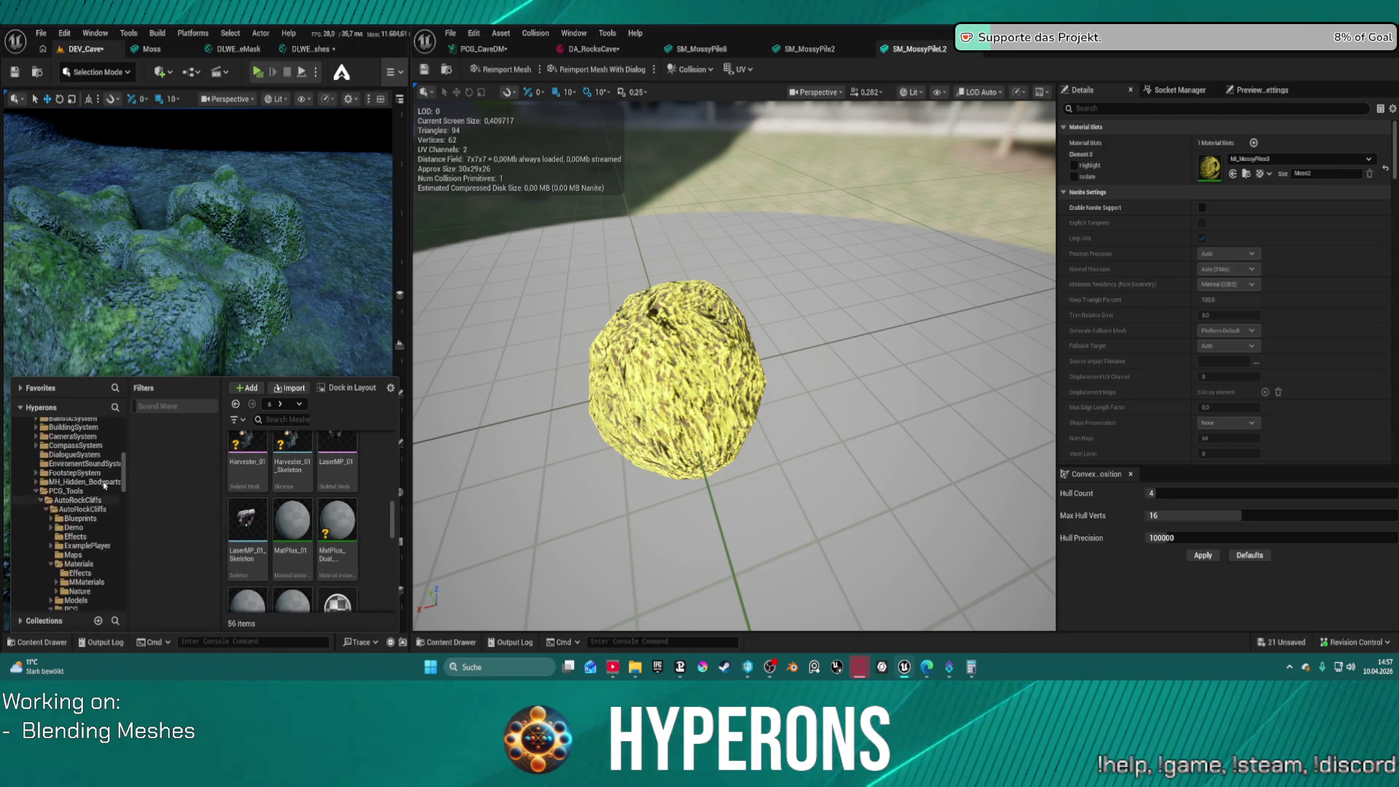
{"action": "scroll", "coordinate": [91, 525], "scroll_direction": "up", "scroll_amount": 5}
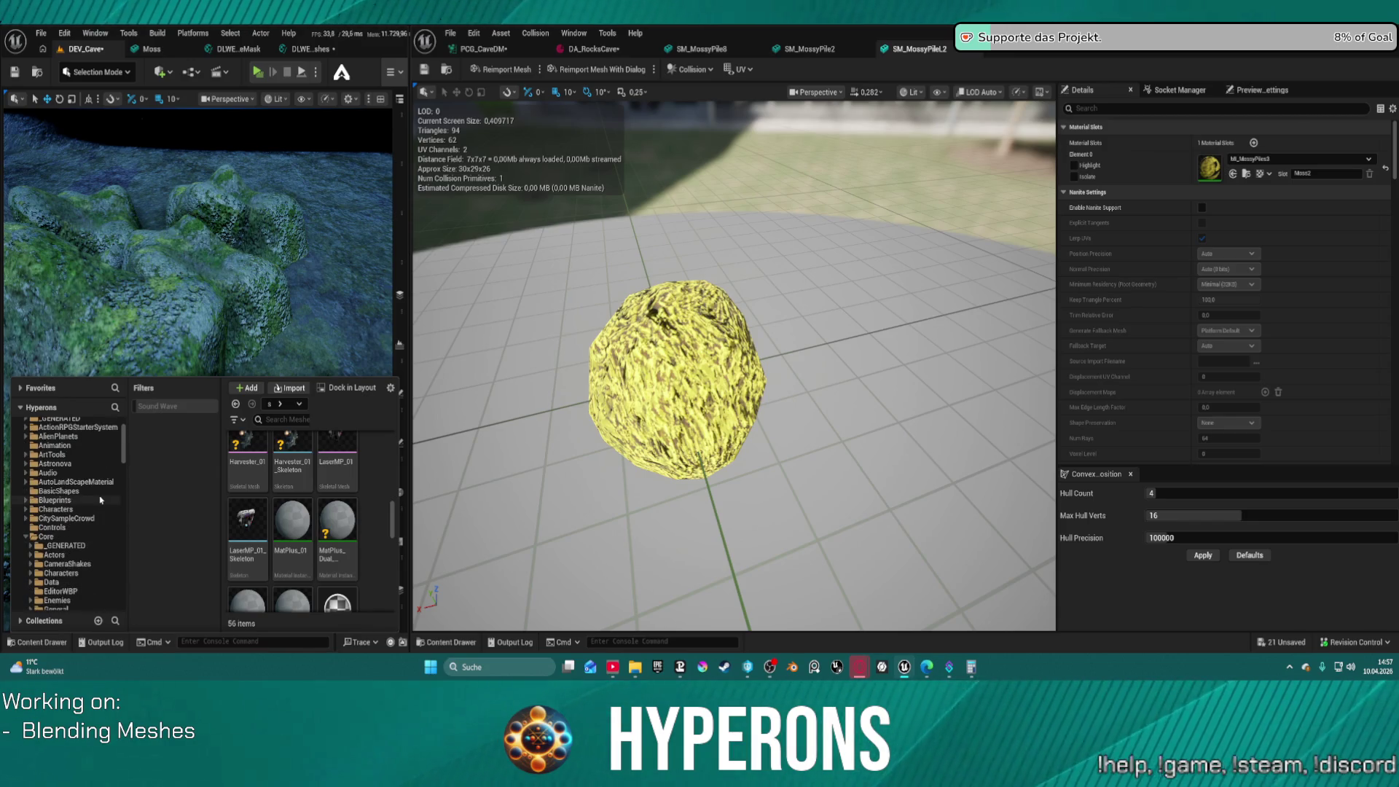
{"action": "scroll", "coordinate": [80, 540], "scroll_direction": "down", "scroll_amount": 2}
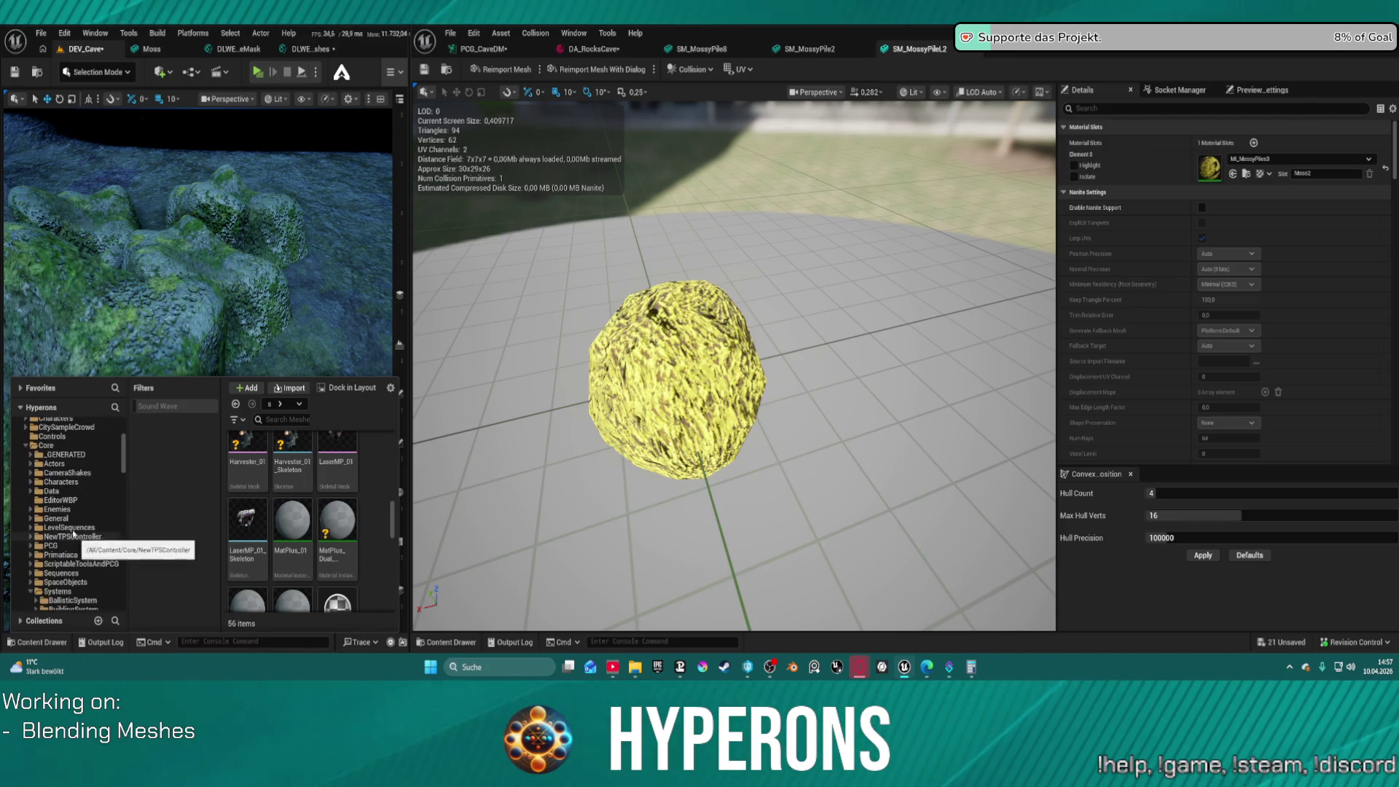
{"action": "left_click", "coordinate": [31, 463]}
{"action": "left_click", "coordinate": [60, 527]}
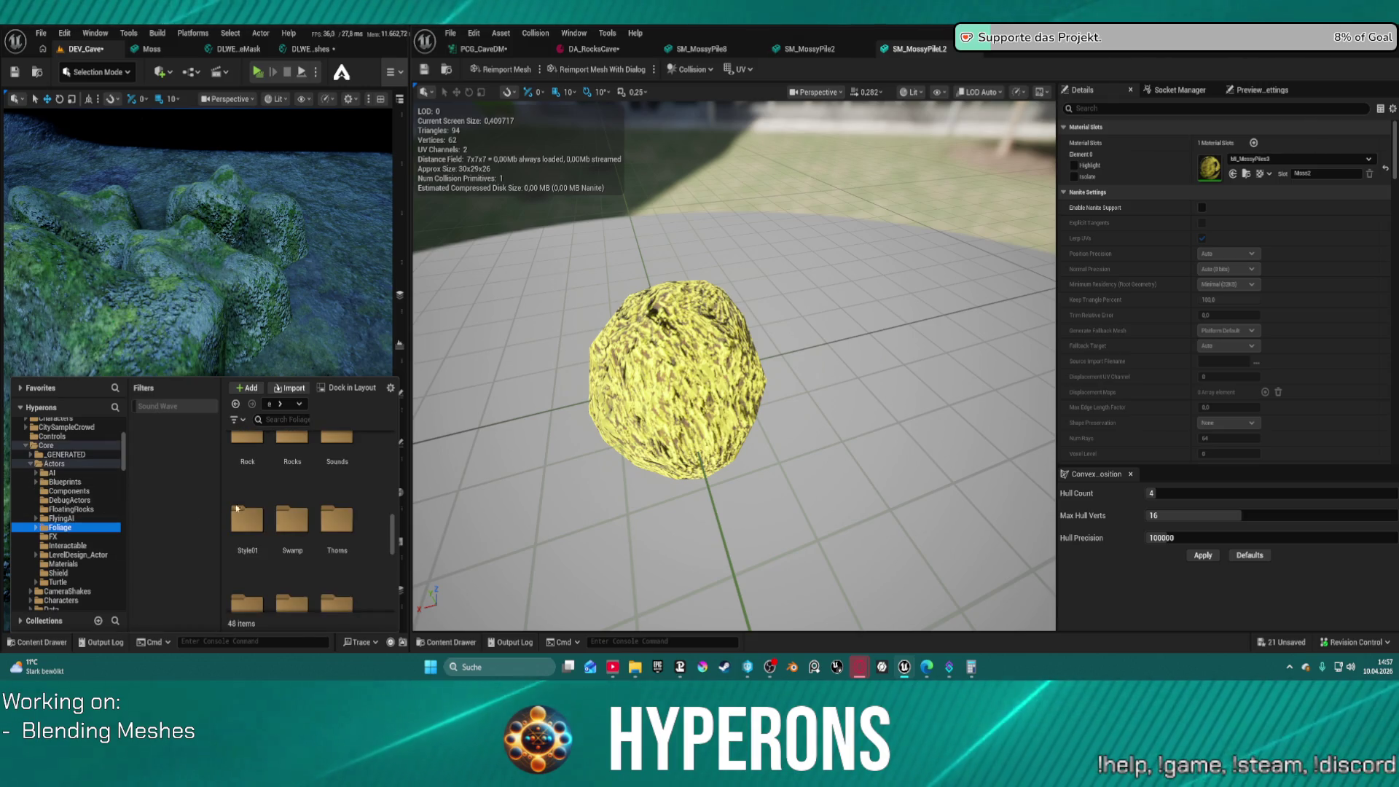
{"action": "scroll", "coordinate": [272, 496], "scroll_direction": "down", "scroll_amount": 5}
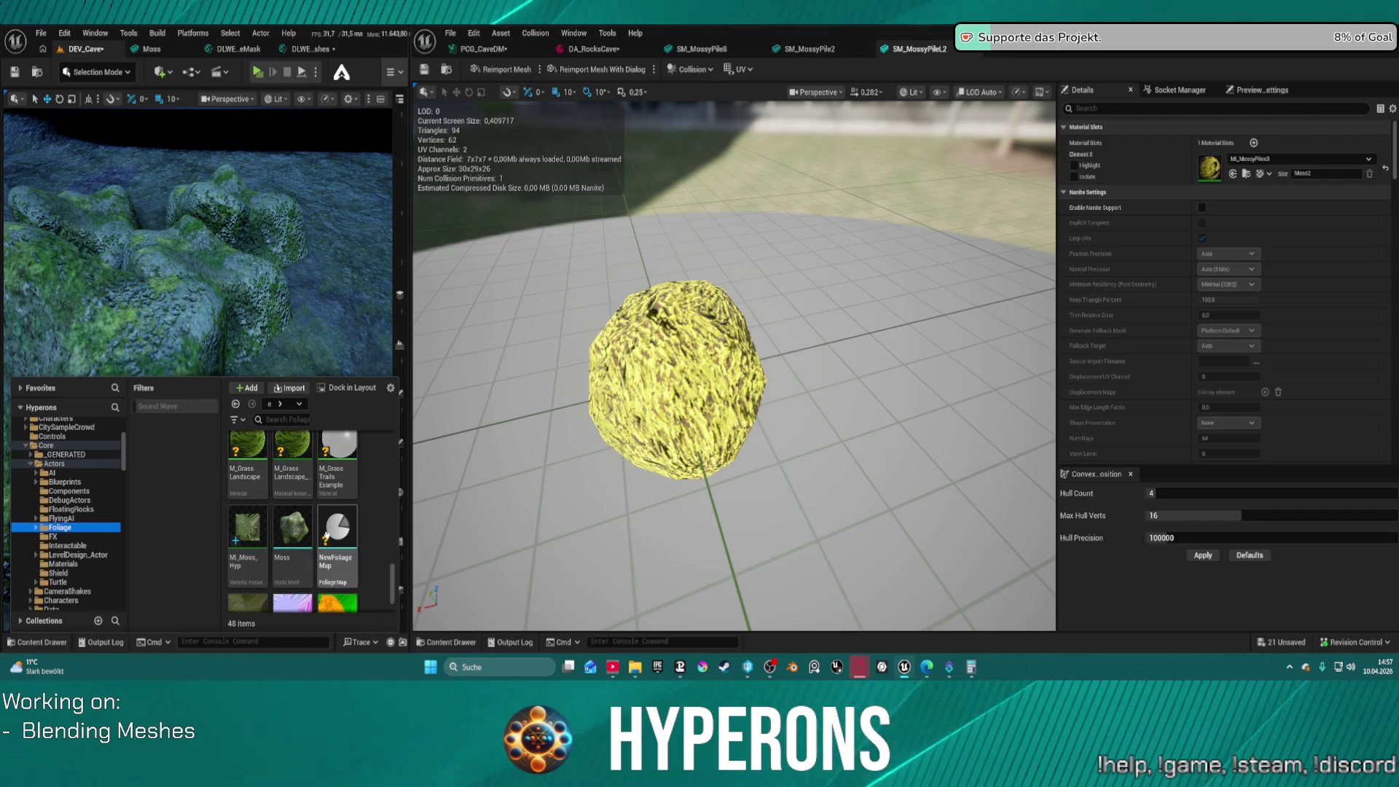
{"action": "double_click", "coordinate": [306, 547]}
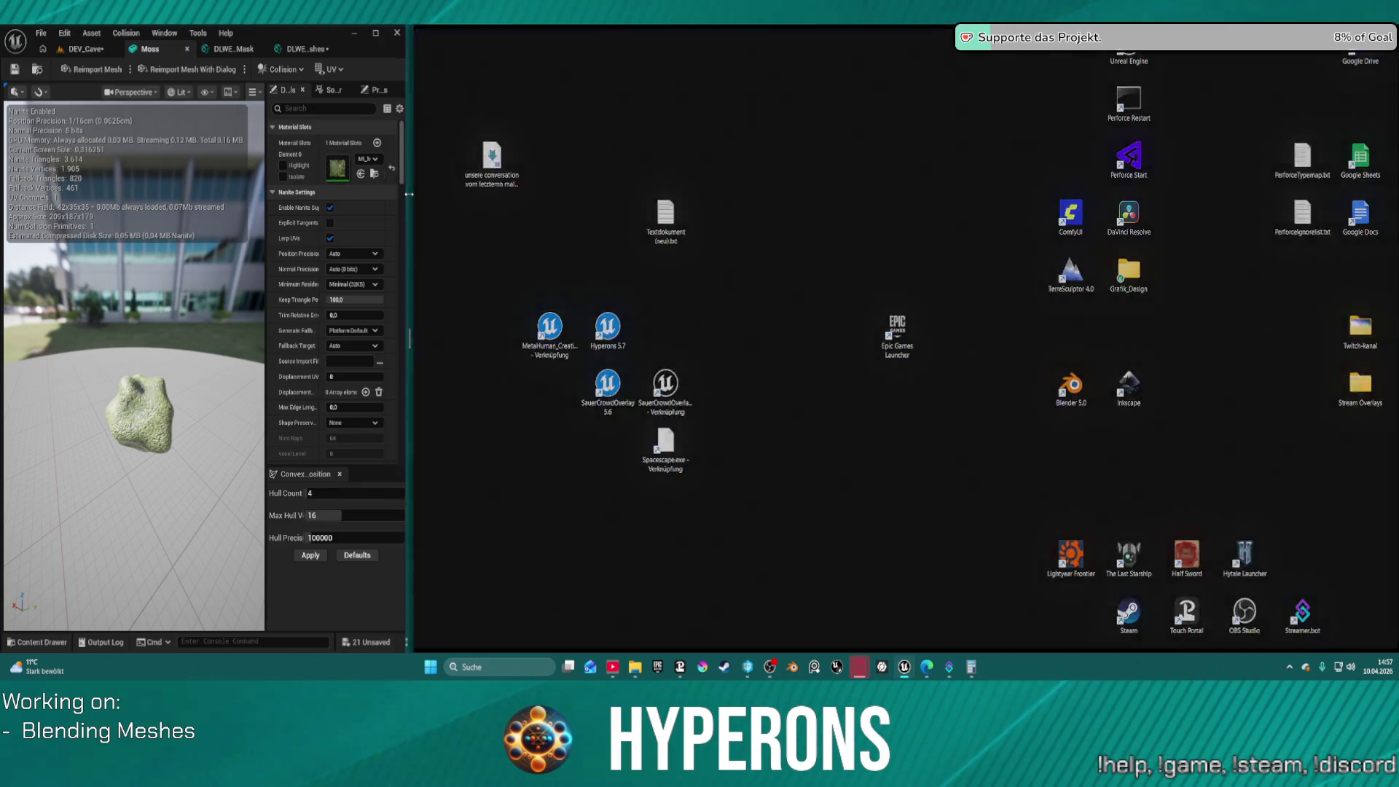
Widen the Moss mesh editor and open its moss material instance from the material slot
{"action": "left_click_drag", "start_coordinate": [411, 328], "coordinate": [666, 328]}
{"action": "mouse_move", "coordinate": [303, 486]}
{"action": "left_mouse_down"}
{"action": "mouse_move", "coordinate": [313, 445]}
{"action": "mouse_move", "coordinate": [314, 496]}
{"action": "mouse_move", "coordinate": [292, 467]}
{"action": "mouse_move", "coordinate": [320, 448]}
{"action": "left_mouse_up"}
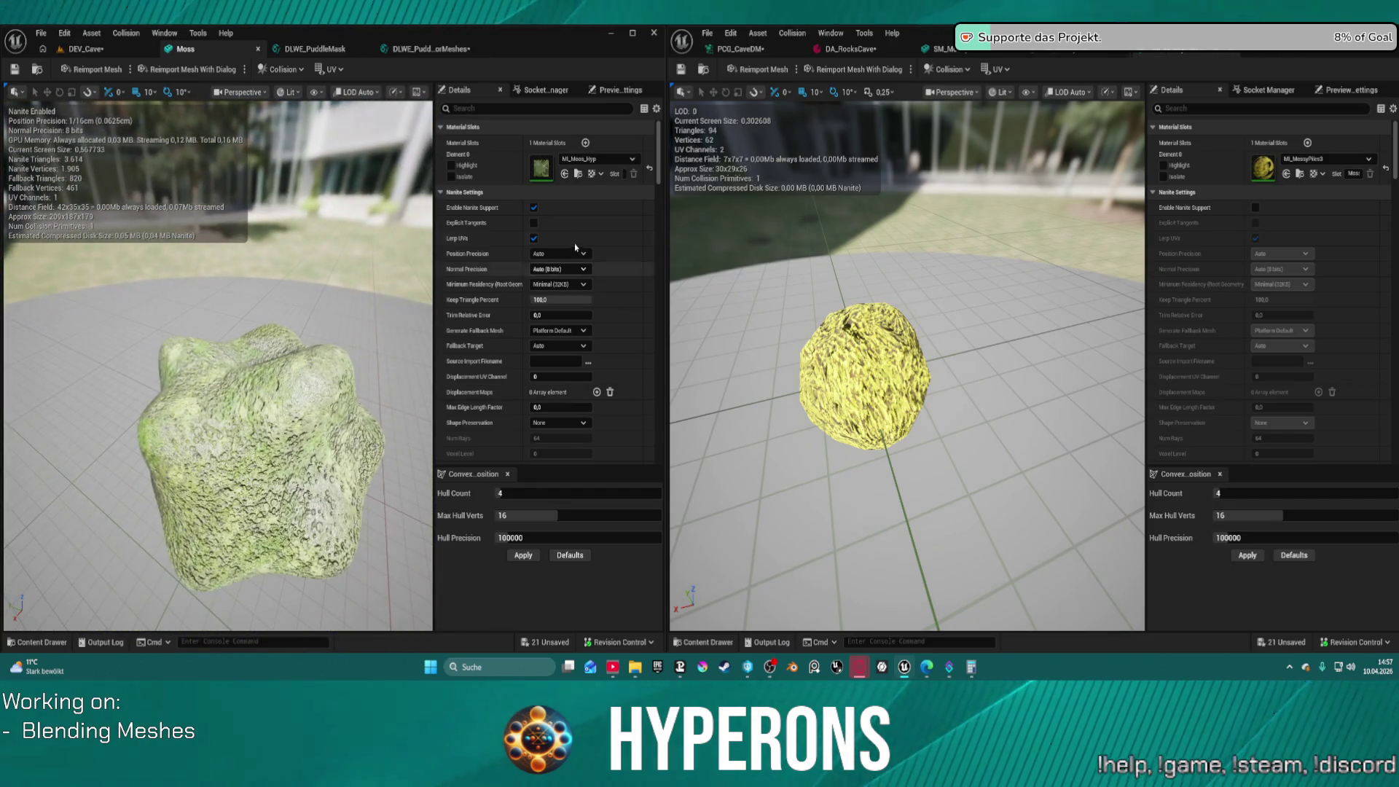
{"action": "double_click", "coordinate": [541, 168]}
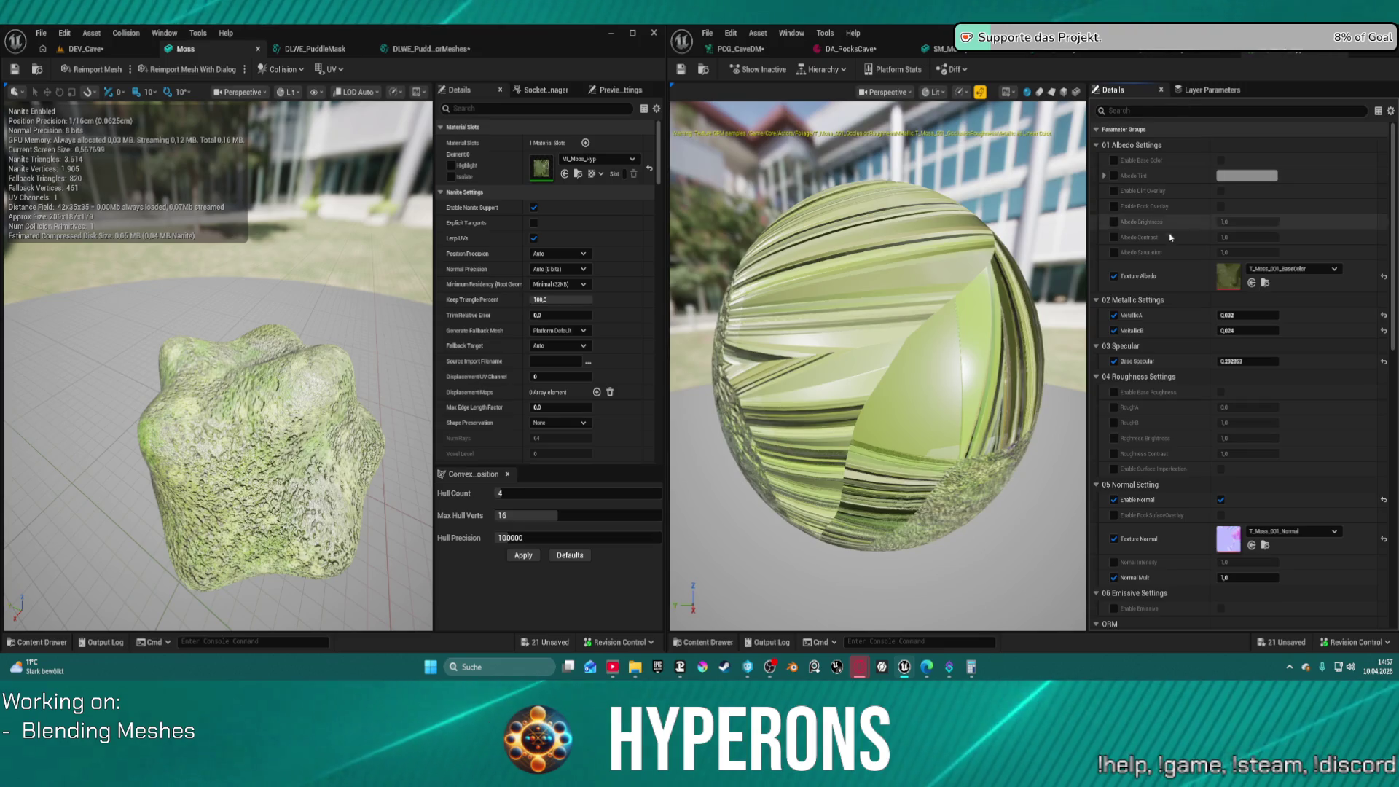
Enable Albedo Tint on the moss material and set it to a light olive green
{"action": "left_click", "coordinate": [1114, 177]}
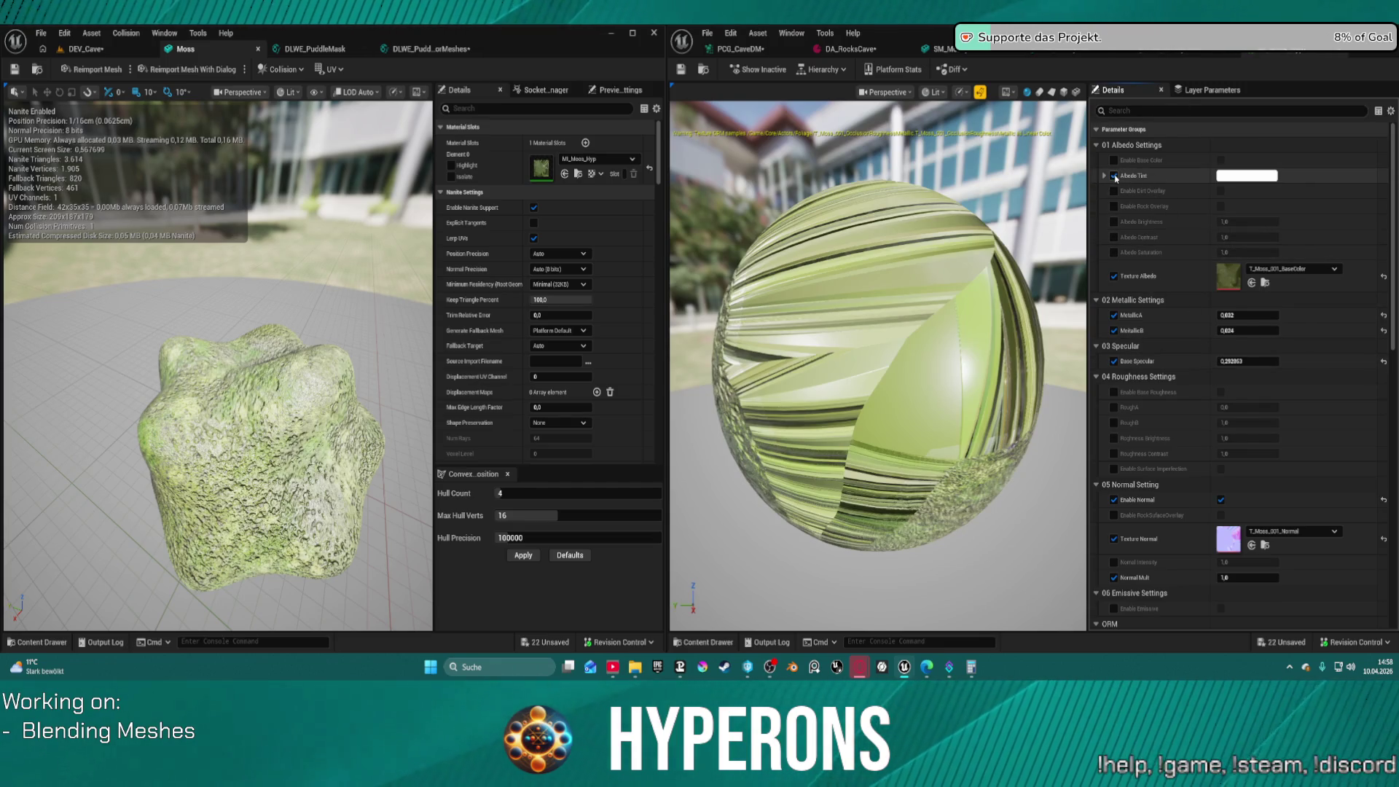
{"action": "left_click", "coordinate": [1268, 178]}
{"action": "left_click_drag", "start_coordinate": [1095, 262], "coordinate": [1067, 297]}
{"action": "mouse_move", "coordinate": [1188, 292]}
{"action": "left_mouse_down"}
{"action": "mouse_move", "coordinate": [1197, 325]}
{"action": "mouse_move", "coordinate": [1198, 266]}
{"action": "mouse_move", "coordinate": [1201, 307]}
{"action": "left_mouse_up"}
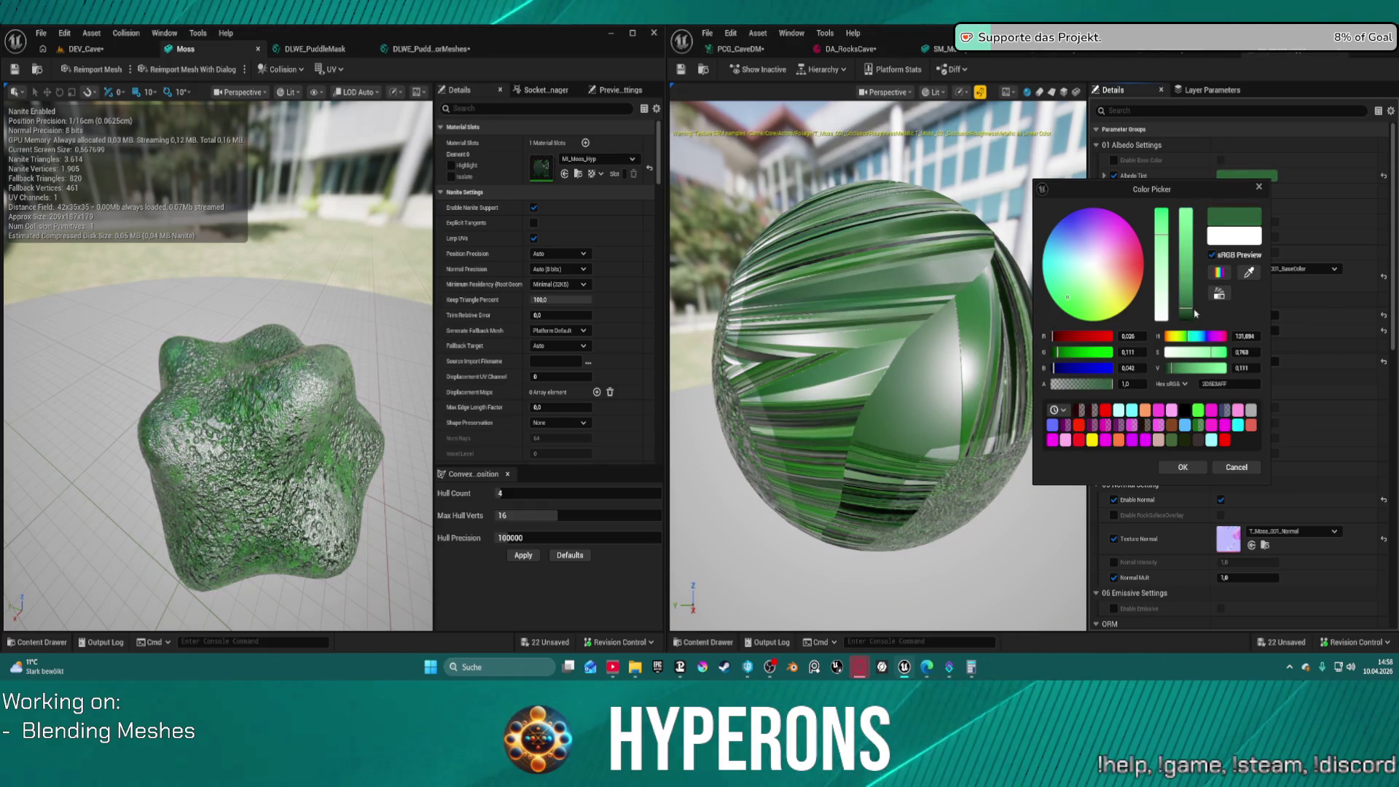
{"action": "left_click_drag", "start_coordinate": [1093, 306], "coordinate": [1100, 313]}
{"action": "mouse_move", "coordinate": [1186, 312]}
{"action": "left_mouse_down"}
{"action": "mouse_move", "coordinate": [1190, 327]}
{"action": "mouse_move", "coordinate": [1195, 289]}
{"action": "left_mouse_up"}
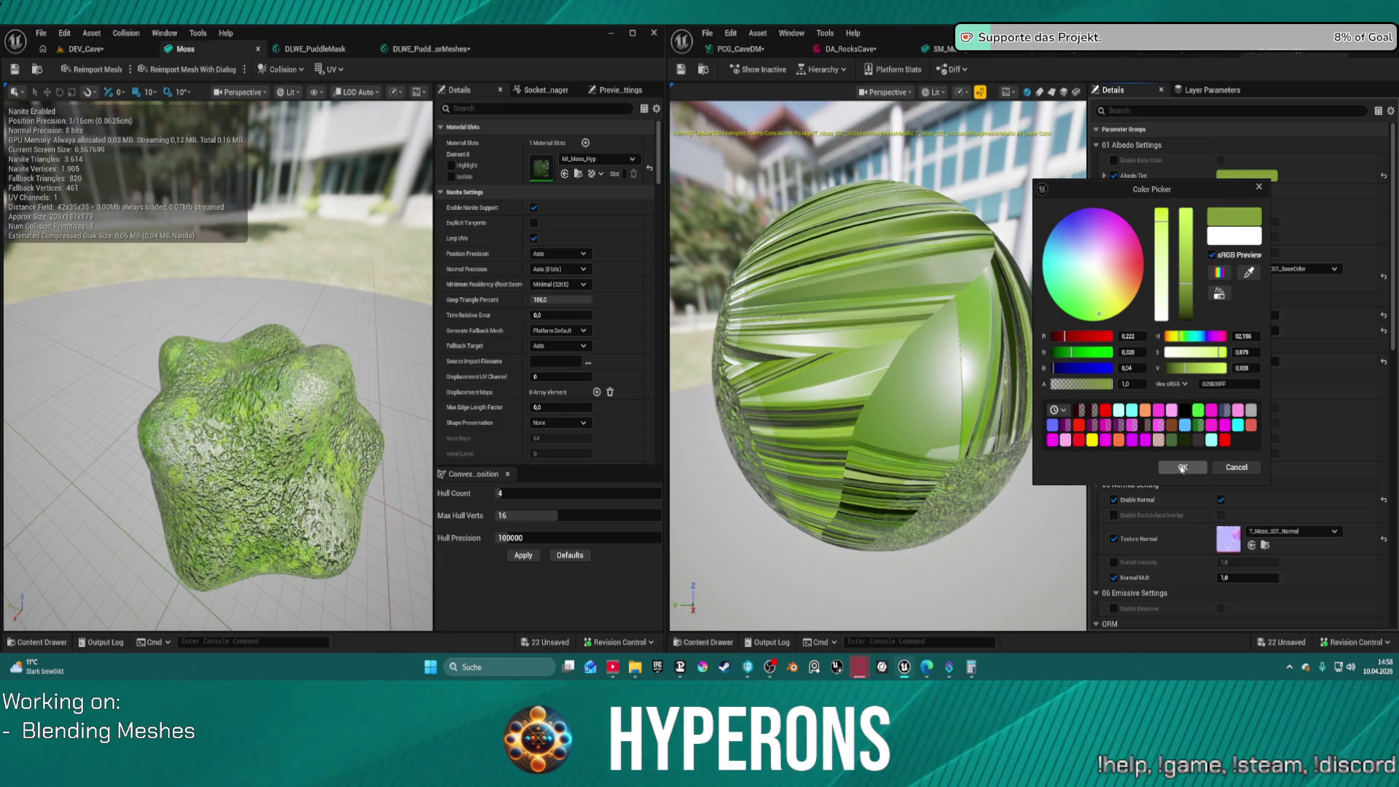
{"action": "mouse_move", "coordinate": [219, 365]}
{"action": "left_mouse_down"}
{"action": "mouse_move", "coordinate": [247, 335]}
{"action": "mouse_move", "coordinate": [248, 298]}
{"action": "mouse_move", "coordinate": [233, 342]}
{"action": "mouse_move", "coordinate": [219, 357]}
{"action": "mouse_move", "coordinate": [211, 343]}
{"action": "left_mouse_up"}
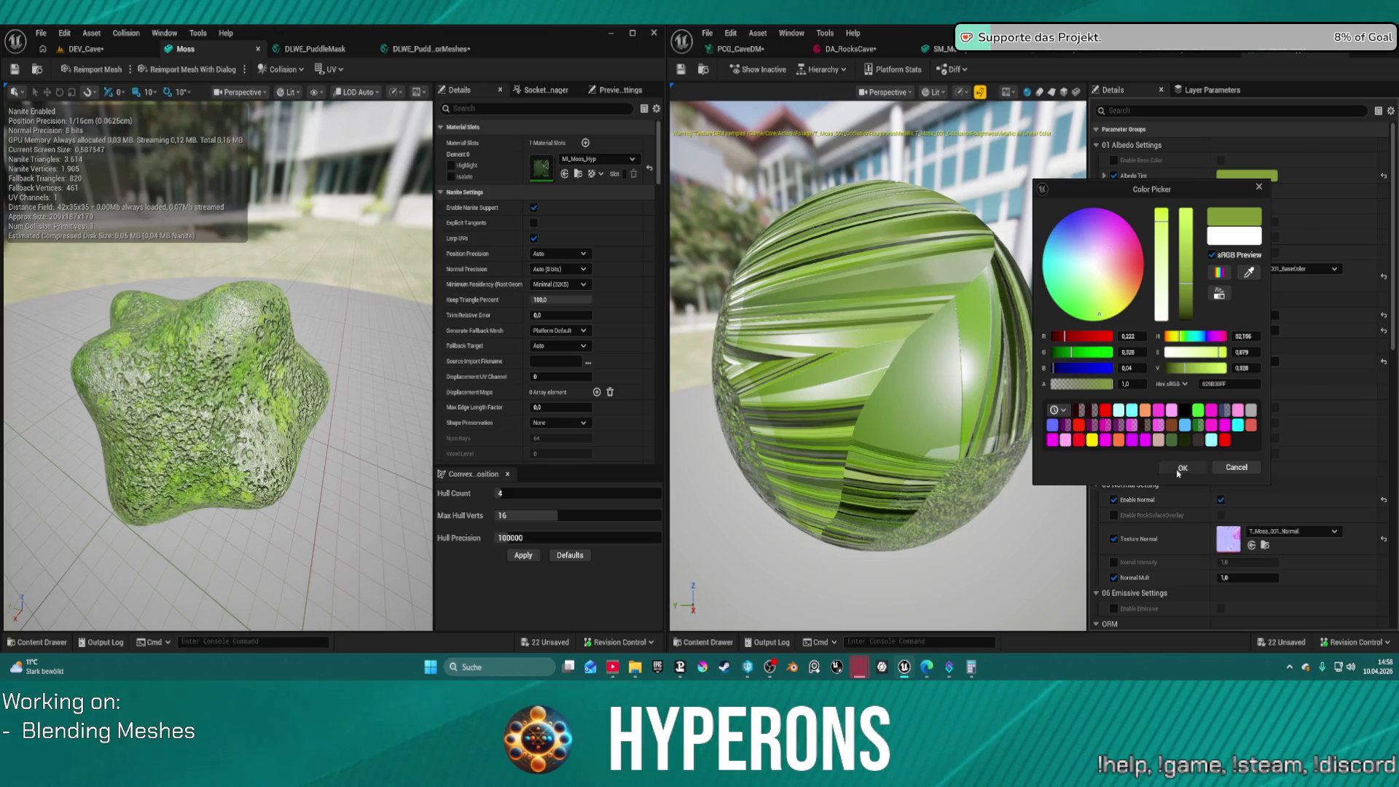
{"action": "left_click", "coordinate": [1181, 469]}
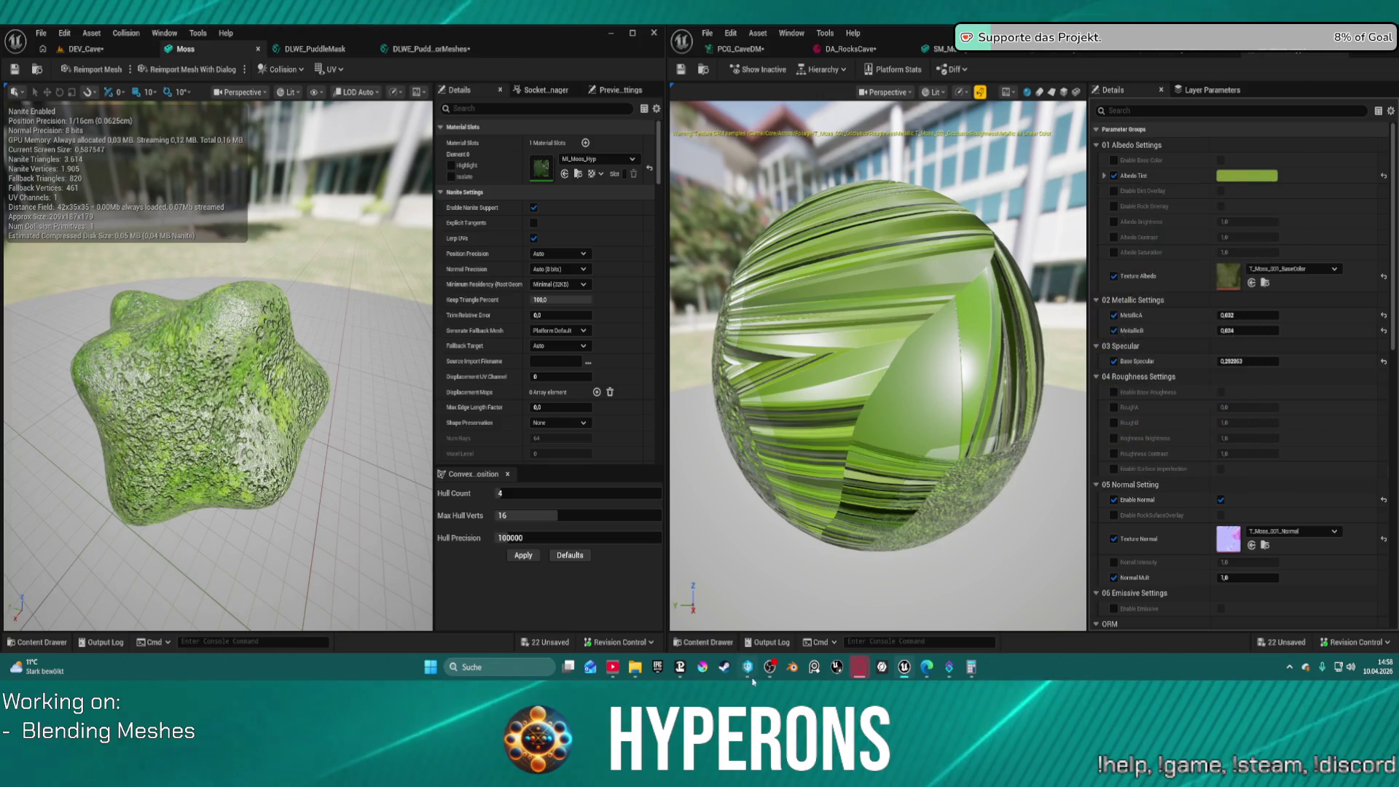
{"action": "mouse_move", "coordinate": [745, 674]}
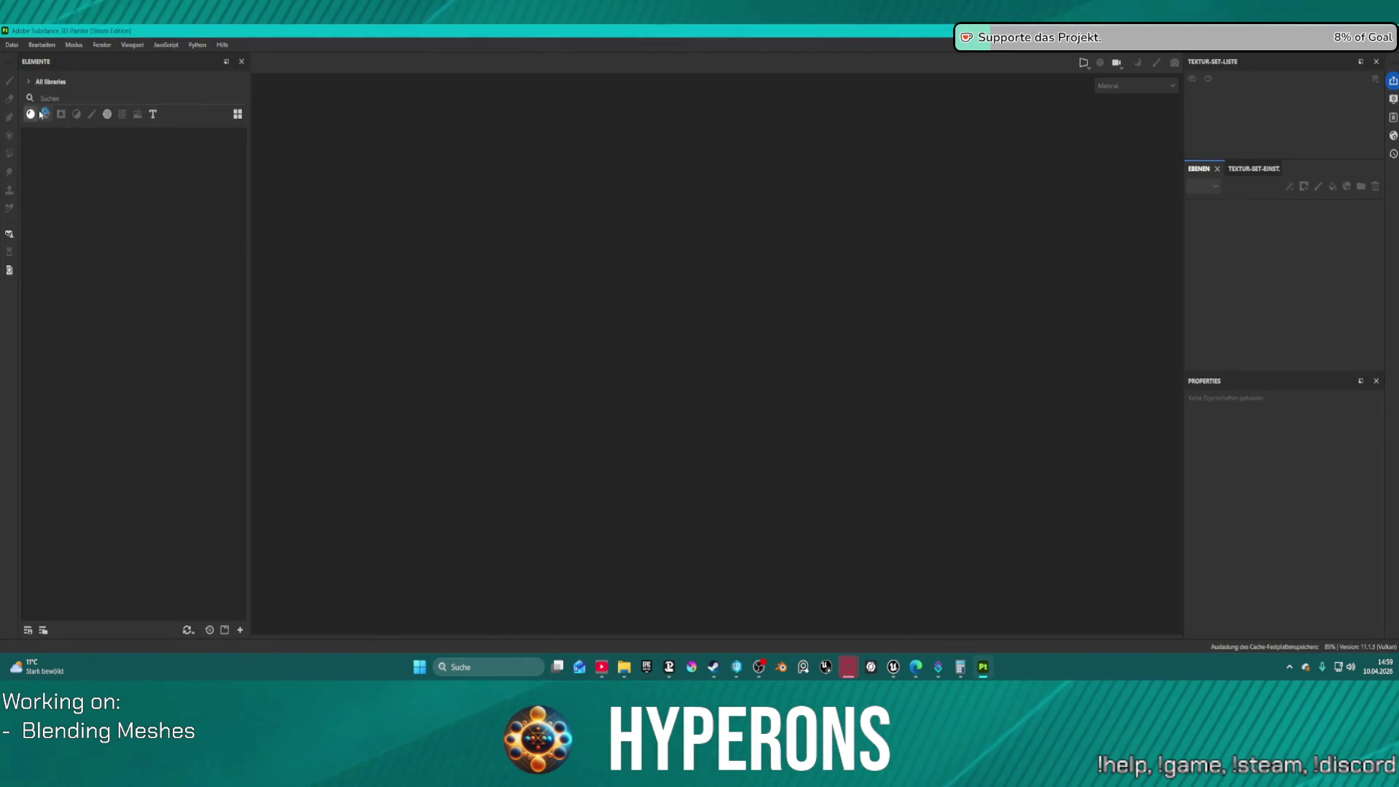
Open moss.spp from External HDD (E:) > Game Design Stuff > Blender Models > Hyperons Highpoly via Datei > Öffnen
{"action": "left_click", "coordinate": [6, 45]}
{"action": "mouse_move", "coordinate": [73, 85]}
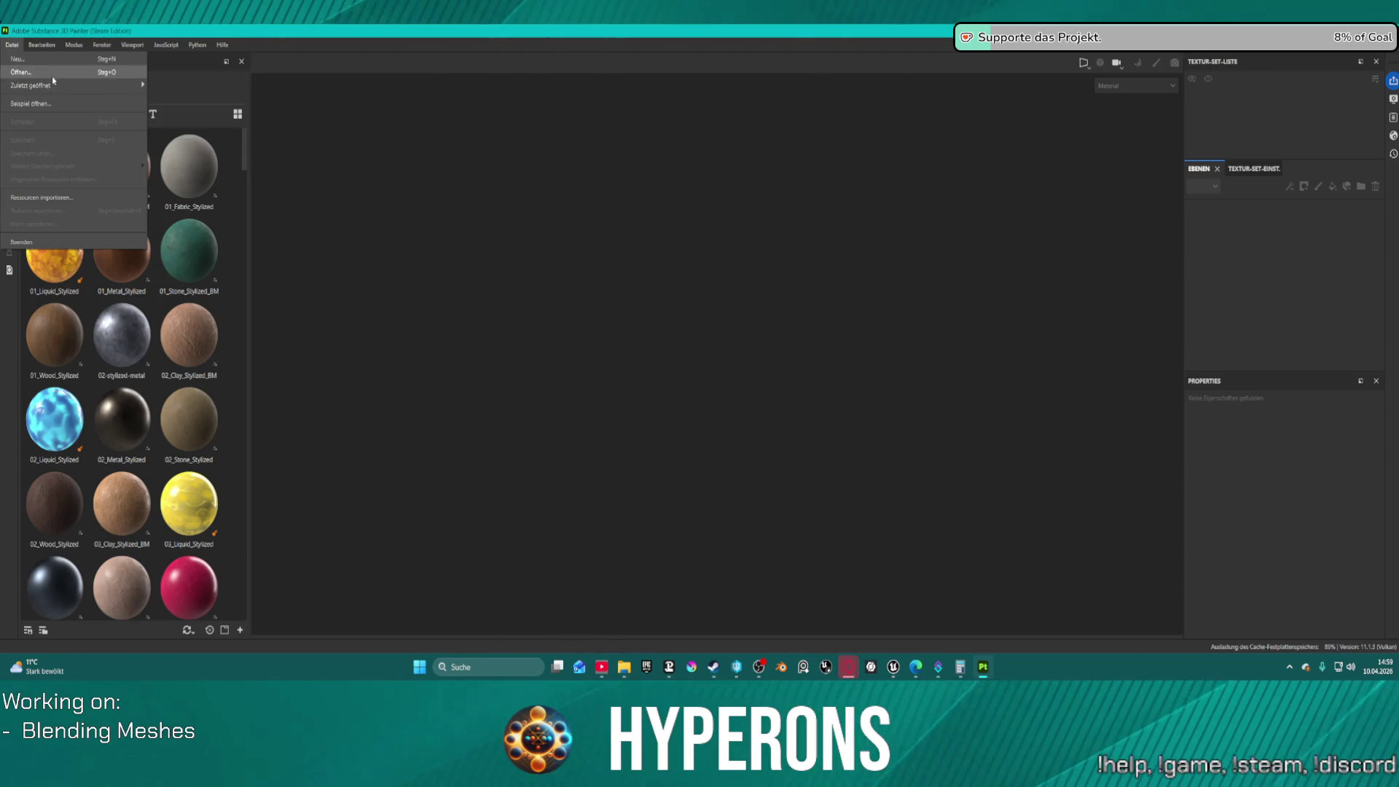
{"action": "left_click", "coordinate": [28, 74]}
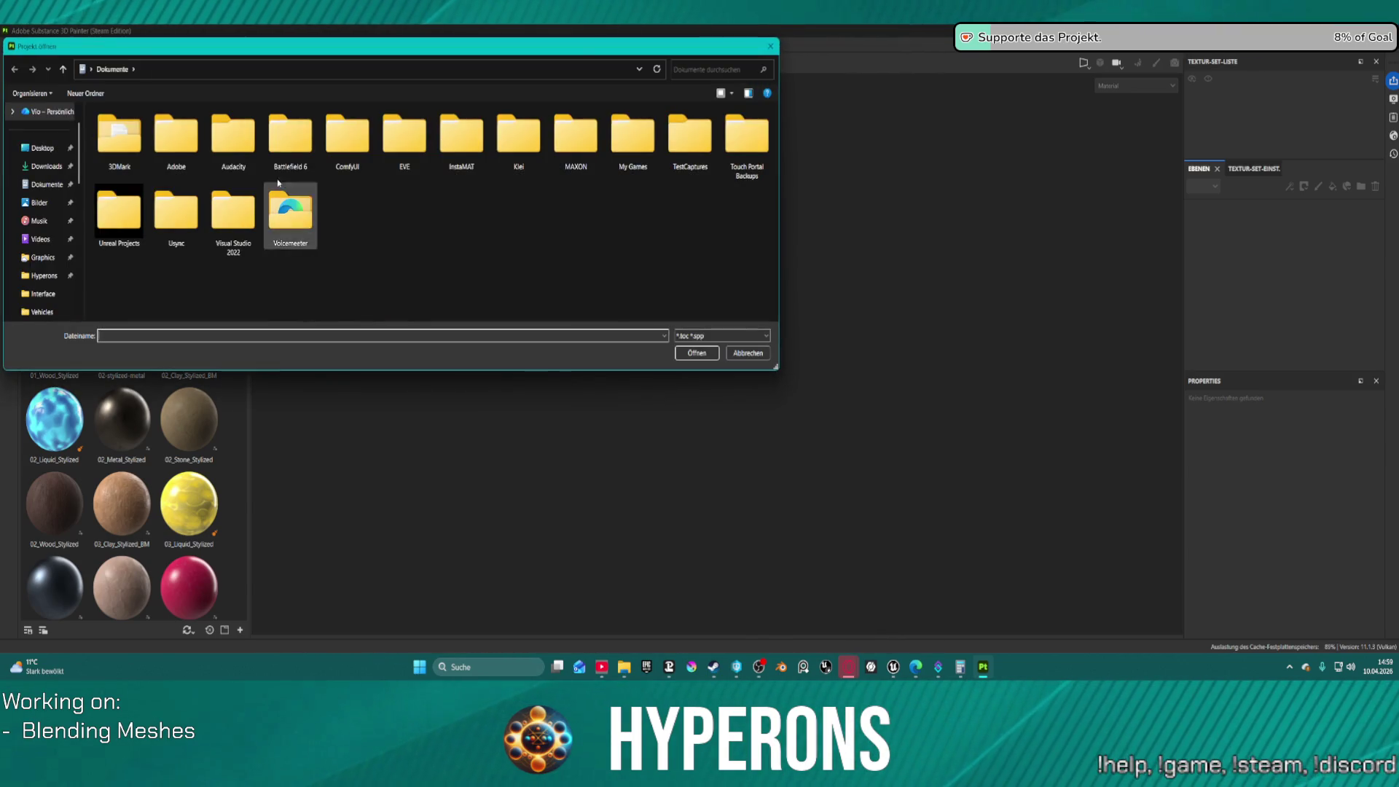
{"action": "scroll", "coordinate": [59, 283], "scroll_direction": "down", "scroll_amount": 5}
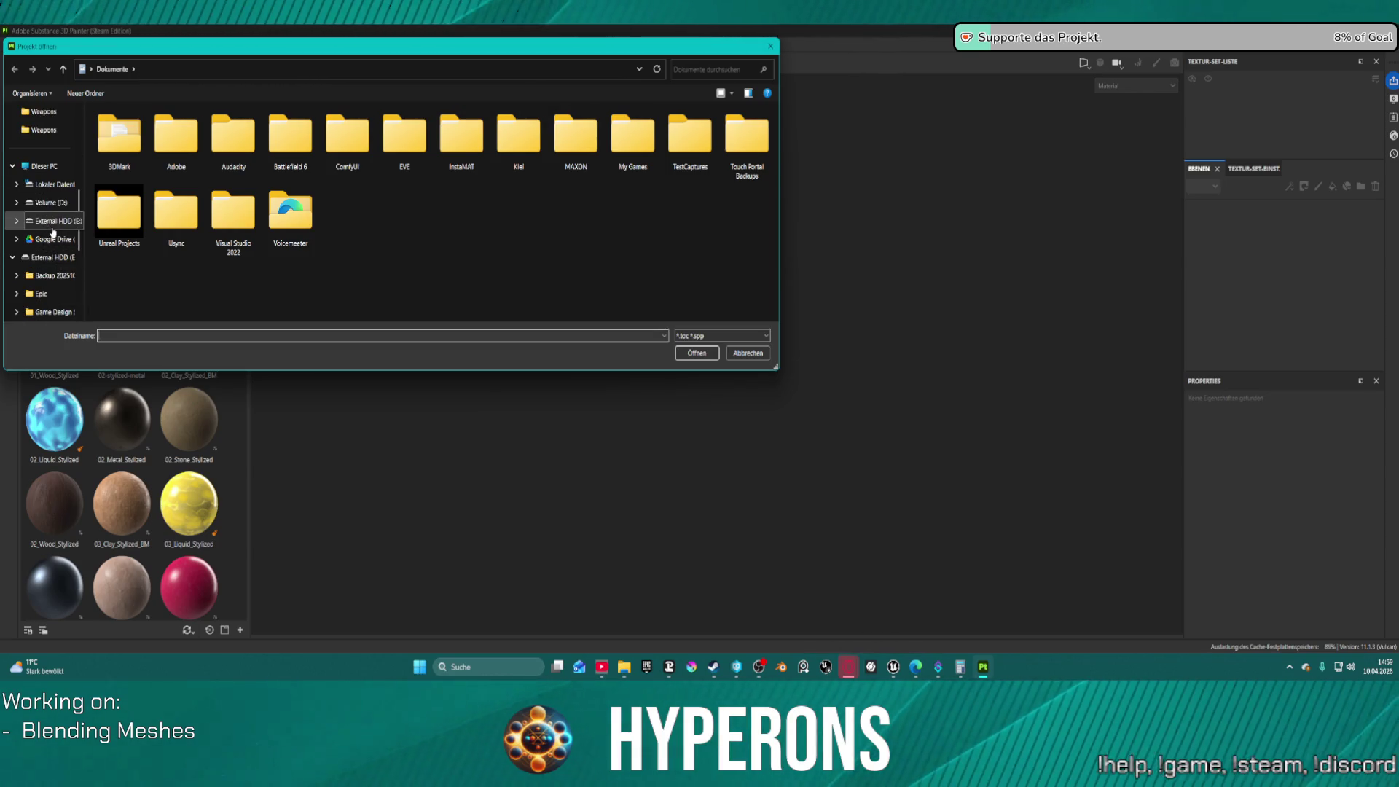
{"action": "left_click", "coordinate": [47, 222]}
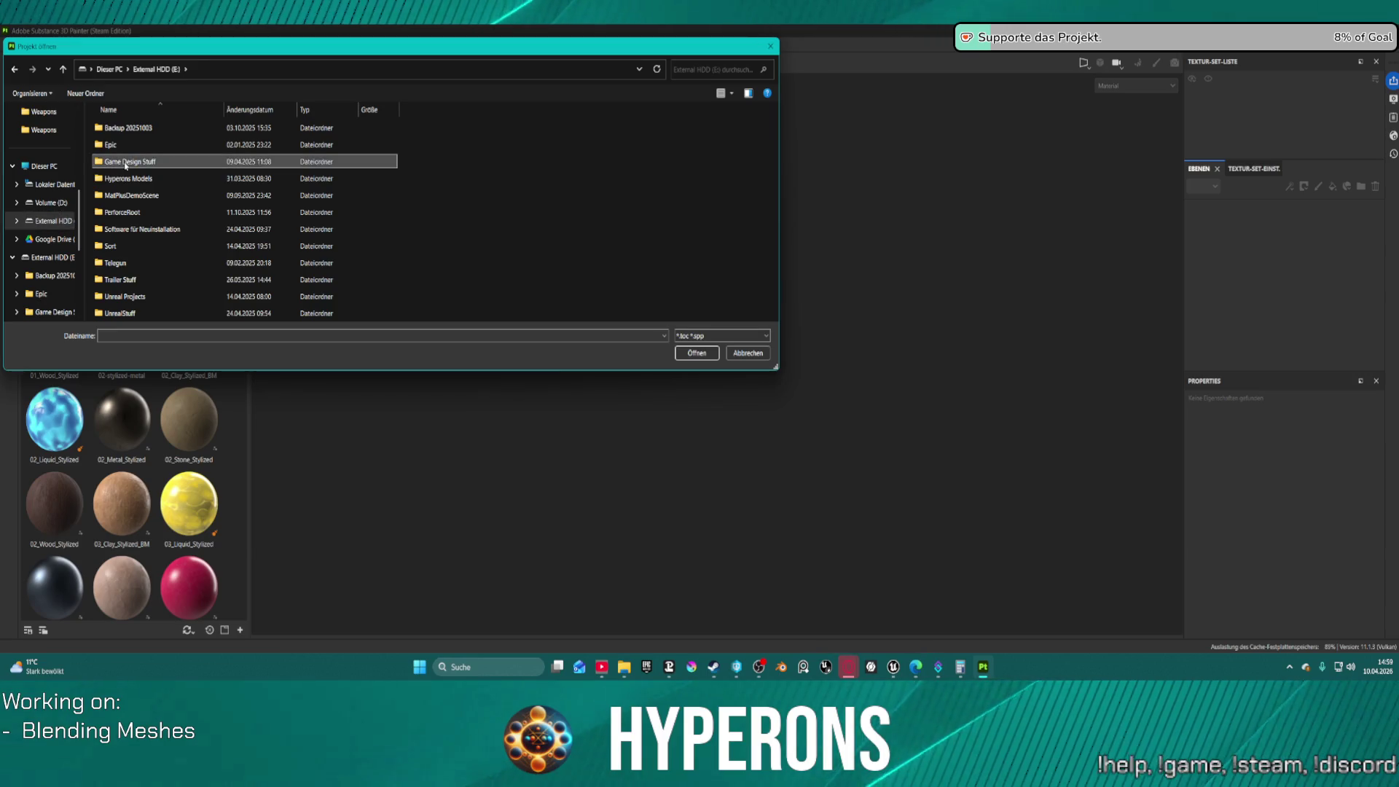
{"action": "double_click", "coordinate": [125, 145]}
{"action": "double_click", "coordinate": [126, 146]}
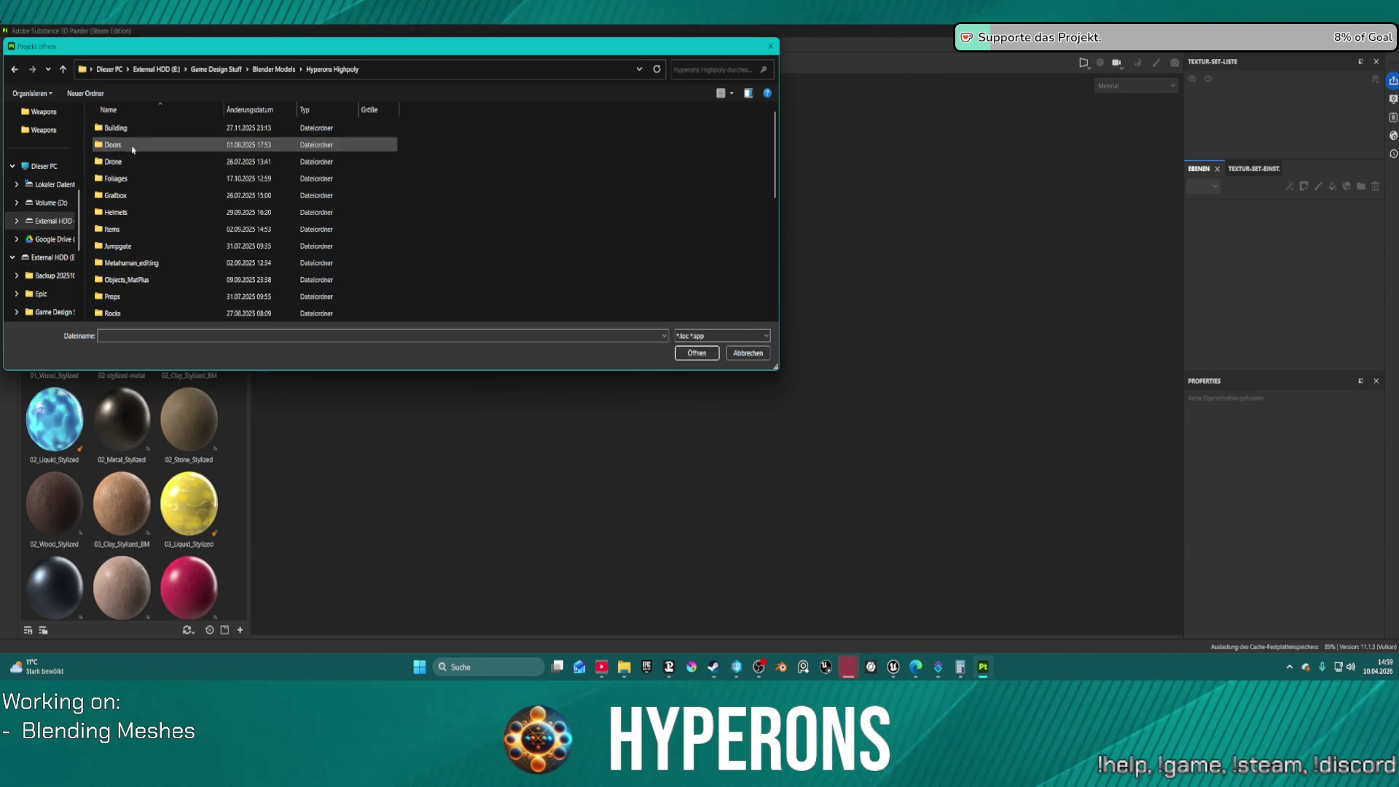
{"action": "left_click", "coordinate": [154, 263]}
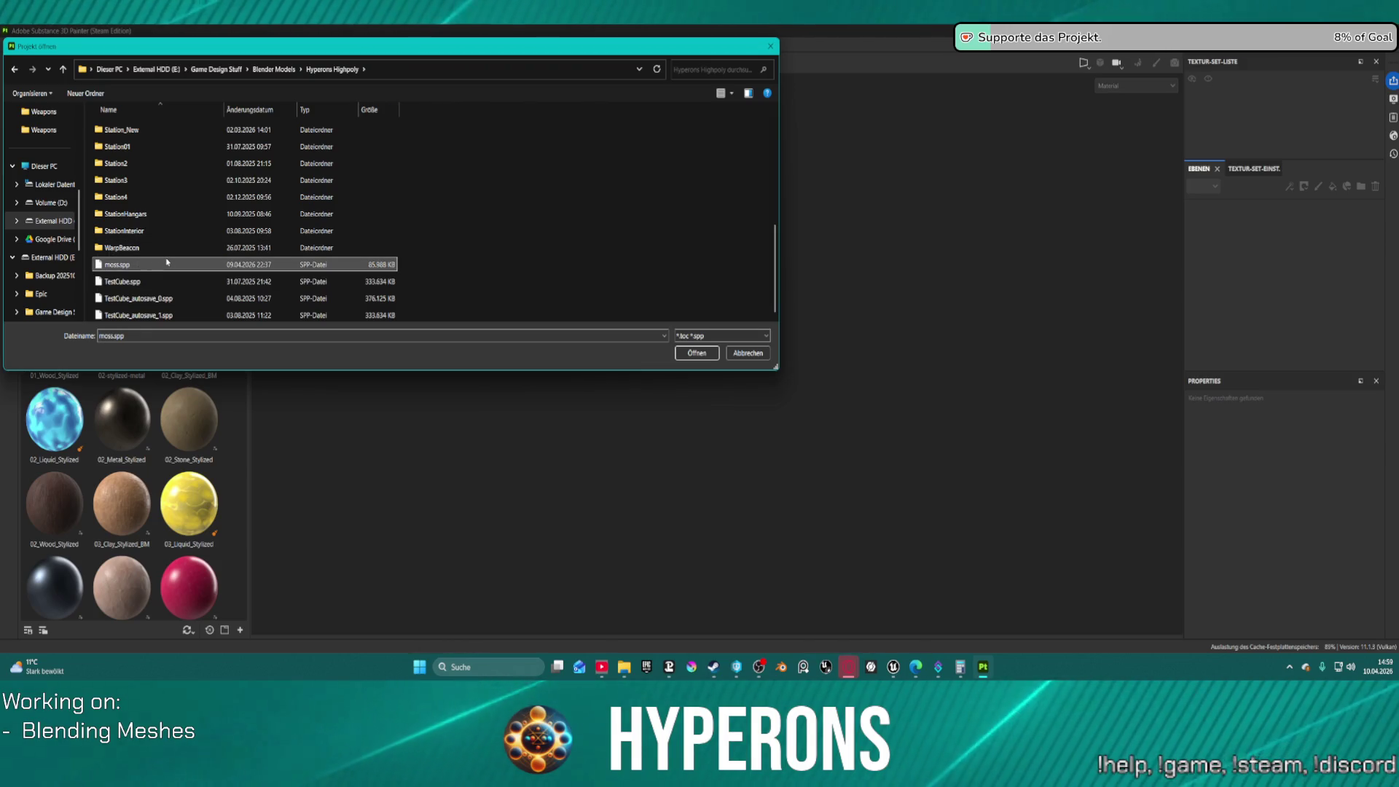
{"action": "double_click", "coordinate": [167, 263]}
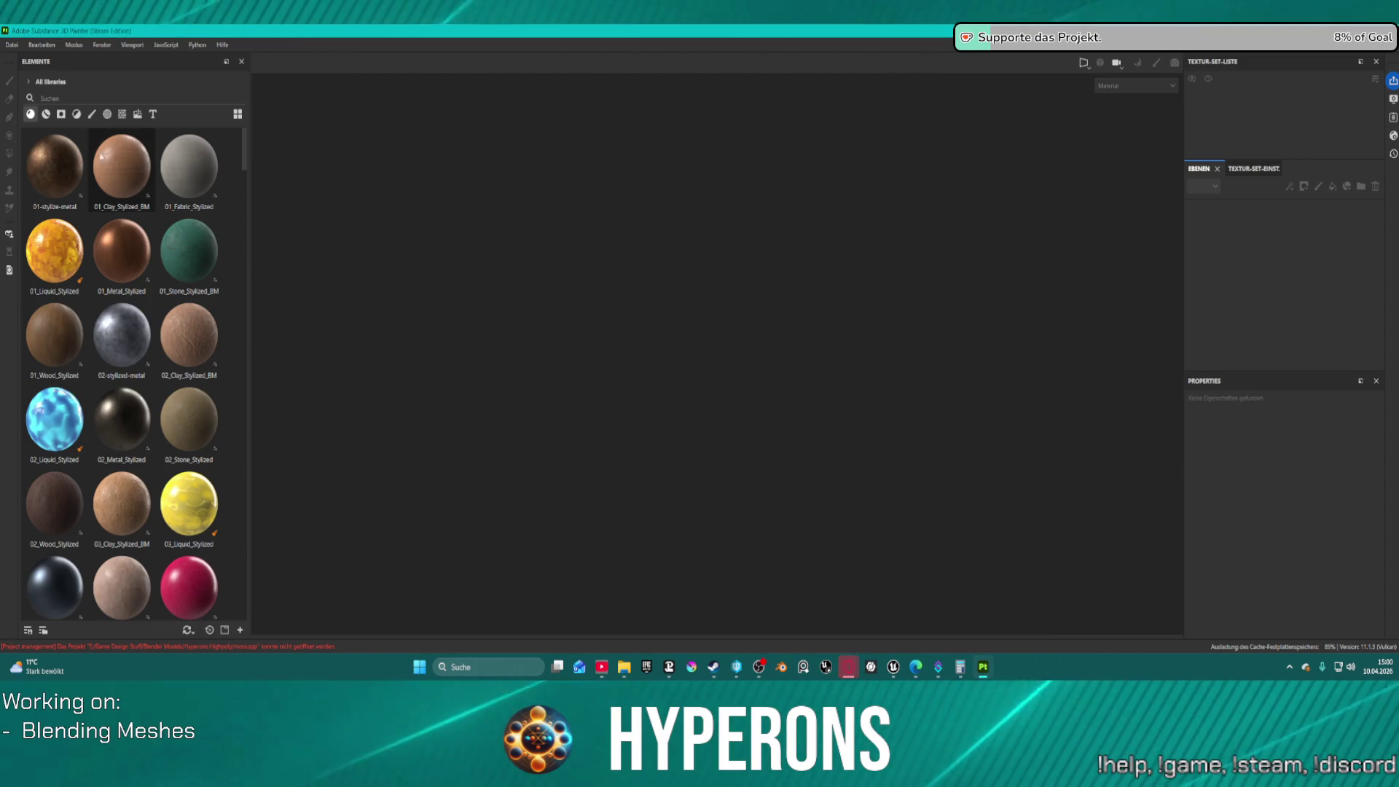
Dismiss the Datei menu and show the moss.spp open error in the Log panel
{"action": "left_click", "coordinate": [16, 45]}
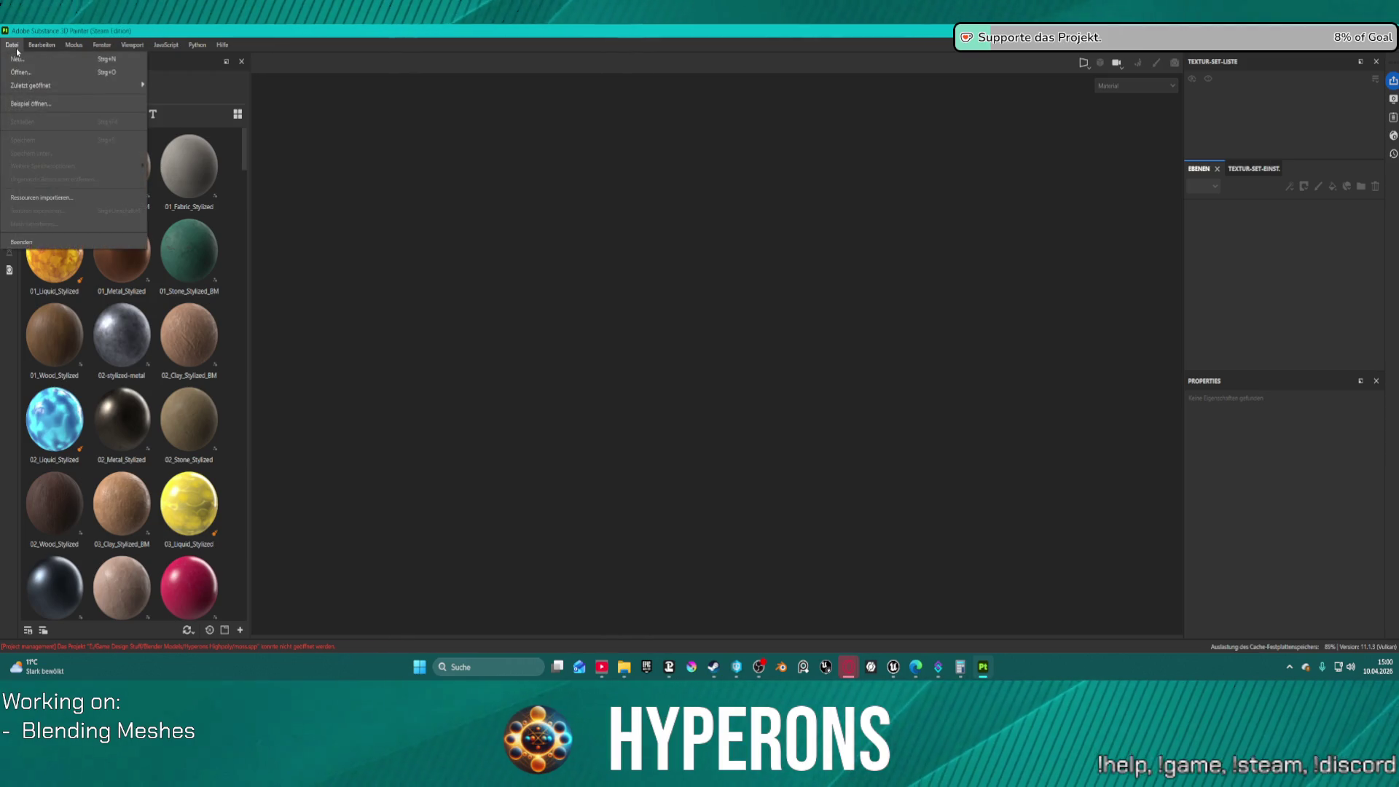
{"action": "key", "text": "Escape"}
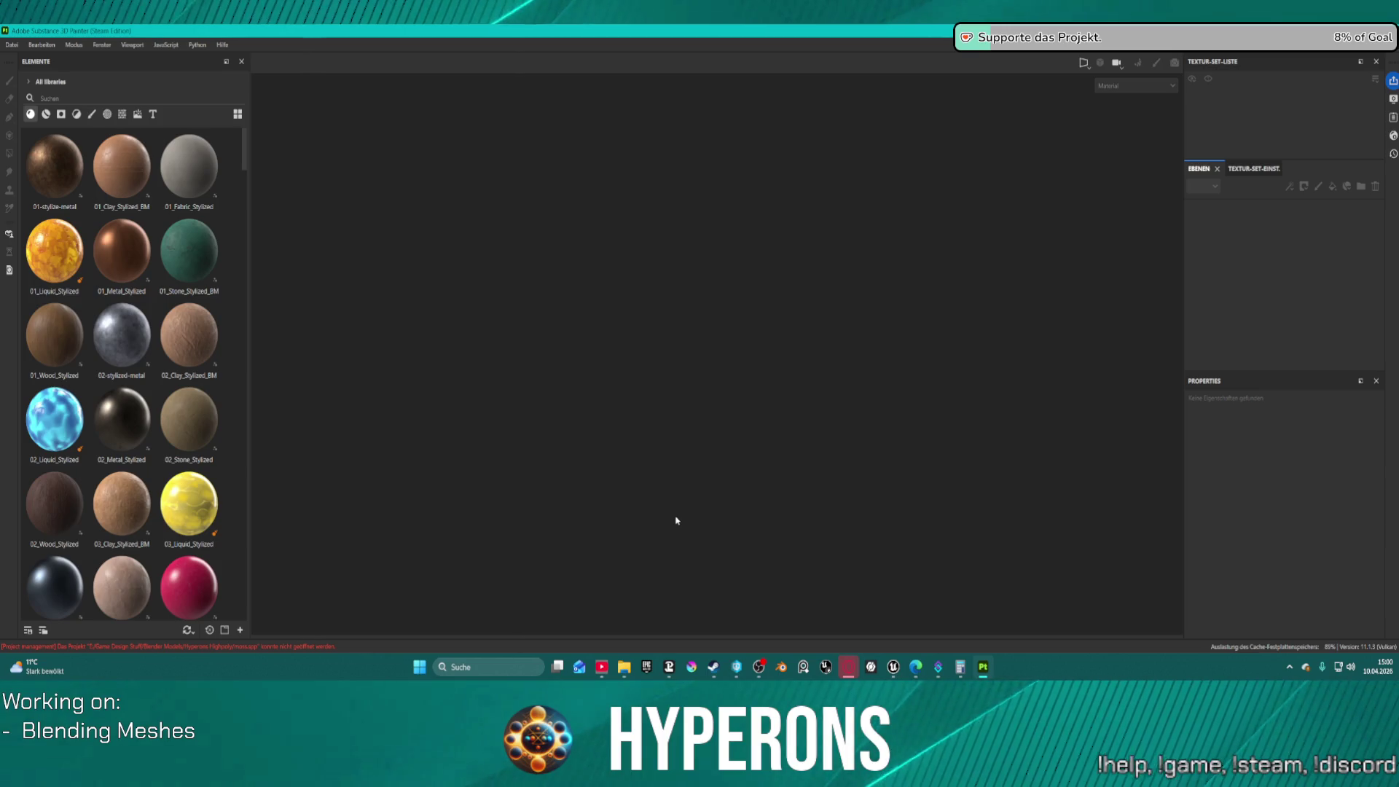
{"action": "left_click", "coordinate": [111, 649]}
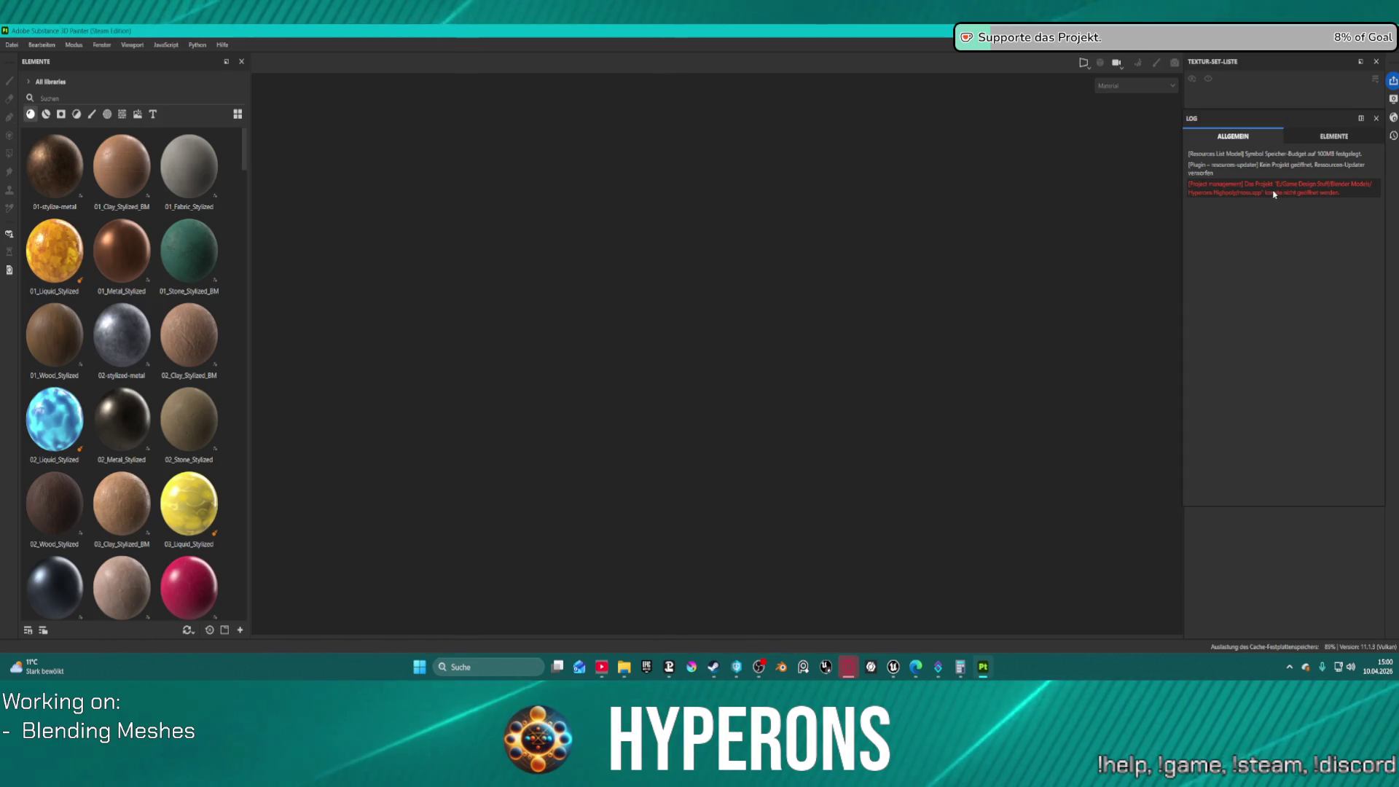
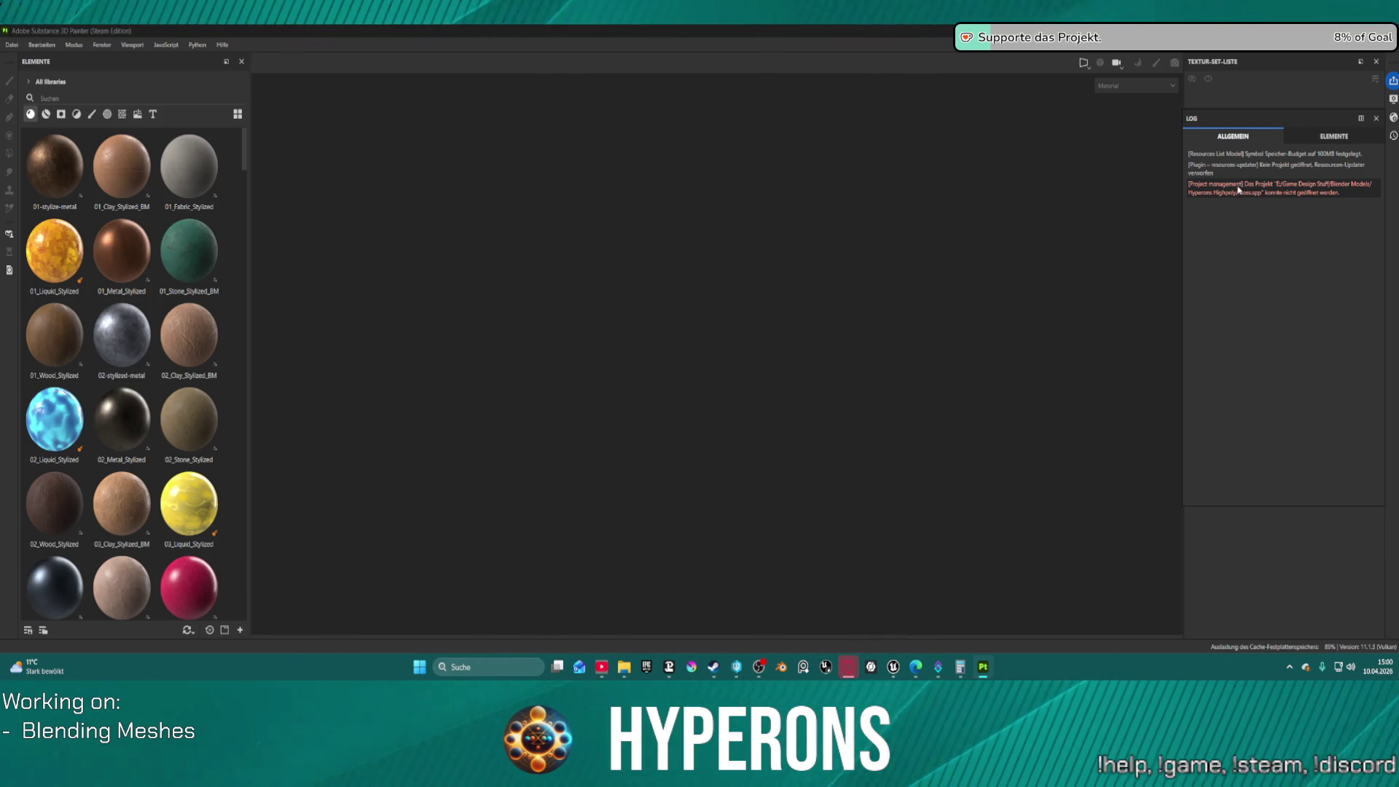
Open the recent HeavyMG project in Substance 3D Painter
{"action": "left_click", "coordinate": [1241, 191]}
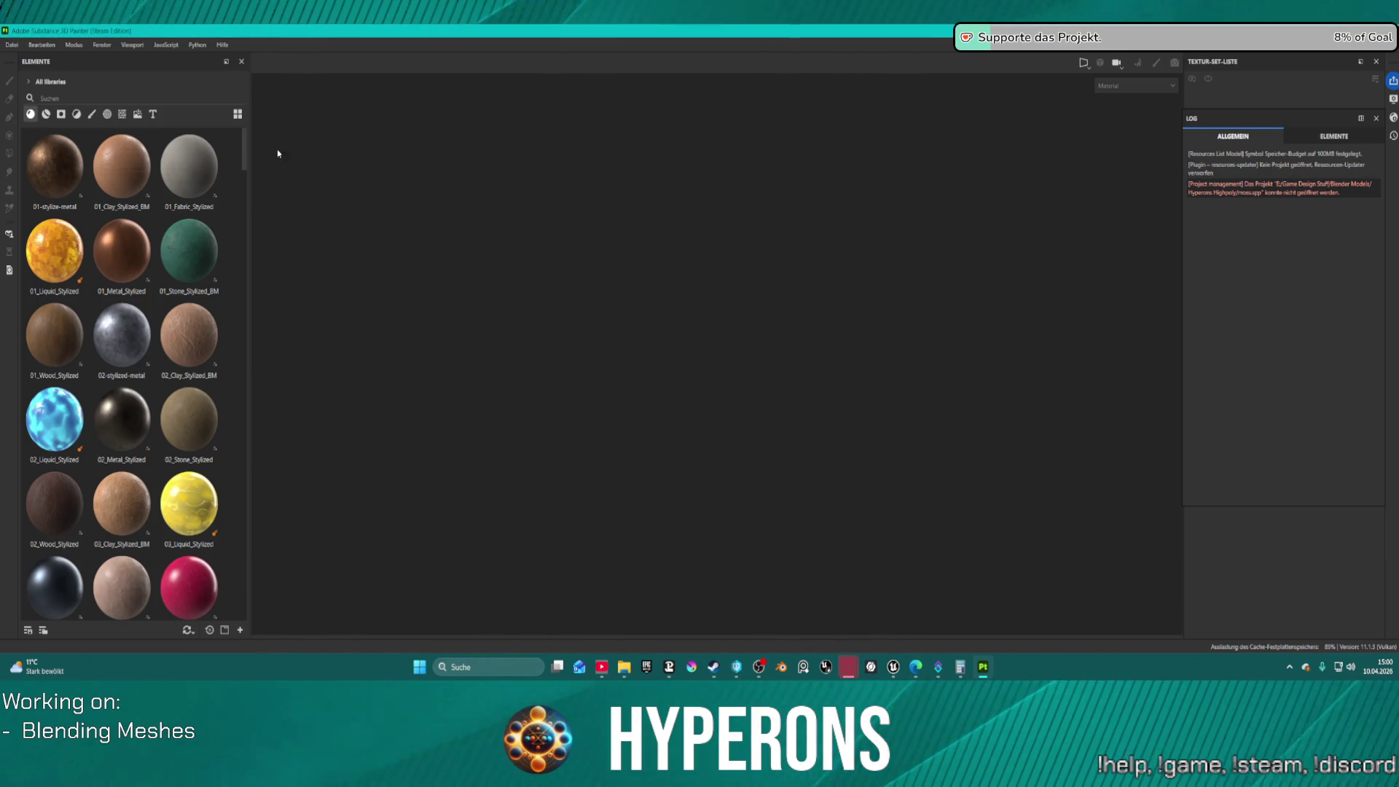
{"action": "left_click", "coordinate": [12, 46]}
{"action": "mouse_move", "coordinate": [103, 86]}
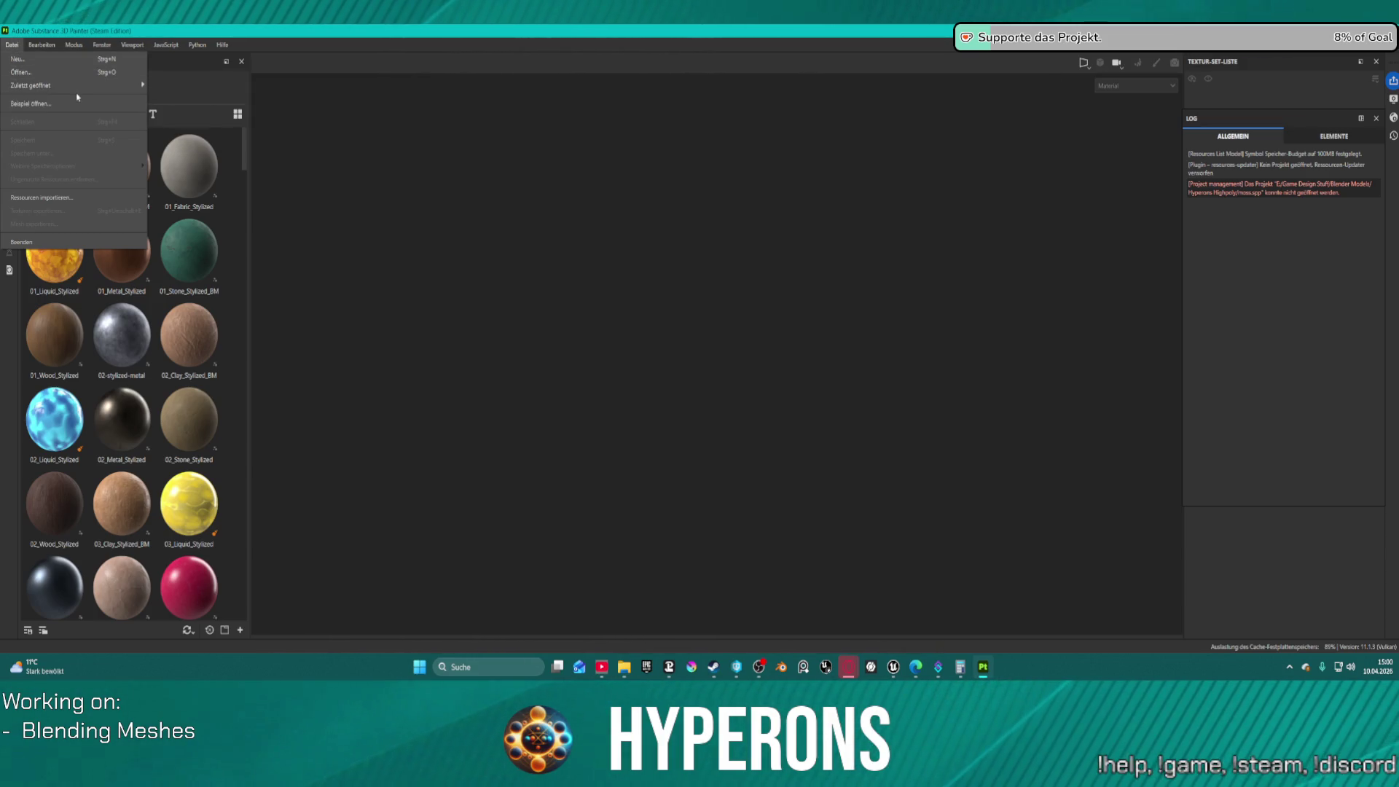
{"action": "left_click", "coordinate": [200, 88]}
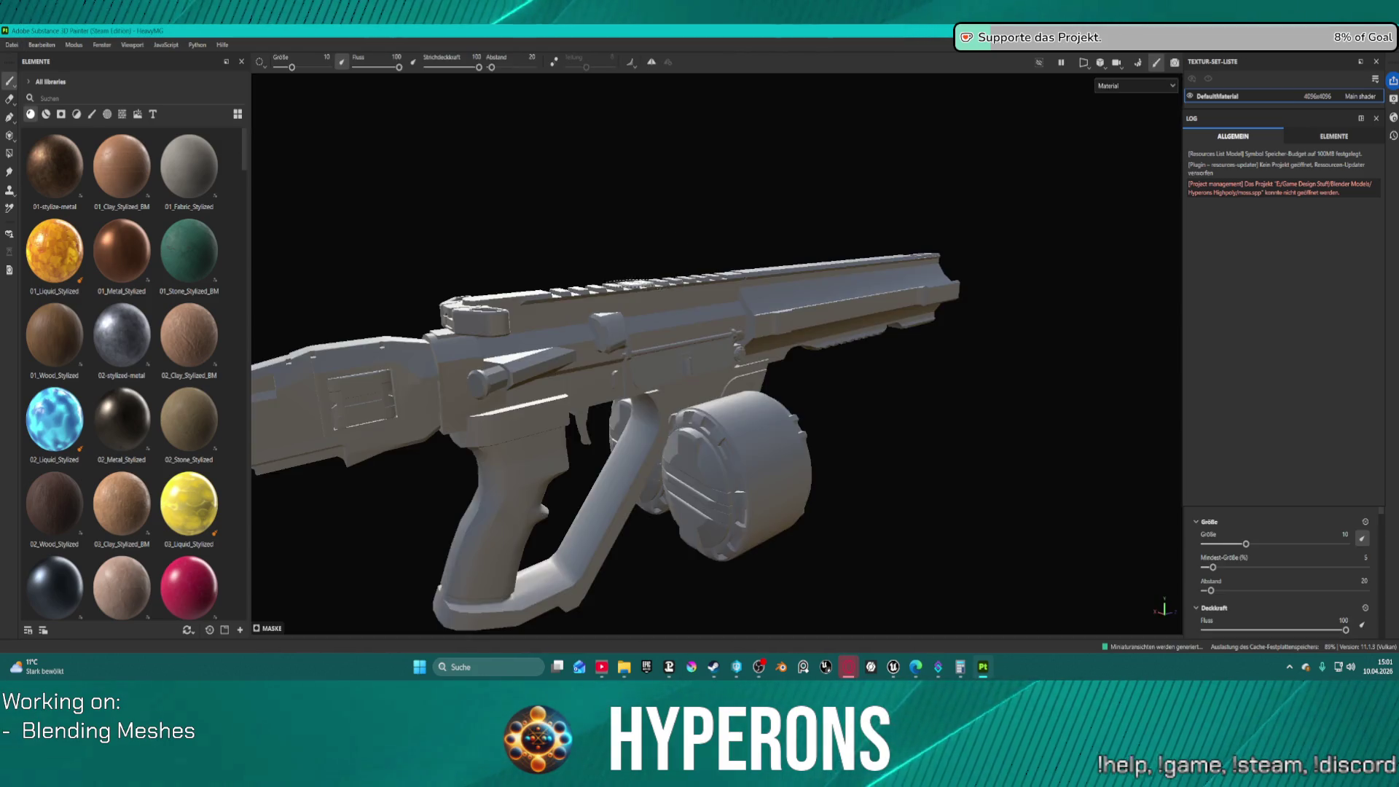
Zoom out and orbit around the textured gun to inspect its grip and drum
{"action": "right_click", "coordinate": [794, 341]}
{"action": "left_click", "coordinate": [980, 384]}
{"action": "scroll", "coordinate": [977, 385], "scroll_direction": "down", "scroll_amount": 5}
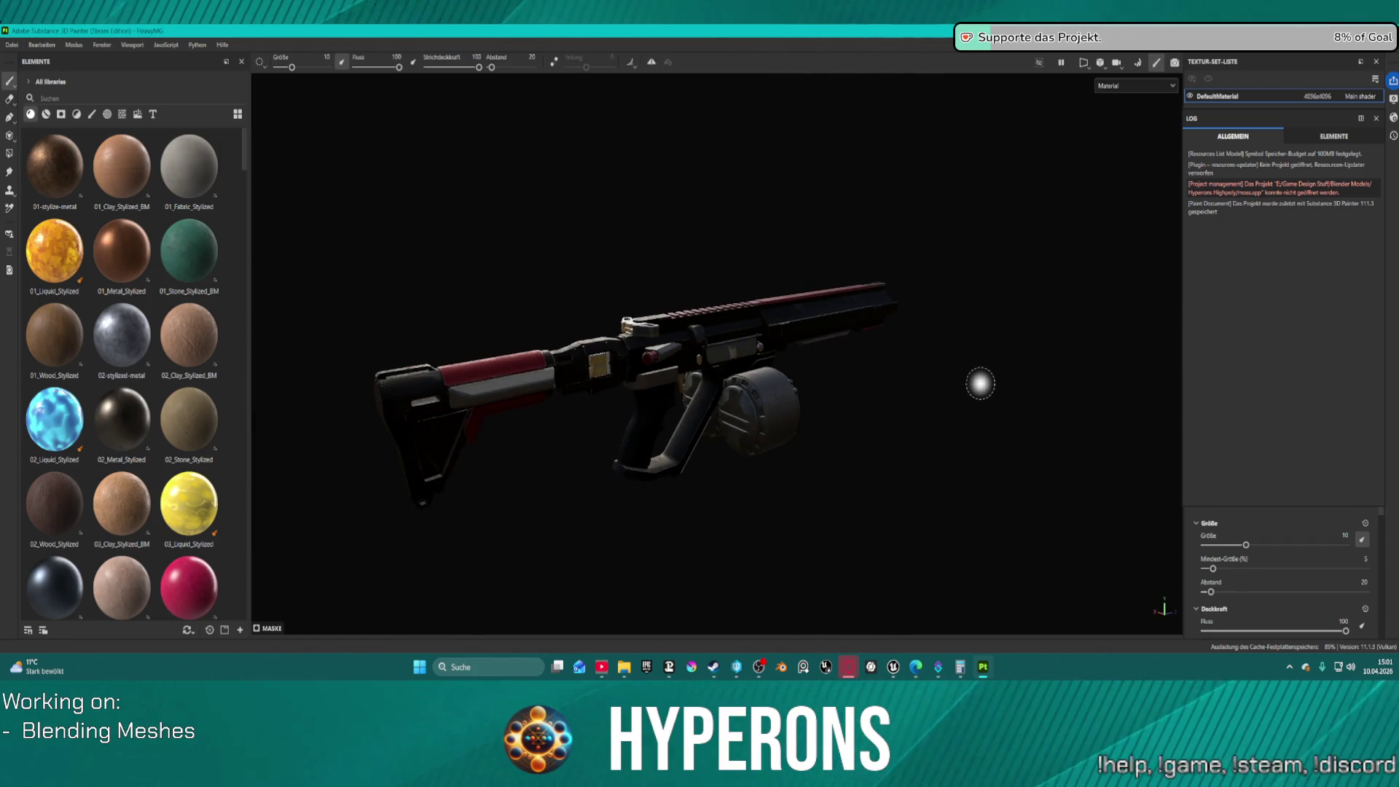
{"action": "mouse_move", "coordinate": [968, 384]}
{"action": "left_mouse_down"}
{"action": "mouse_move", "coordinate": [662, 352]}
{"action": "mouse_move", "coordinate": [384, 370]}
{"action": "mouse_move", "coordinate": [806, 391]}
{"action": "mouse_move", "coordinate": [909, 304]}
{"action": "mouse_move", "coordinate": [745, 464]}
{"action": "mouse_move", "coordinate": [752, 481]}
{"action": "mouse_move", "coordinate": [999, 353]}
{"action": "left_mouse_up"}
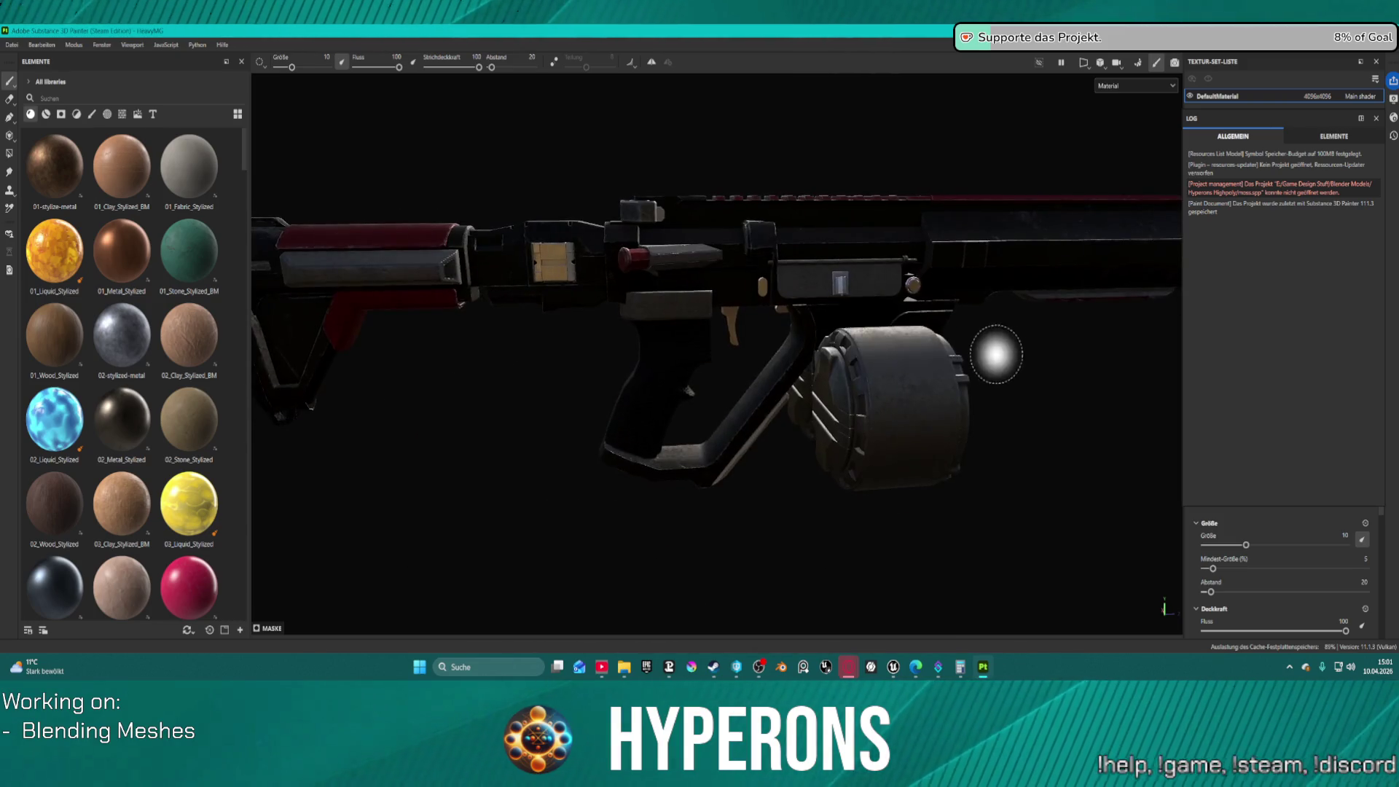
{"action": "mouse_move", "coordinate": [787, 312]}
{"action": "left_mouse_down"}
{"action": "mouse_move", "coordinate": [983, 274]}
{"action": "mouse_move", "coordinate": [968, 313]}
{"action": "mouse_move", "coordinate": [1003, 316]}
{"action": "mouse_move", "coordinate": [919, 234]}
{"action": "mouse_move", "coordinate": [838, 275]}
{"action": "mouse_move", "coordinate": [332, 275]}
{"action": "mouse_move", "coordinate": [915, 294]}
{"action": "mouse_move", "coordinate": [790, 294]}
{"action": "left_mouse_up"}
{"action": "scroll", "coordinate": [906, 338], "scroll_direction": "down", "scroll_amount": 5}
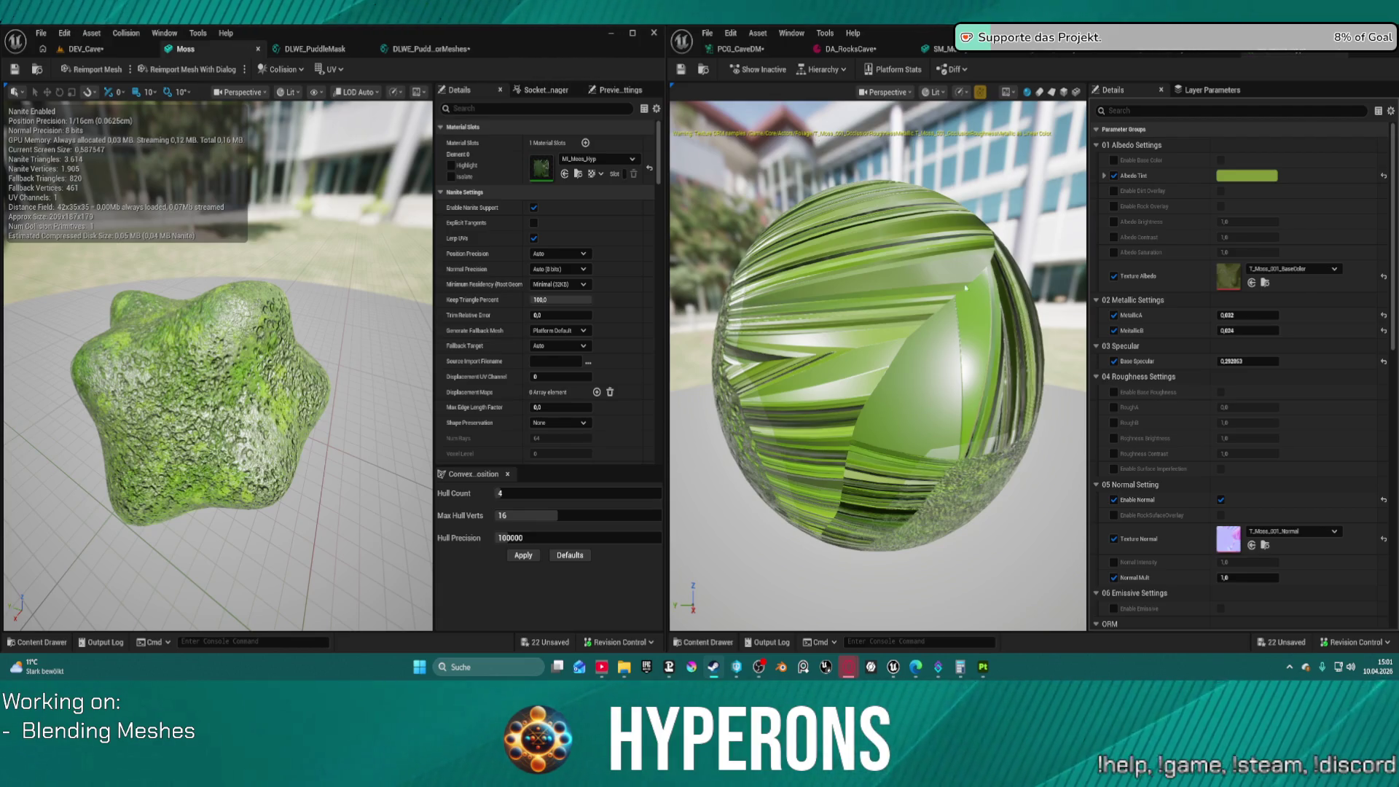
Change the moss Albedo Tint to a darker, medium green
{"action": "left_click", "coordinate": [1244, 182]}
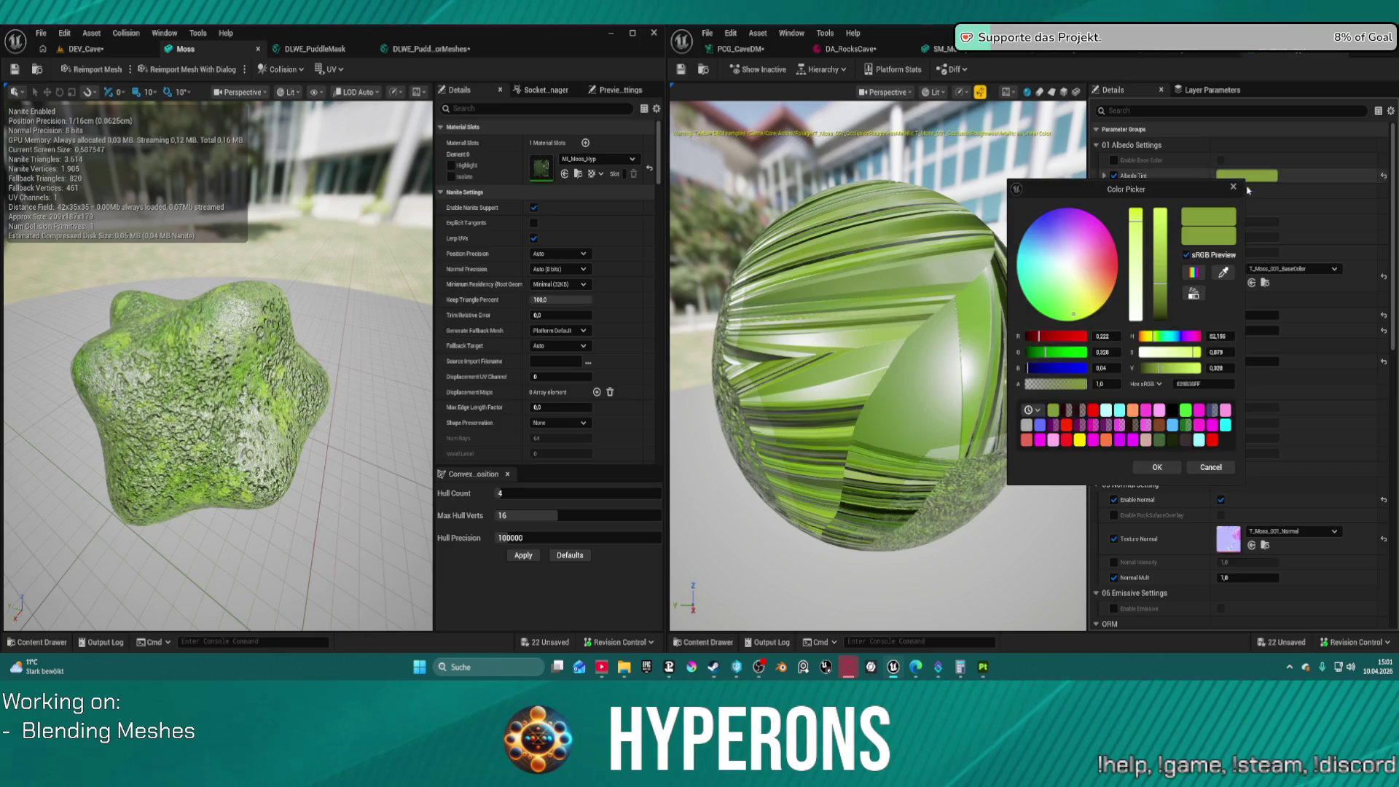
{"action": "mouse_move", "coordinate": [1161, 247]}
{"action": "left_mouse_down"}
{"action": "mouse_move", "coordinate": [1161, 325]}
{"action": "mouse_move", "coordinate": [1155, 255]}
{"action": "mouse_move", "coordinate": [1132, 289]}
{"action": "mouse_move", "coordinate": [1136, 209]}
{"action": "mouse_move", "coordinate": [1155, 324]}
{"action": "mouse_move", "coordinate": [1156, 269]}
{"action": "mouse_move", "coordinate": [1153, 359]}
{"action": "mouse_move", "coordinate": [1156, 295]}
{"action": "left_mouse_up"}
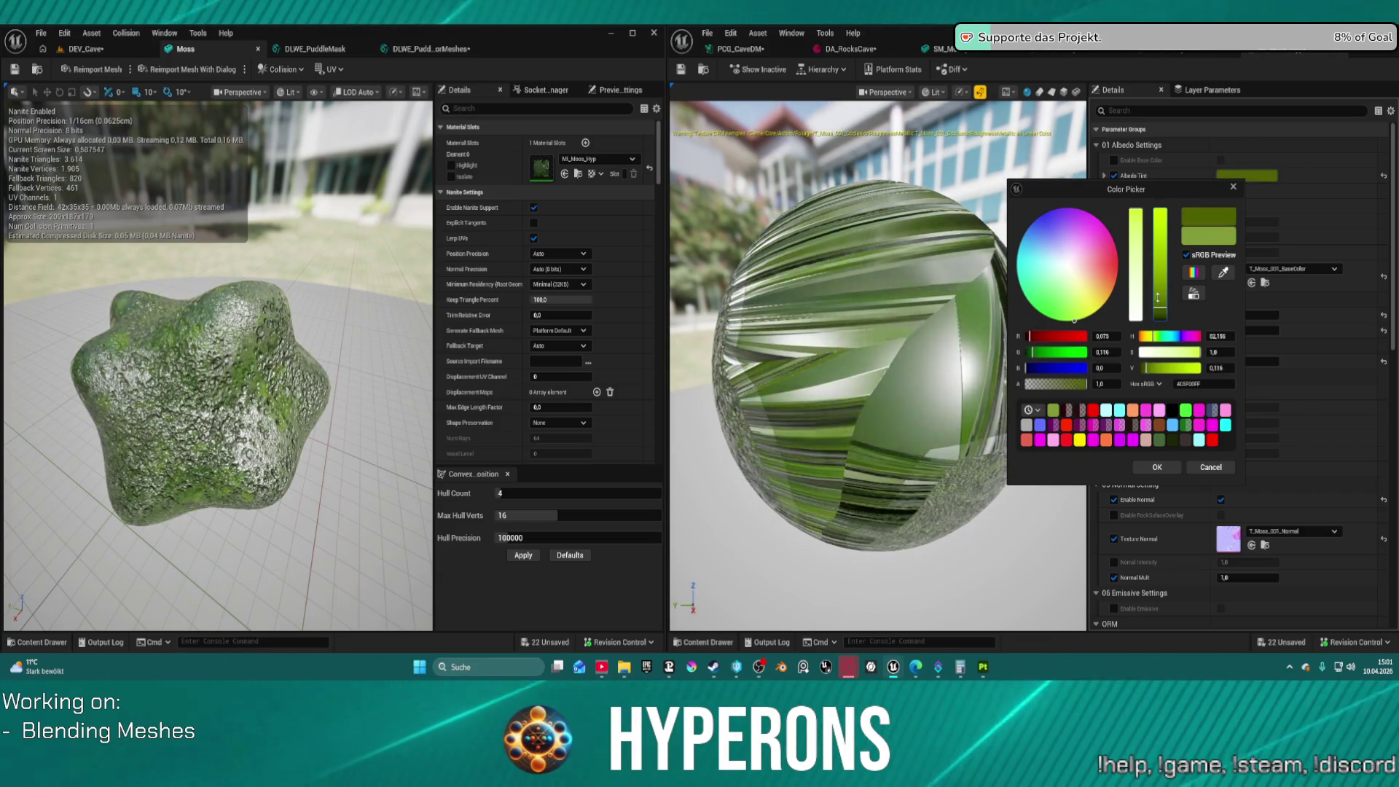
{"action": "left_click_drag", "start_coordinate": [1179, 189], "coordinate": [943, 195]}
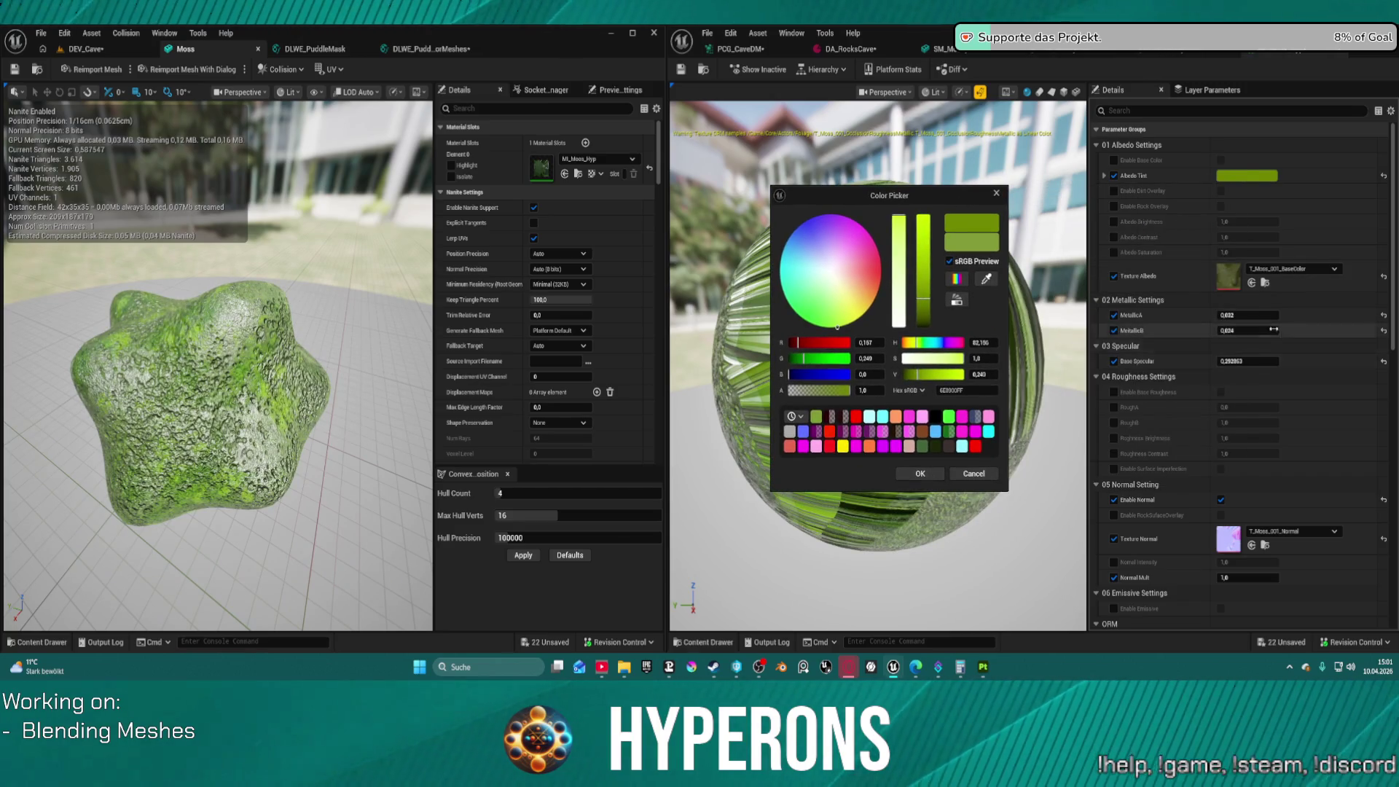
Set MetallicA to 0, MetallicB to about 0.45 and Base Specular to 0.7
{"action": "left_click", "coordinate": [1383, 314]}
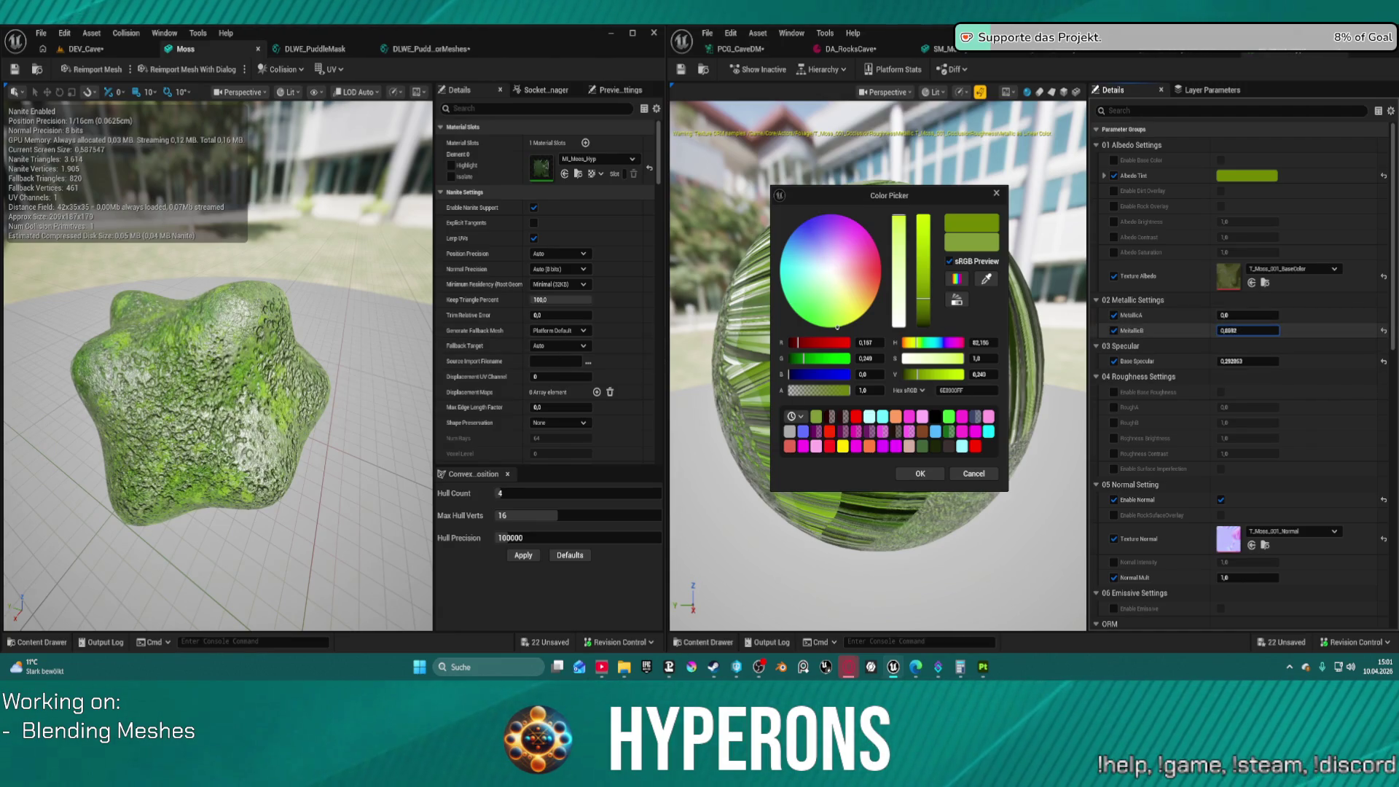
{"action": "left_click_drag", "start_coordinate": [1251, 334], "coordinate": [1180, 329]}
{"action": "mouse_move", "coordinate": [1248, 361]}
{"action": "left_mouse_down"}
{"action": "mouse_move", "coordinate": [1203, 360]}
{"action": "mouse_move", "coordinate": [1312, 361]}
{"action": "left_mouse_up"}
{"action": "scroll", "coordinate": [1366, 364], "scroll_direction": "down", "scroll_amount": 5}
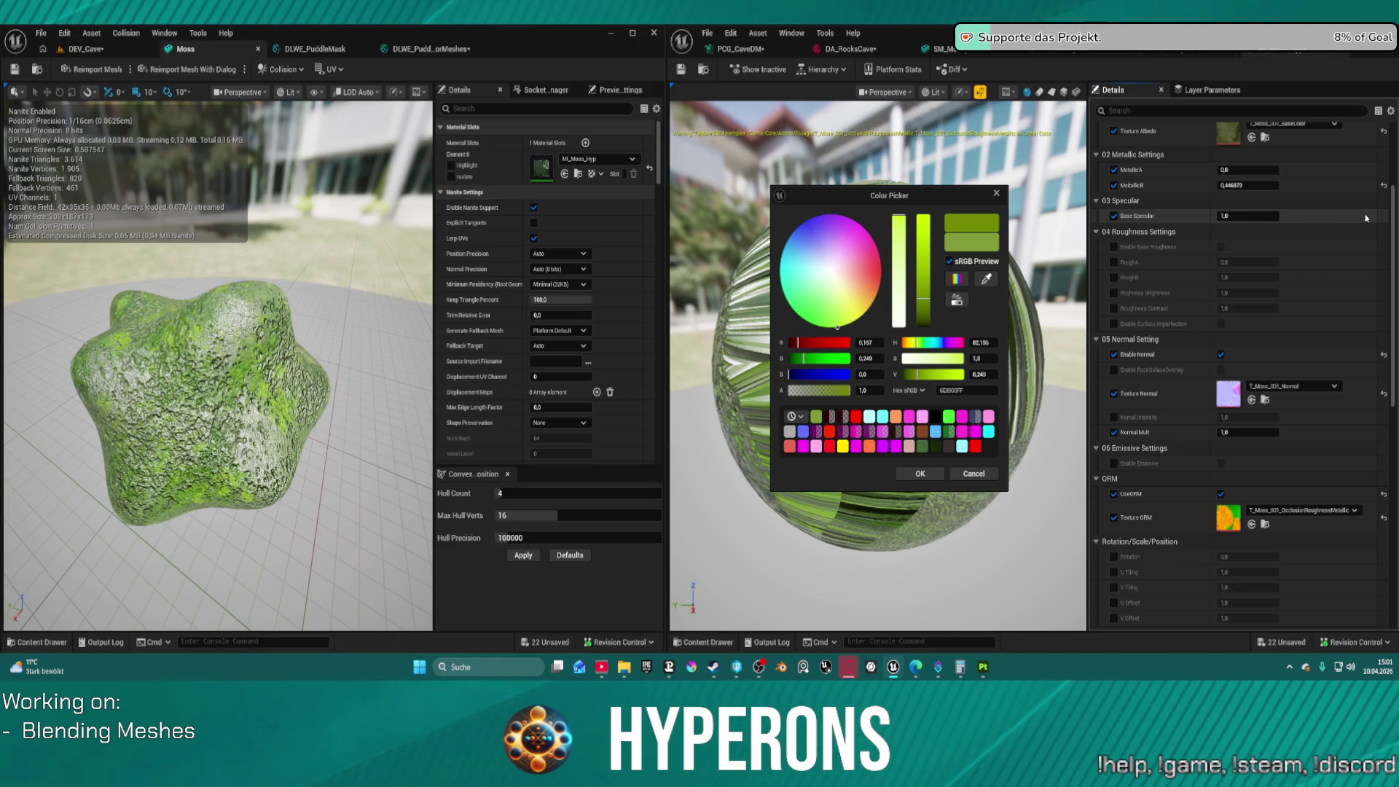
{"action": "left_click", "coordinate": [1259, 217]}
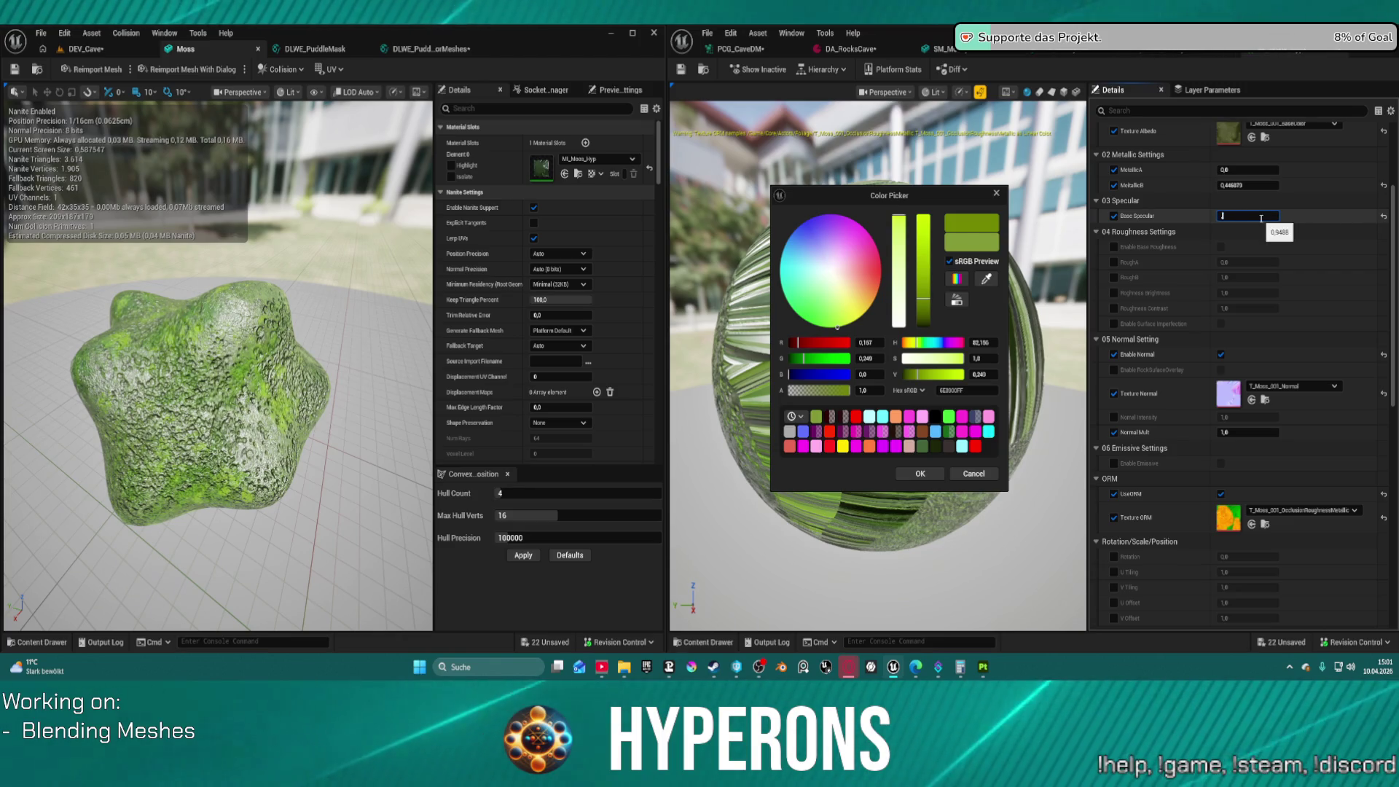
{"action": "type", "text": "0,7"}
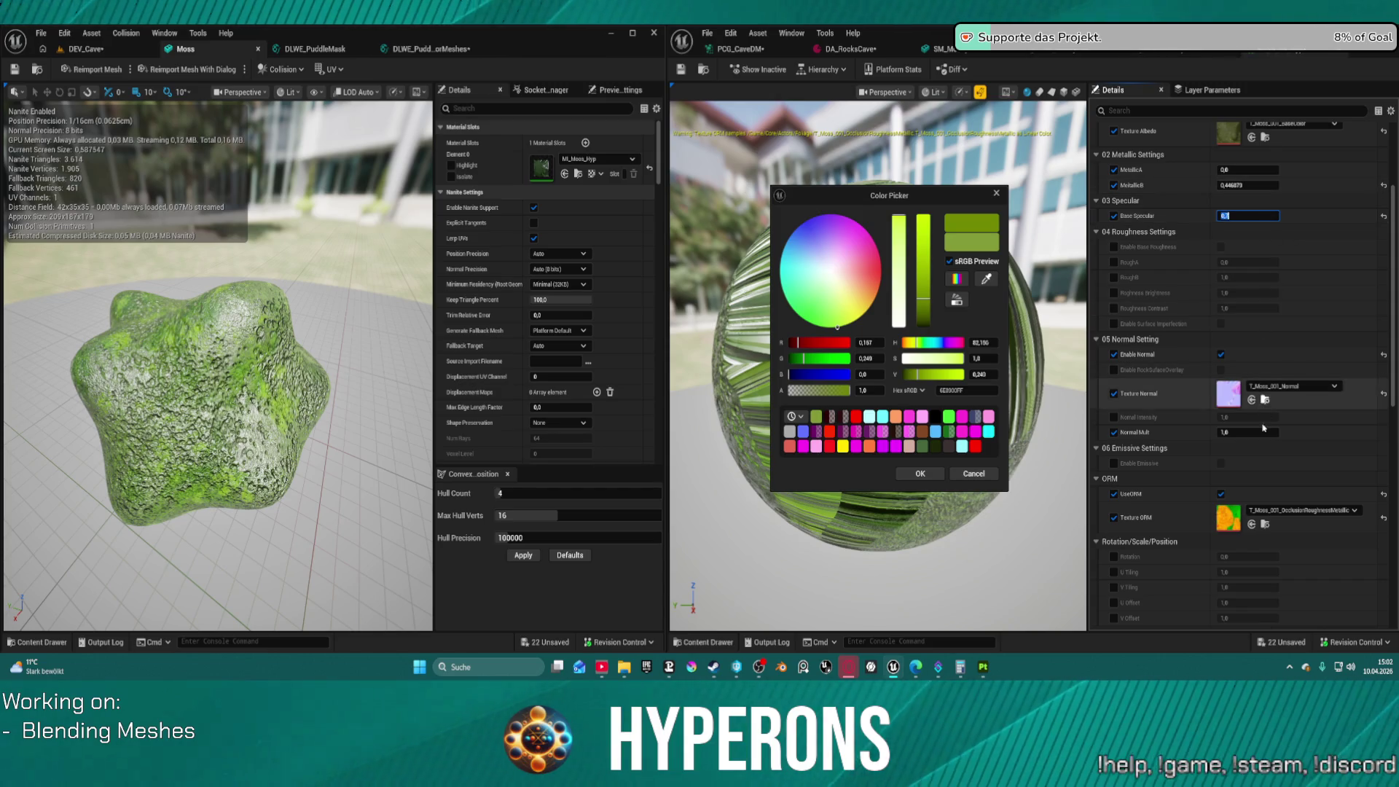
{"action": "scroll", "coordinate": [1232, 430], "scroll_direction": "down", "scroll_amount": 4}
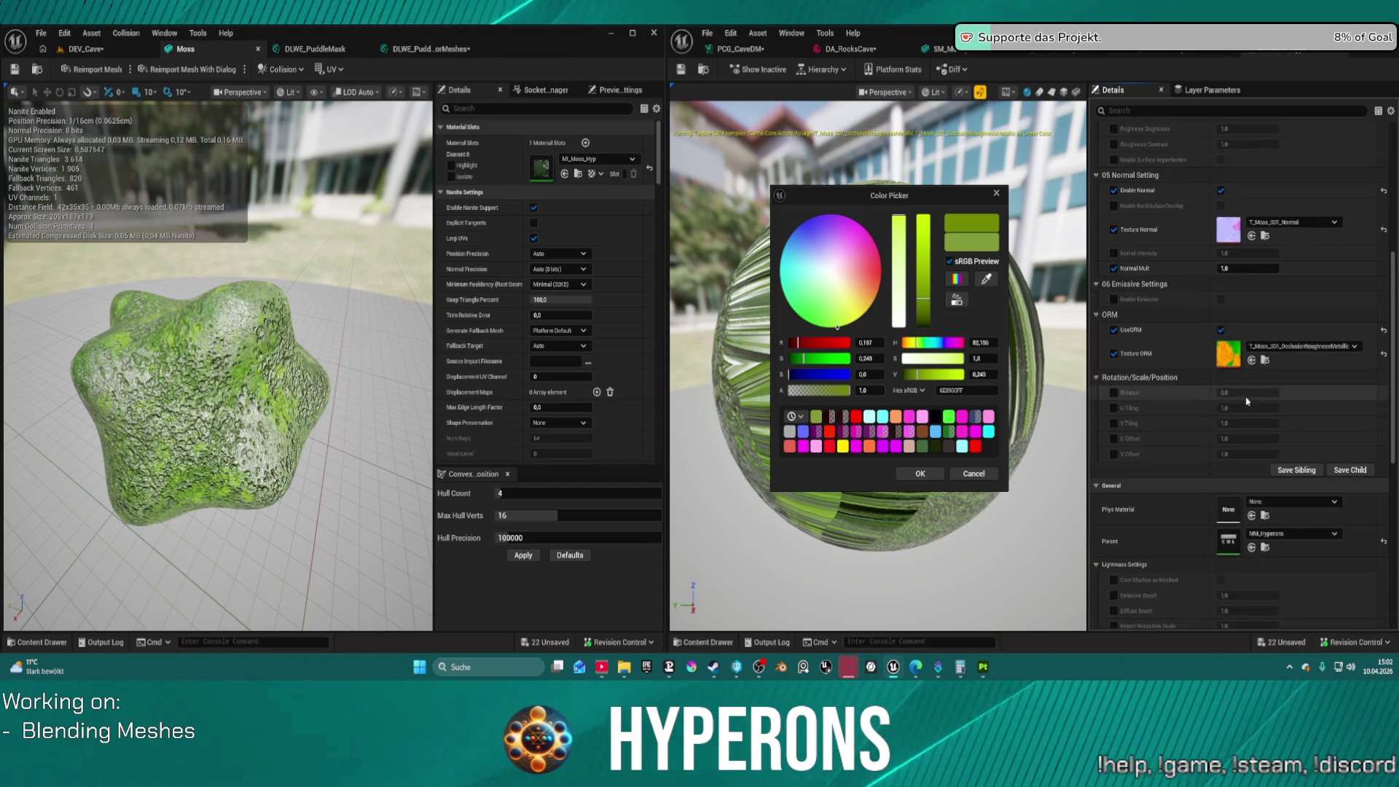
{"action": "scroll", "coordinate": [1245, 380], "scroll_direction": "up", "scroll_amount": 5}
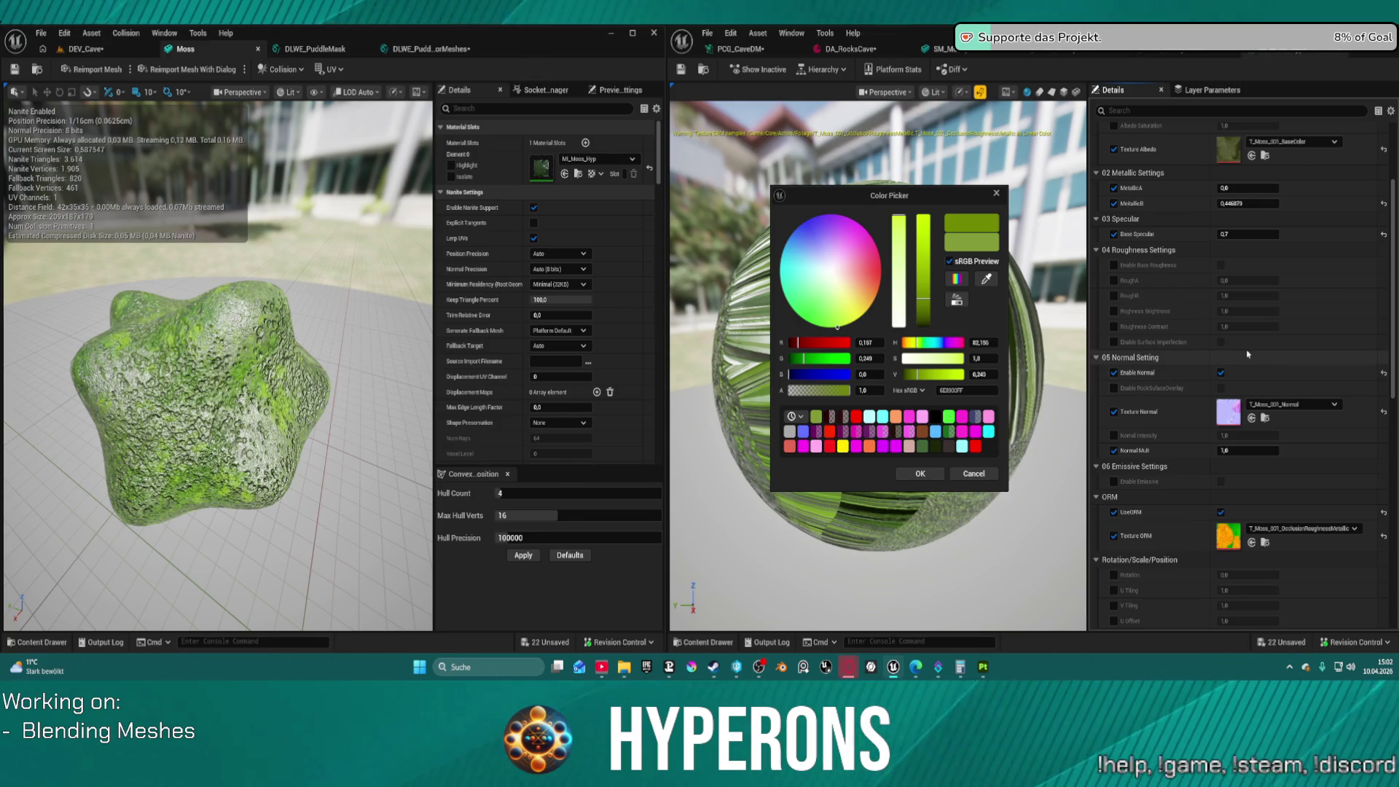
{"action": "scroll", "coordinate": [1253, 311], "scroll_direction": "up", "scroll_amount": 3}
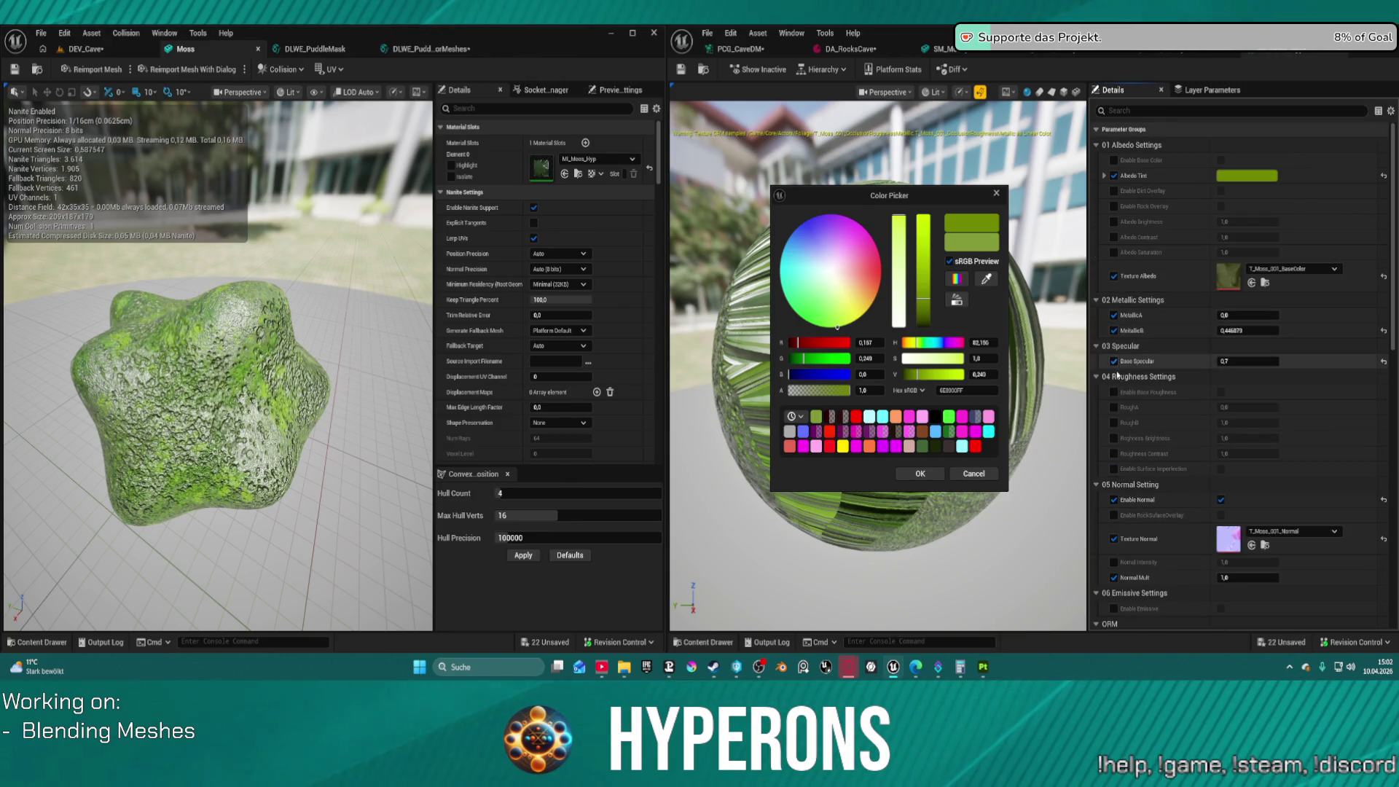
{"action": "left_click", "coordinate": [1114, 394]}
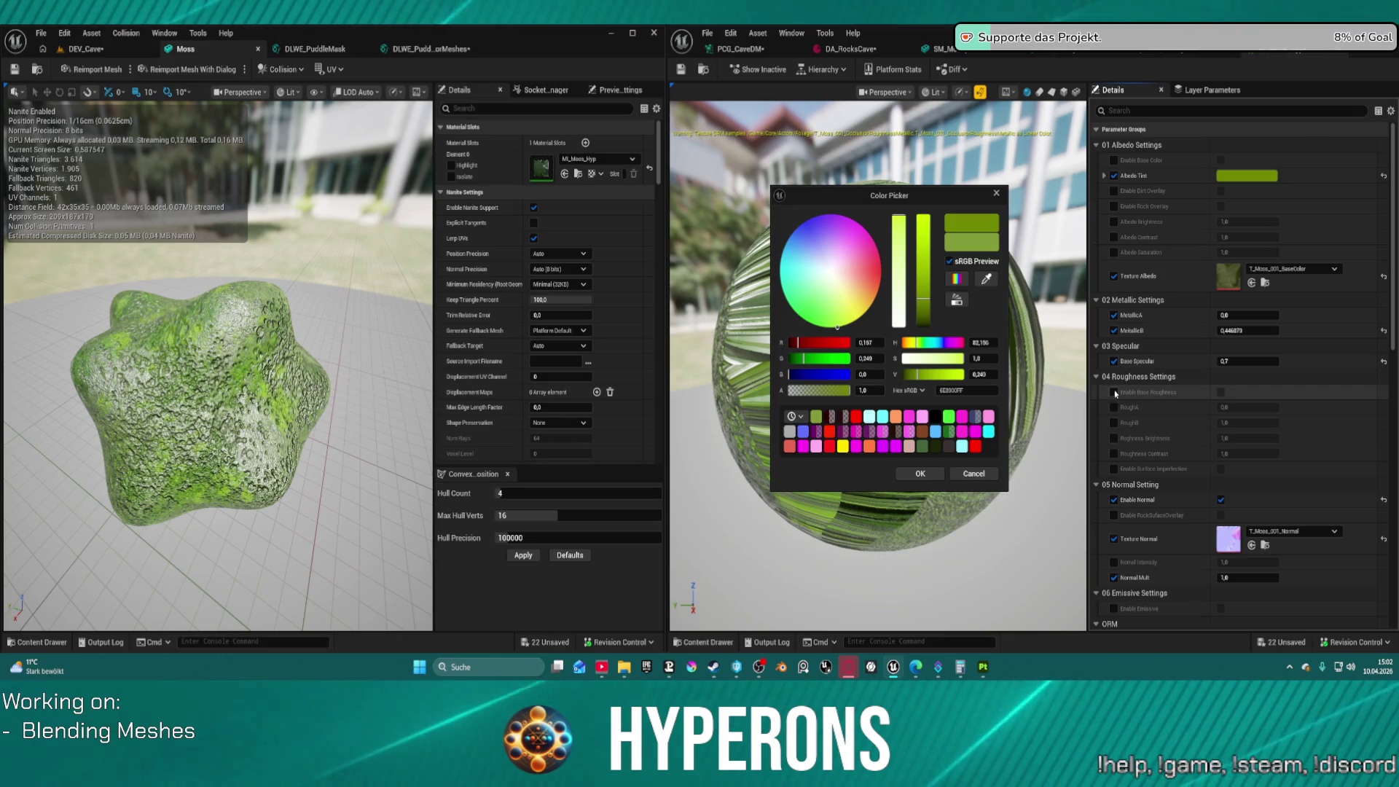
Turn off base roughness and enable Rough A at about 0.48
{"action": "left_click", "coordinate": [1221, 392]}
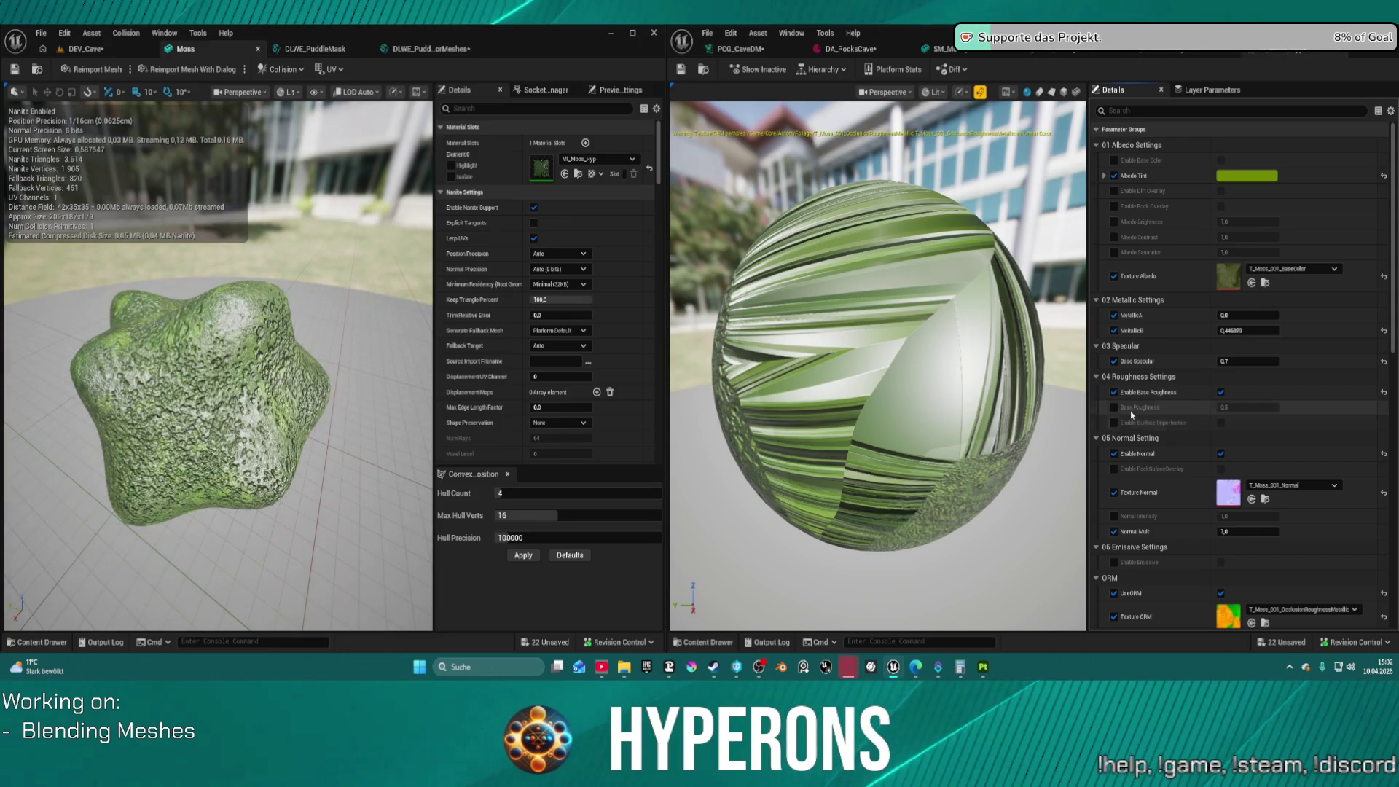
{"action": "left_click", "coordinate": [1221, 393]}
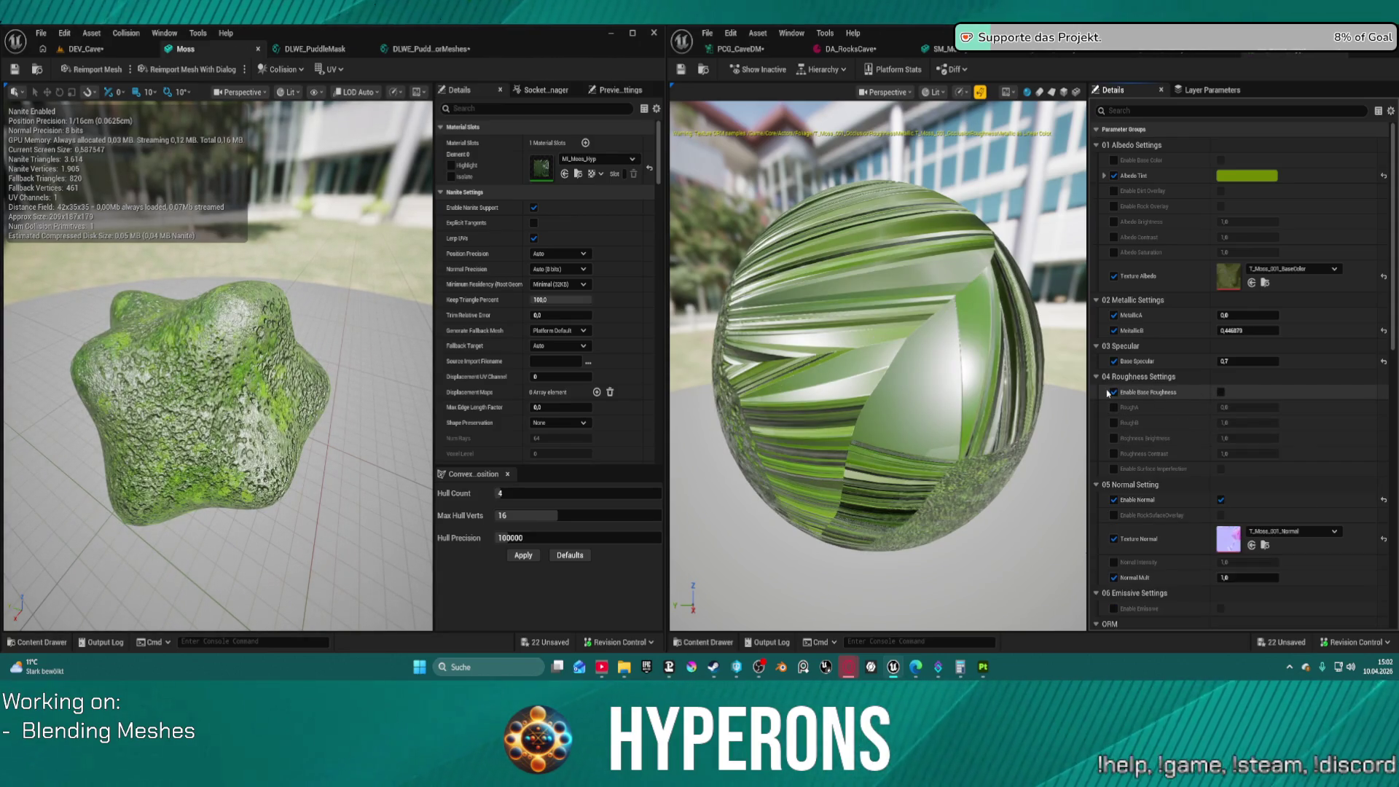
{"action": "left_click", "coordinate": [1113, 408]}
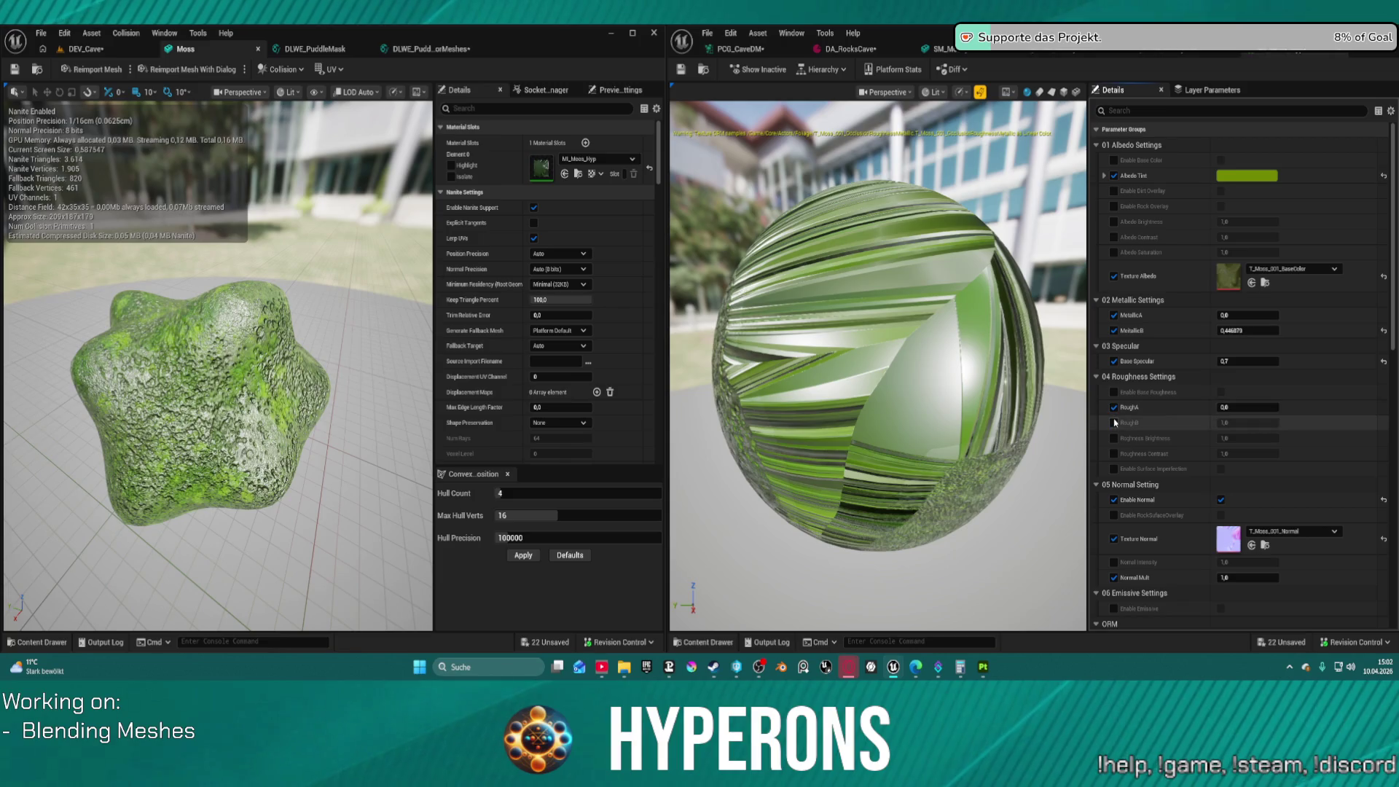
{"action": "mouse_move", "coordinate": [1231, 407]}
{"action": "left_mouse_down"}
{"action": "mouse_move", "coordinate": [1267, 407]}
{"action": "mouse_move", "coordinate": [1235, 407]}
{"action": "mouse_move", "coordinate": [1227, 423]}
{"action": "mouse_move", "coordinate": [1252, 407]}
{"action": "mouse_move", "coordinate": [1239, 407]}
{"action": "left_mouse_up"}
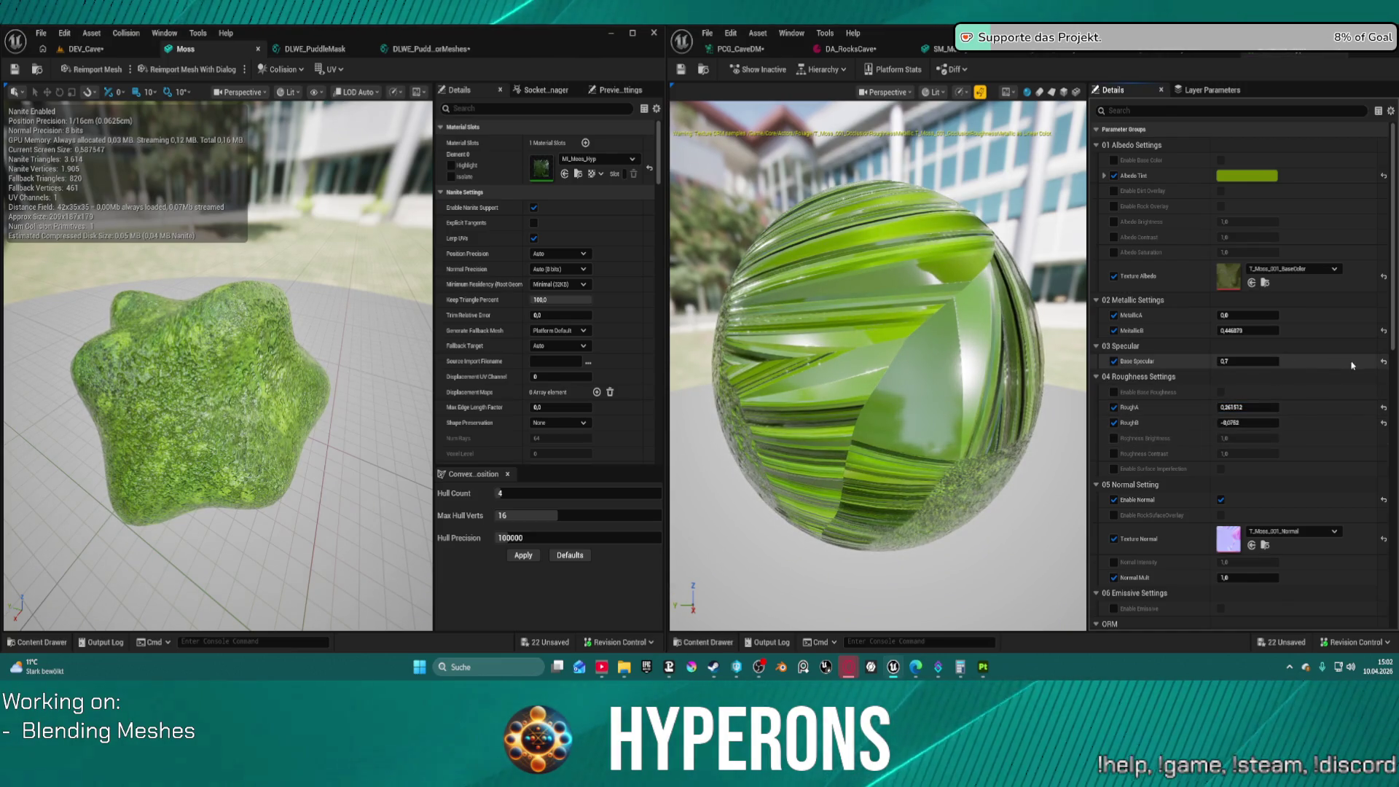
Lower Base Specular below zero and set MetallicB to 0.1
{"action": "mouse_move", "coordinate": [1252, 363]}
{"action": "left_mouse_down"}
{"action": "mouse_move", "coordinate": [1230, 364]}
{"action": "mouse_move", "coordinate": [1265, 328]}
{"action": "left_mouse_up"}
{"action": "left_click", "coordinate": [1265, 329]}
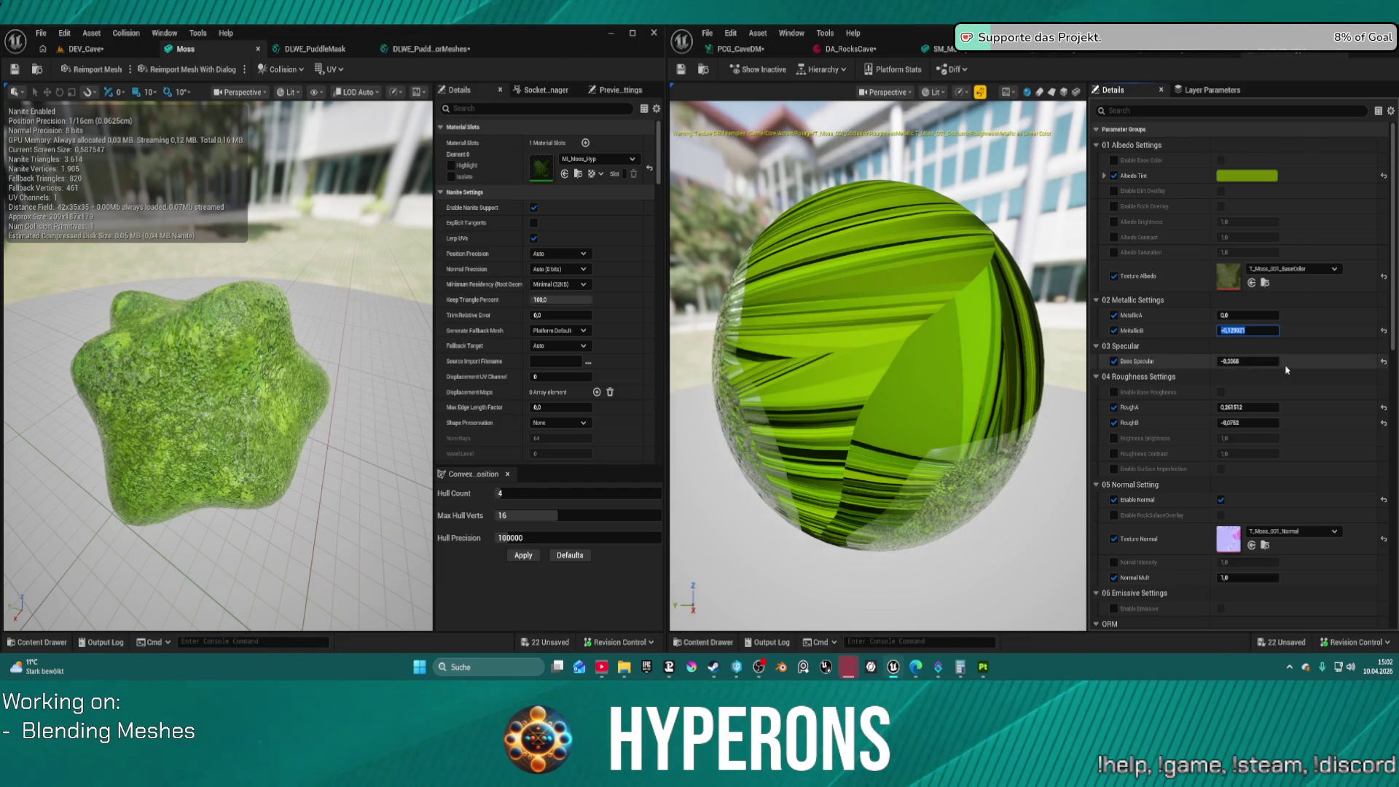
{"action": "key", "text": "Return"}
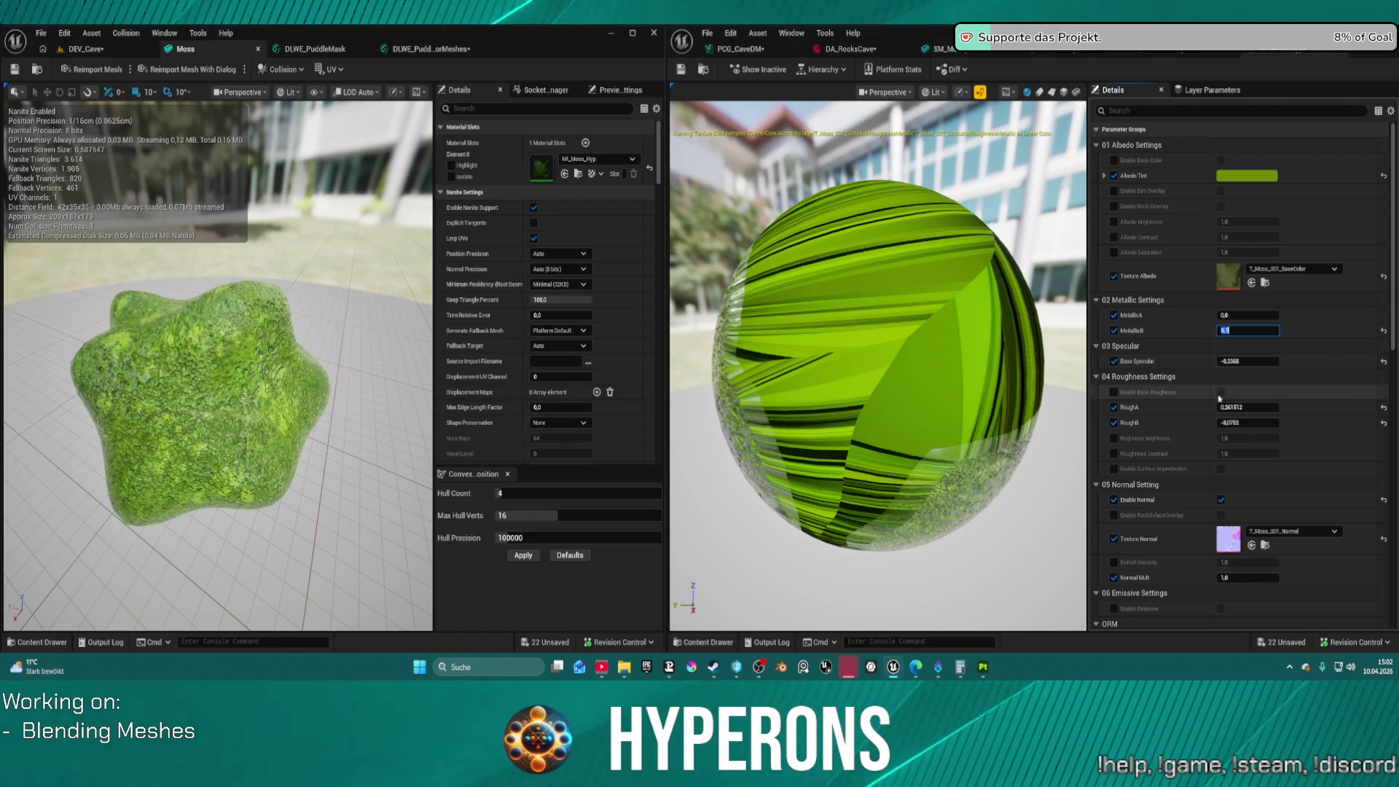
{"action": "mouse_move", "coordinate": [301, 353]}
{"action": "left_mouse_down"}
{"action": "mouse_move", "coordinate": [276, 354]}
{"action": "mouse_move", "coordinate": [314, 342]}
{"action": "mouse_move", "coordinate": [321, 379]}
{"action": "mouse_move", "coordinate": [301, 328]}
{"action": "mouse_move", "coordinate": [307, 343]}
{"action": "mouse_move", "coordinate": [314, 321]}
{"action": "mouse_move", "coordinate": [302, 350]}
{"action": "left_mouse_up"}
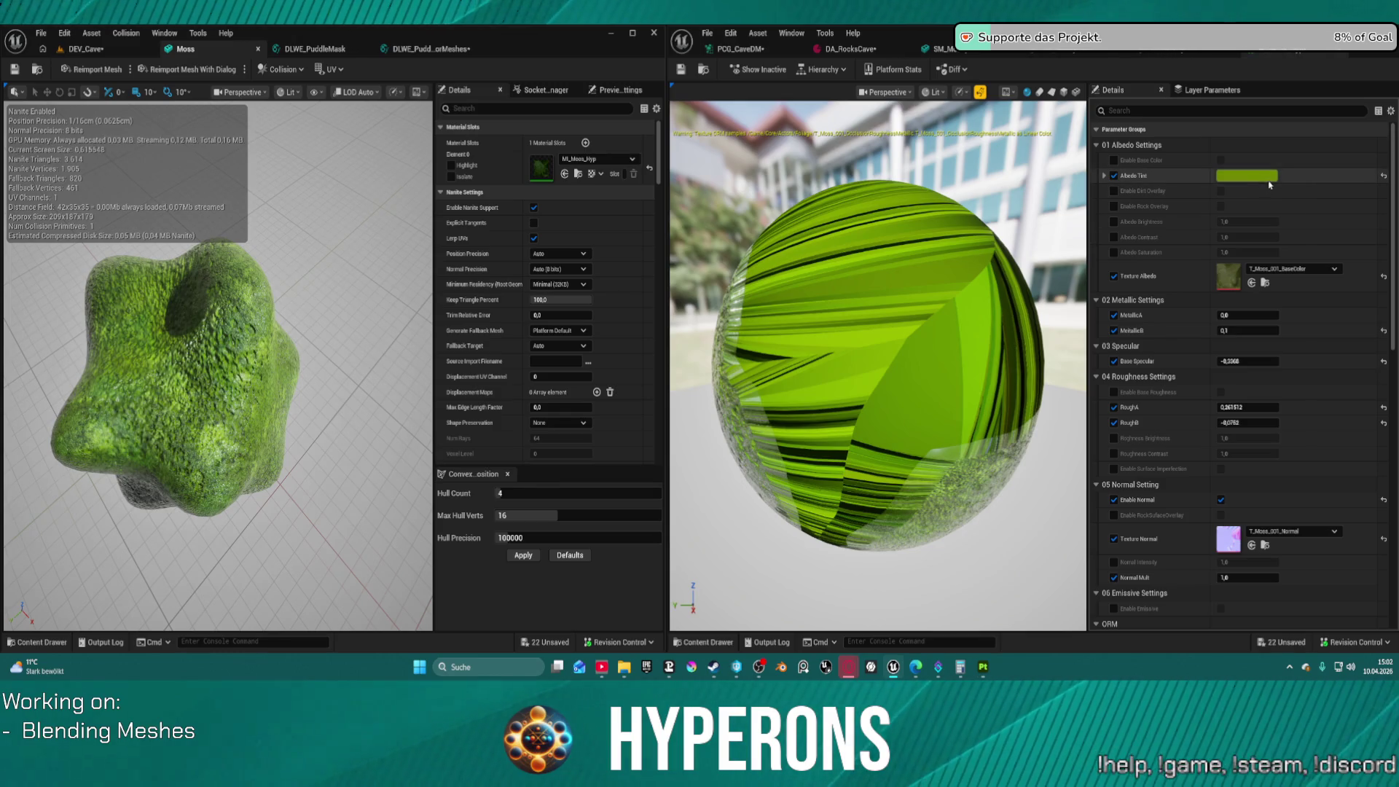
Adjust Albedo Contrast and Brightness, save the assets, and view the DEV_Cave level
{"action": "mouse_move", "coordinate": [1234, 237]}
{"action": "left_mouse_down"}
{"action": "mouse_move", "coordinate": [1221, 236]}
{"action": "mouse_move", "coordinate": [1261, 237]}
{"action": "mouse_move", "coordinate": [1217, 236]}
{"action": "mouse_move", "coordinate": [1217, 224]}
{"action": "left_mouse_up"}
{"action": "left_click", "coordinate": [1114, 221]}
{"action": "mouse_move", "coordinate": [328, 364]}
{"action": "left_mouse_down"}
{"action": "mouse_move", "coordinate": [299, 423]}
{"action": "mouse_move", "coordinate": [269, 365]}
{"action": "mouse_move", "coordinate": [122, 201]}
{"action": "left_mouse_up"}
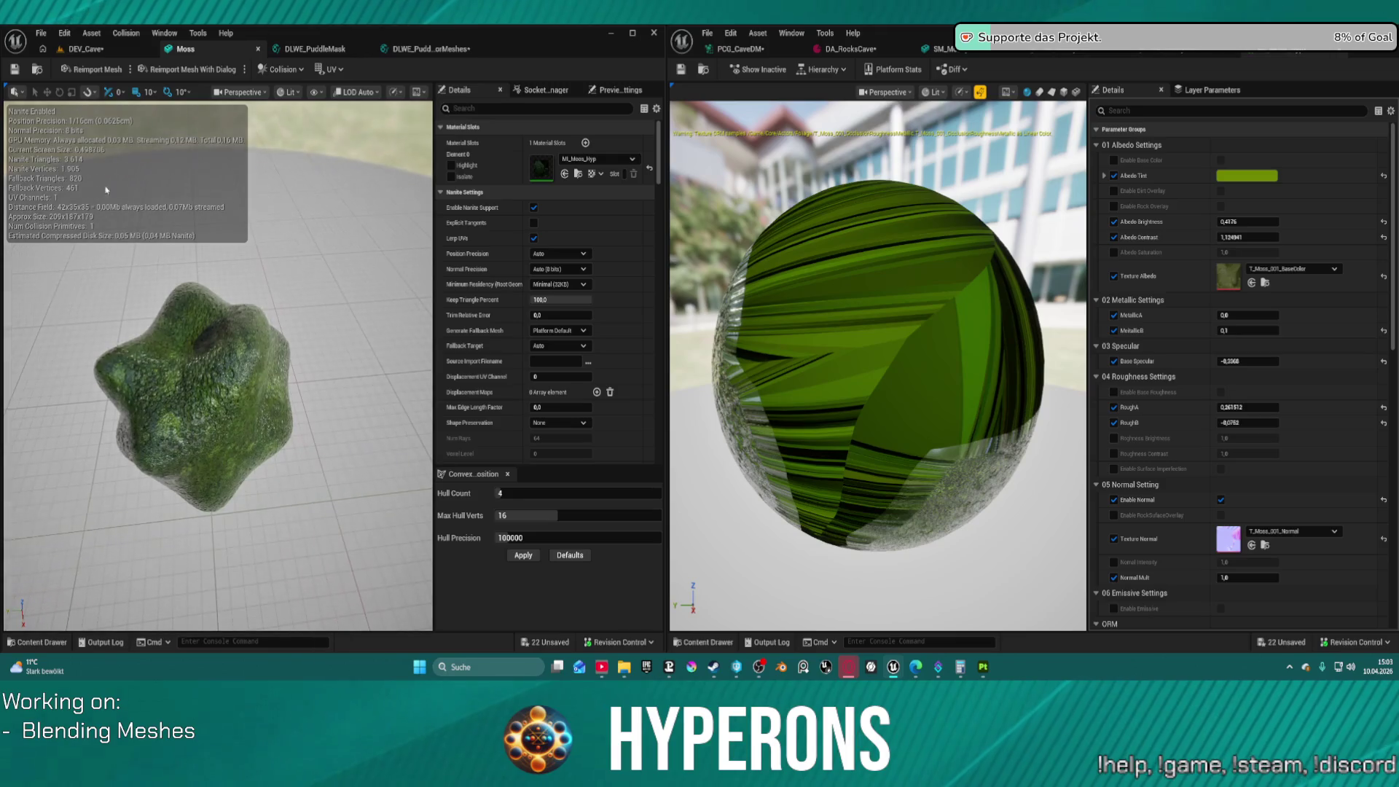
{"action": "left_click", "coordinate": [15, 70]}
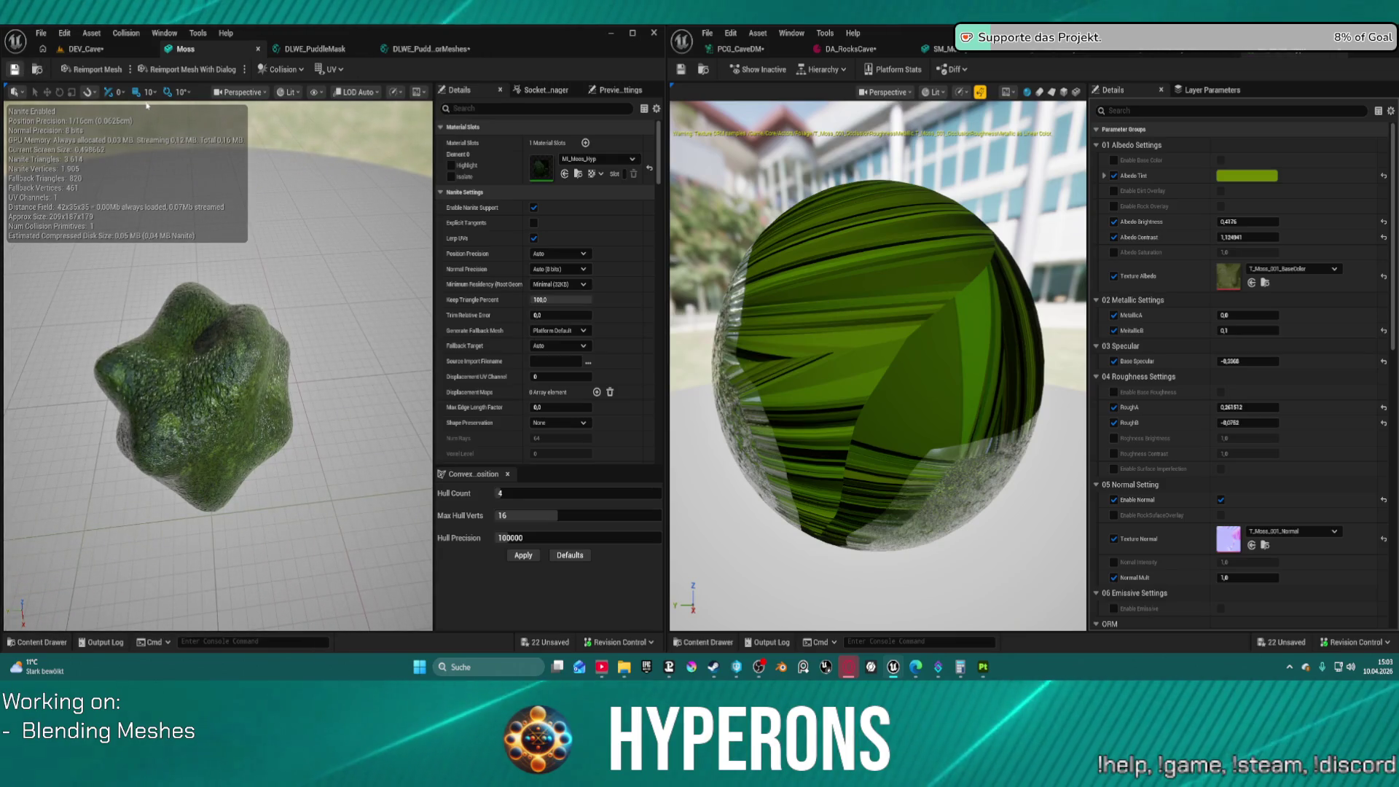
{"action": "left_click", "coordinate": [86, 49]}
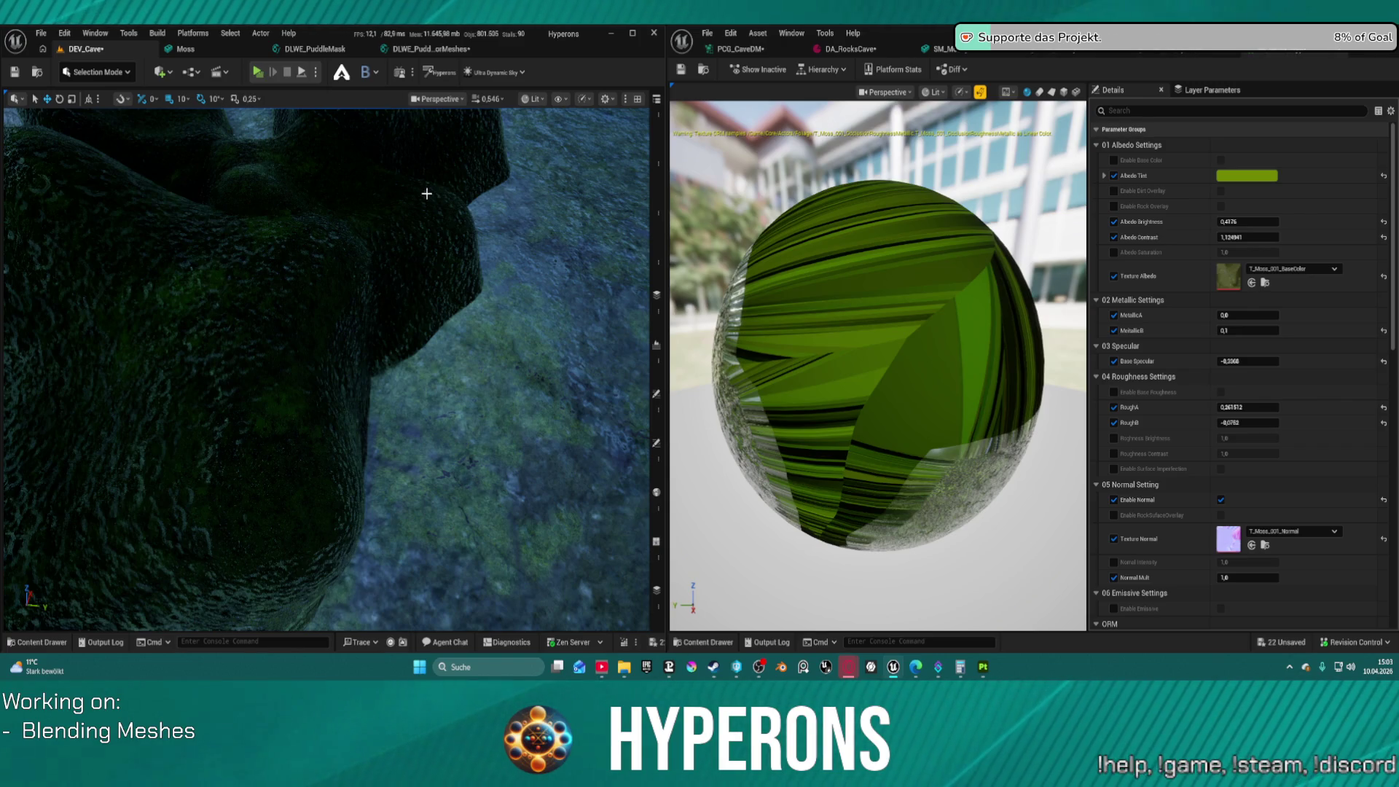
Save all, then run the character along the ledge deep into the mossy cave before exiting
{"action": "key", "text": "ctrl+s"}
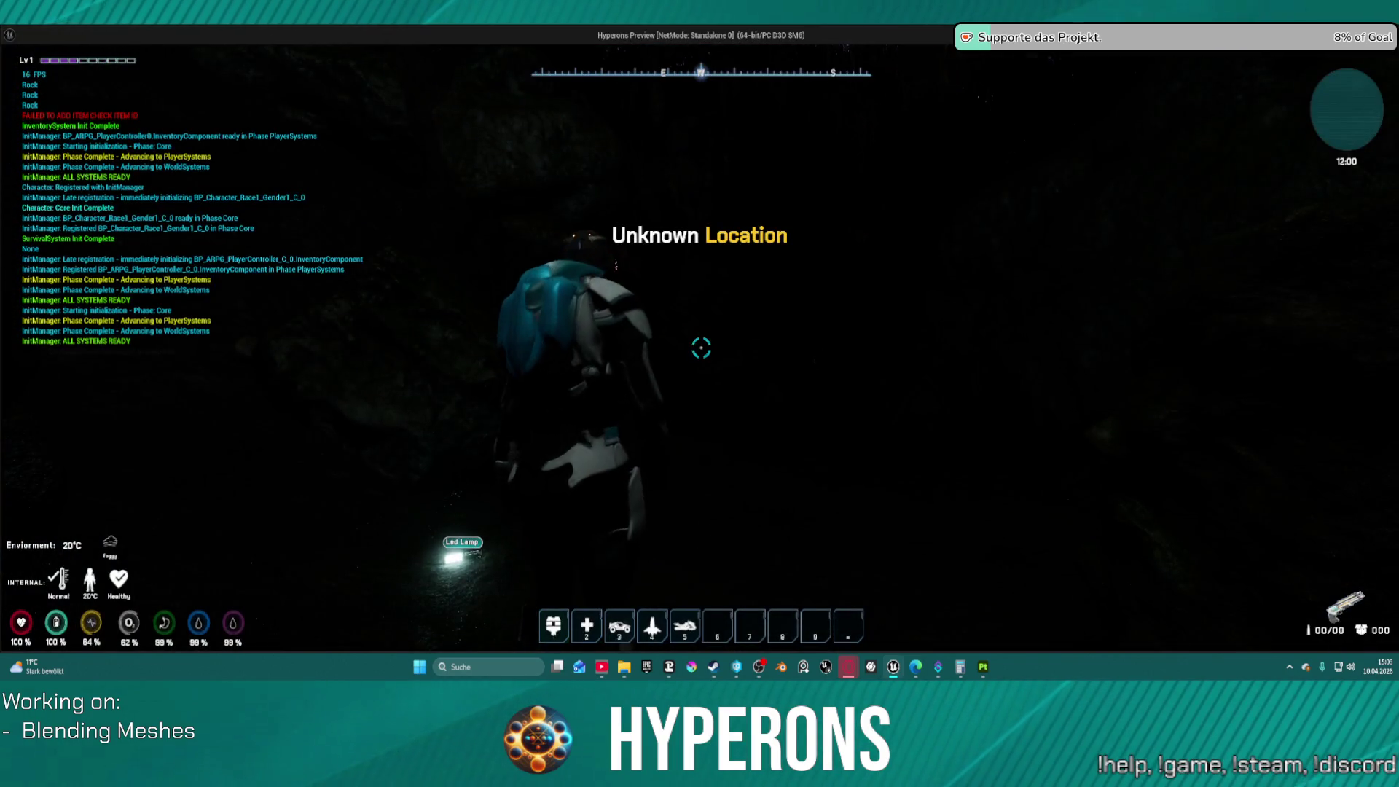
{"action": "key", "text": "w"}
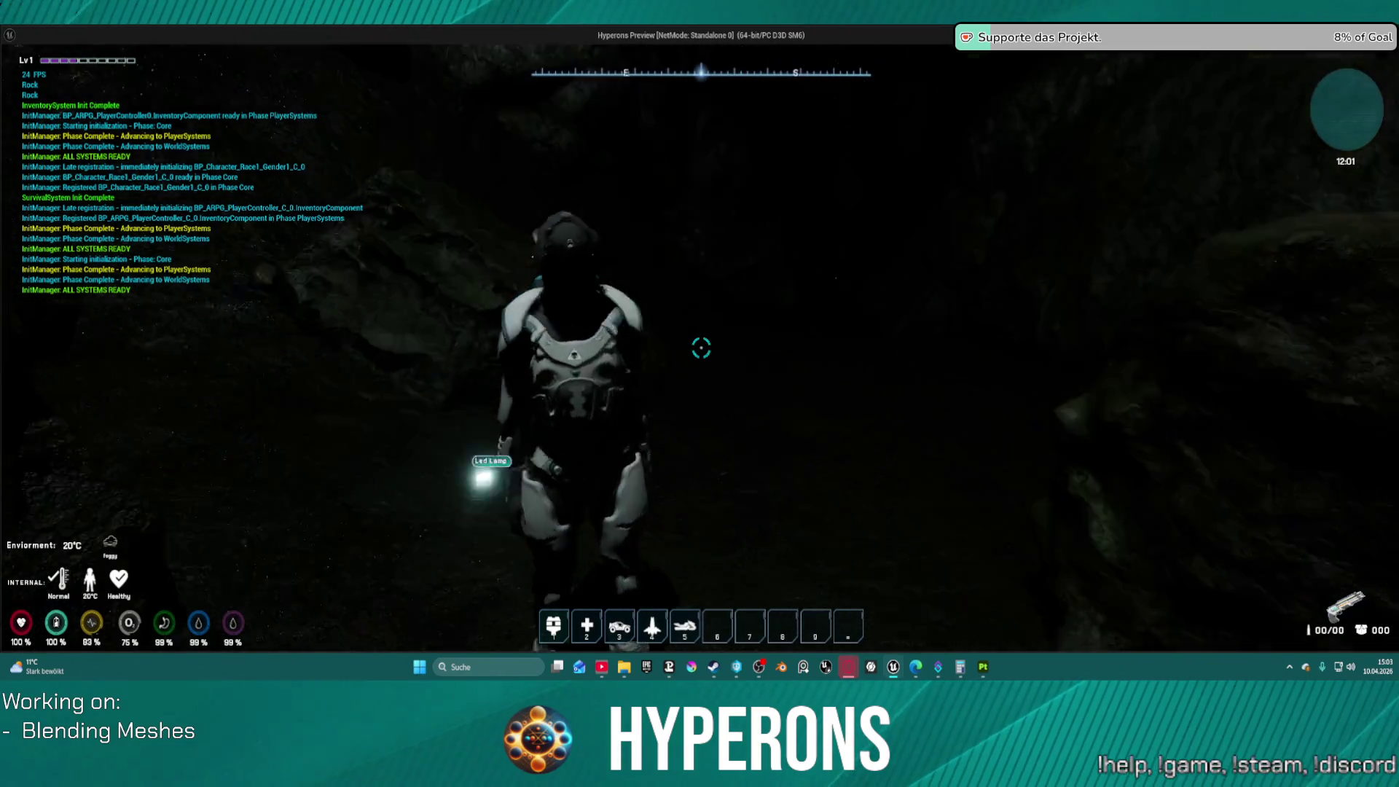
{"action": "key", "text": "w"}
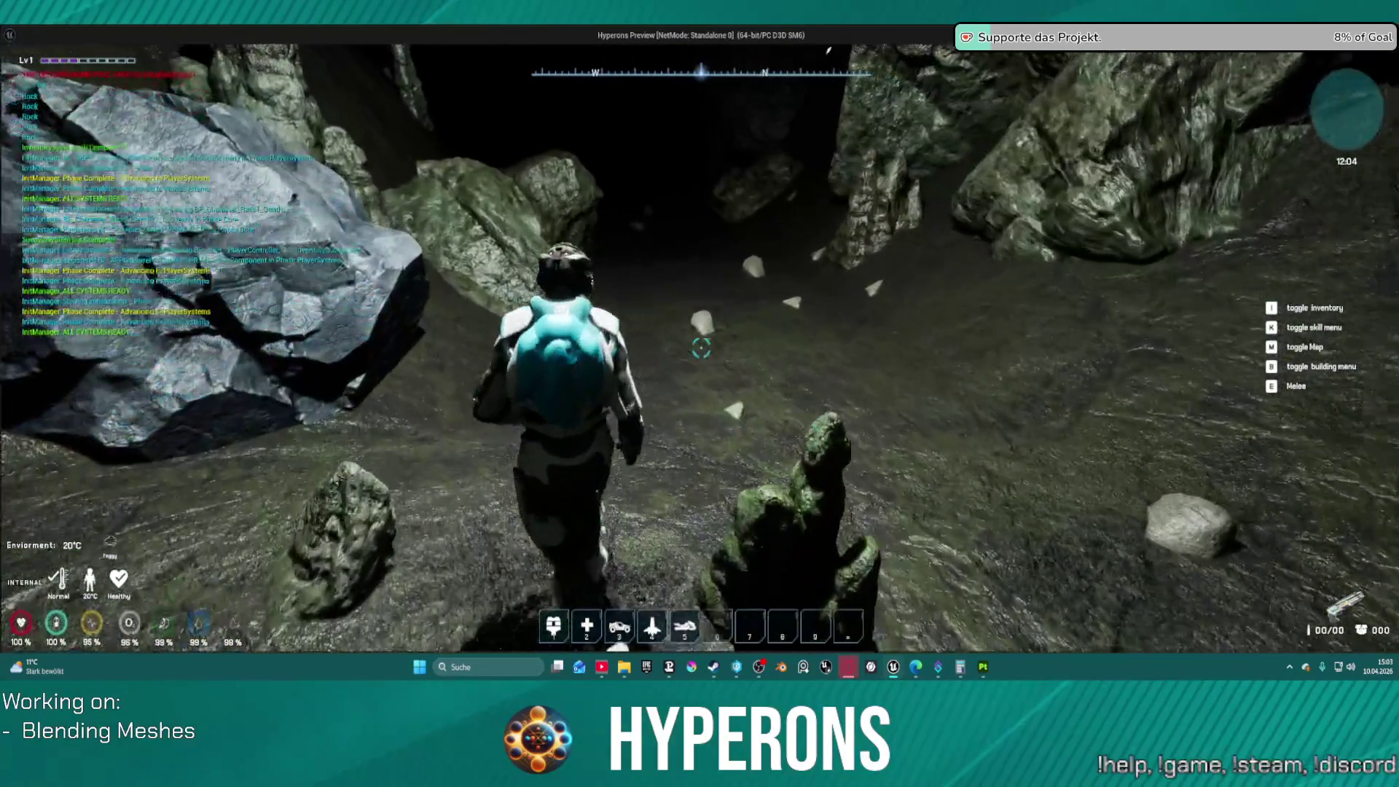
{"action": "key", "text": "w"}
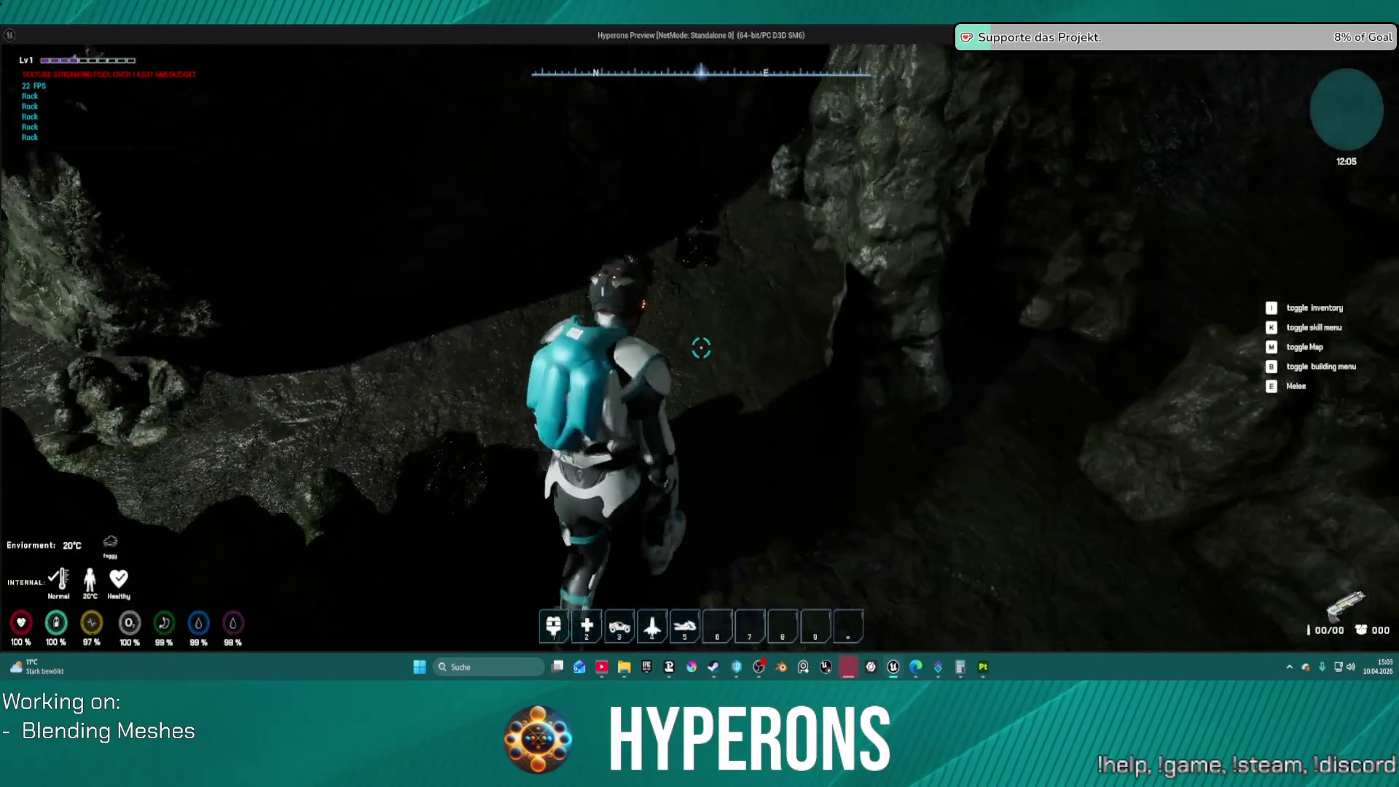
{"action": "key", "text": "w"}
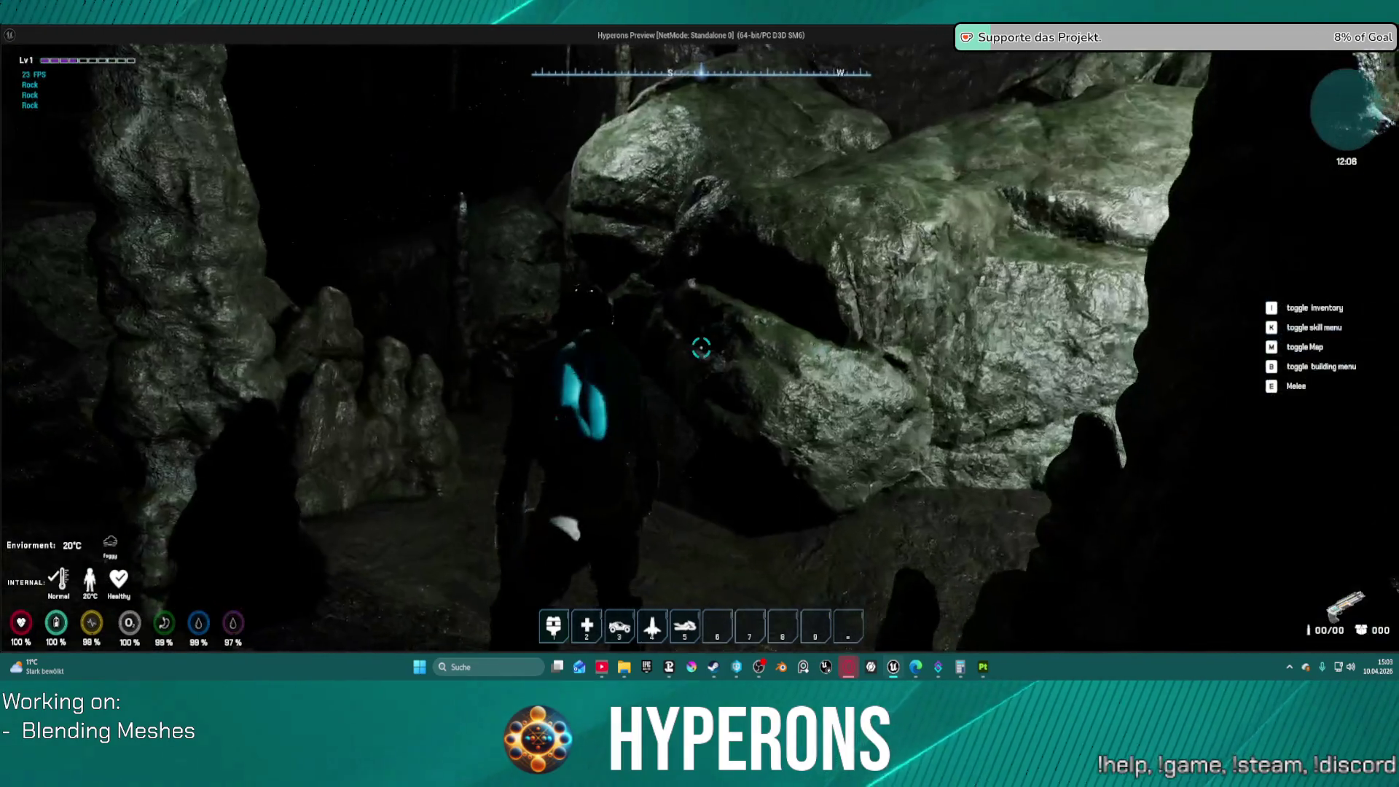
{"action": "key", "text": "w"}
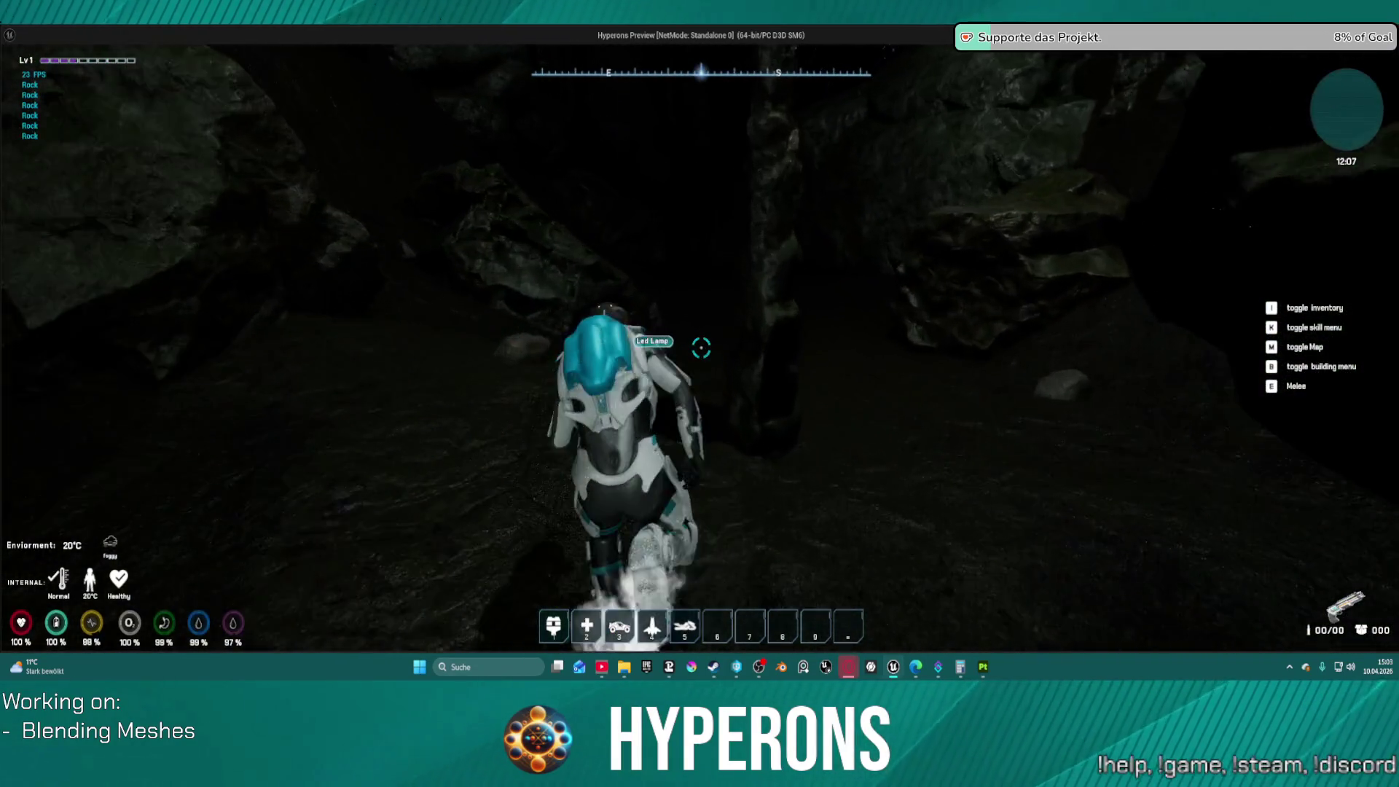
{"action": "key", "text": "w"}
{"action": "key", "text": "Escape"}
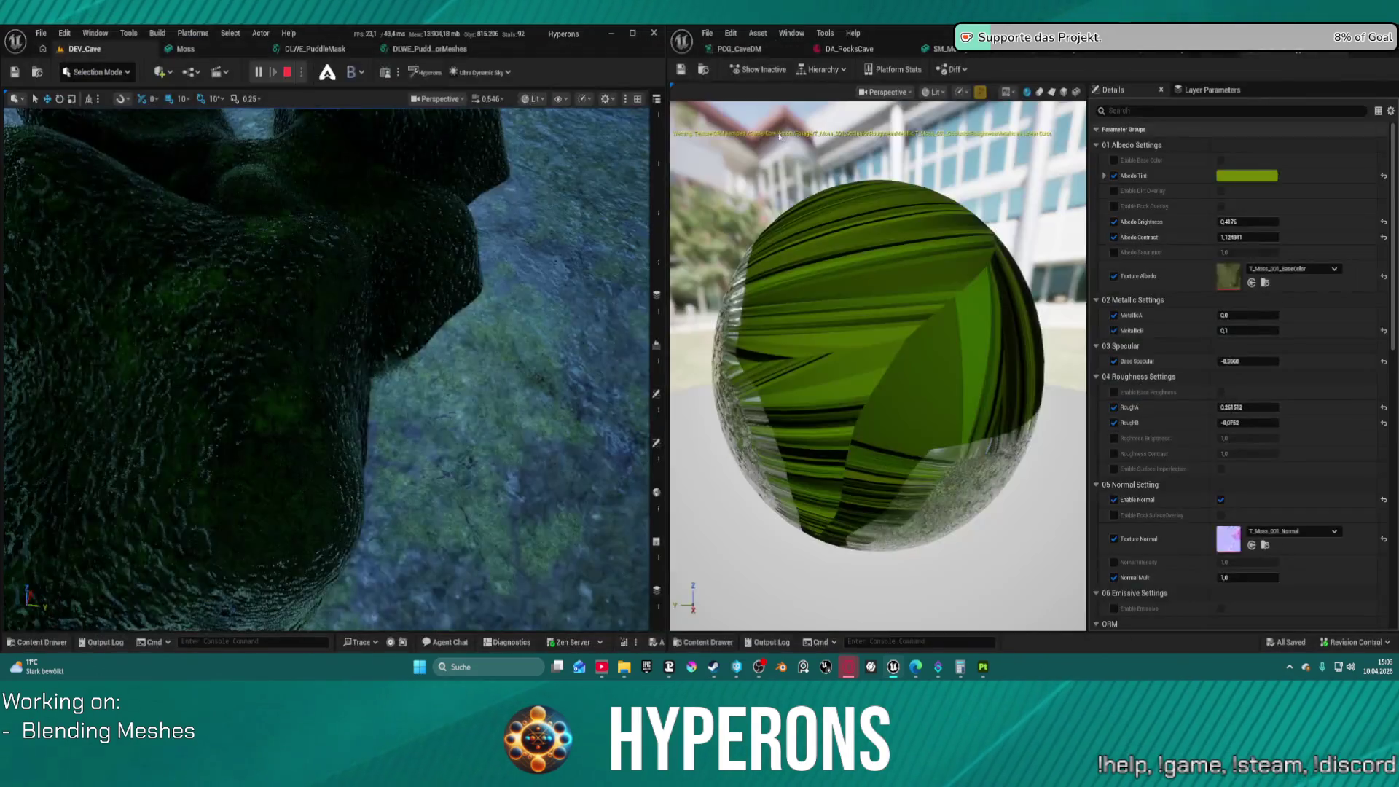
Reset Albedo Contrast and Albedo Brightness to their default 1.0
{"action": "left_click_drag", "start_coordinate": [483, 523], "coordinate": [483, 523]}
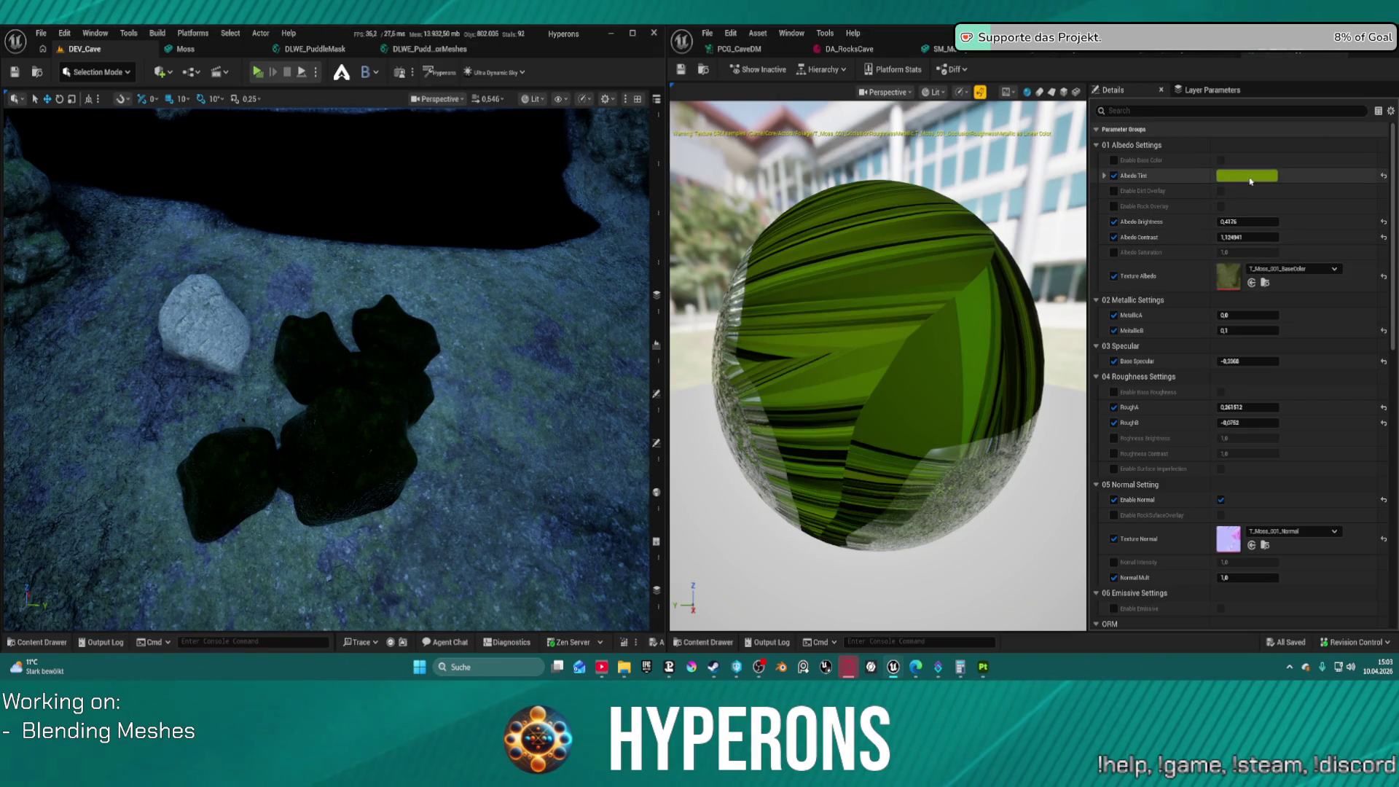
{"action": "left_click", "coordinate": [1383, 238]}
{"action": "left_click", "coordinate": [1384, 223]}
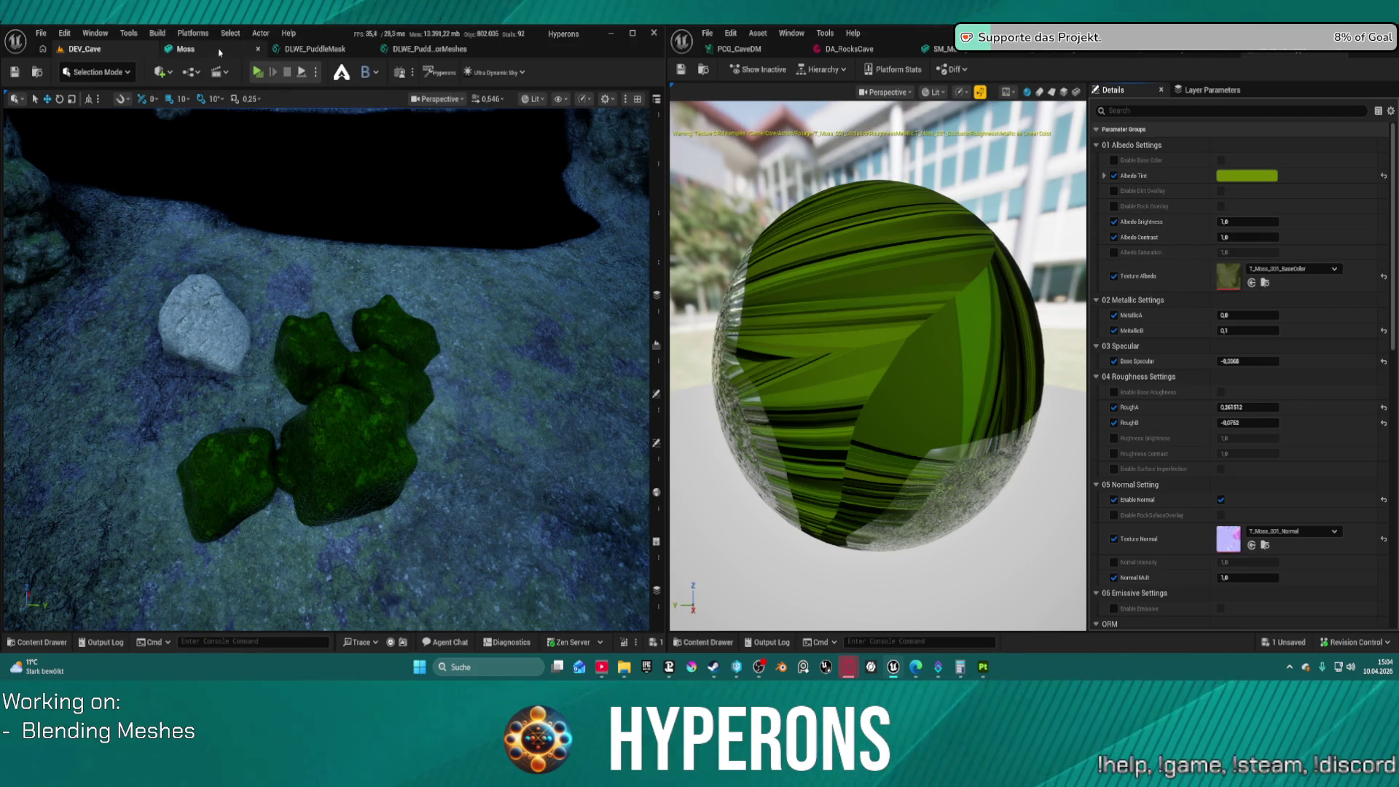
{"action": "left_click", "coordinate": [185, 50]}
{"action": "left_click", "coordinate": [123, 49]}
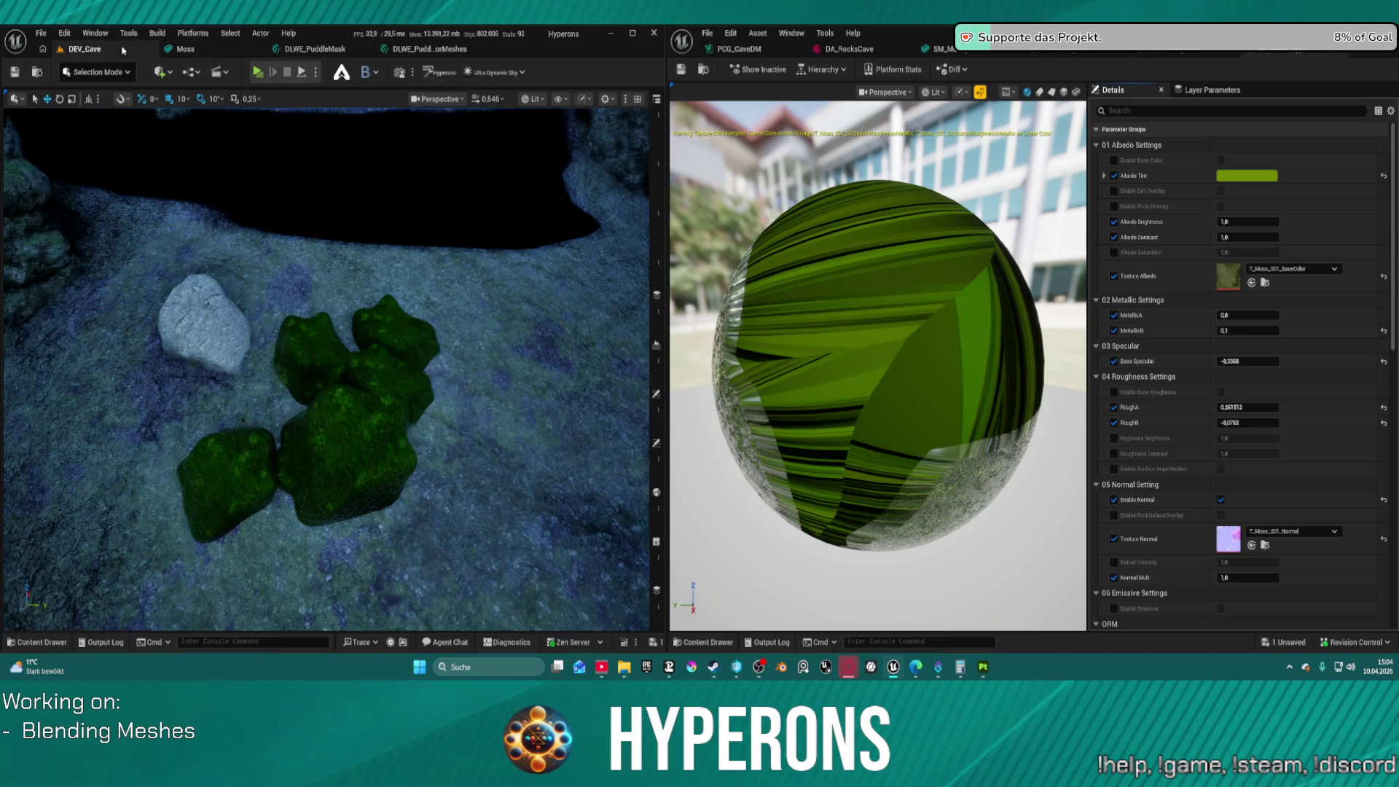
{"action": "left_click_drag", "start_coordinate": [375, 312], "coordinate": [369, 255]}
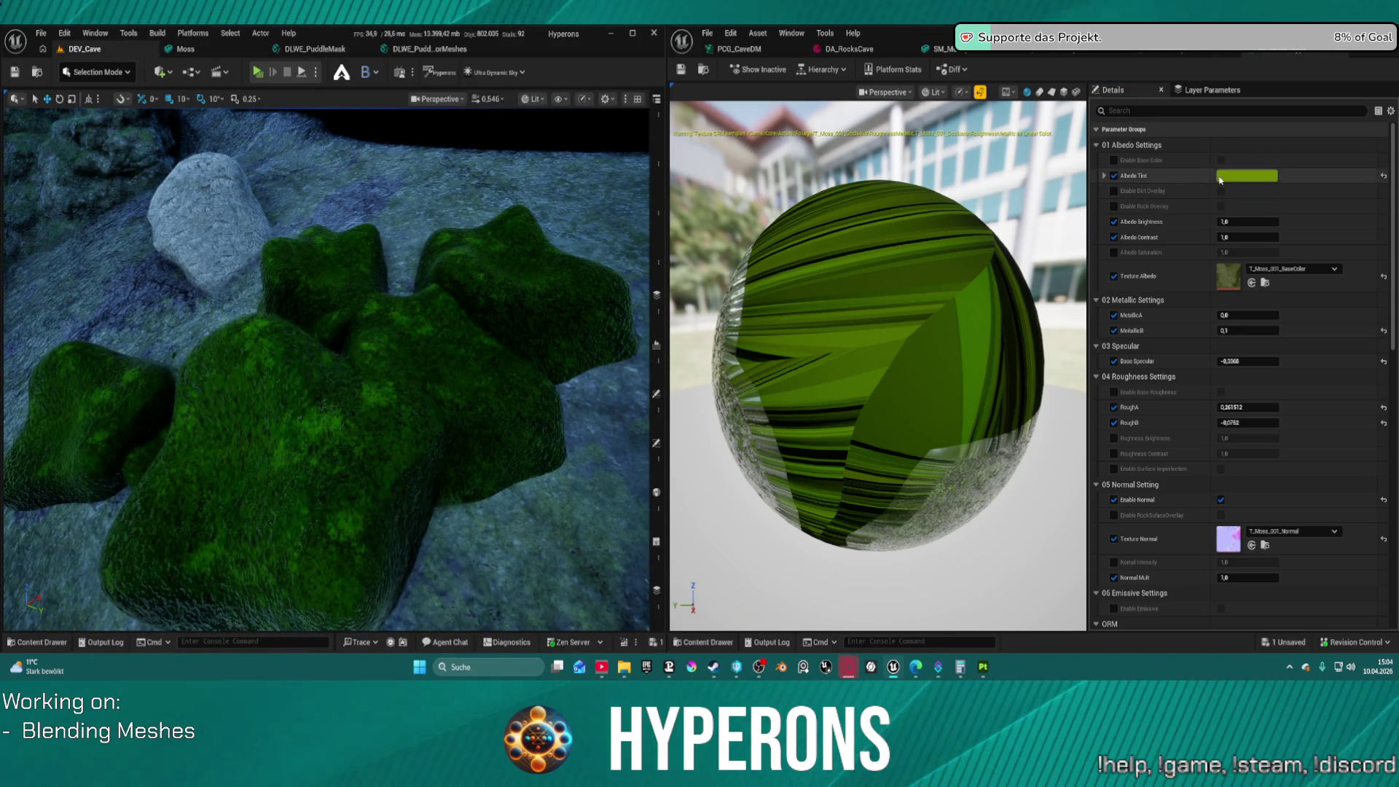
Desaturate the moss Albedo Tint to a paler colour
{"action": "left_click", "coordinate": [1265, 176]}
{"action": "left_click_drag", "start_coordinate": [1116, 218], "coordinate": [1114, 219]}
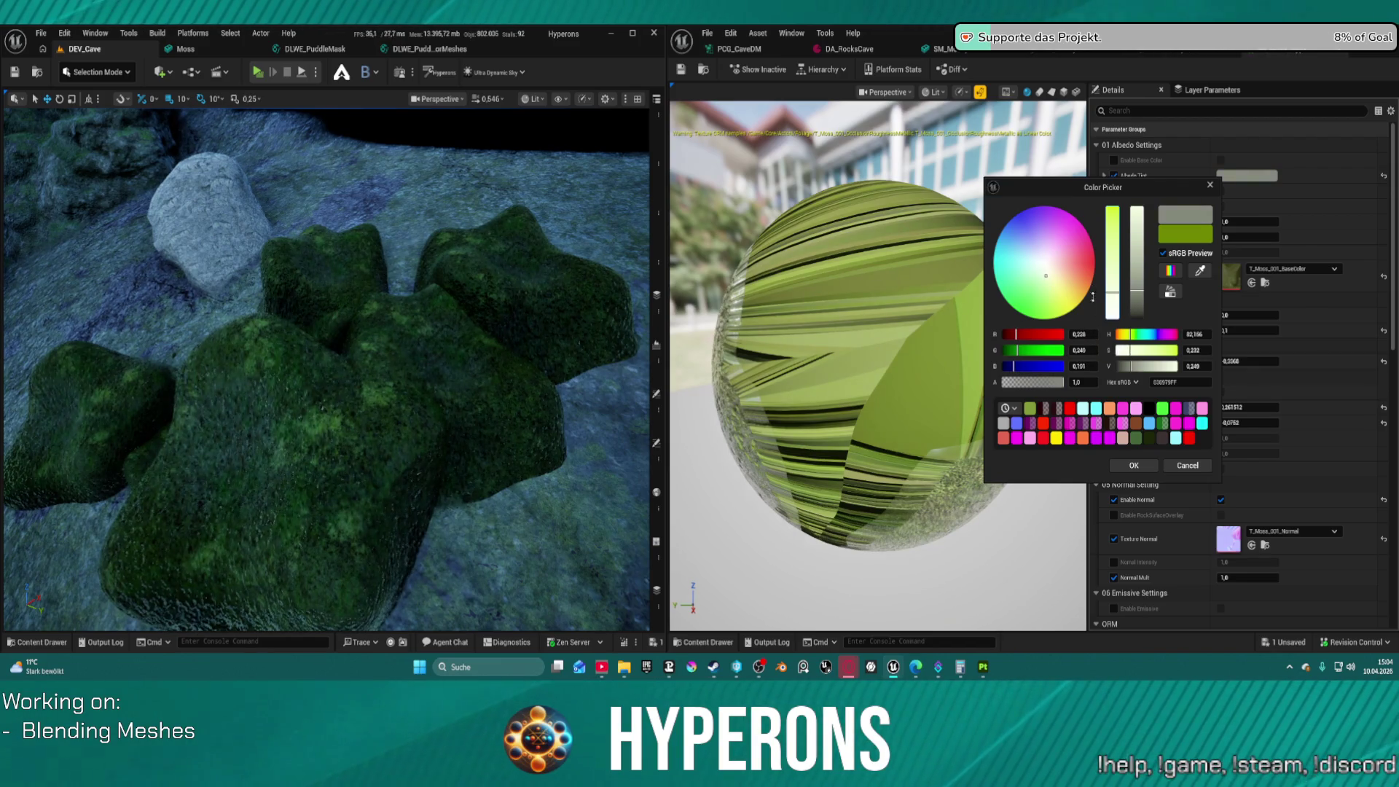
{"action": "left_click_drag", "start_coordinate": [1096, 291], "coordinate": [1097, 287]}
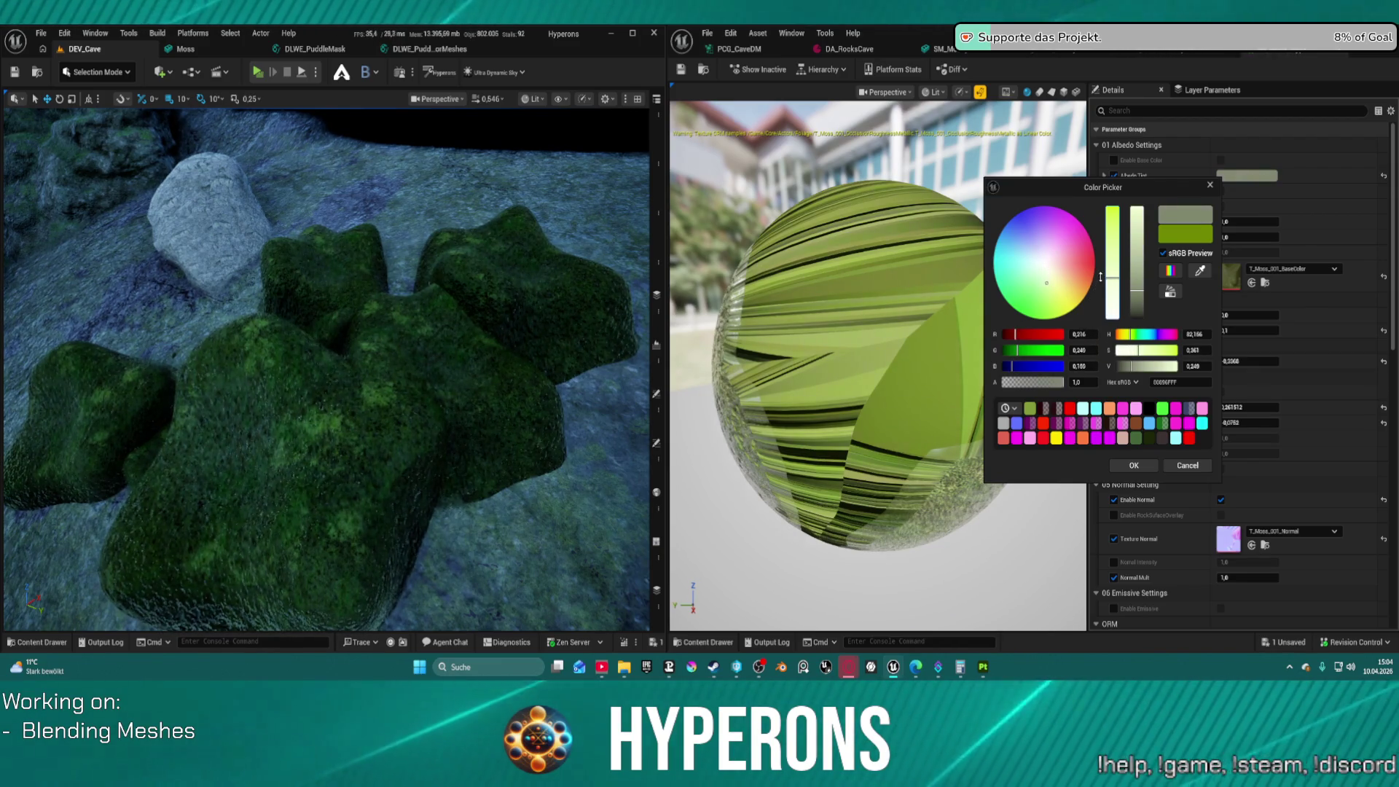
{"action": "left_click", "coordinate": [1180, 466]}
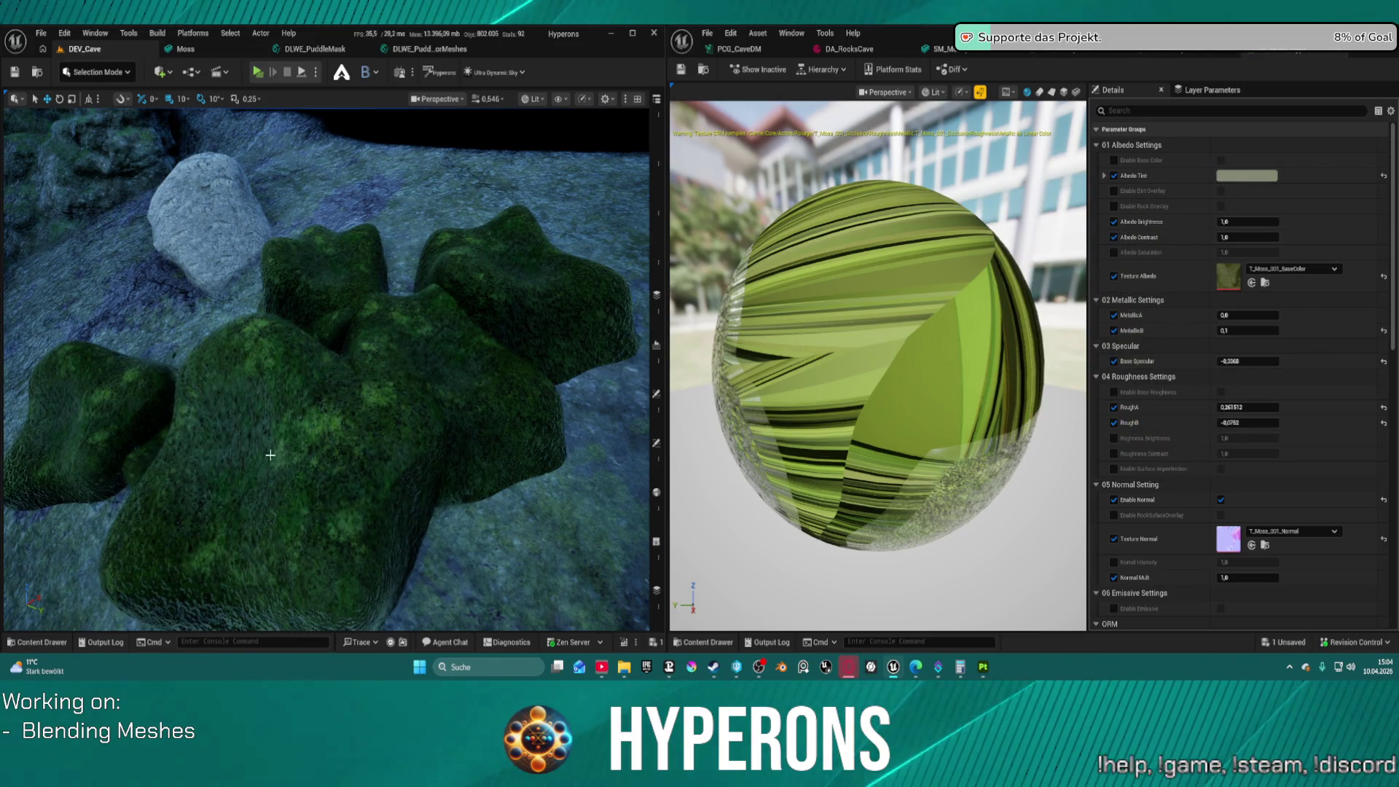
Lower Base Specular to 0.4 and raise the RoughA and RoughB roughness values
{"action": "scroll", "coordinate": [271, 455], "scroll_direction": "down", "scroll_amount": 10}
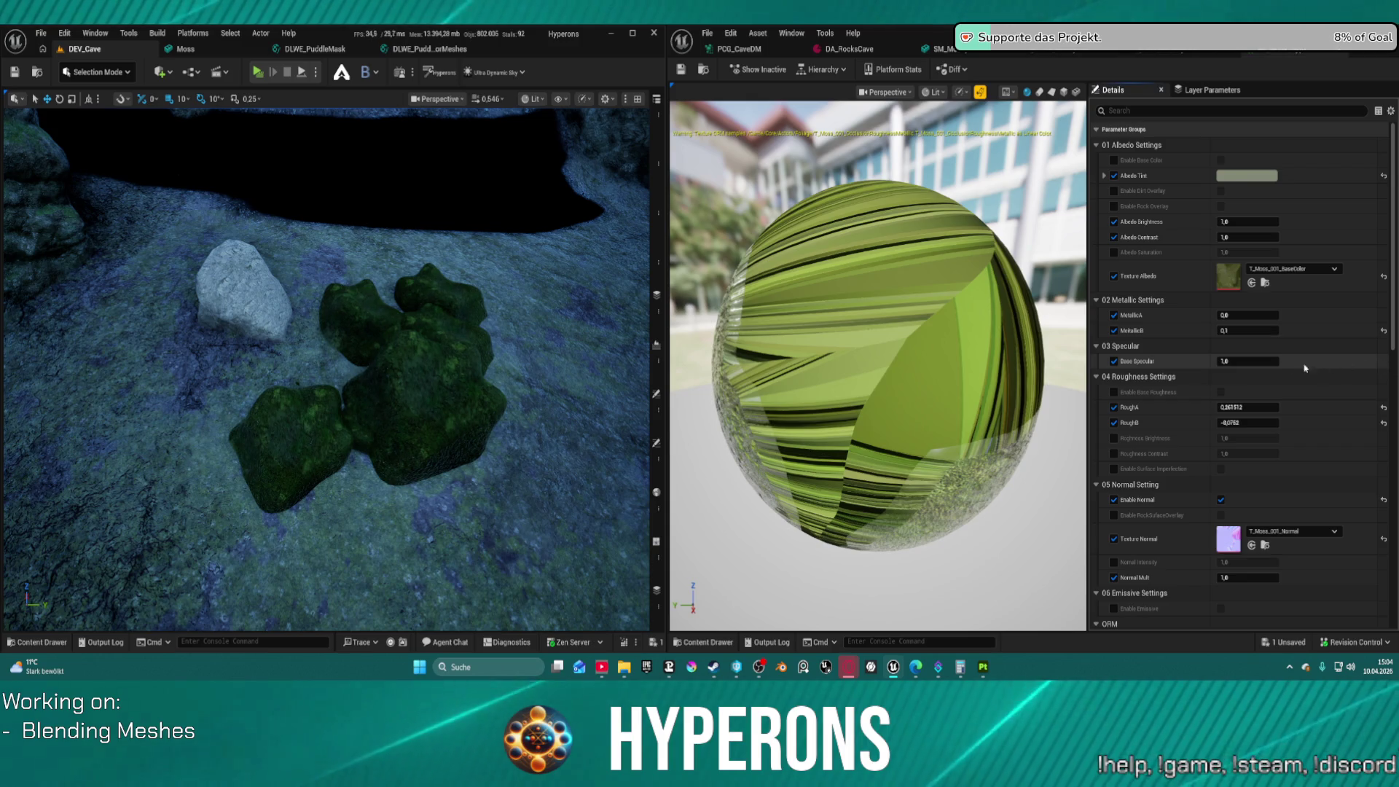
{"action": "left_click_drag", "start_coordinate": [1248, 361], "coordinate": [1224, 361]}
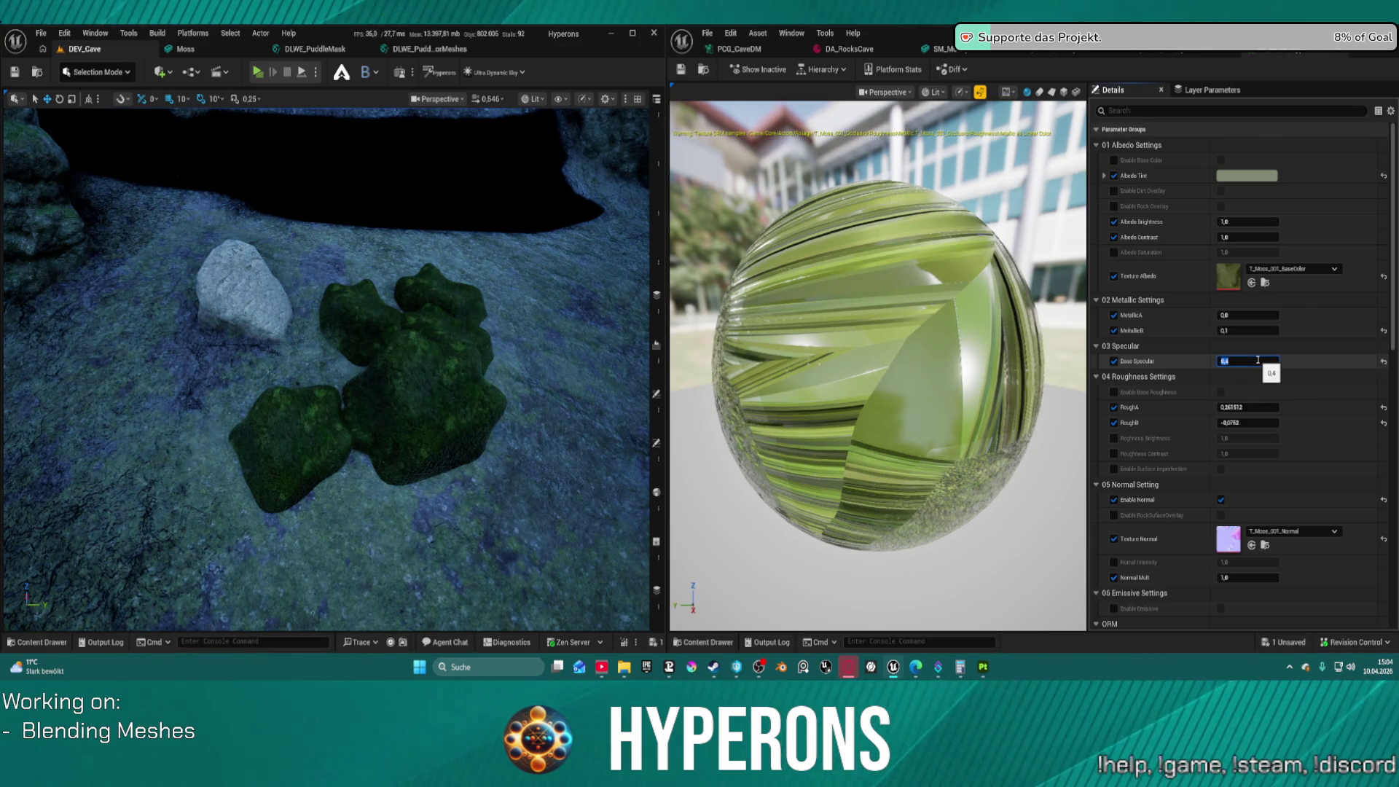
{"action": "mouse_move", "coordinate": [1247, 423]}
{"action": "left_mouse_down"}
{"action": "mouse_move", "coordinate": [1290, 423]}
{"action": "mouse_move", "coordinate": [1277, 420]}
{"action": "left_mouse_up"}
{"action": "left_click", "coordinate": [1277, 421]}
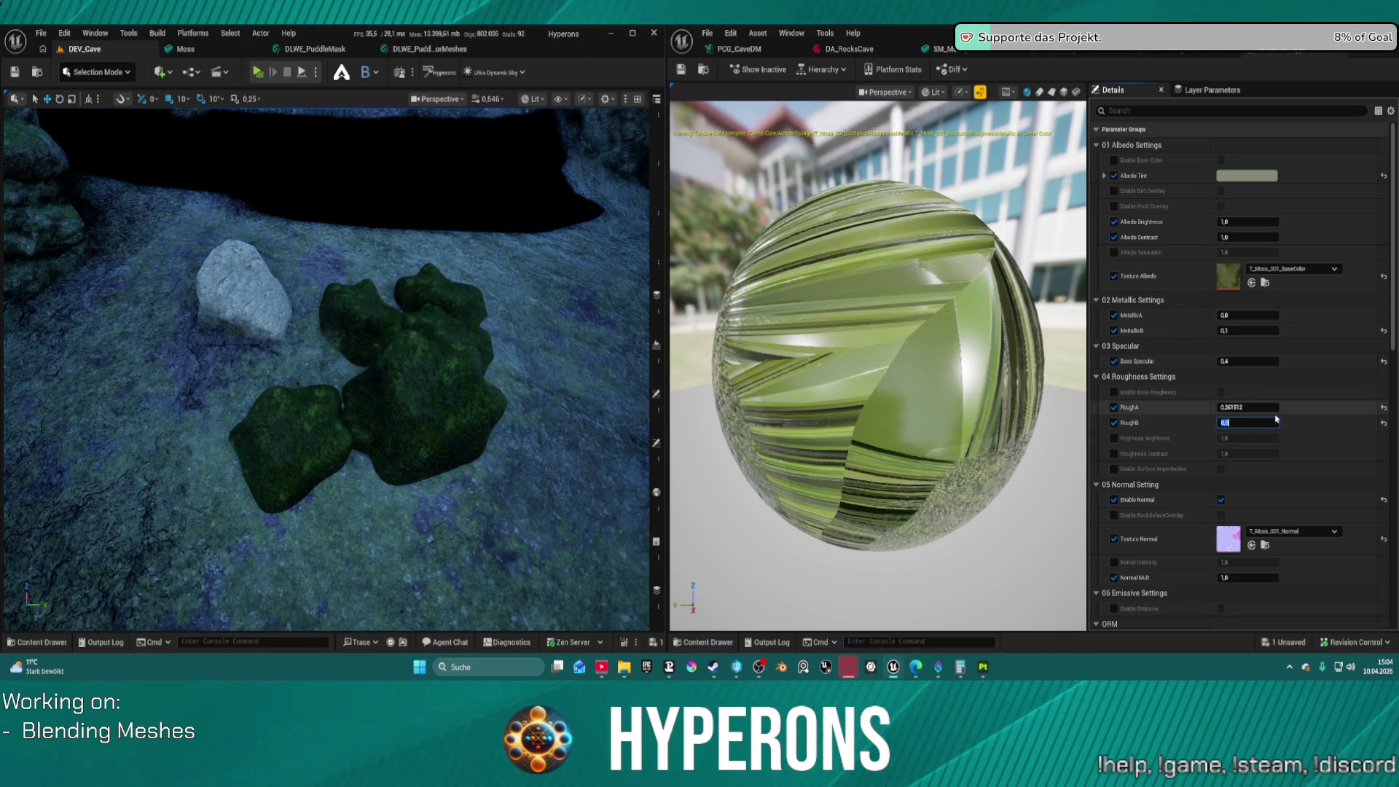
{"action": "left_click_drag", "start_coordinate": [1247, 407], "coordinate": [1261, 407]}
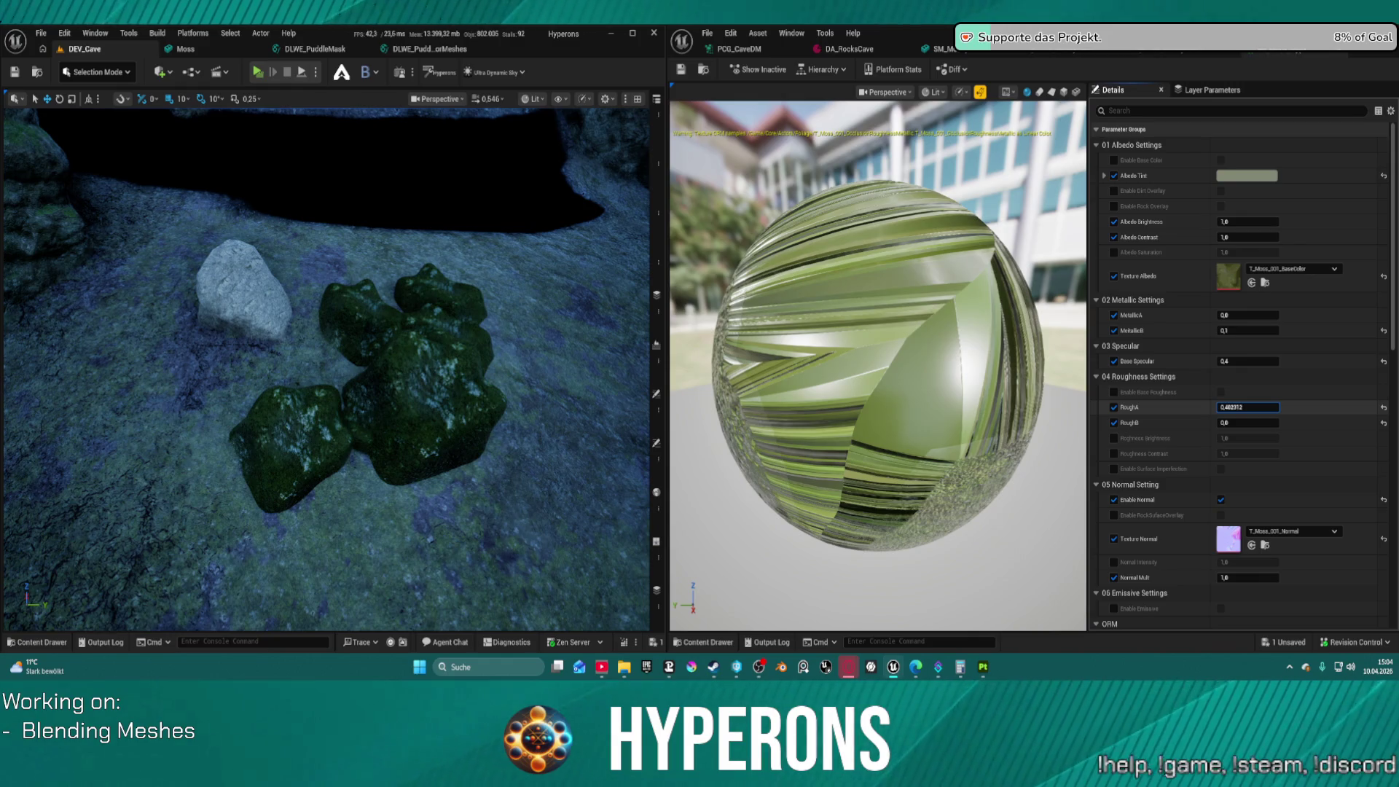
{"action": "left_click_drag", "start_coordinate": [328, 364], "coordinate": [339, 288]}
{"action": "mouse_move", "coordinate": [483, 322]}
{"action": "left_mouse_down"}
{"action": "mouse_move", "coordinate": [483, 341]}
{"action": "mouse_move", "coordinate": [482, 323]}
{"action": "left_mouse_up"}
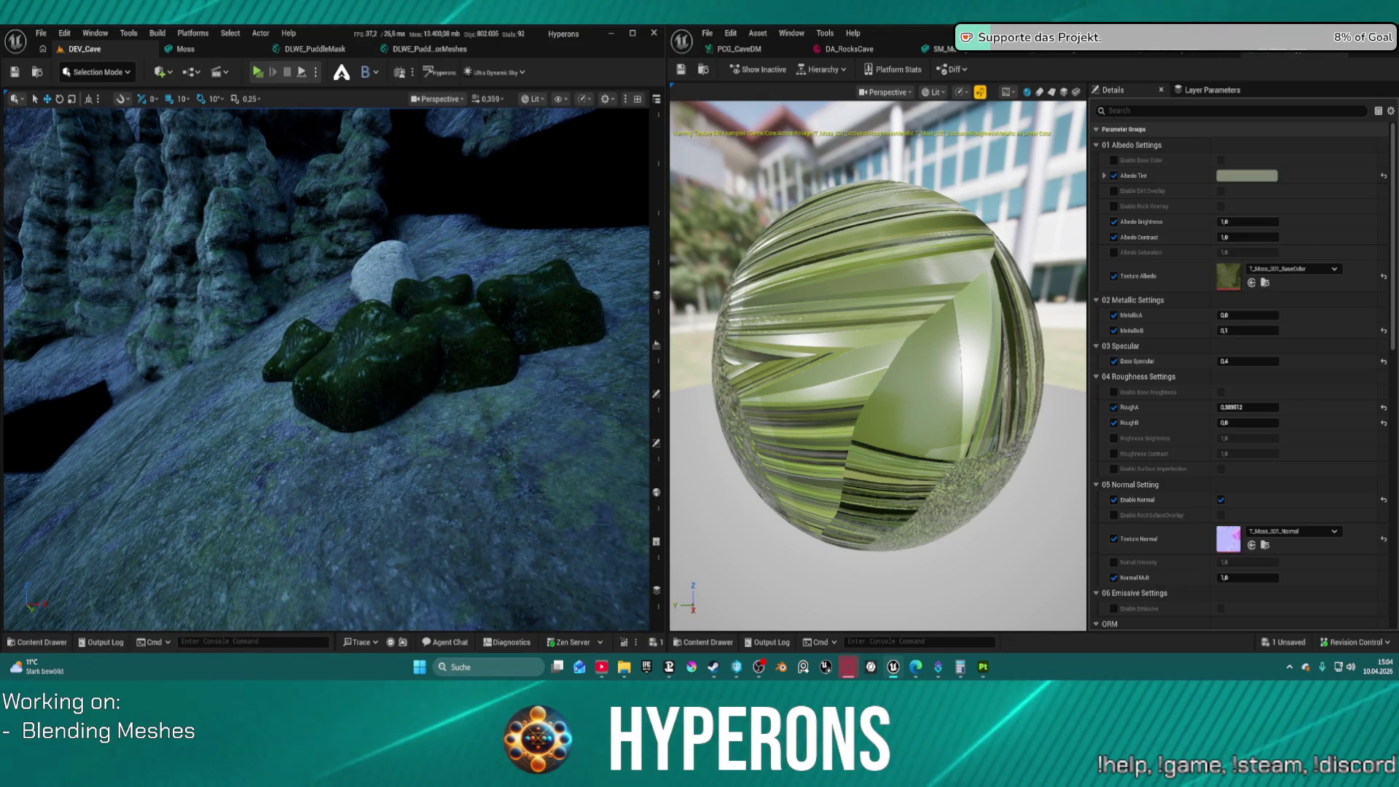
{"action": "key", "text": "s"}
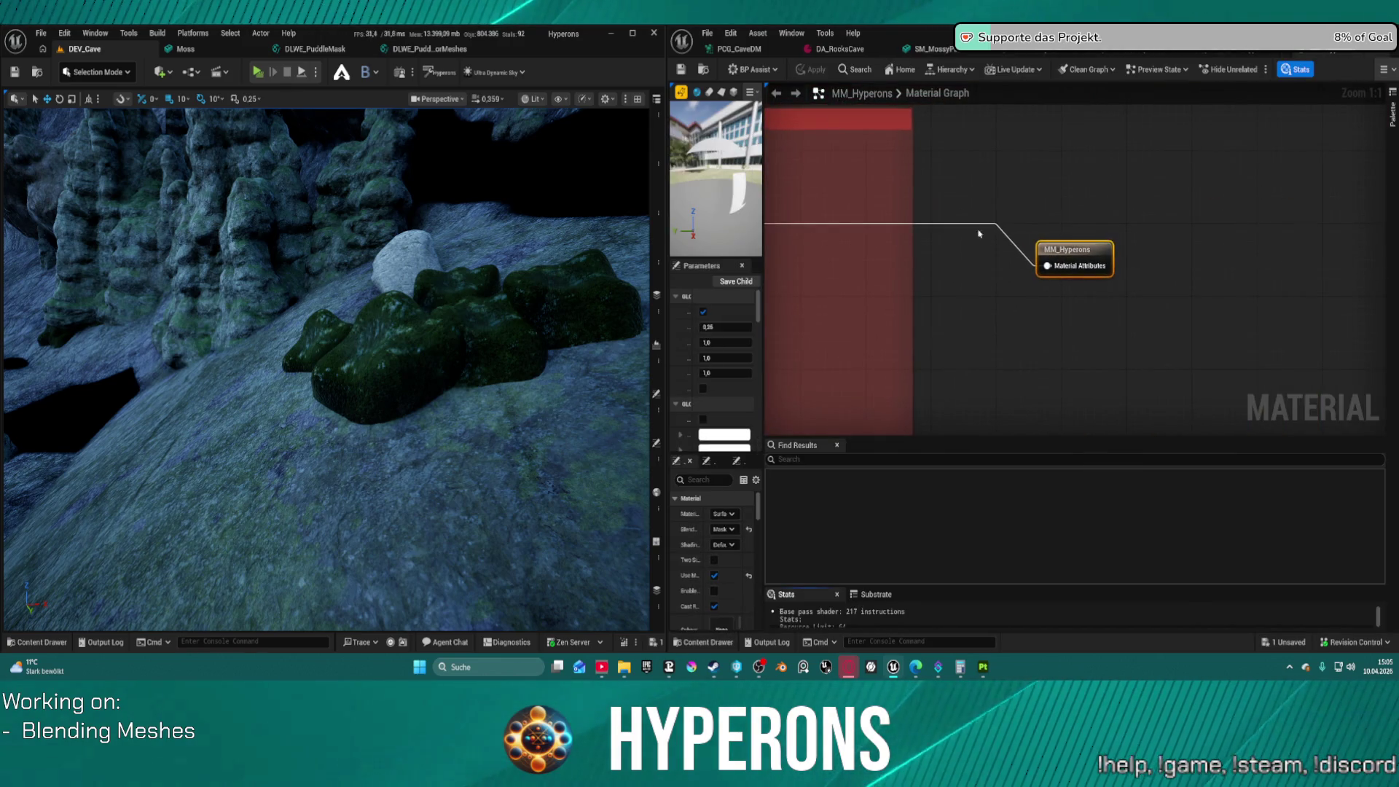
Insert a SetMaterialAttributes node before the MM_Hyperons output
{"action": "left_click_drag", "start_coordinate": [1112, 232], "coordinate": [1371, 263]}
{"action": "mouse_move", "coordinate": [1239, 218]}
{"action": "left_mouse_down"}
{"action": "mouse_move", "coordinate": [1112, 199]}
{"action": "mouse_move", "coordinate": [1221, 446]}
{"action": "mouse_move", "coordinate": [1250, 374]}
{"action": "mouse_move", "coordinate": [1113, 199]}
{"action": "mouse_move", "coordinate": [1190, 250]}
{"action": "mouse_move", "coordinate": [969, 237]}
{"action": "left_mouse_up"}
{"action": "key", "text": "Home"}
{"action": "type", "text": "setmat"}
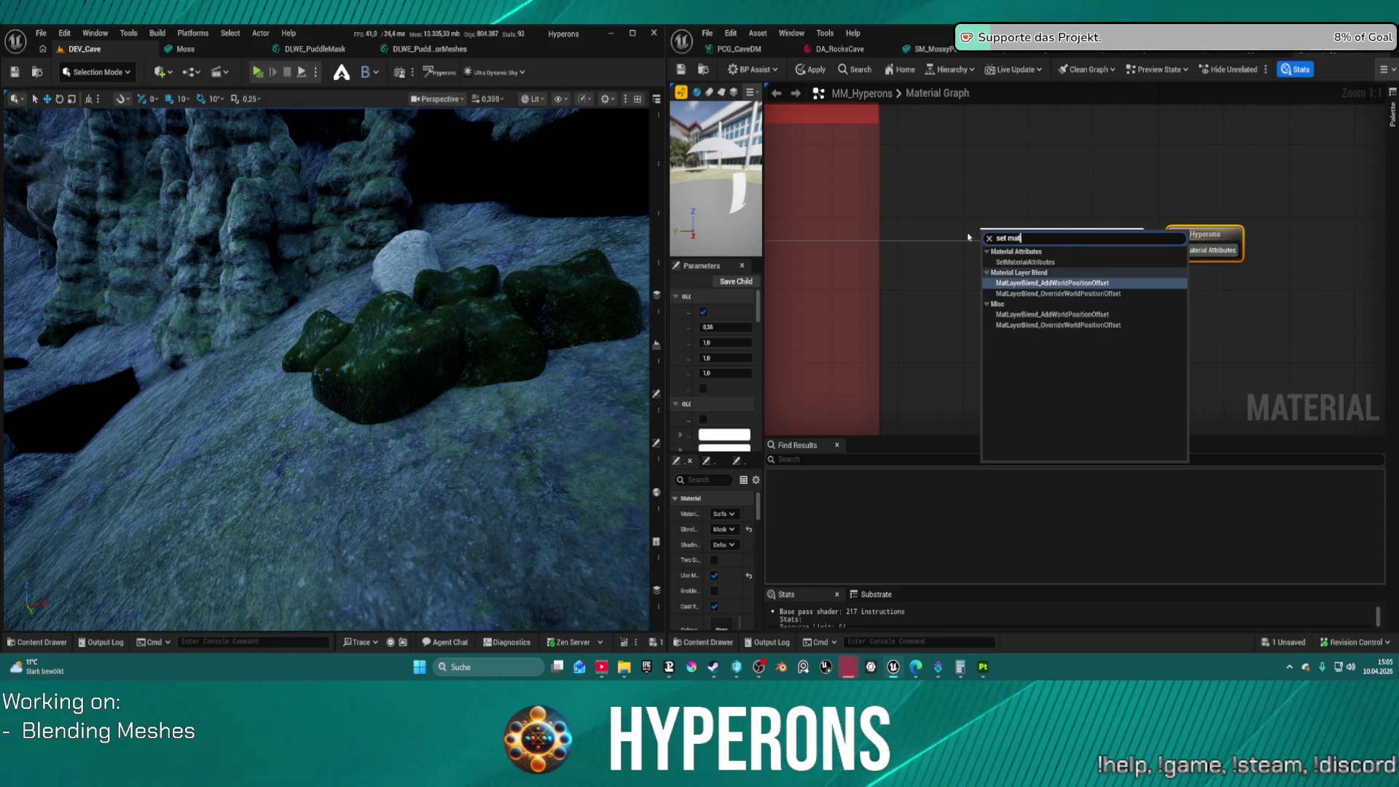
{"action": "key", "text": "Return"}
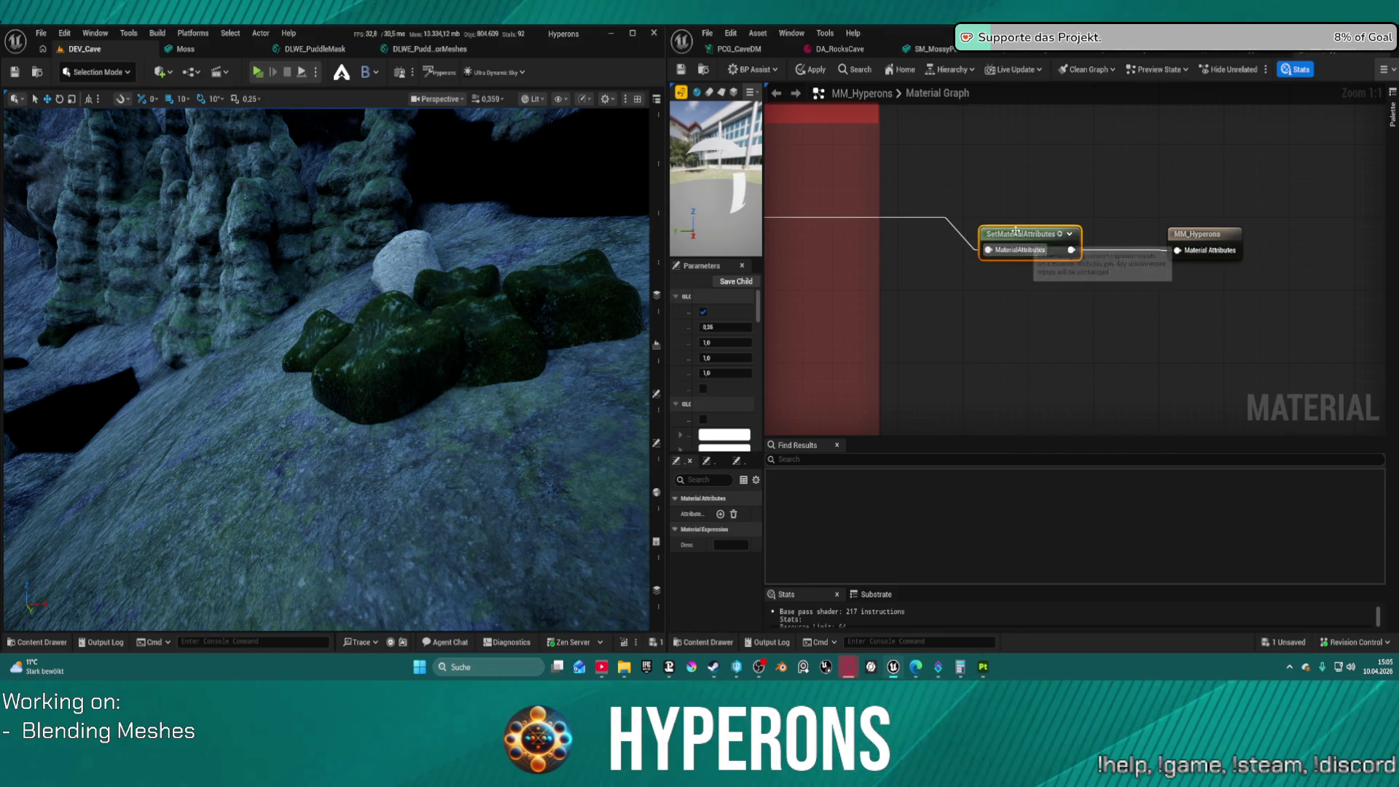
Add an AmbientOcclusion attribute entry to the SetMaterialAttributes node
{"action": "left_click", "coordinate": [719, 514]}
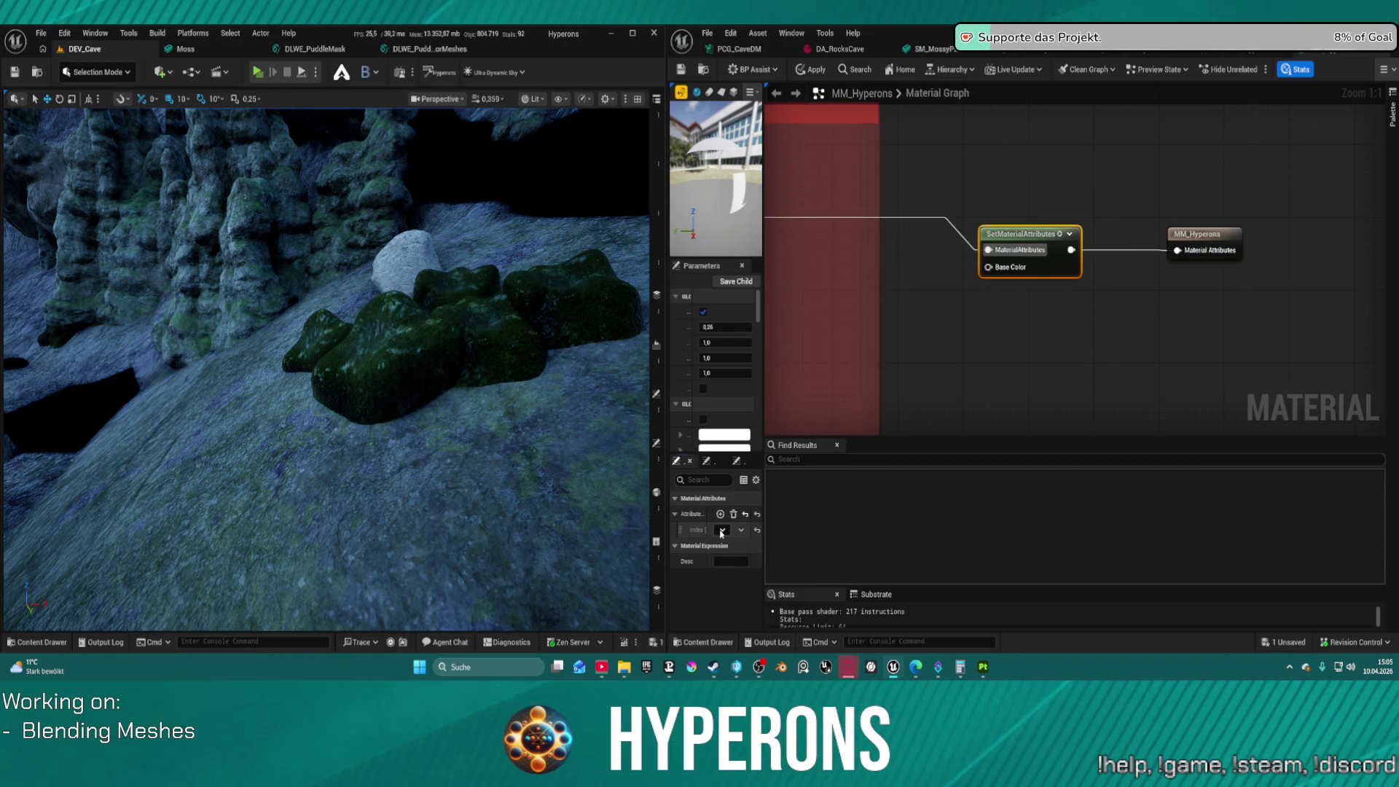
{"action": "left_click", "coordinate": [722, 531]}
{"action": "type", "text": "am"}
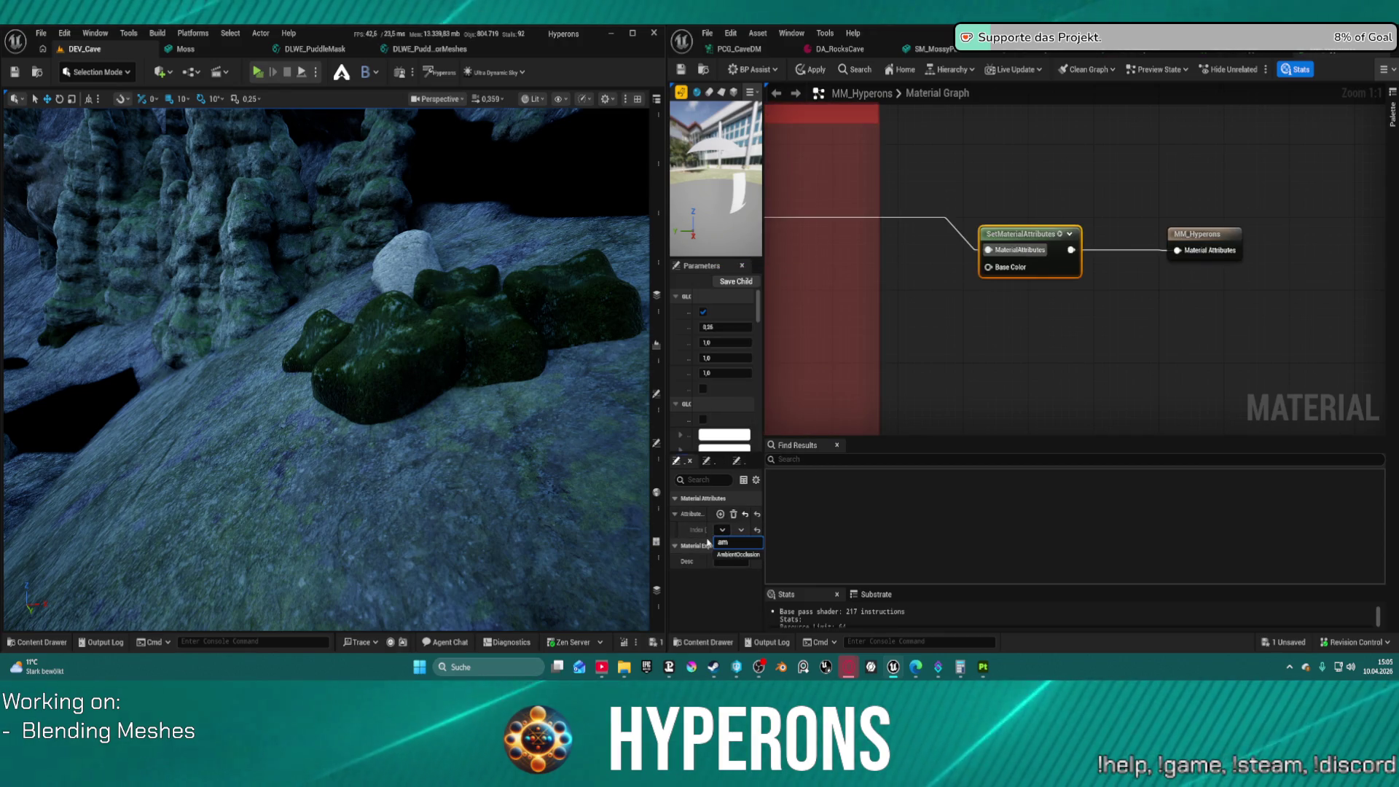
{"action": "left_click", "coordinate": [742, 555]}
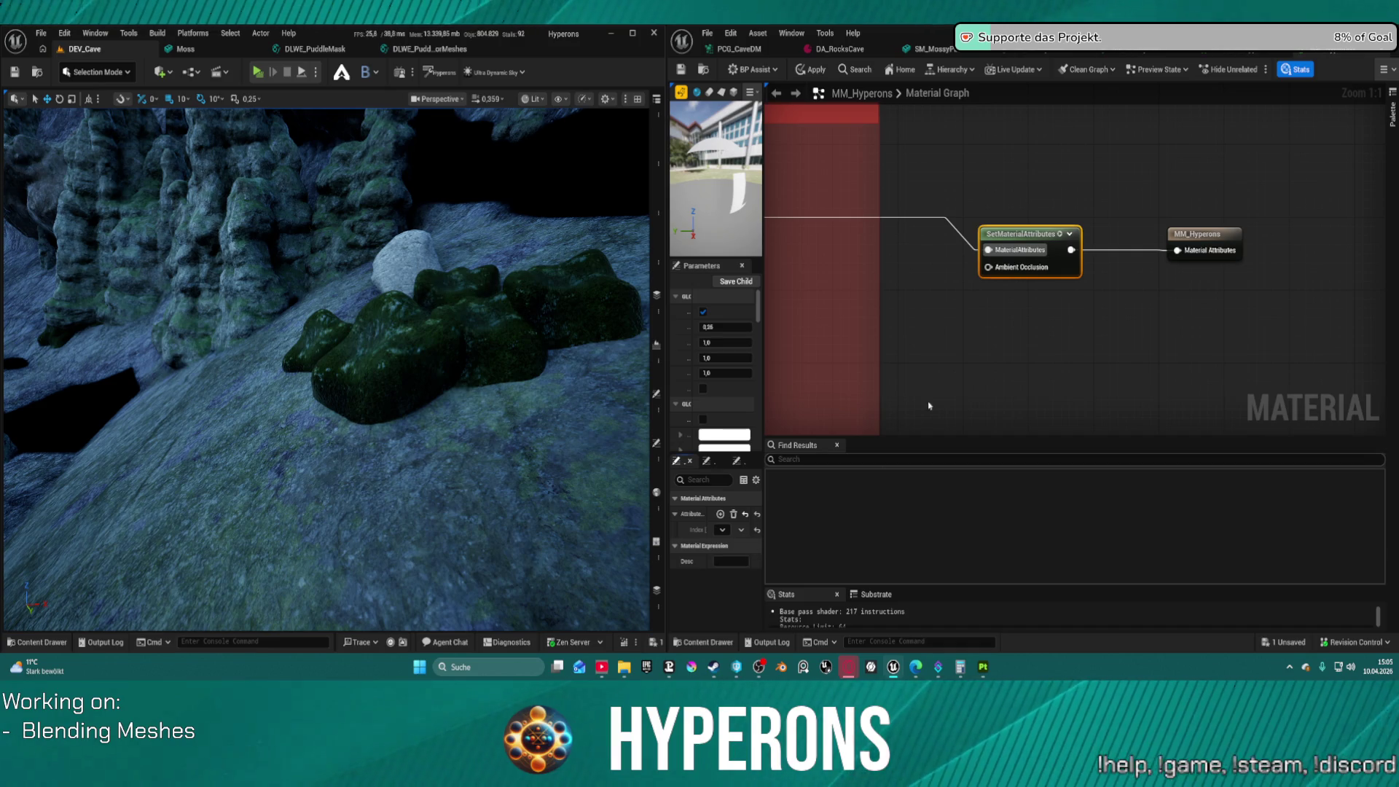
Feed a MeshBlend Activator [Index 1] node into Ambient Occlusion and apply the graph
{"action": "left_click_drag", "start_coordinate": [988, 266], "coordinate": [938, 357]}
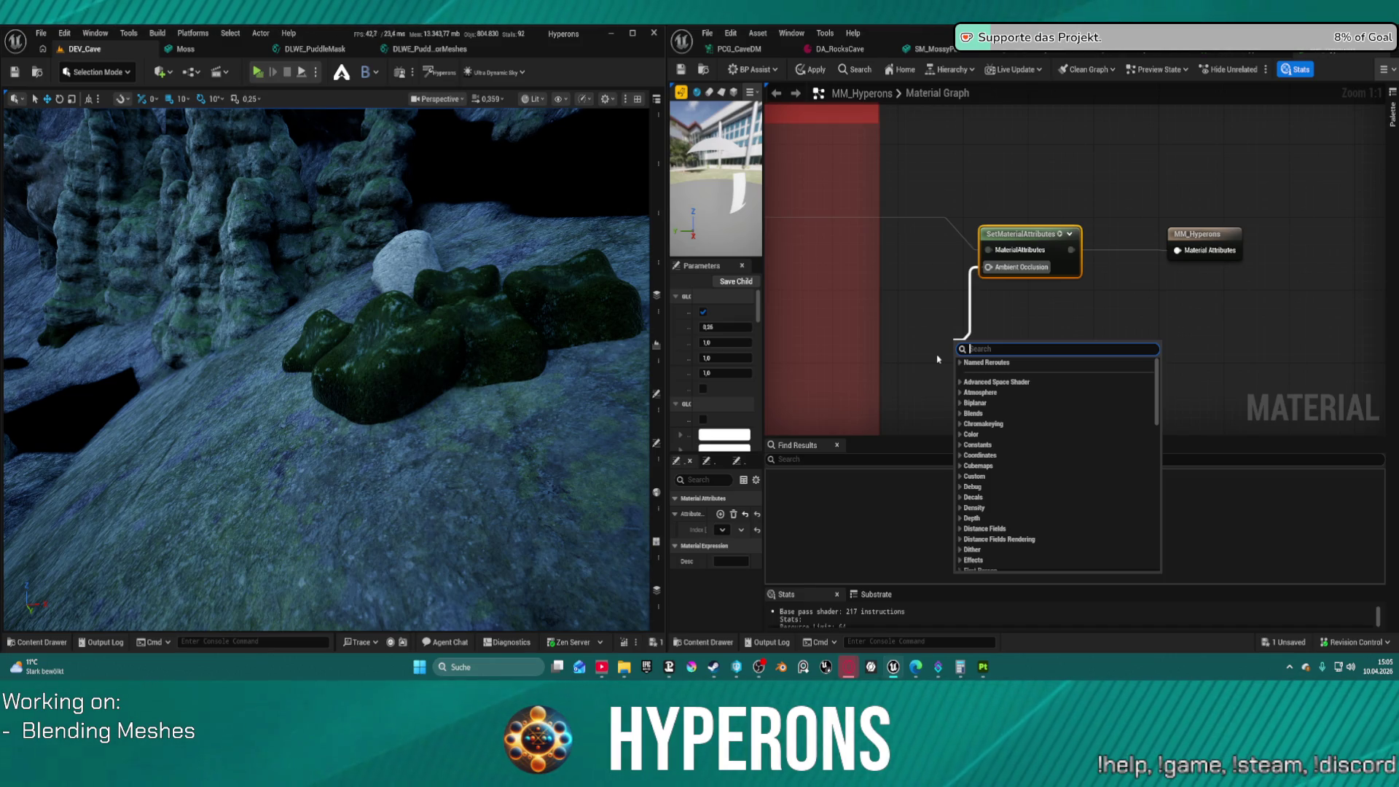
{"action": "type", "text": "blend"}
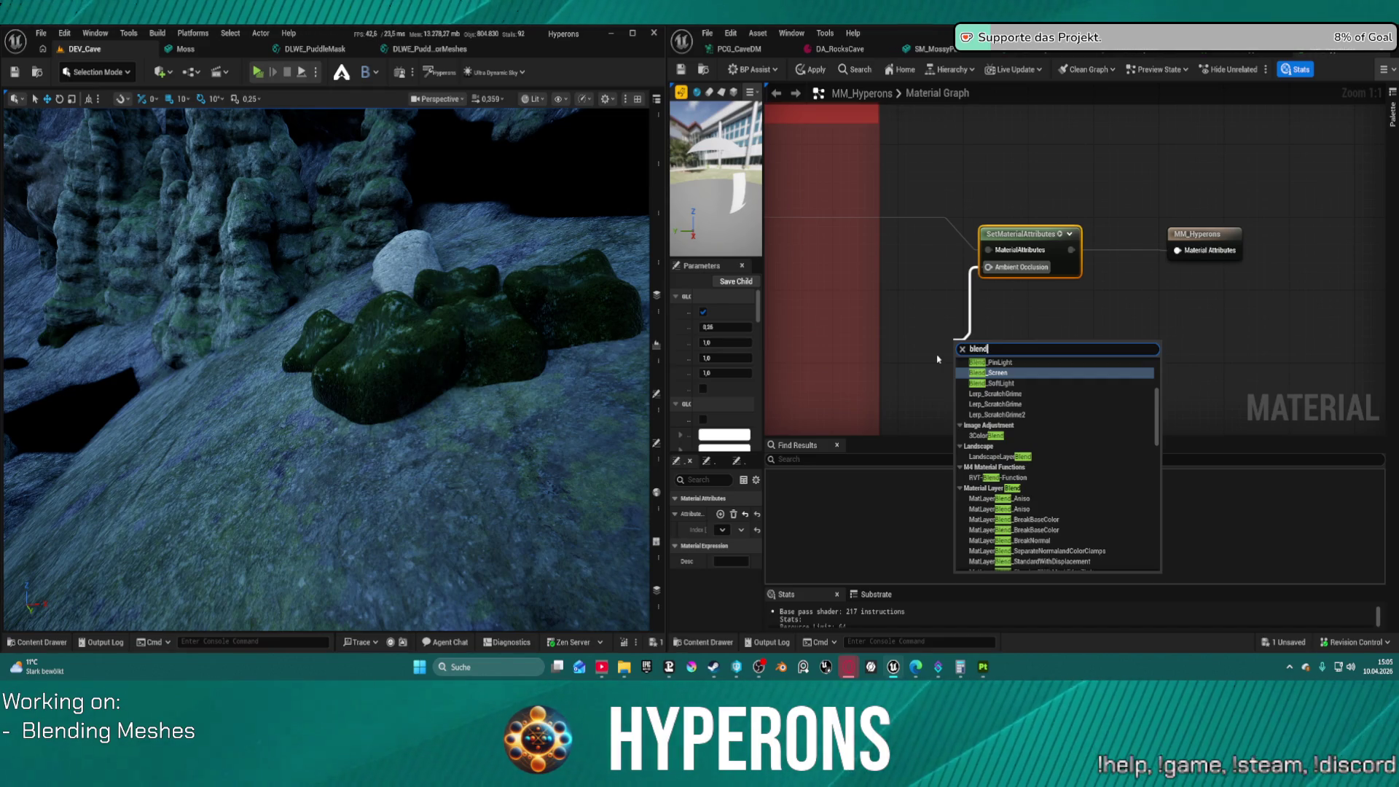
{"action": "key", "text": "Home"}
{"action": "type", "text": "m"}
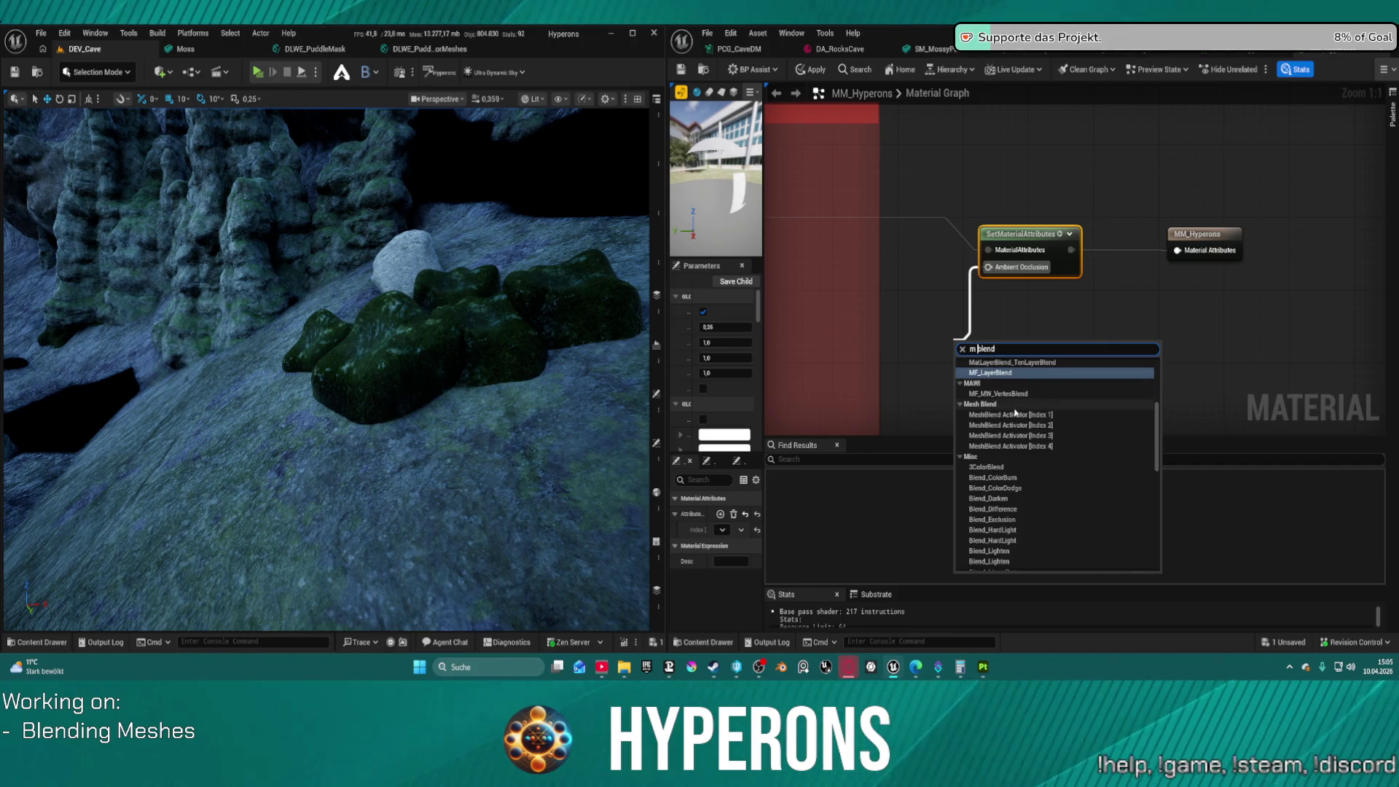
{"action": "left_click", "coordinate": [1021, 415]}
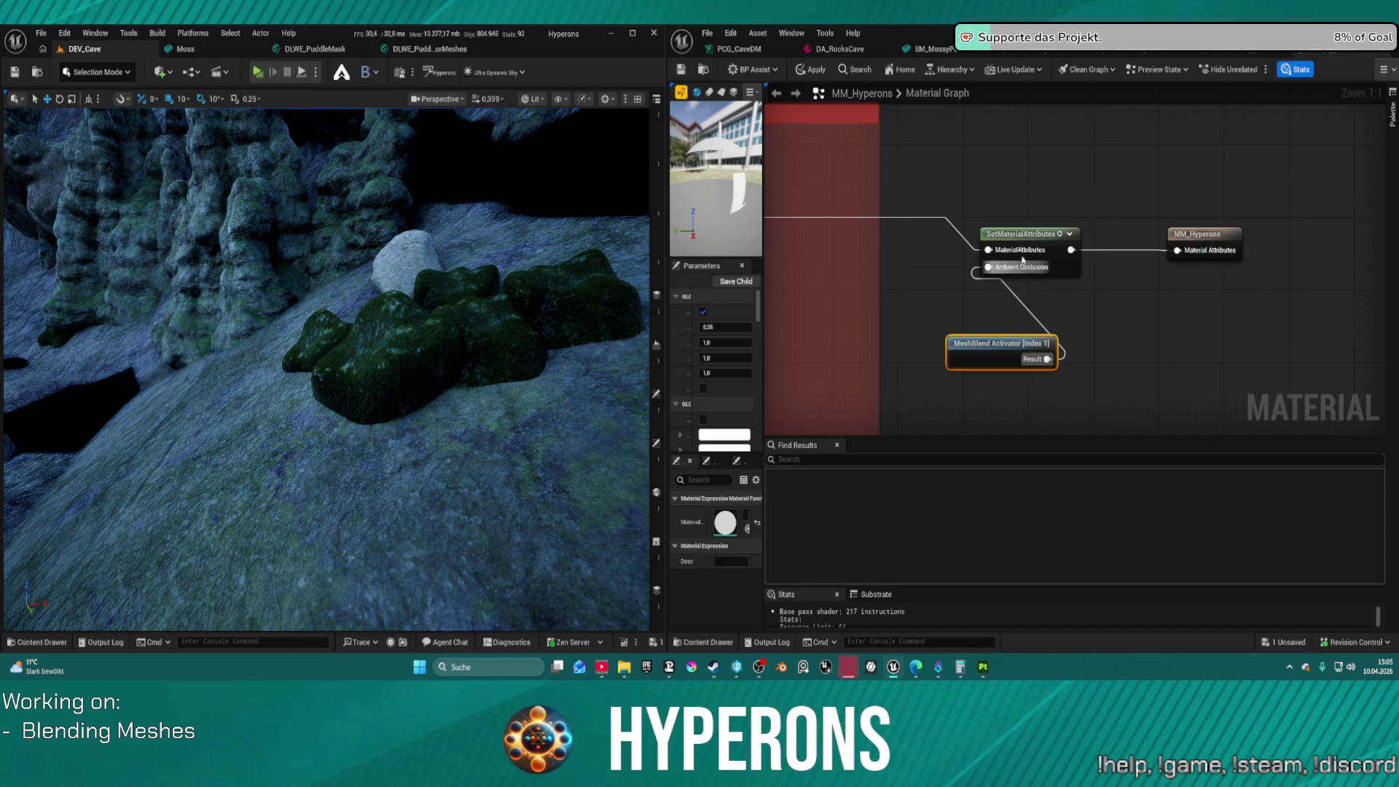
{"action": "left_click", "coordinate": [808, 74]}
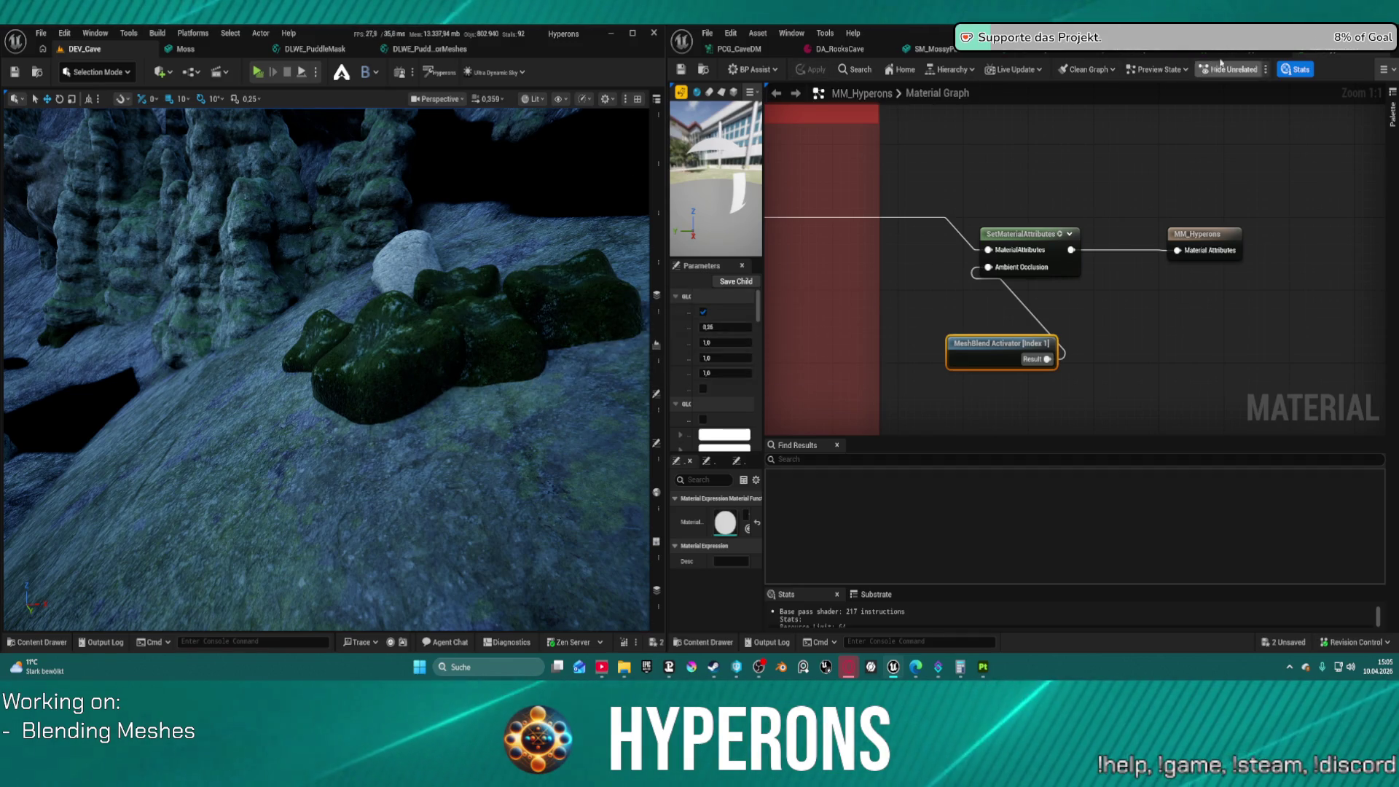
{"action": "left_click", "coordinate": [1242, 52]}
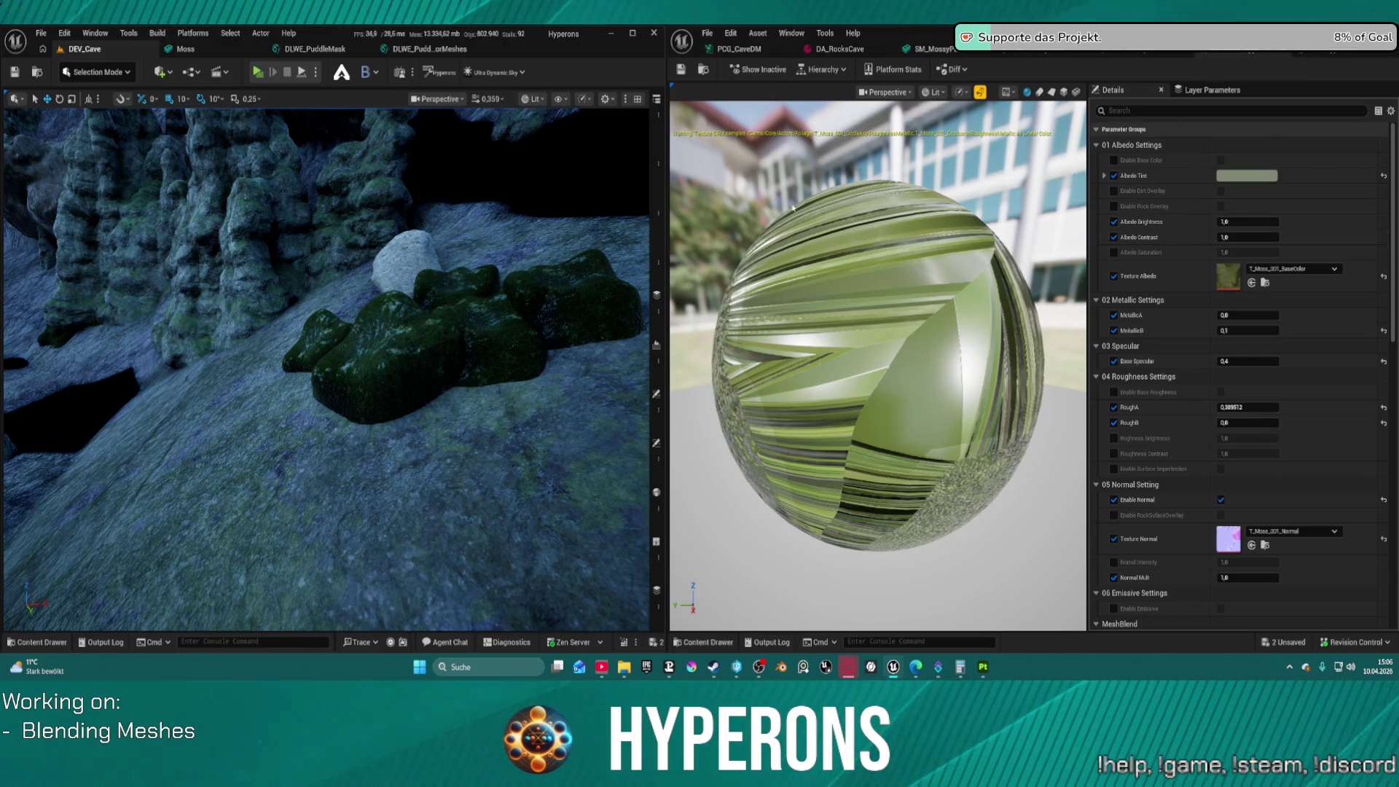
Enable the Use Static Value and StaticAutoBlendID overrides, with StaticAutoBlendID set to 0
{"action": "scroll", "coordinate": [1175, 321], "scroll_direction": "down", "scroll_amount": 3}
{"action": "scroll", "coordinate": [1175, 320], "scroll_direction": "down", "scroll_amount": 3}
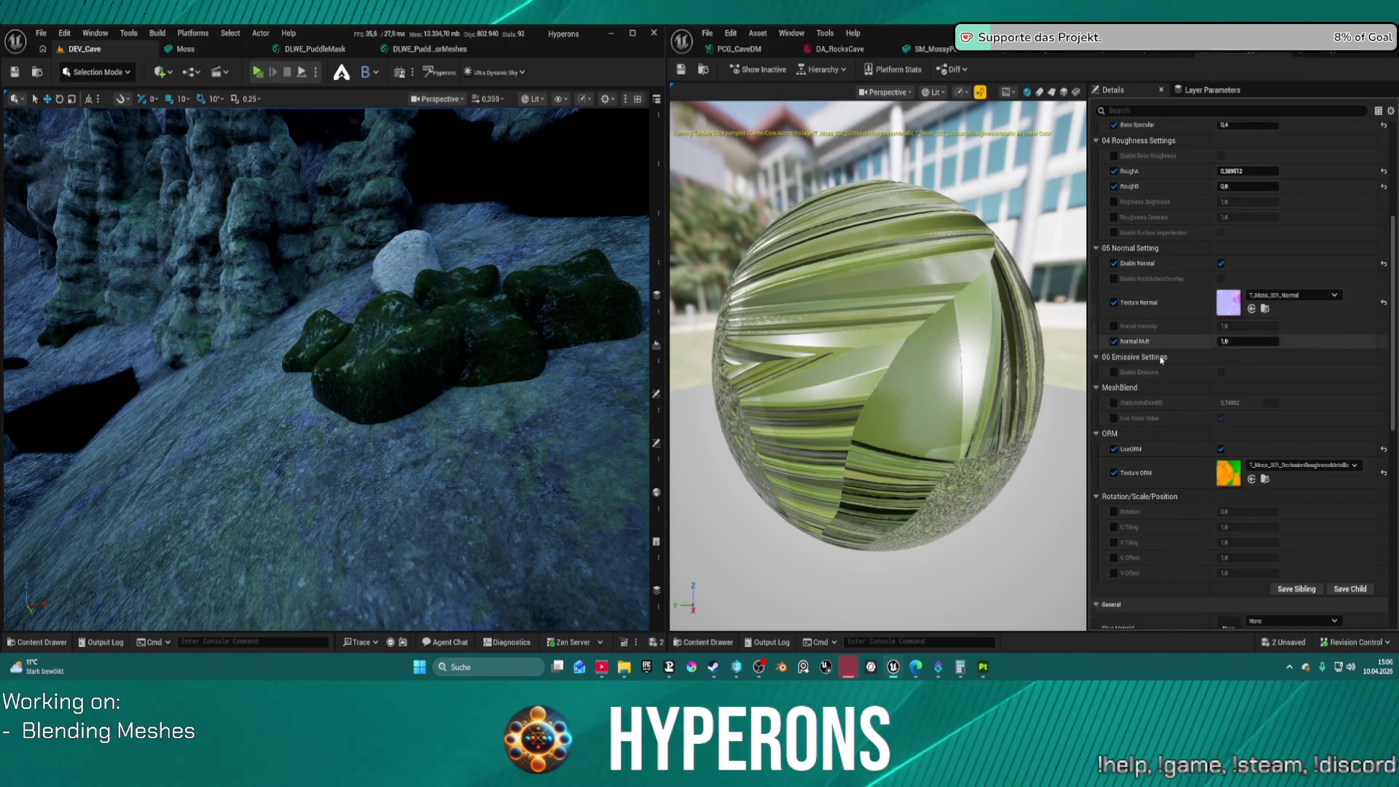
{"action": "left_click", "coordinate": [1113, 419]}
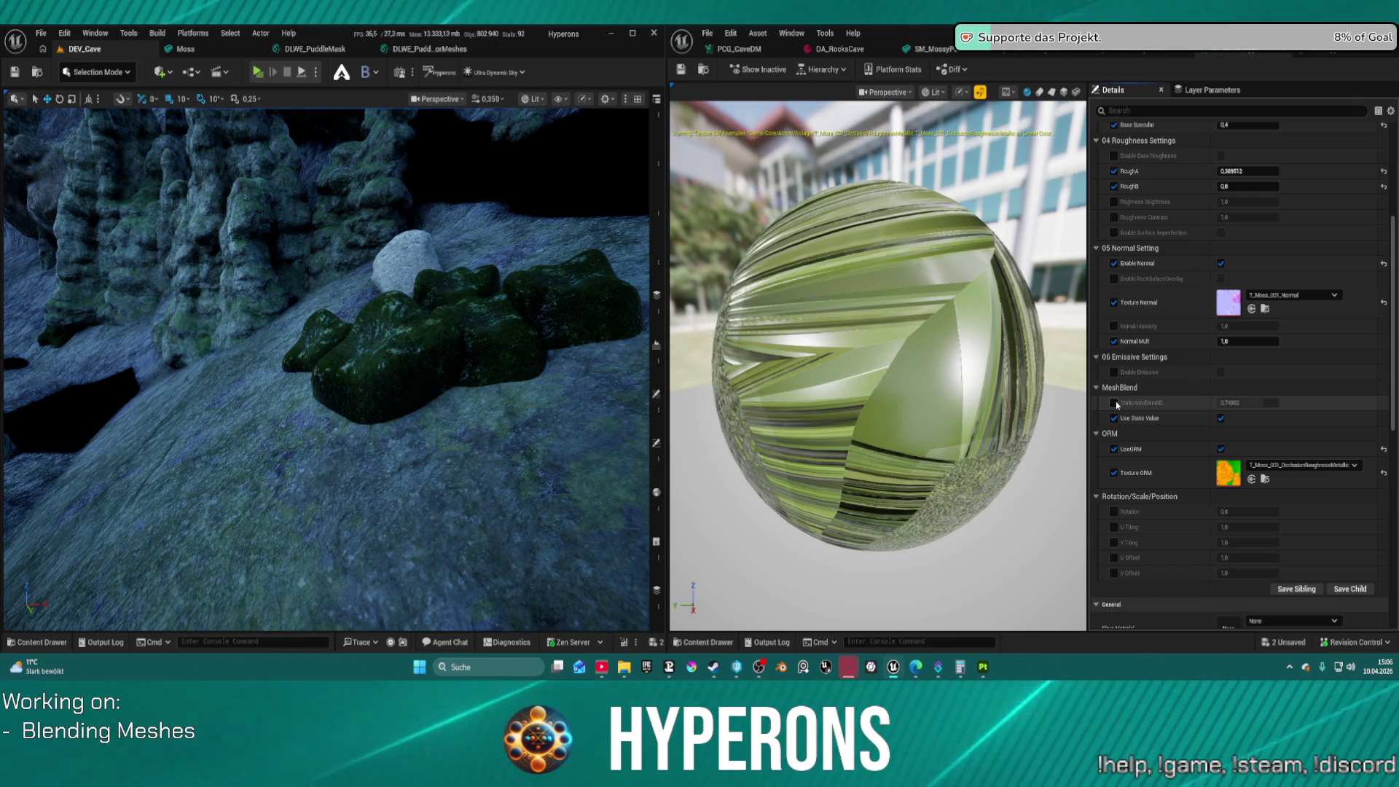
{"action": "left_click", "coordinate": [1114, 403]}
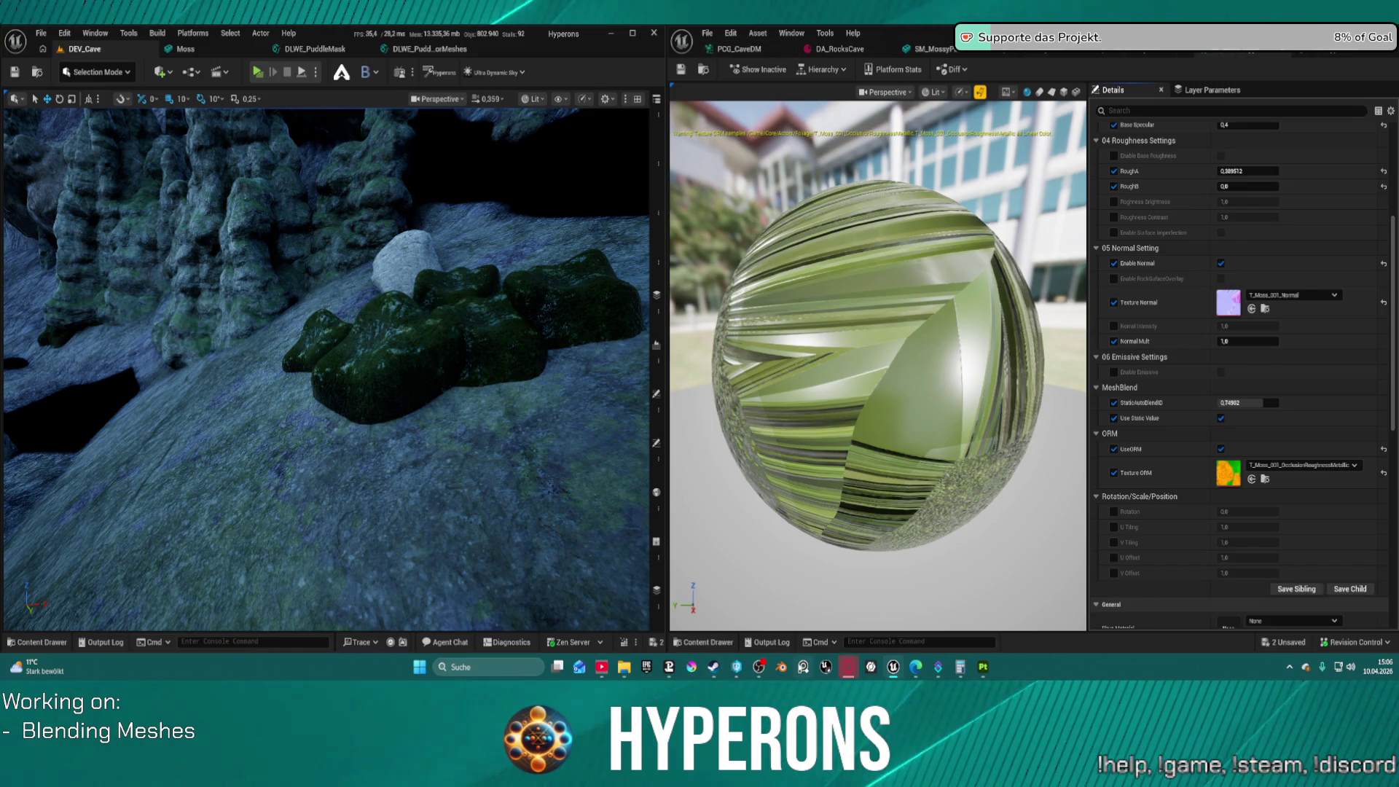
{"action": "mouse_move", "coordinate": [846, 675]}
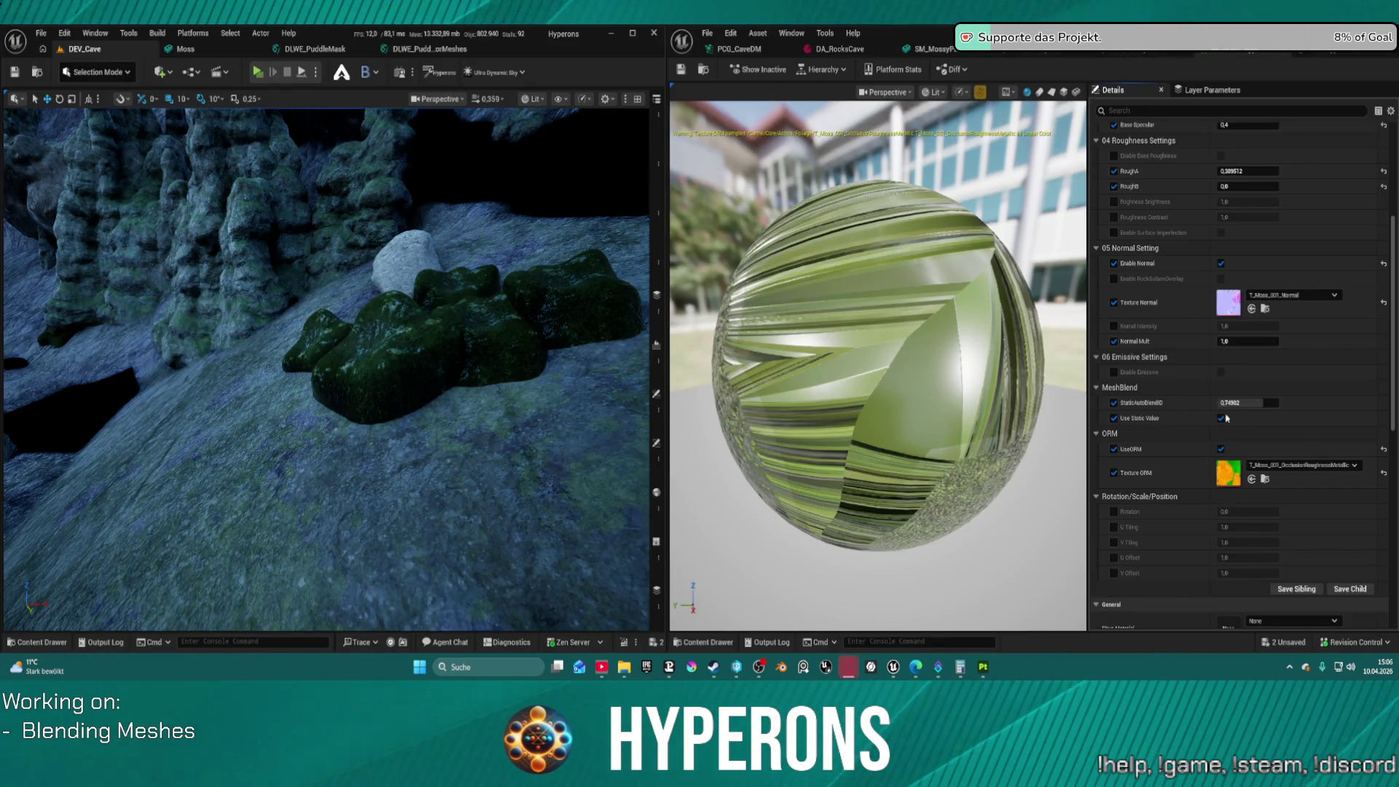
{"action": "left_click", "coordinate": [1247, 402]}
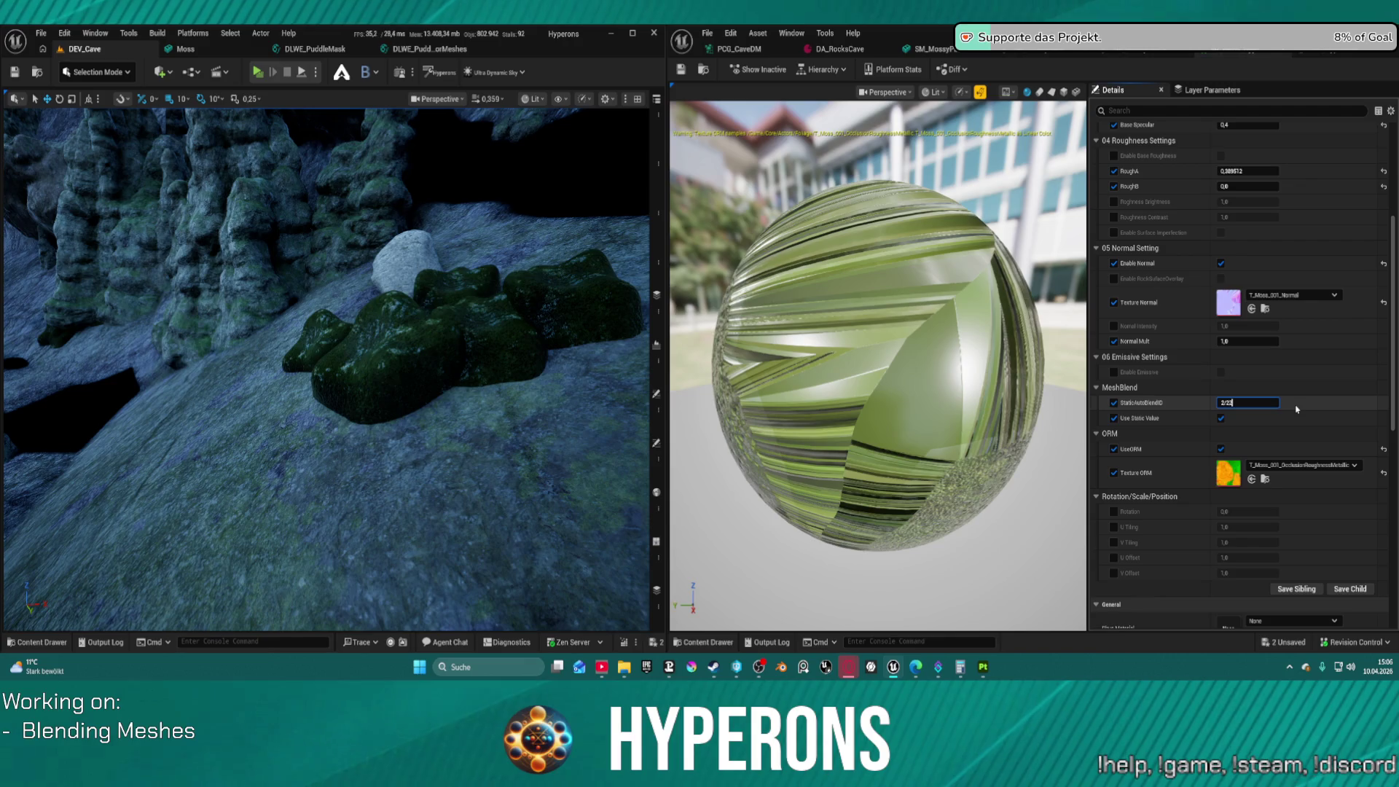
{"action": "key", "text": "Return"}
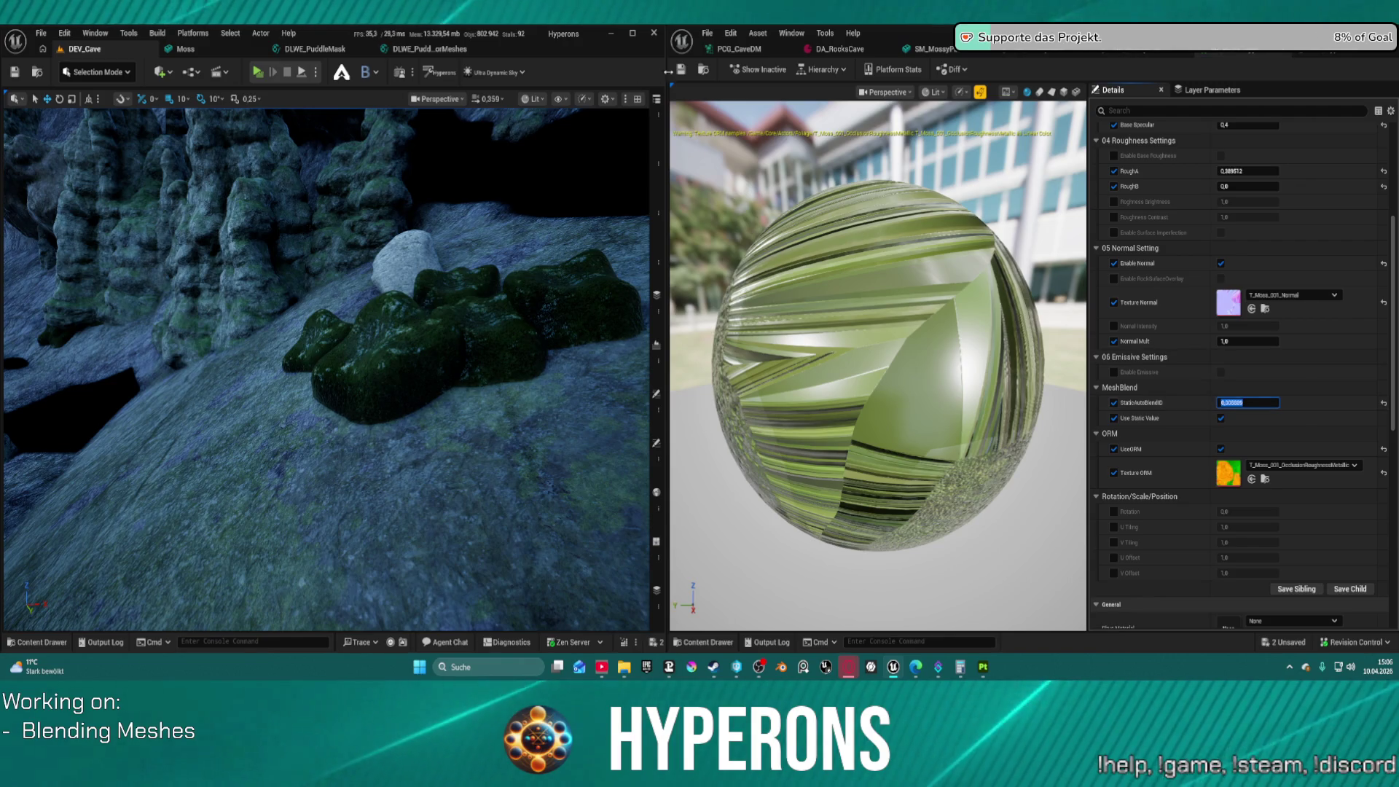
Check the mossy rocks in the viewport, then uncheck Use Static Value
{"action": "key", "text": "w"}
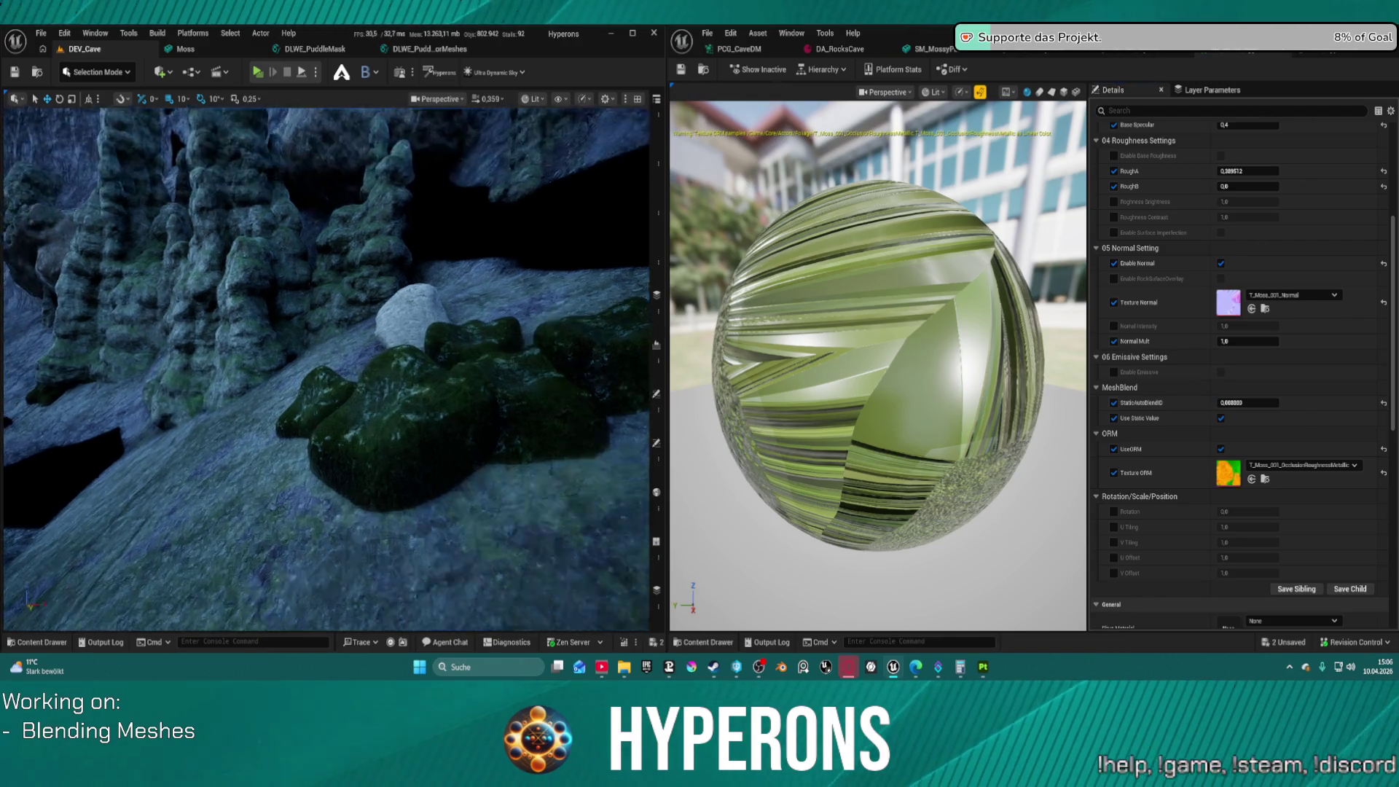
{"action": "key", "text": "s"}
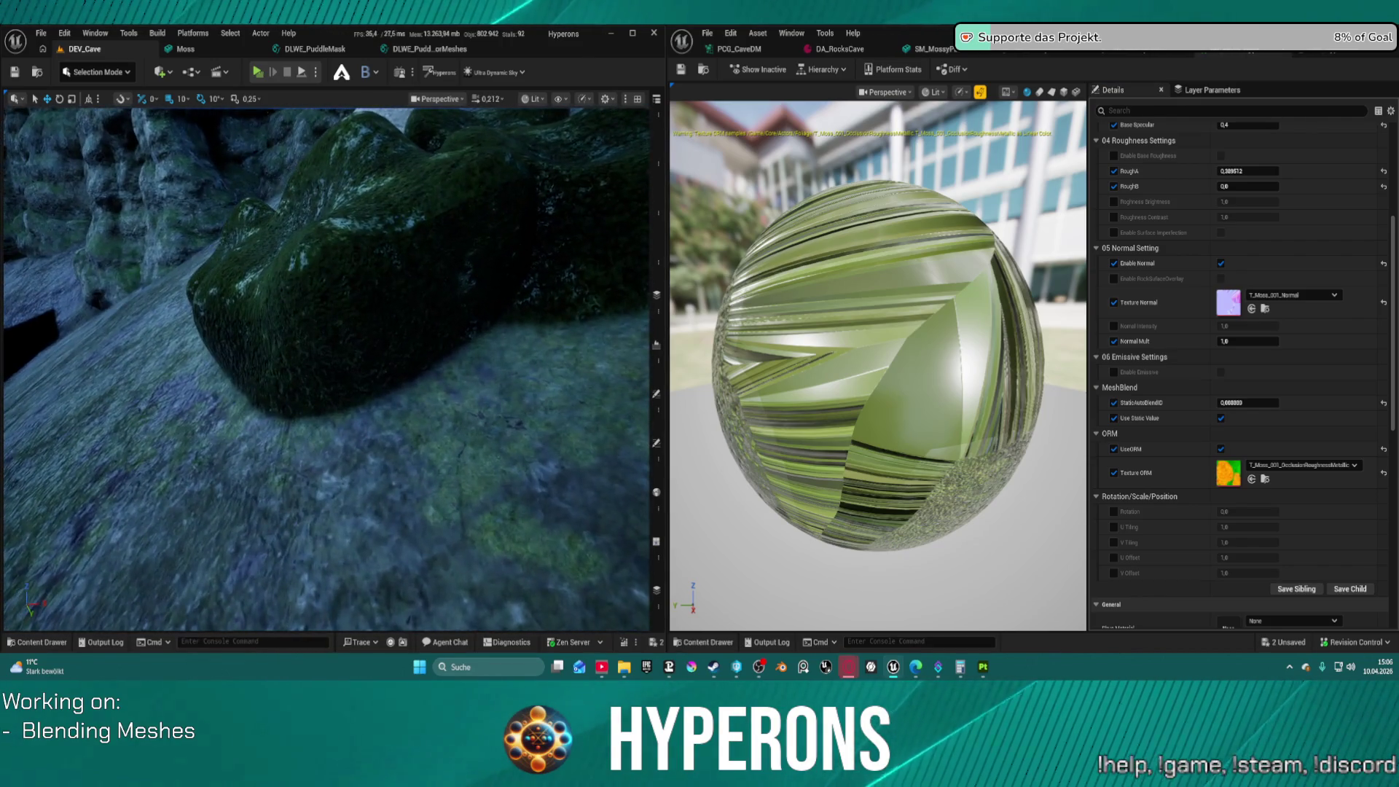
{"action": "left_click", "coordinate": [1248, 171]}
{"action": "left_click", "coordinate": [1248, 403]}
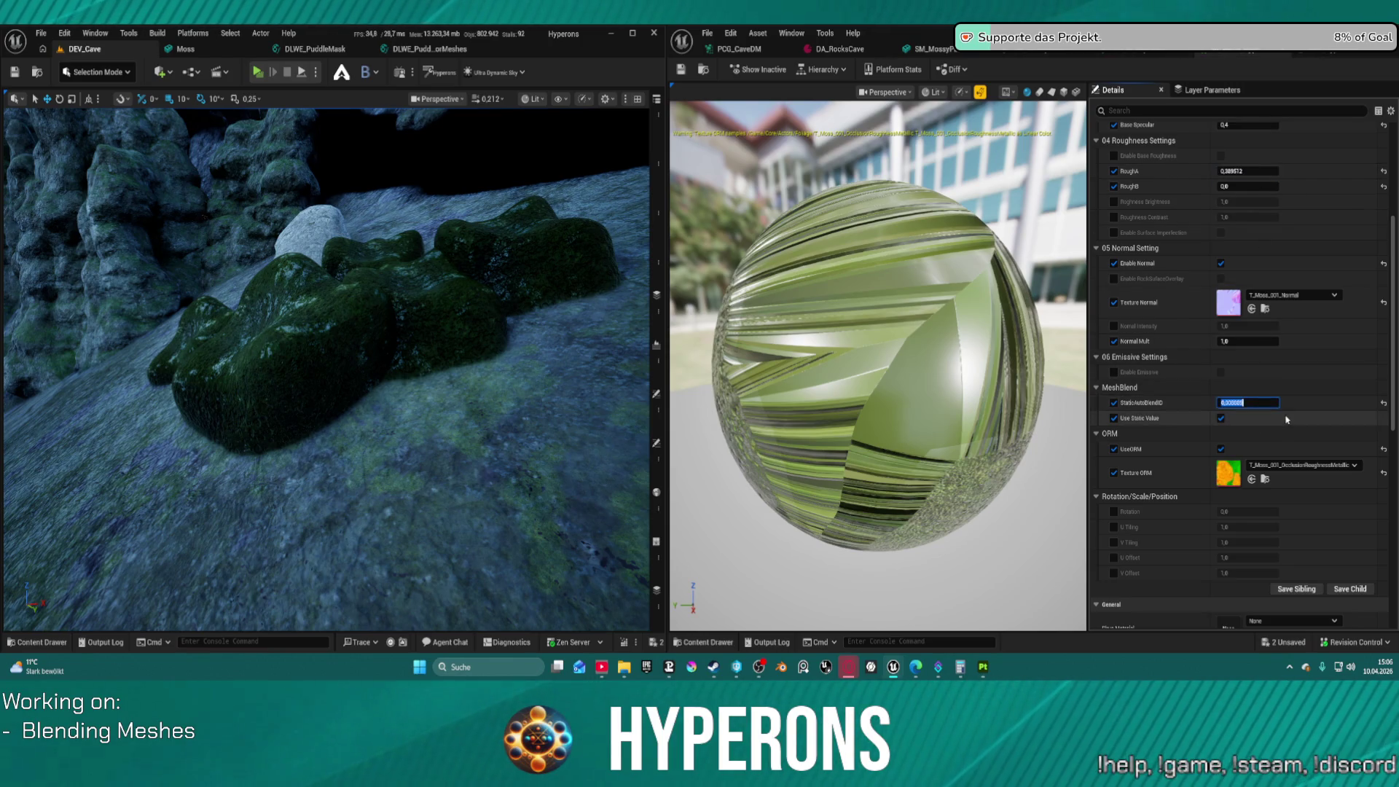
{"action": "left_click", "coordinate": [1220, 418]}
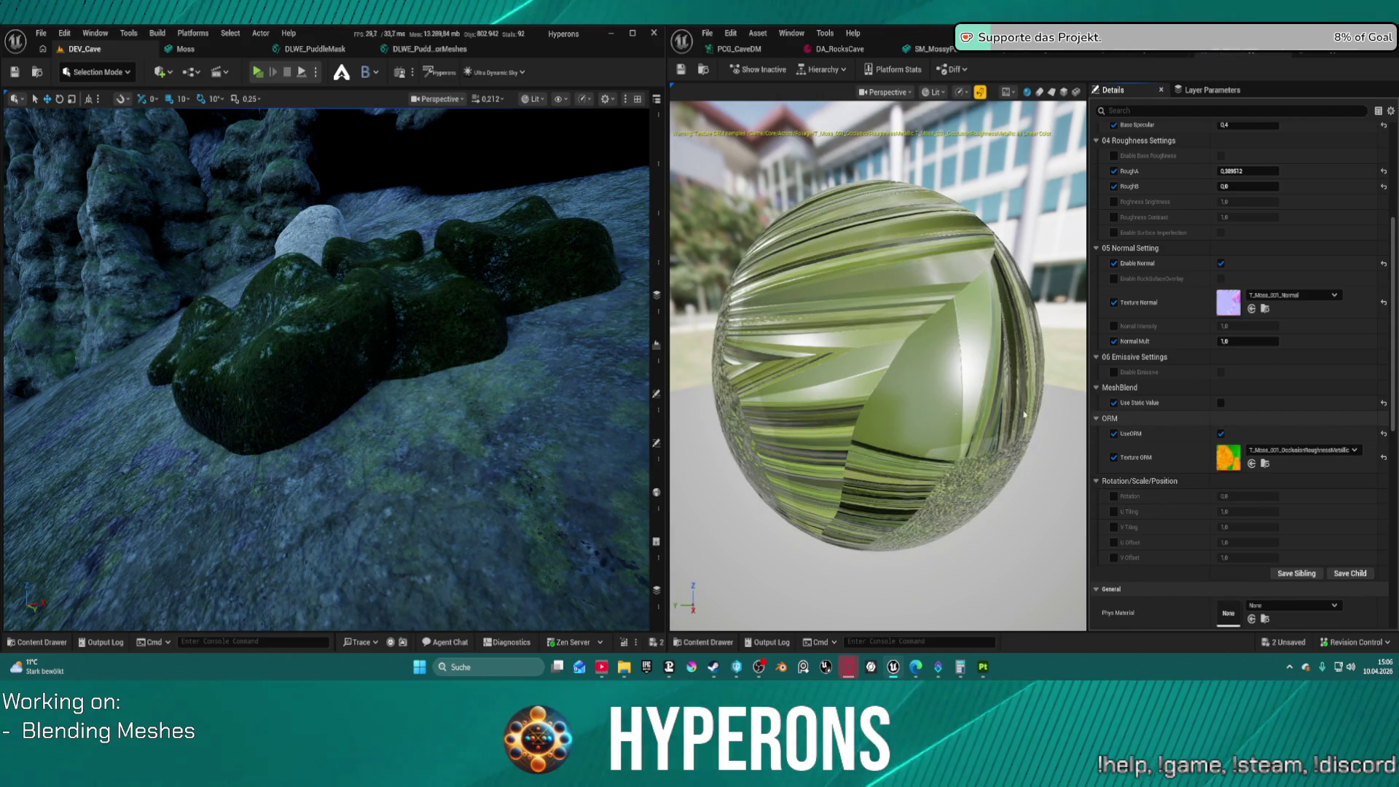
Re-check Use Static Value while flying the camera to the mossy rock cluster
{"action": "left_click_drag", "start_coordinate": [333, 421], "coordinate": [337, 368]}
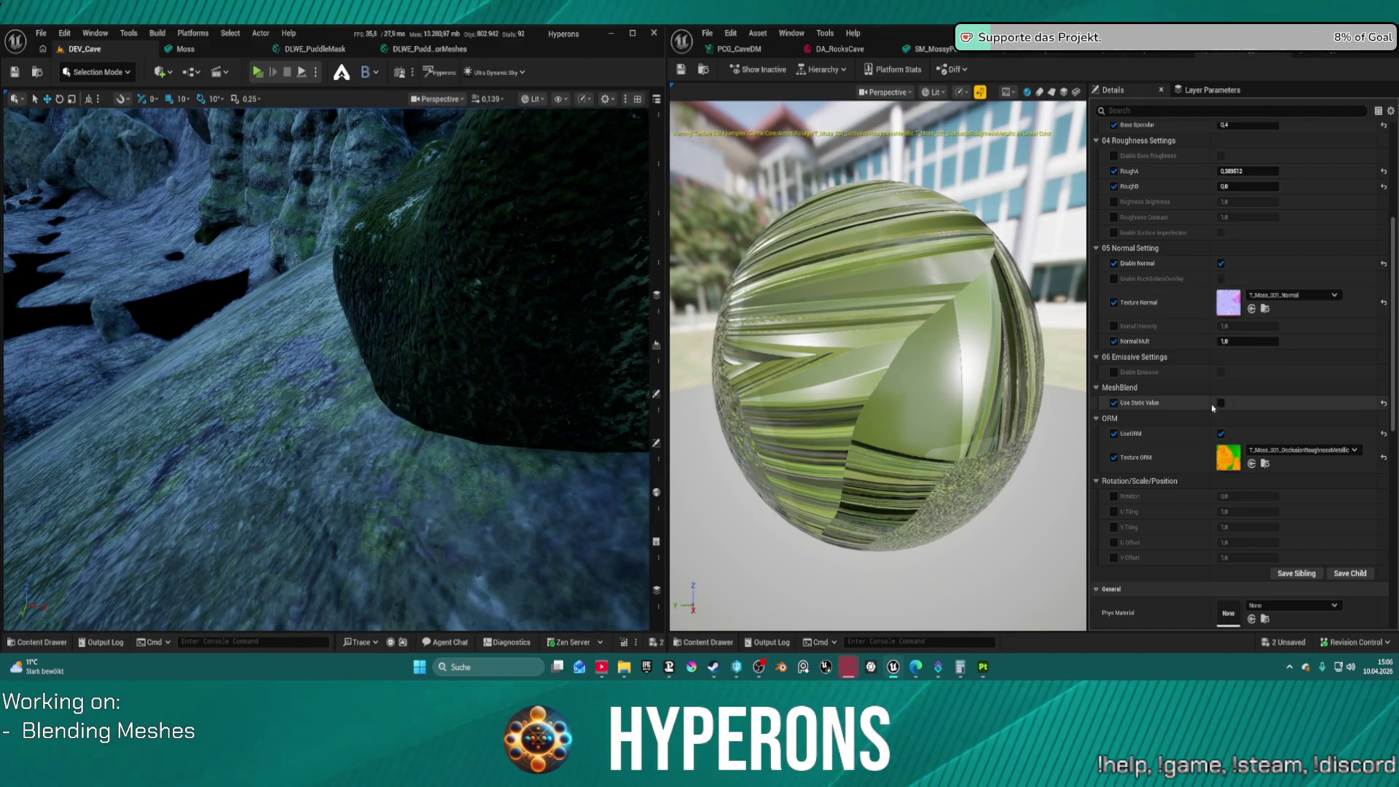
{"action": "left_click", "coordinate": [1222, 403]}
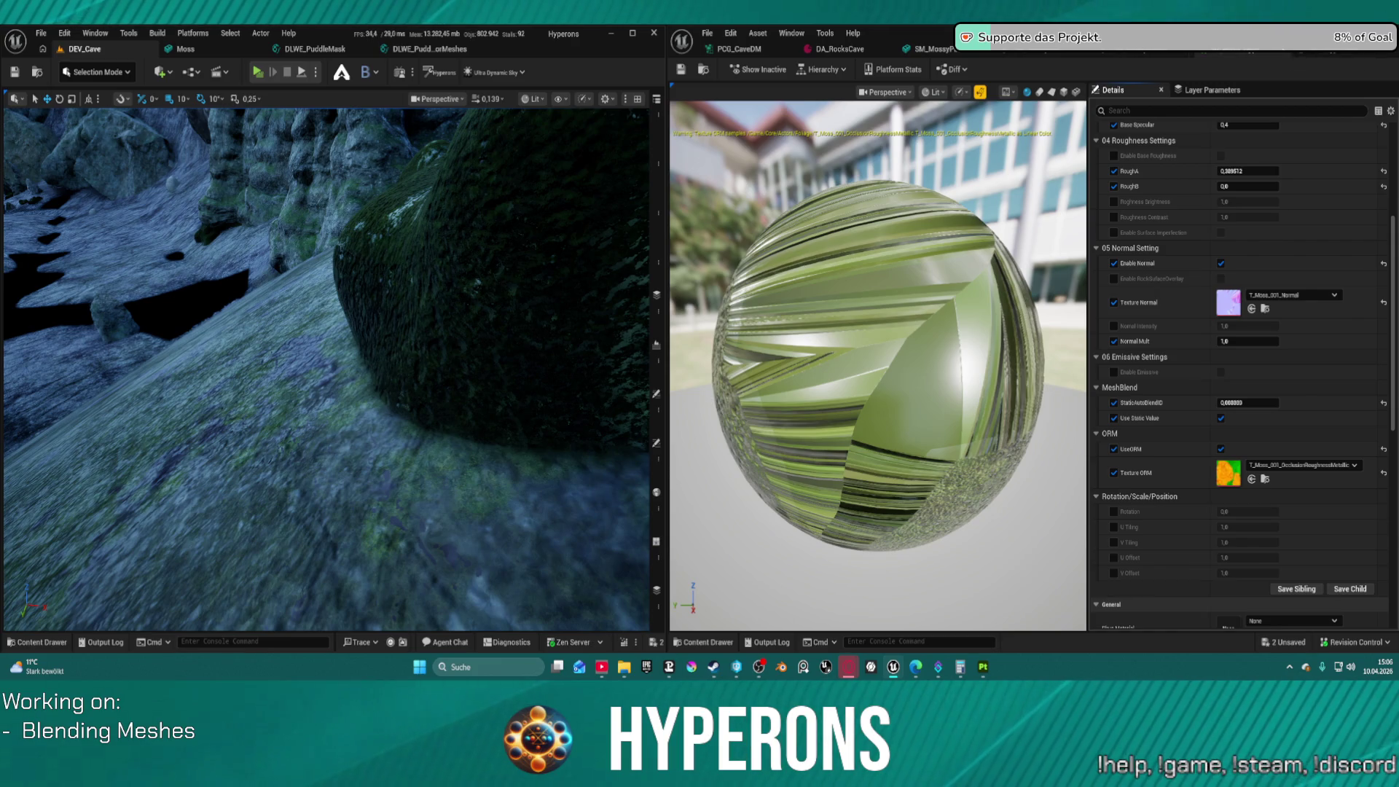
{"action": "left_click_drag", "start_coordinate": [398, 241], "coordinate": [397, 241]}
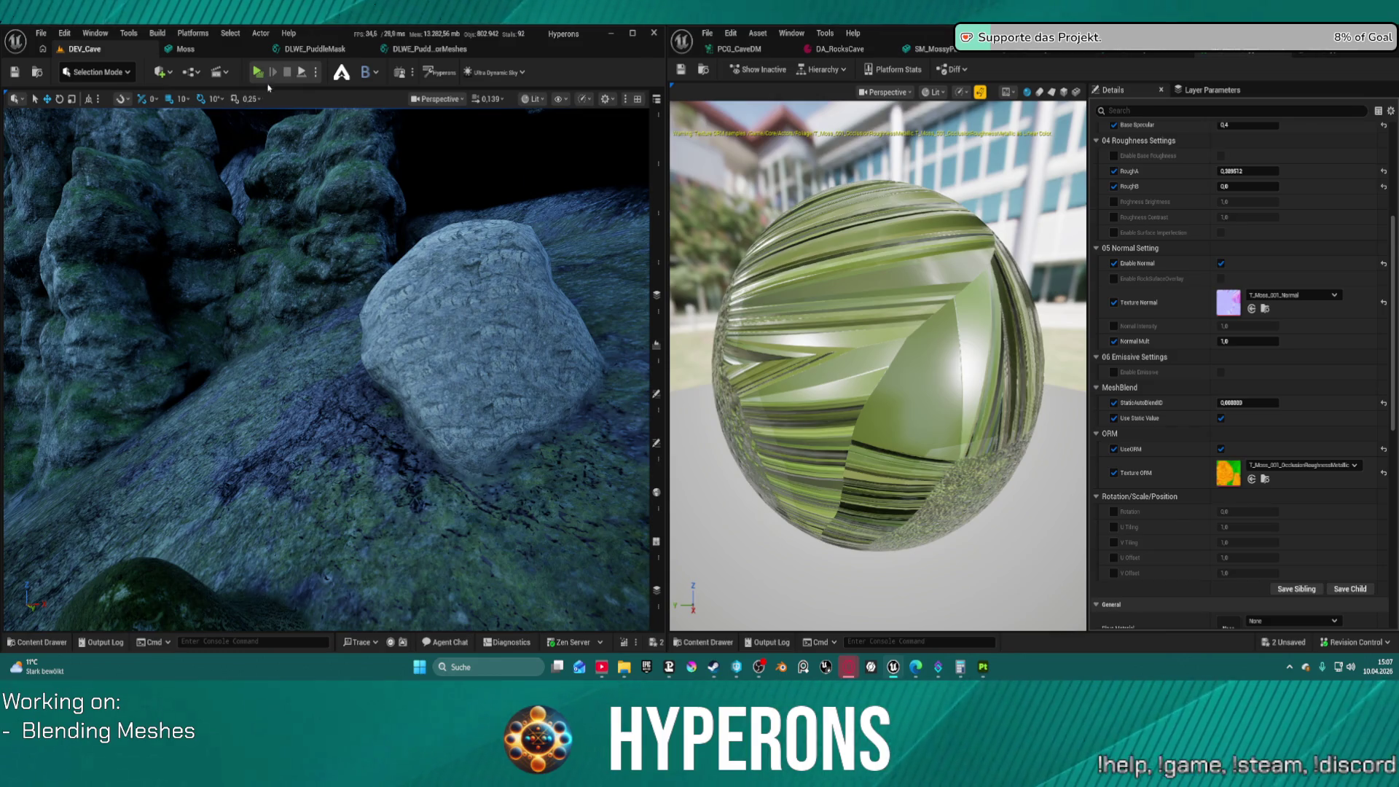
{"action": "left_click", "coordinate": [368, 72]}
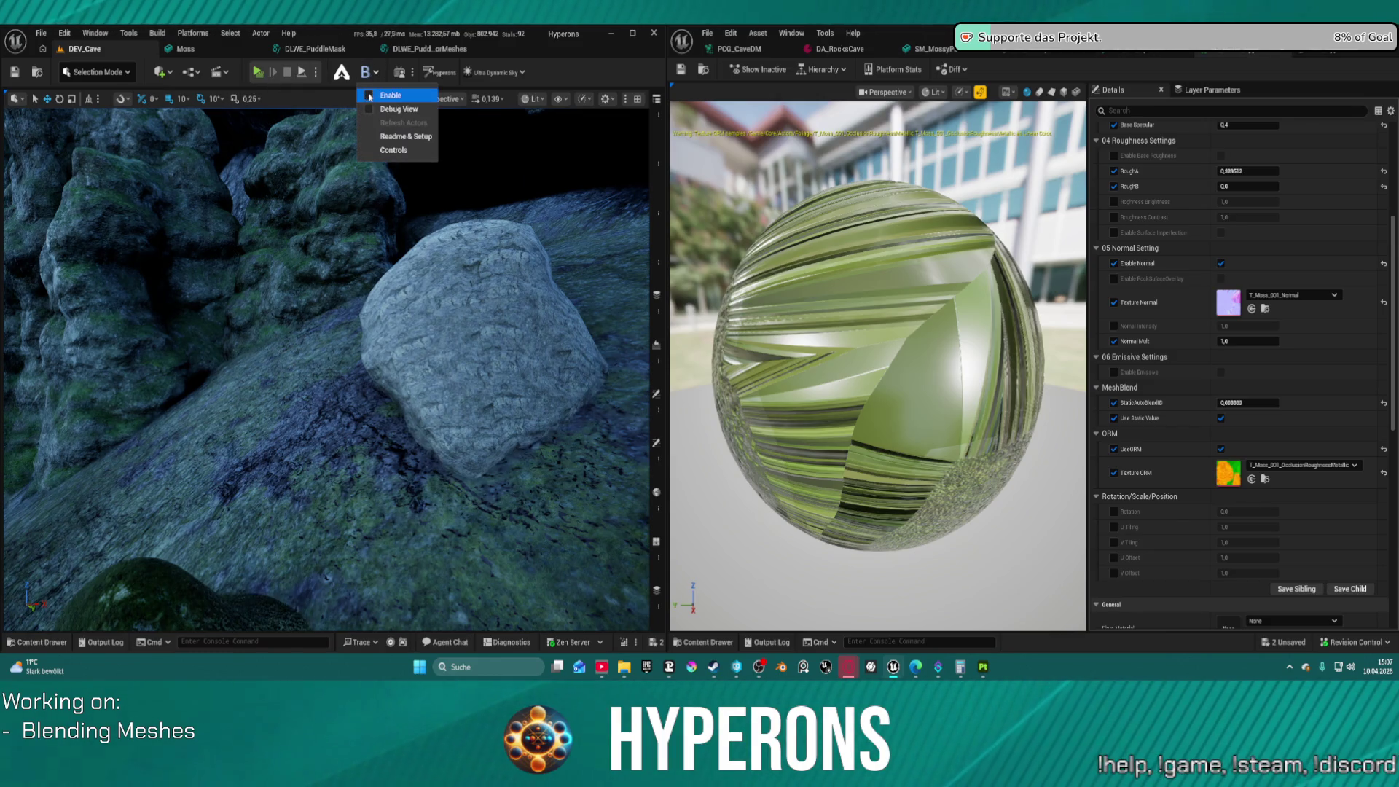
Toggle MeshBlend Enable off and on, refresh actors, and inspect the mossy rocks
{"action": "left_click", "coordinate": [370, 95]}
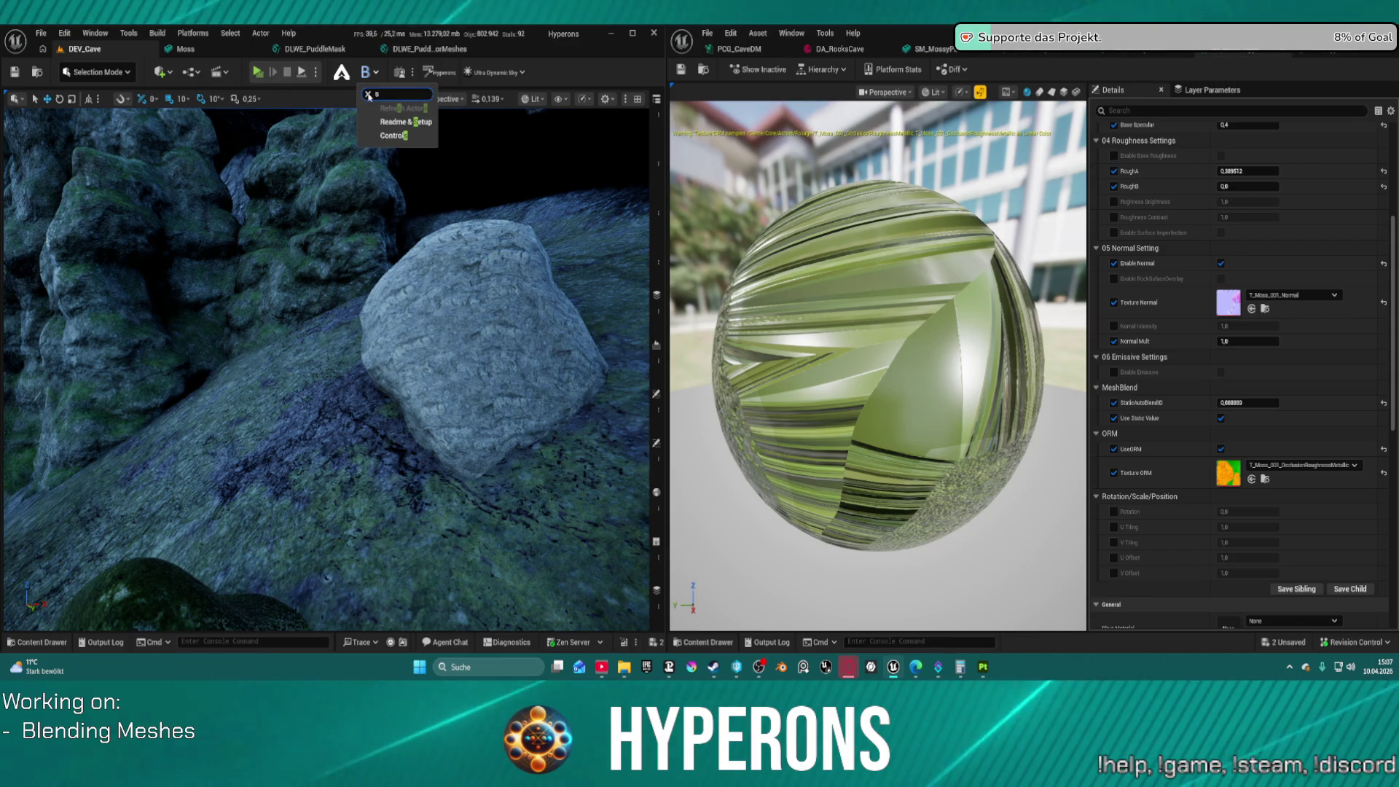
{"action": "left_click_drag", "start_coordinate": [239, 134], "coordinate": [239, 134]}
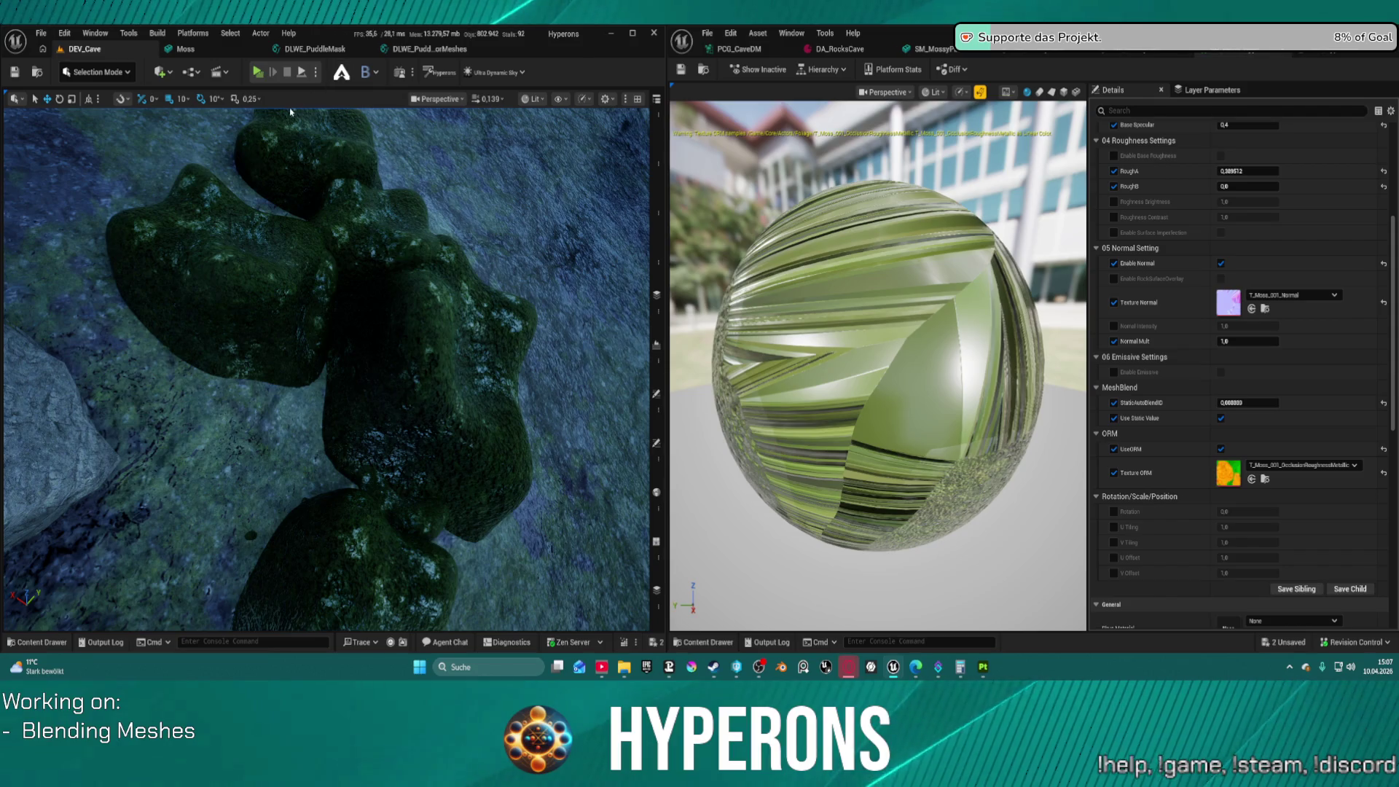
{"action": "left_click", "coordinate": [367, 72]}
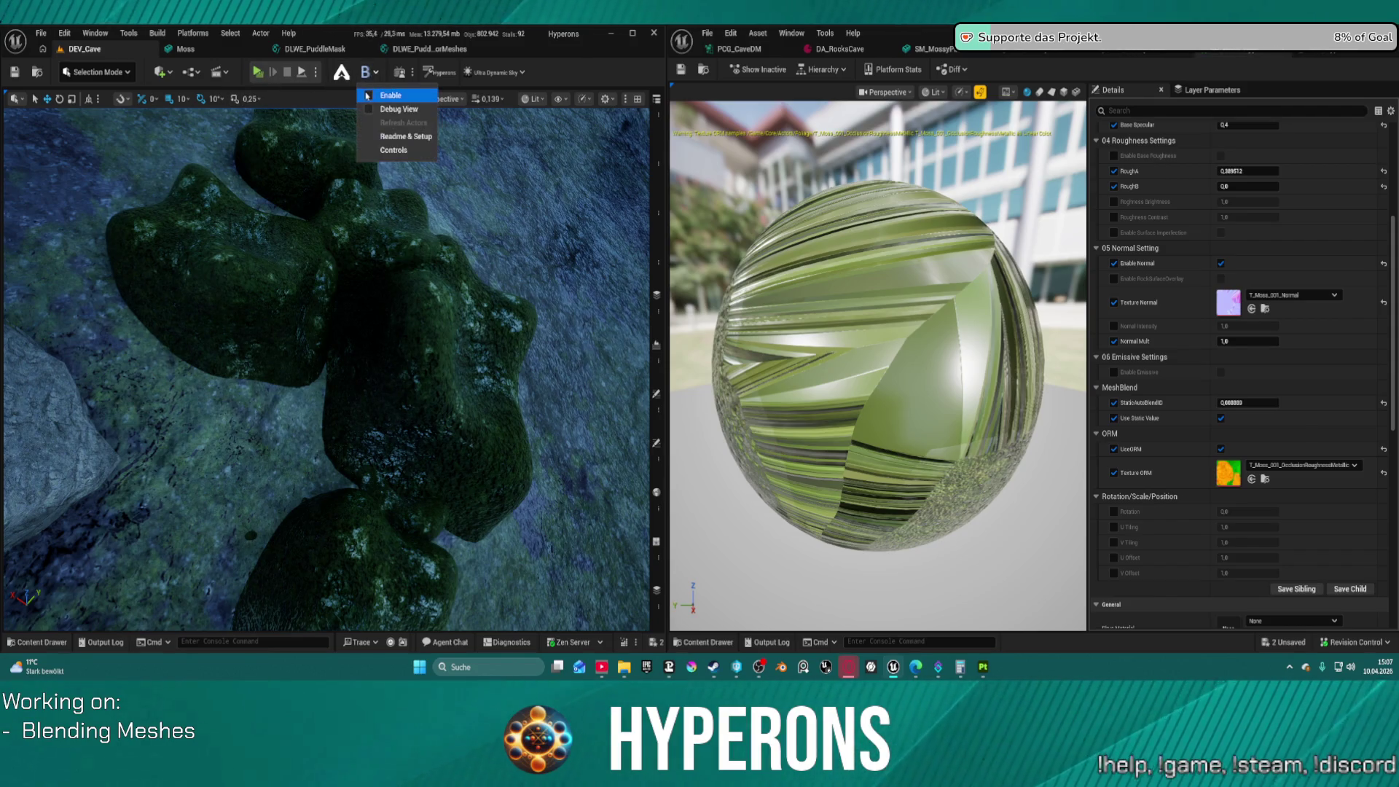
{"action": "left_click", "coordinate": [368, 95]}
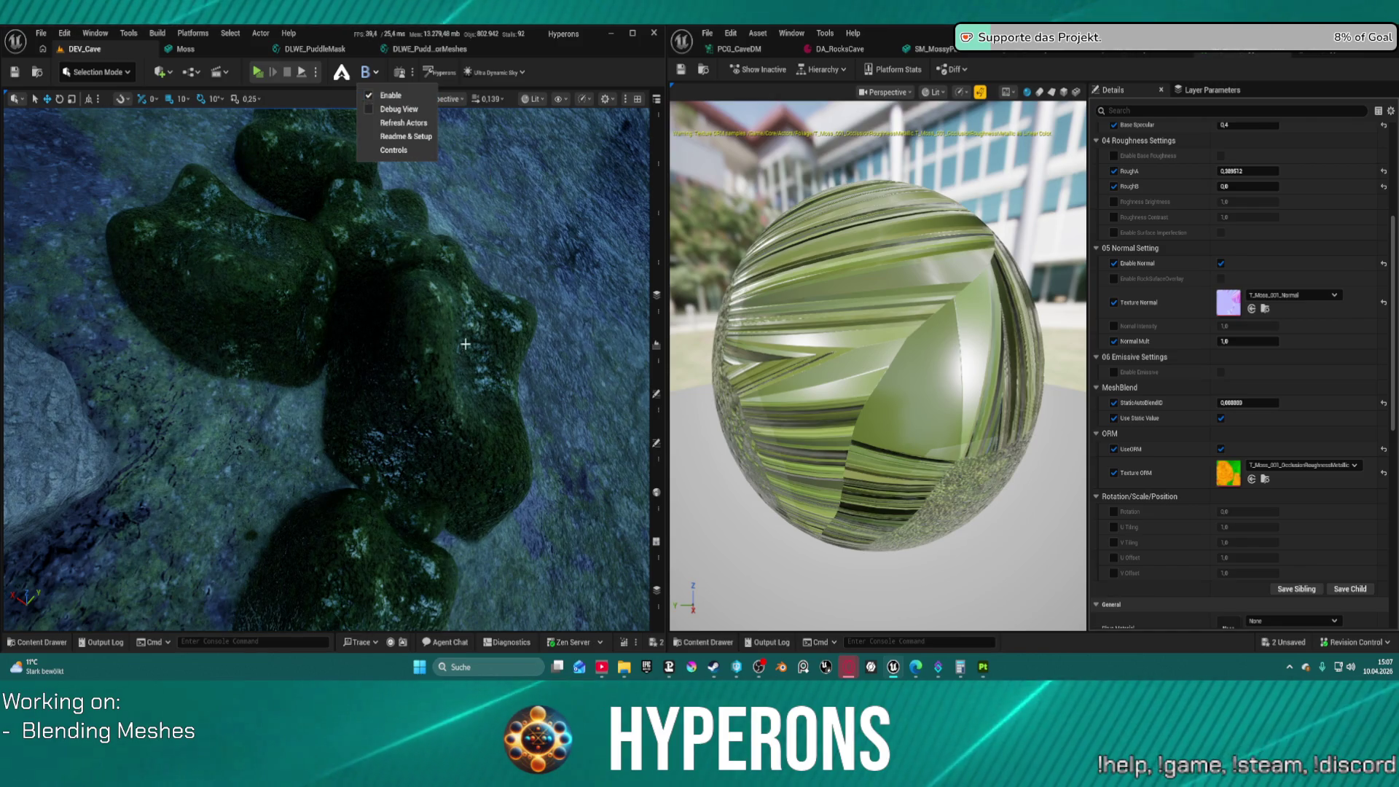
{"action": "left_click", "coordinate": [403, 122]}
{"action": "key", "text": "s"}
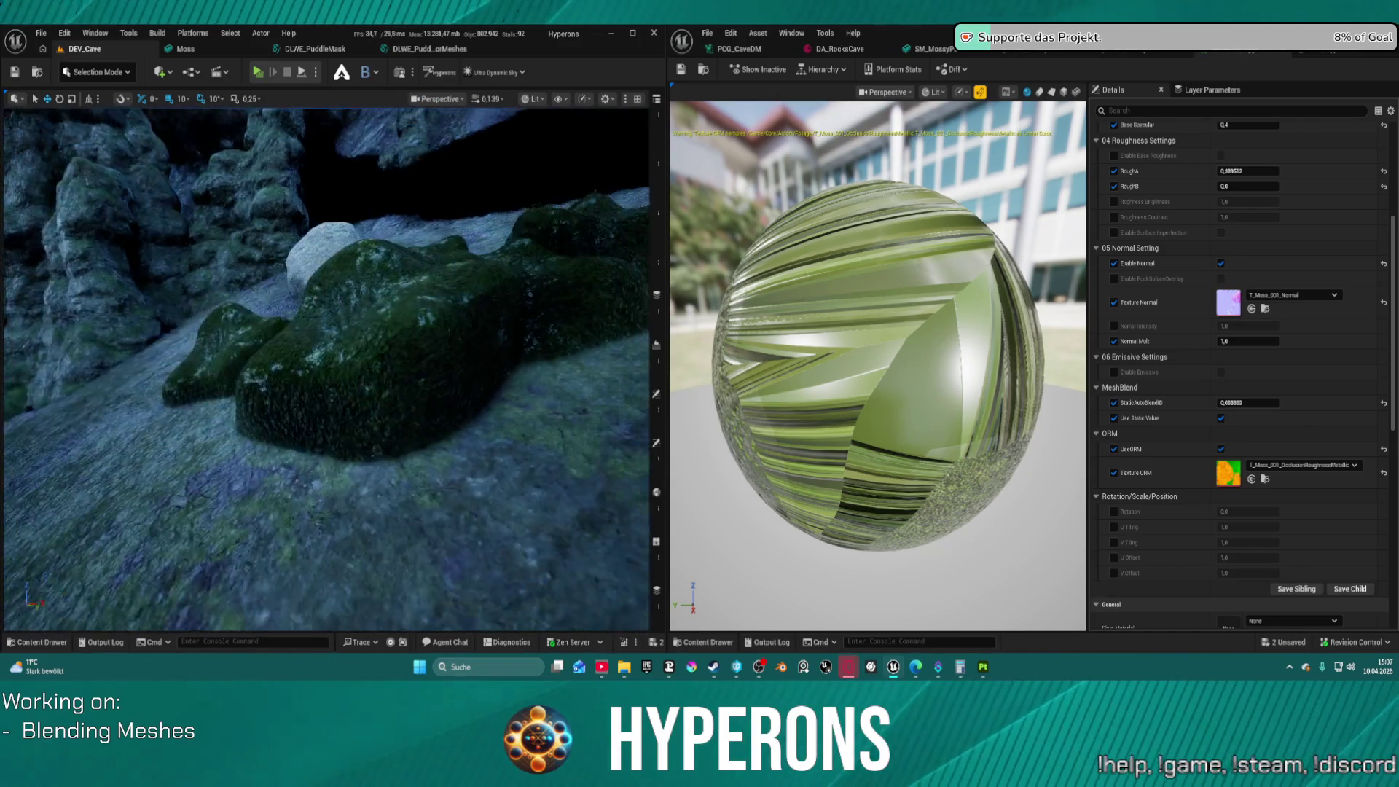
{"action": "key", "text": "w"}
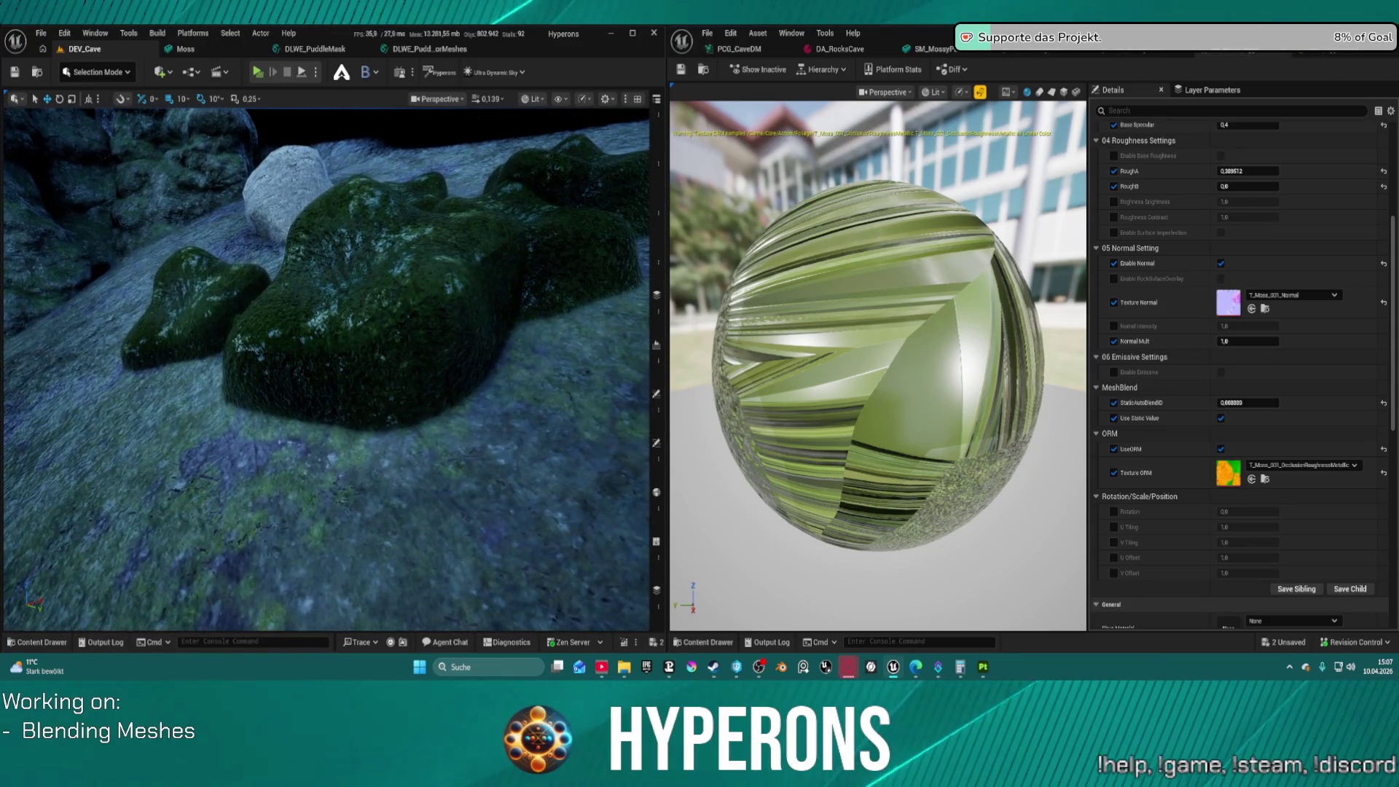
{"action": "key", "text": "s"}
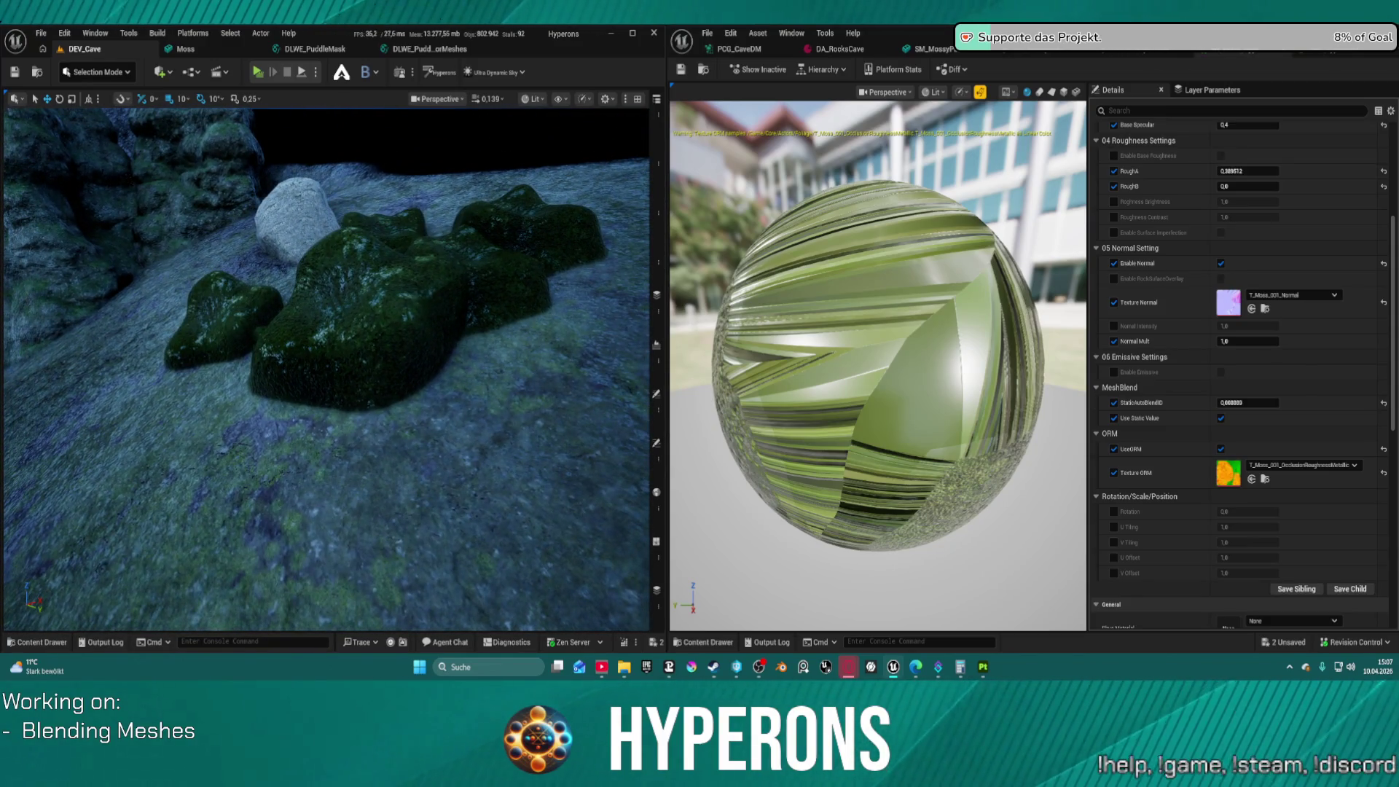
{"action": "key", "text": "a"}
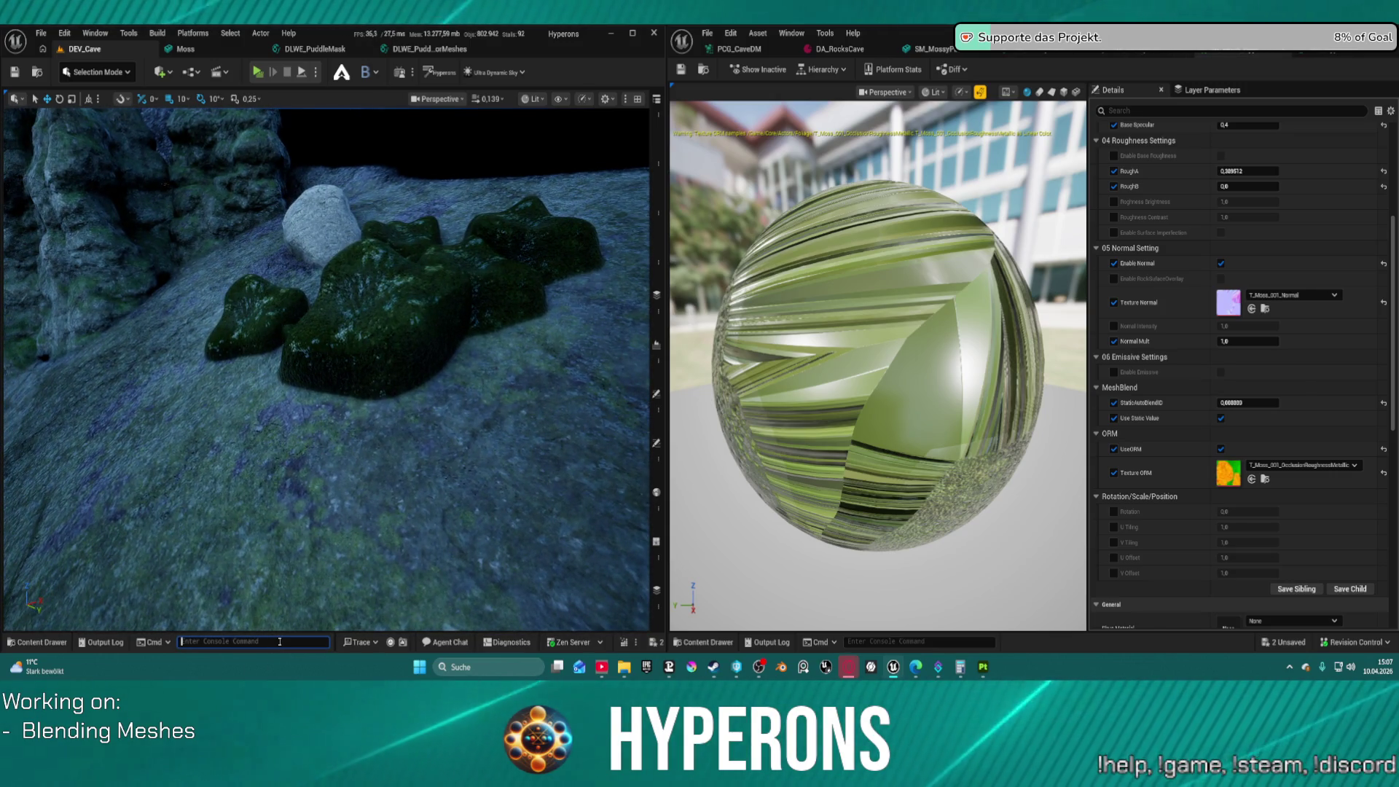
Type 'blend' in the console to browse MeshBlend commands, then delete it
{"action": "type", "text": "me"}
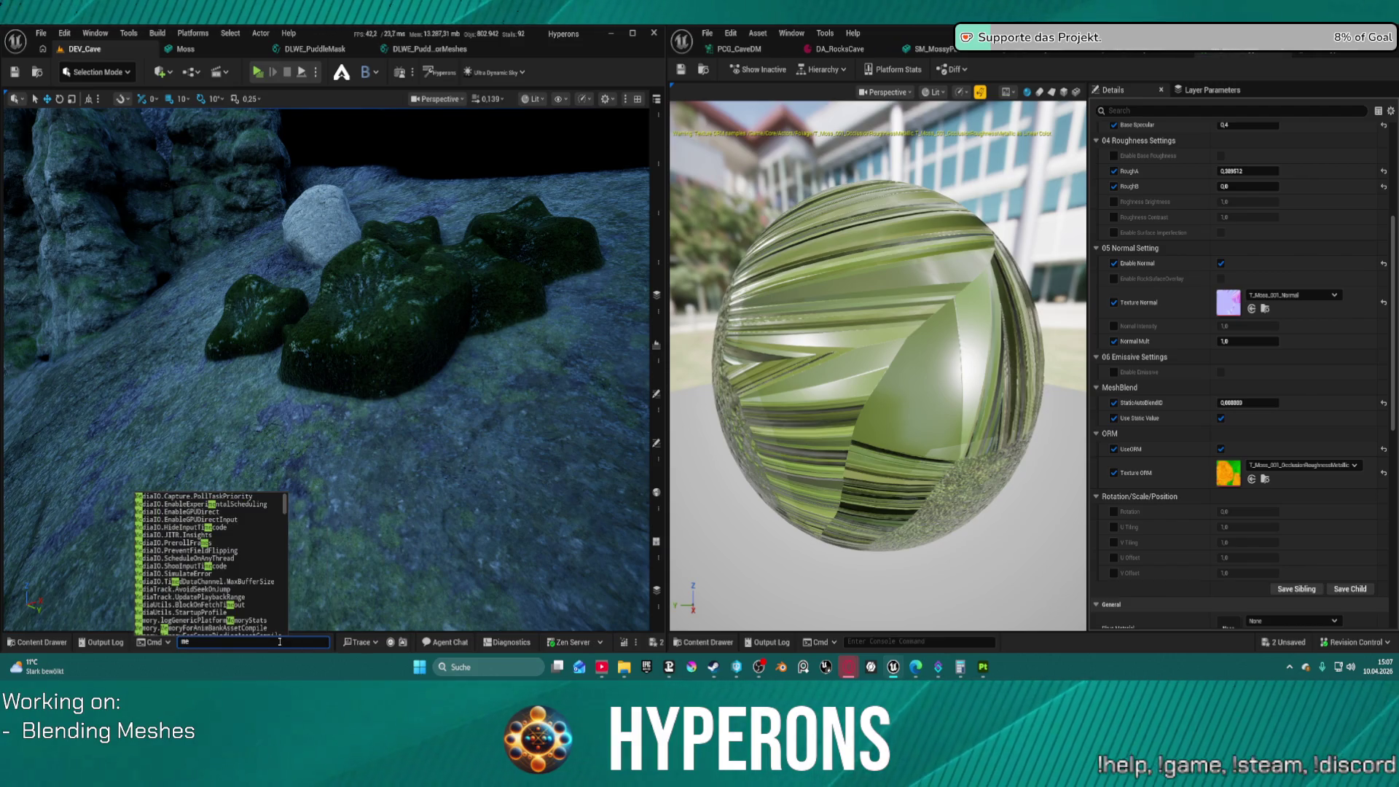
{"action": "key", "text": "BackSpace"}
{"action": "key", "text": "BackSpace"}
{"action": "type", "text": "blend"}
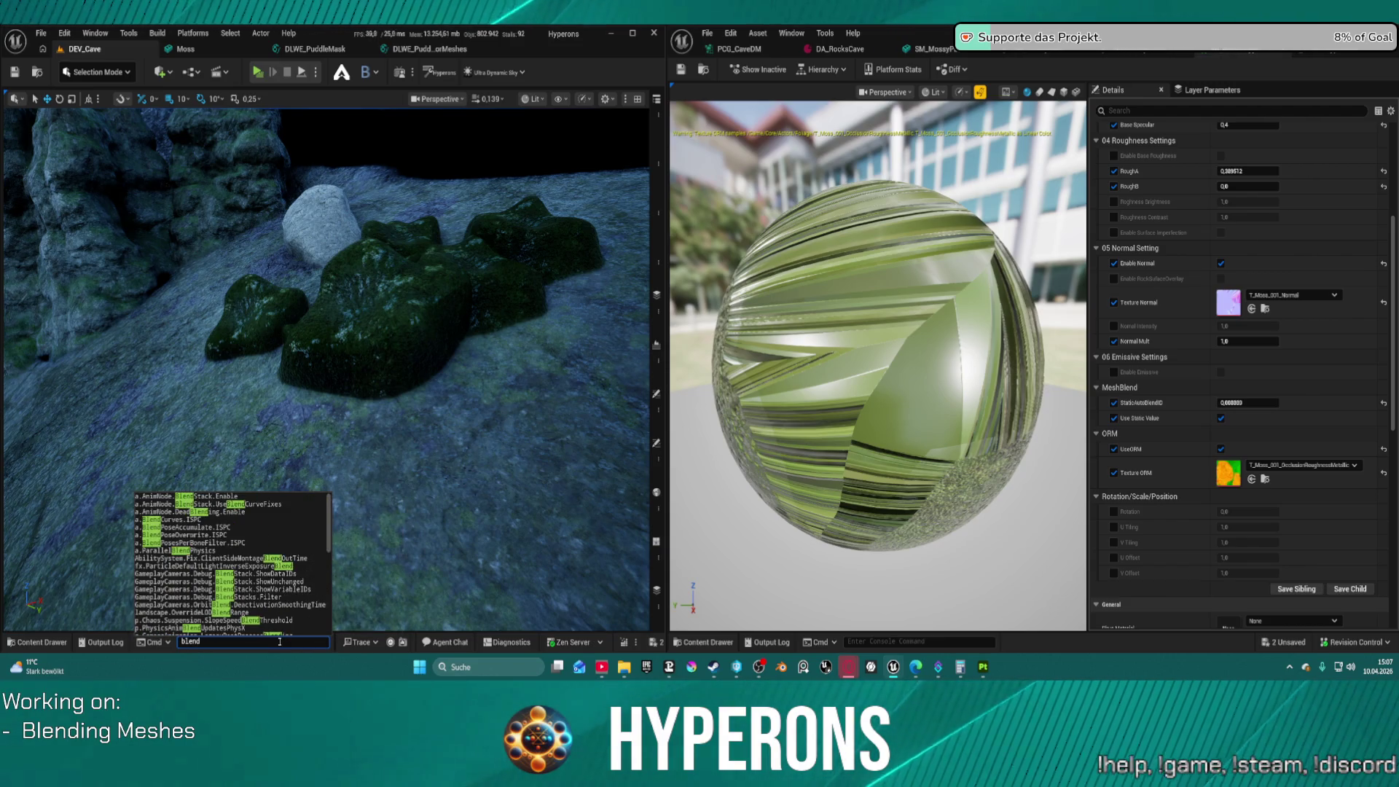
{"action": "key", "text": "BackSpace"}
{"action": "key", "text": "BackSpace"}
{"action": "key", "text": "BackSpace"}
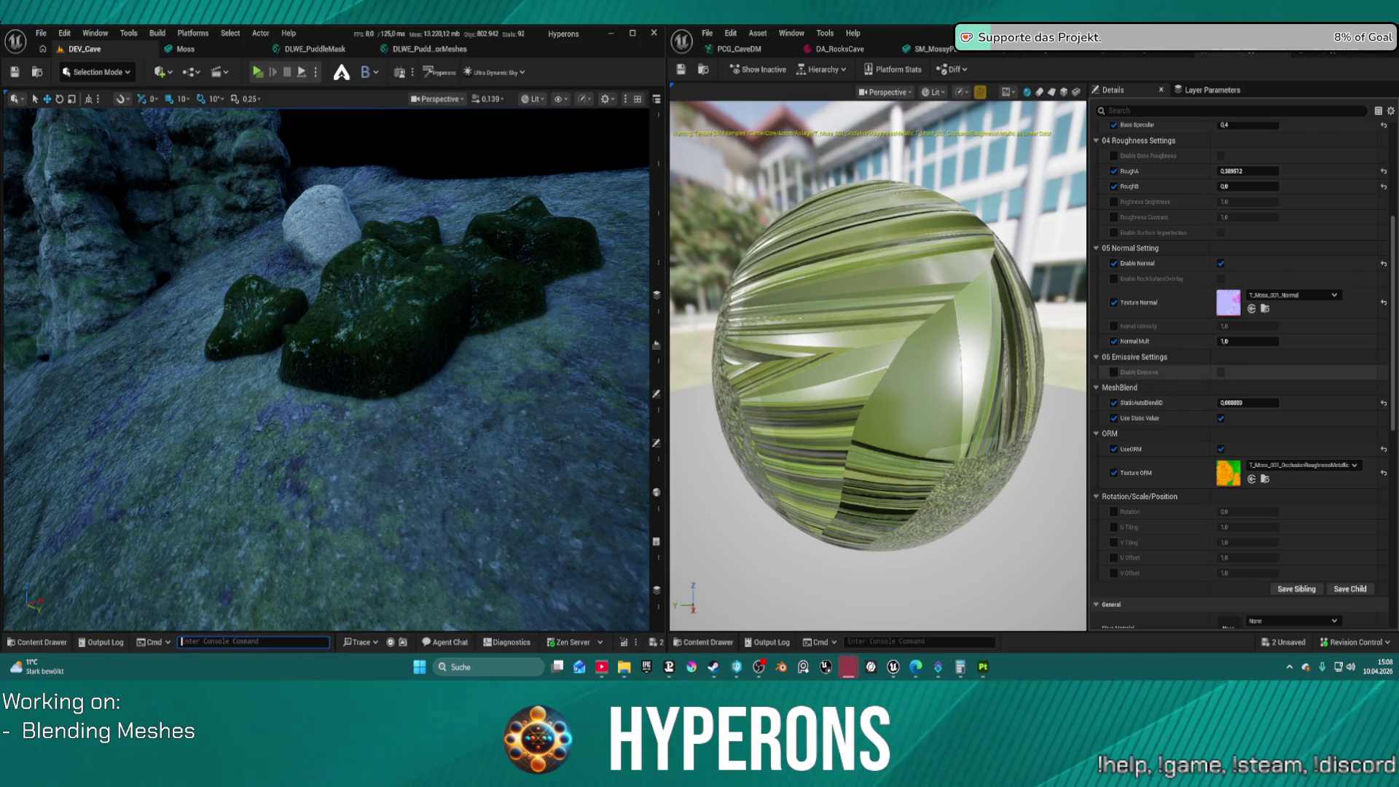
Try 200/255 as the StaticAutoBlendID and move the camera closer to the mossy rocks
{"action": "left_click", "coordinate": [1248, 402]}
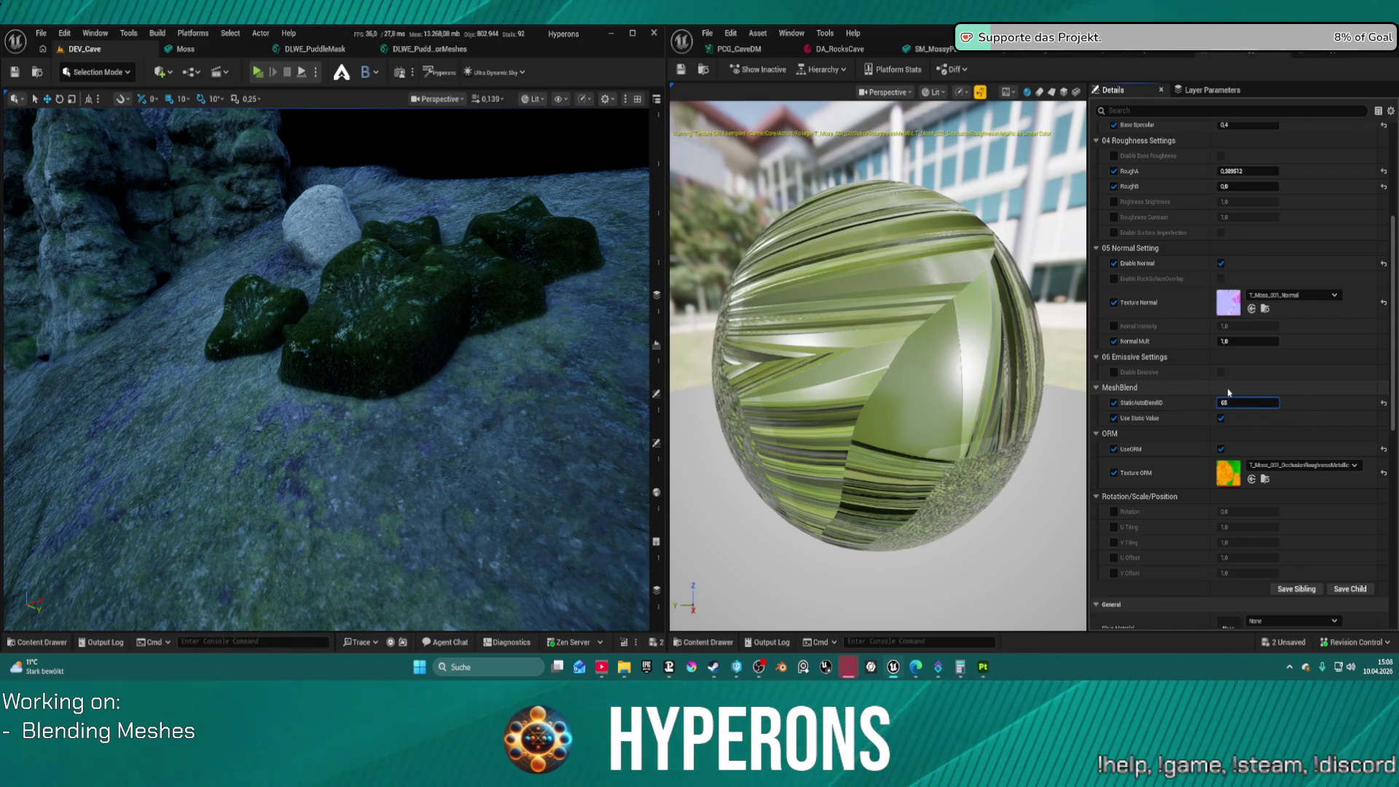
{"action": "type", "text": "/25"}
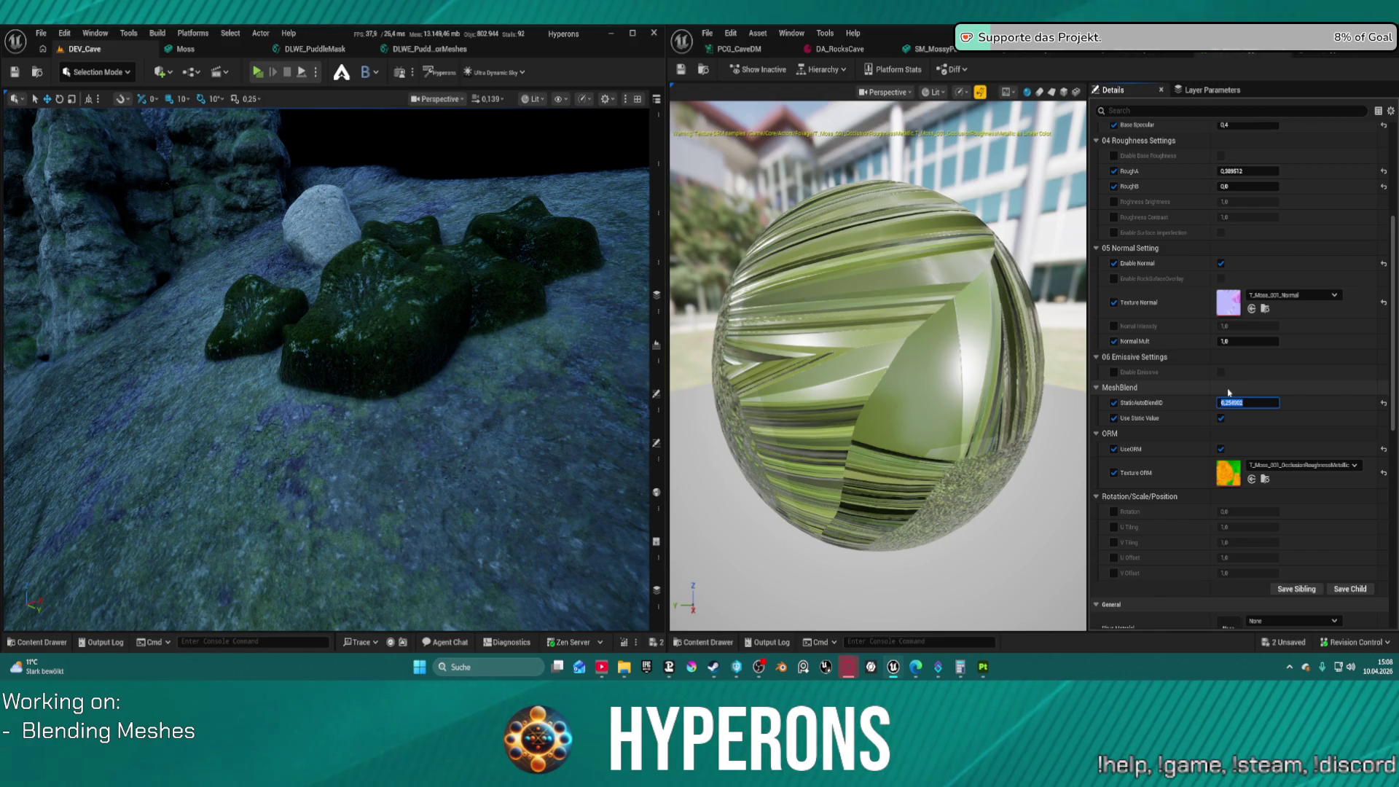
{"action": "key", "text": "BackSpace"}
{"action": "type", "text": "255/255"}
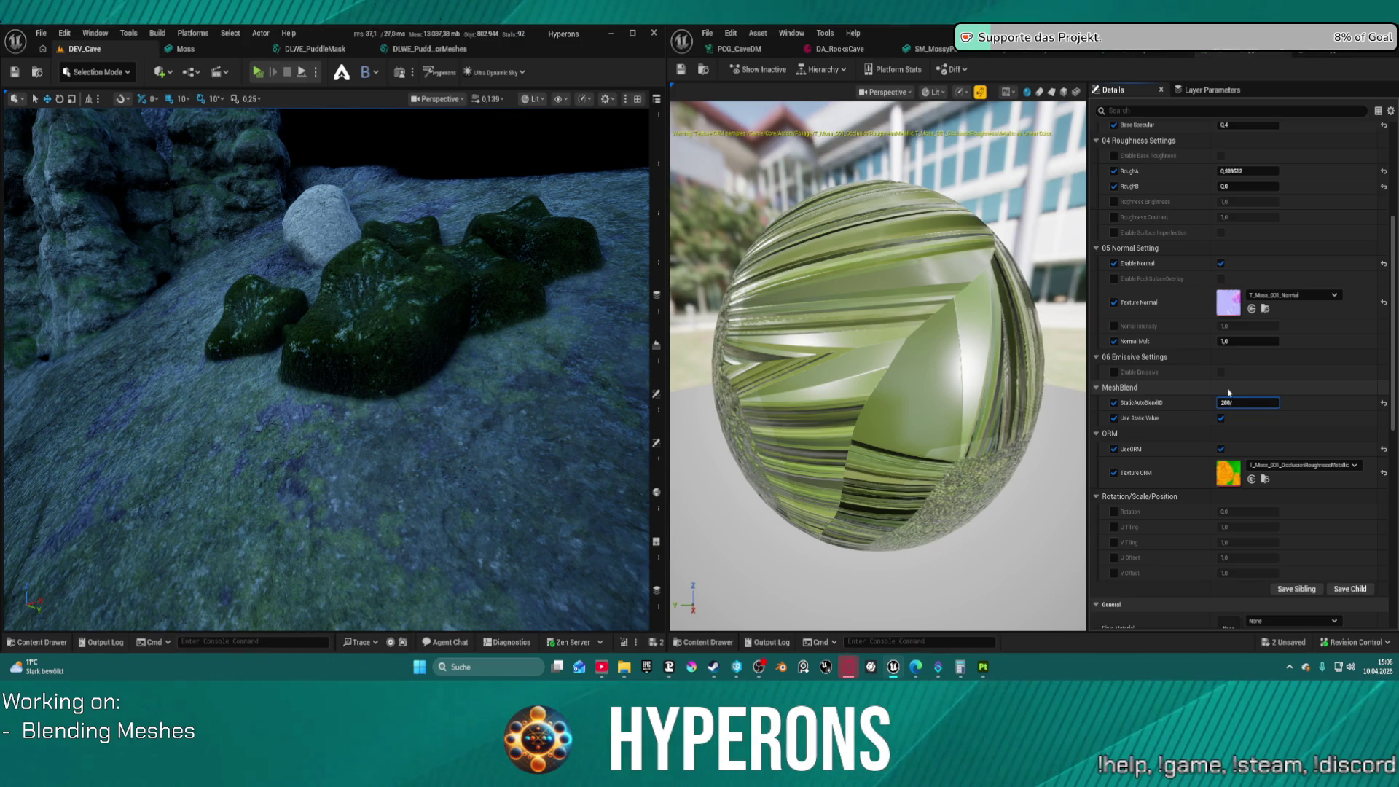
{"action": "key", "text": "Return"}
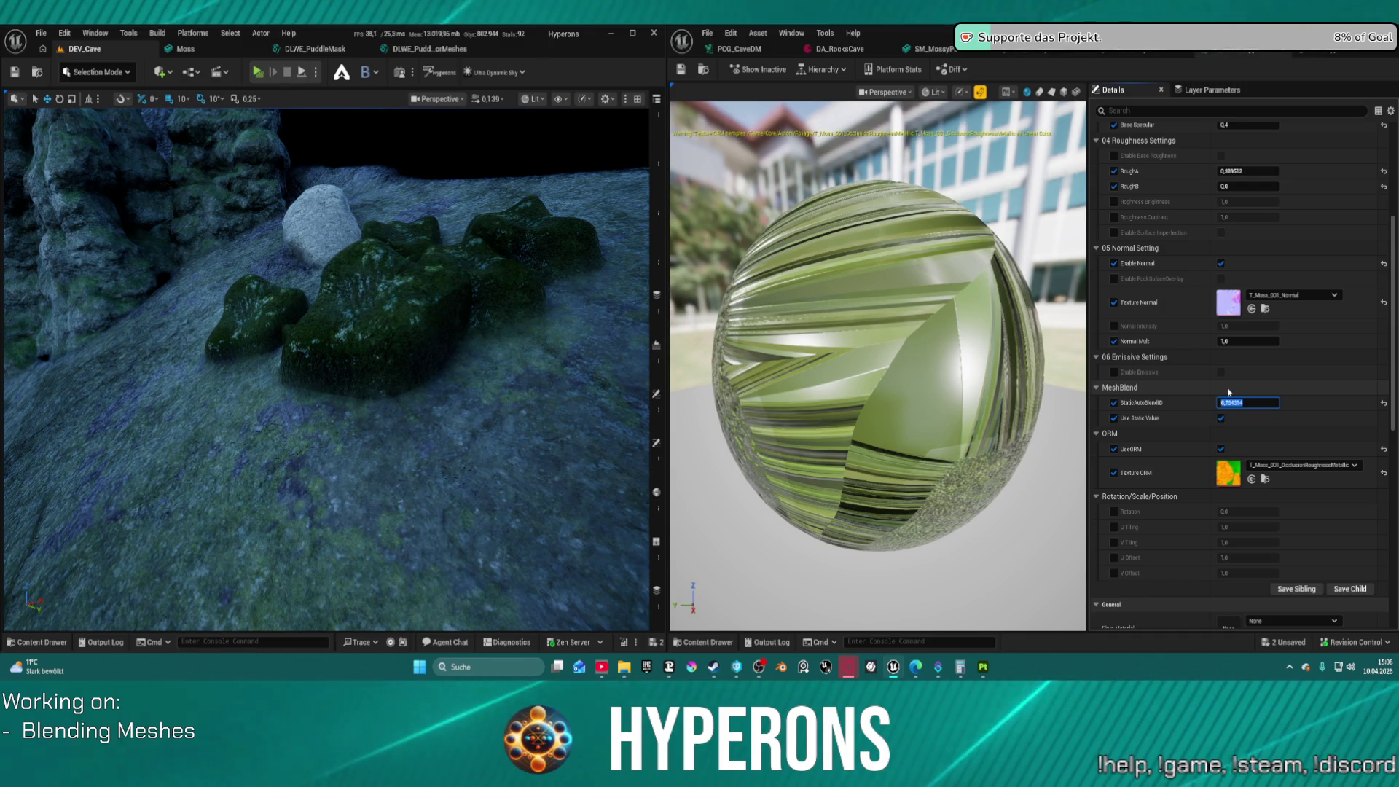
{"action": "mouse_move", "coordinate": [328, 364]}
{"action": "left_mouse_down"}
{"action": "mouse_move", "coordinate": [343, 343]}
{"action": "mouse_move", "coordinate": [335, 273]}
{"action": "mouse_move", "coordinate": [321, 277]}
{"action": "mouse_move", "coordinate": [342, 281]}
{"action": "mouse_move", "coordinate": [331, 262]}
{"action": "mouse_move", "coordinate": [332, 288]}
{"action": "mouse_move", "coordinate": [331, 270]}
{"action": "left_mouse_up"}
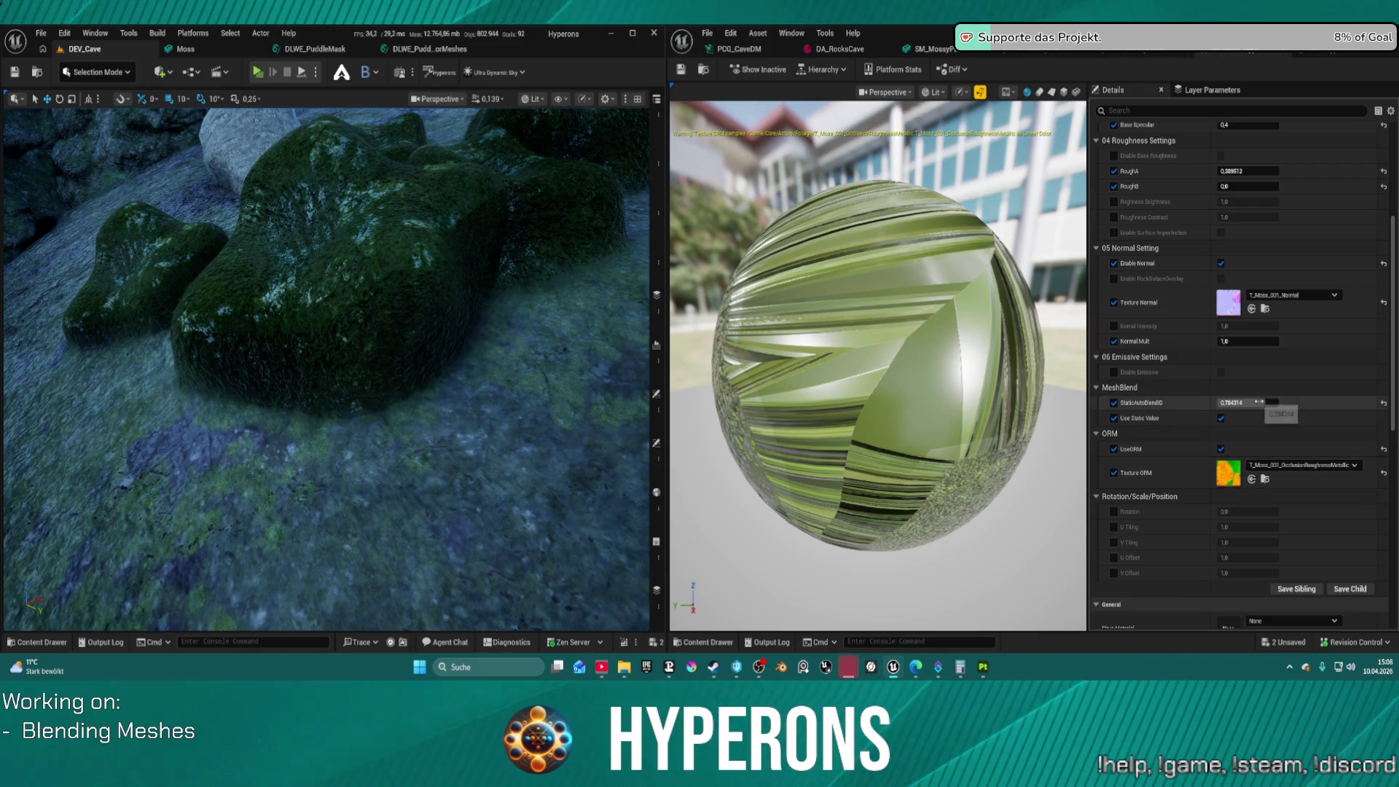
Test 2/255 for StaticAutoBlendID, then settle on 250/255 (0.980392)
{"action": "left_click", "coordinate": [1261, 403]}
{"action": "type", "text": "3"}
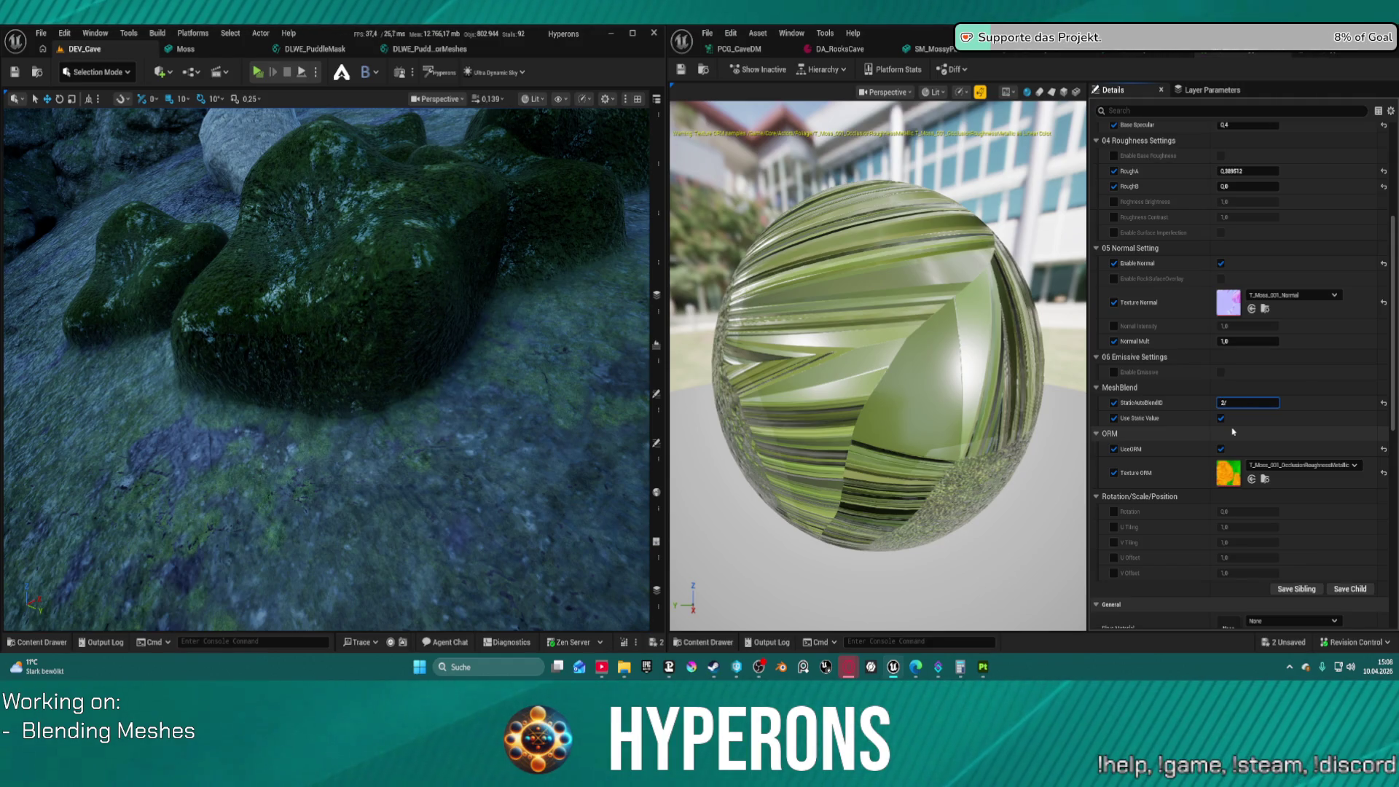
{"action": "type", "text": "/255"}
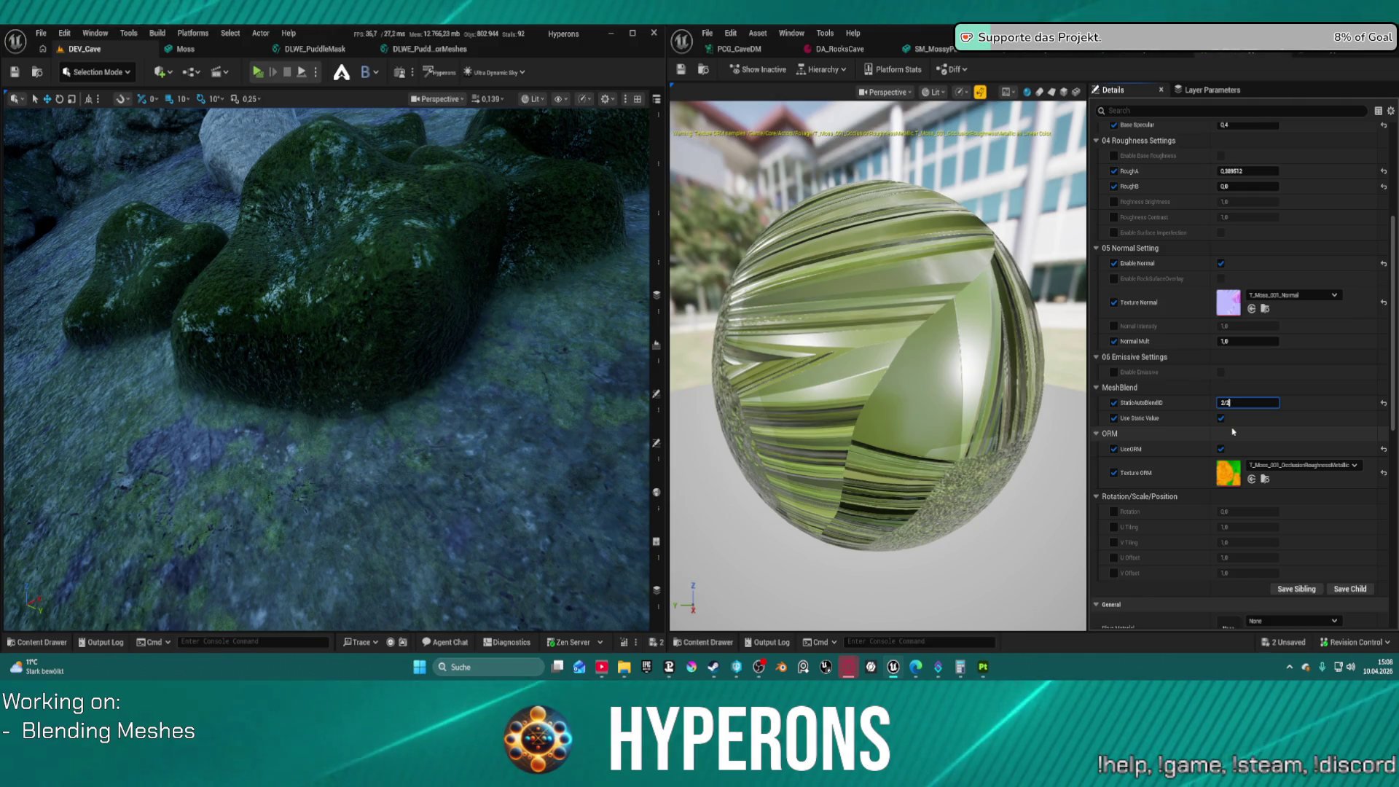
{"action": "key", "text": "Return"}
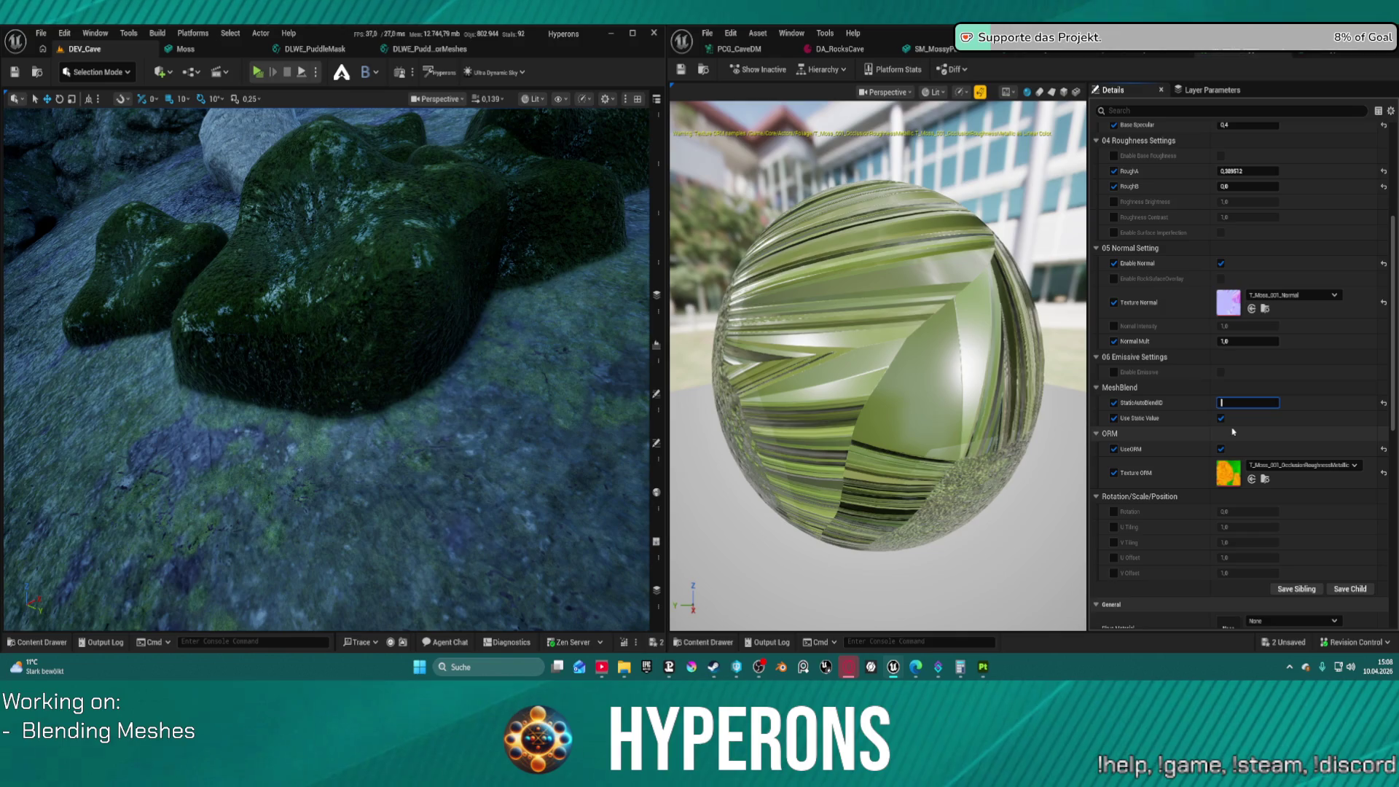
{"action": "type", "text": "4"}
{"action": "type", "text": "55"}
{"action": "key", "text": "Return"}
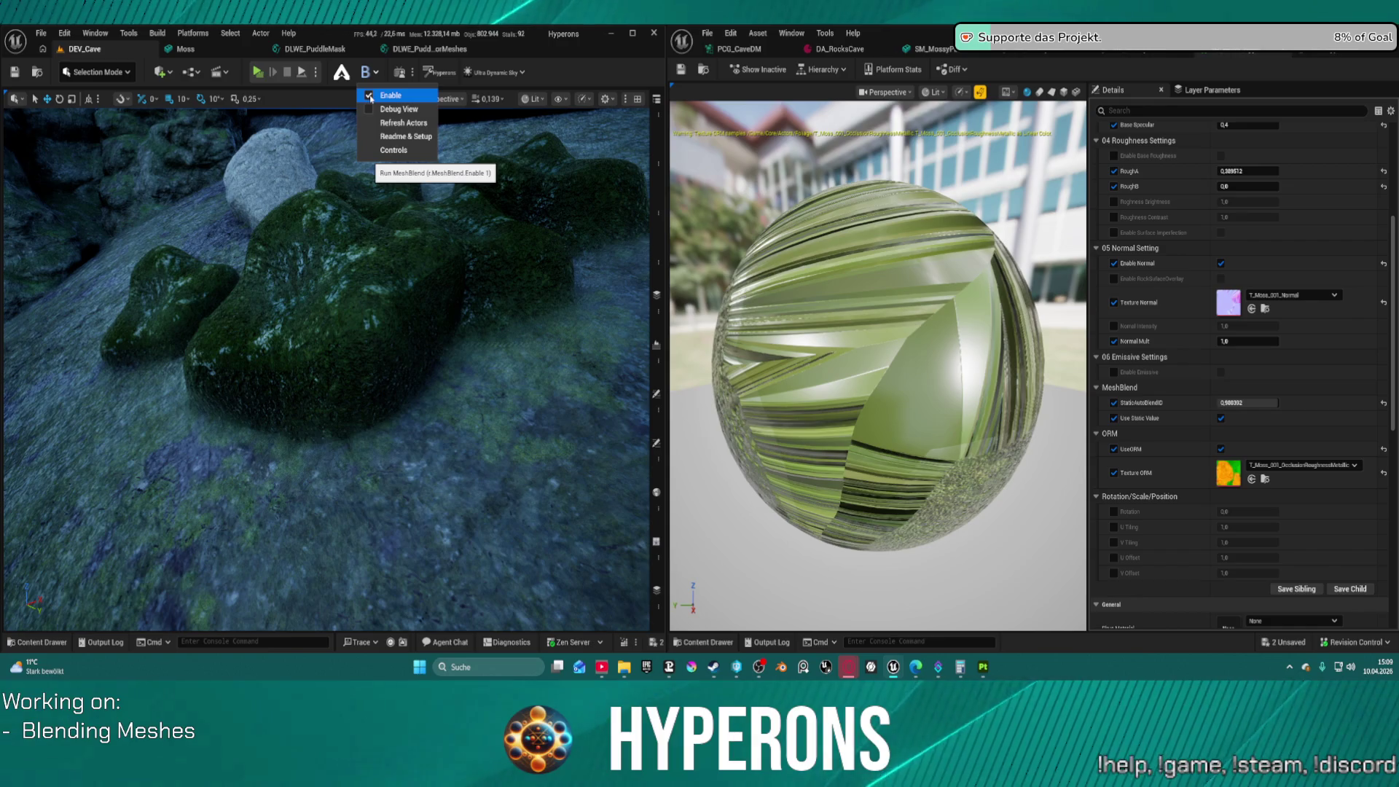
Toggle MeshBlend off and on to compare the rock-floor seam, then pull the camera back
{"action": "left_click", "coordinate": [369, 97]}
{"action": "left_click", "coordinate": [369, 96]}
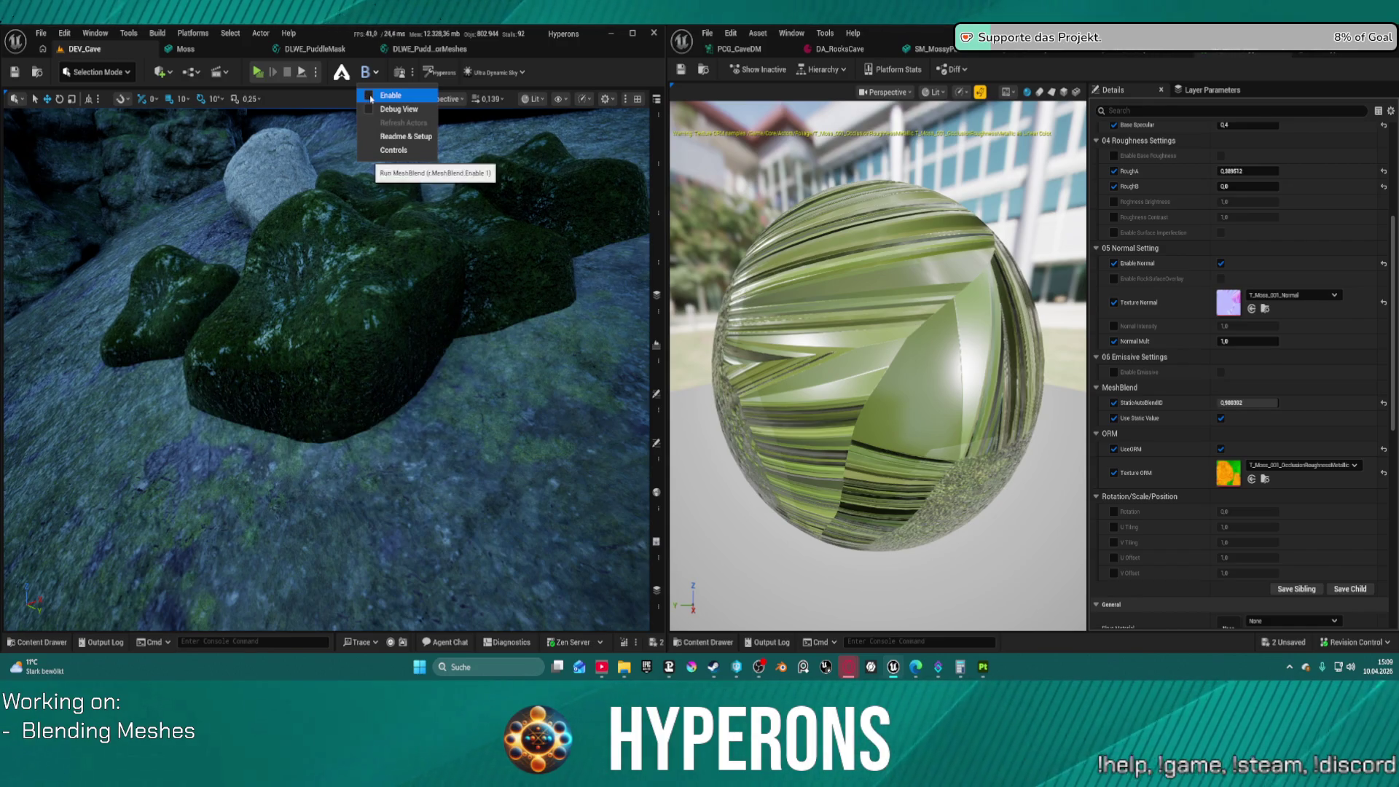
{"action": "left_click", "coordinate": [370, 96]}
{"action": "mouse_move", "coordinate": [328, 328]}
{"action": "left_mouse_down"}
{"action": "mouse_move", "coordinate": [347, 382]}
{"action": "mouse_move", "coordinate": [336, 365]}
{"action": "mouse_move", "coordinate": [364, 376]}
{"action": "mouse_move", "coordinate": [379, 361]}
{"action": "mouse_move", "coordinate": [525, 359]}
{"action": "left_mouse_up"}
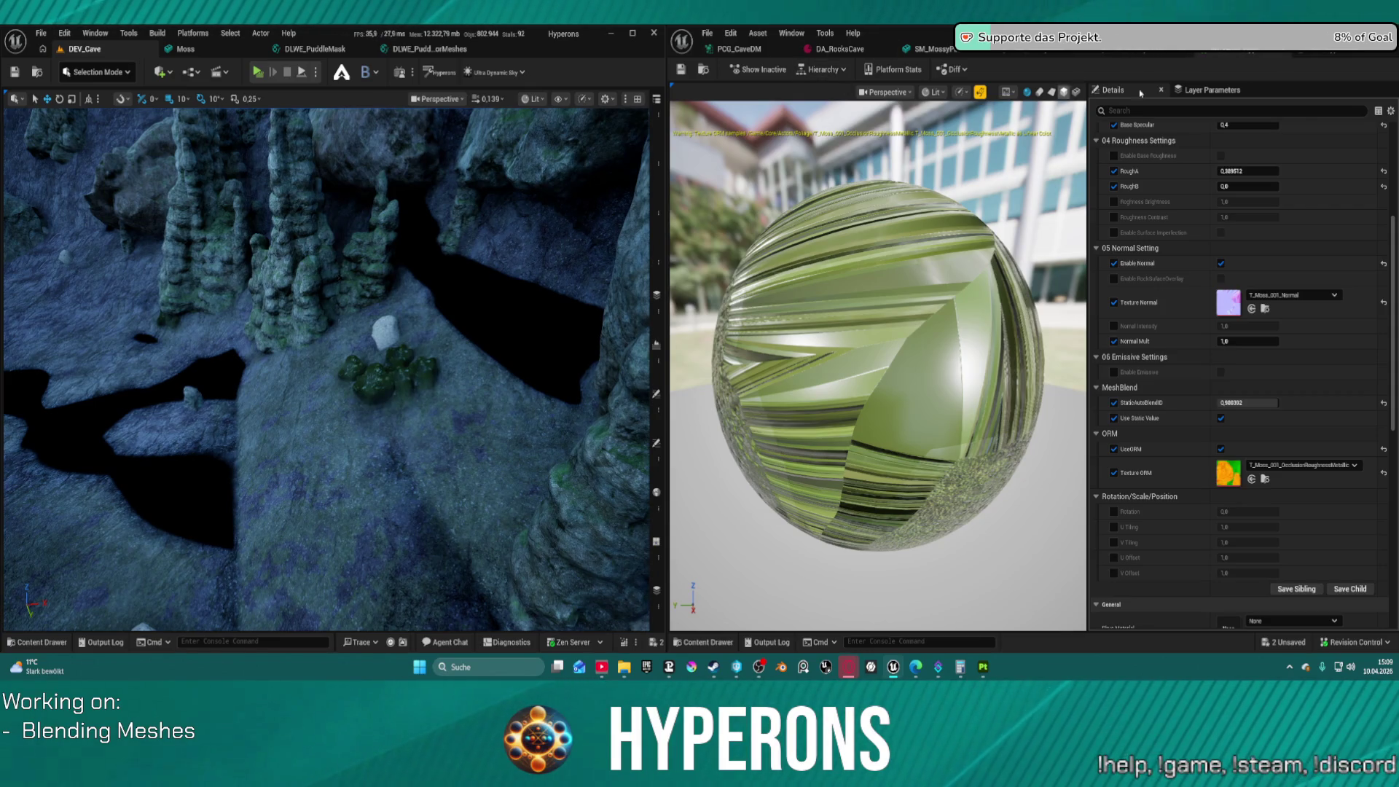
{"action": "scroll", "coordinate": [1276, 200], "scroll_direction": "up", "scroll_amount": 5}
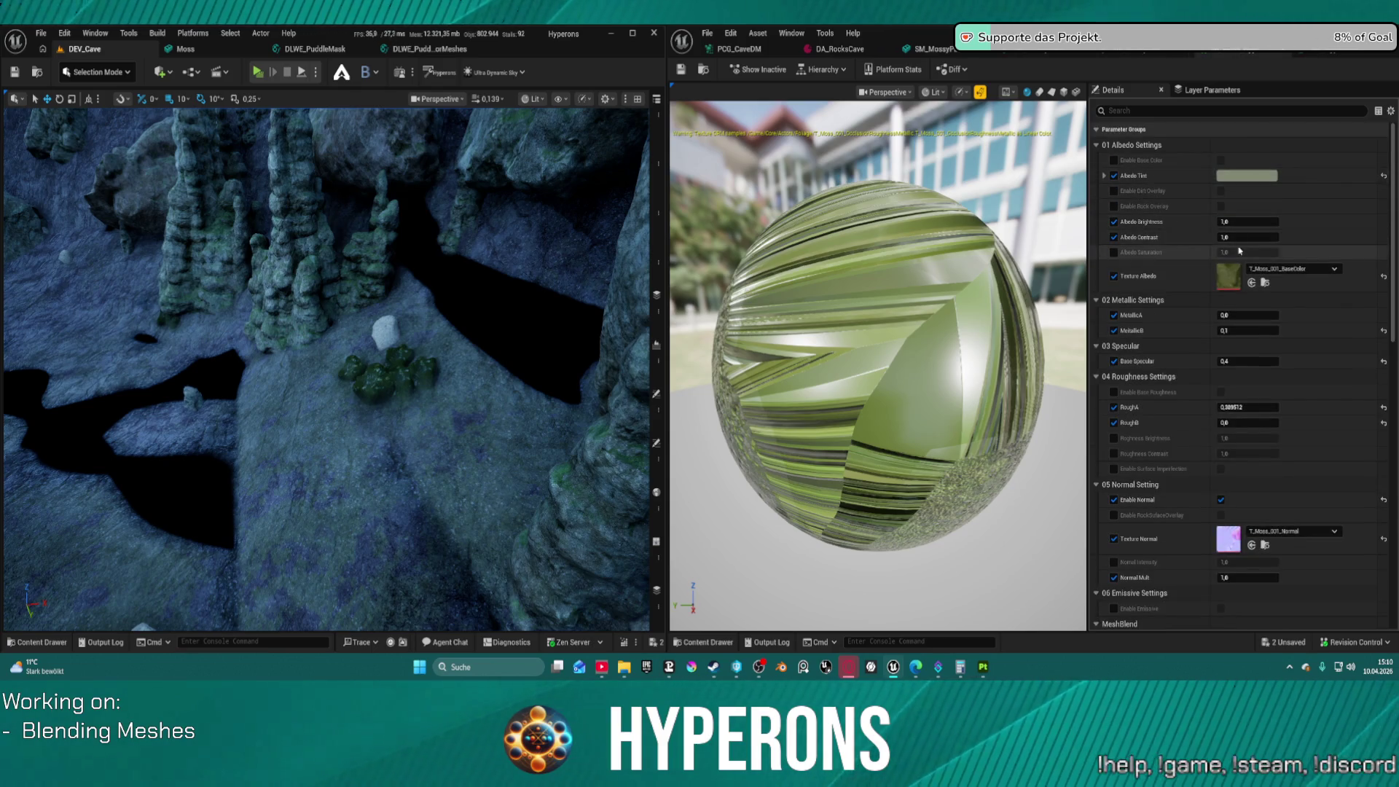
Change the moss Albedo Tint to a much brighter, desaturated near-neutral grey
{"action": "left_click", "coordinate": [1234, 177]}
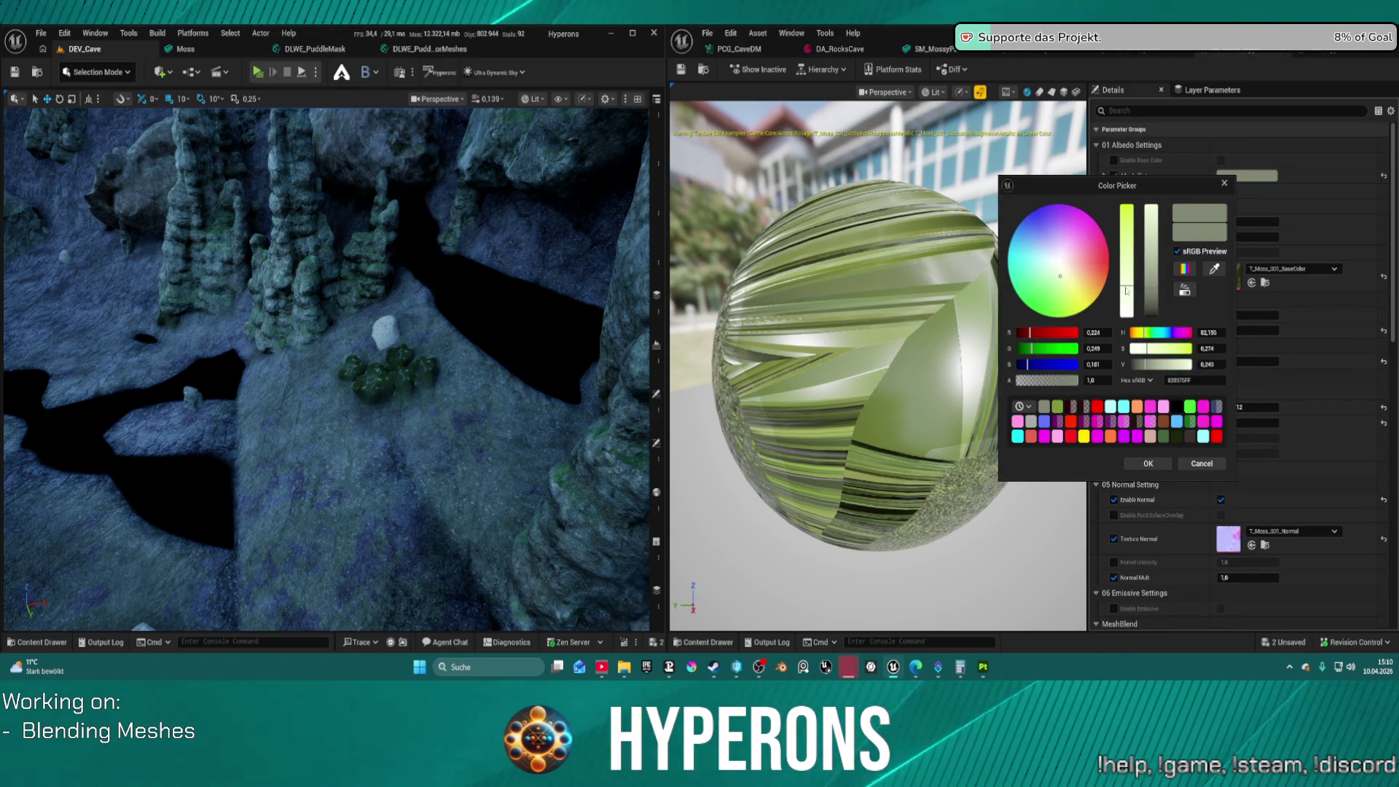
{"action": "left_click_drag", "start_coordinate": [1123, 227], "coordinate": [1128, 282]}
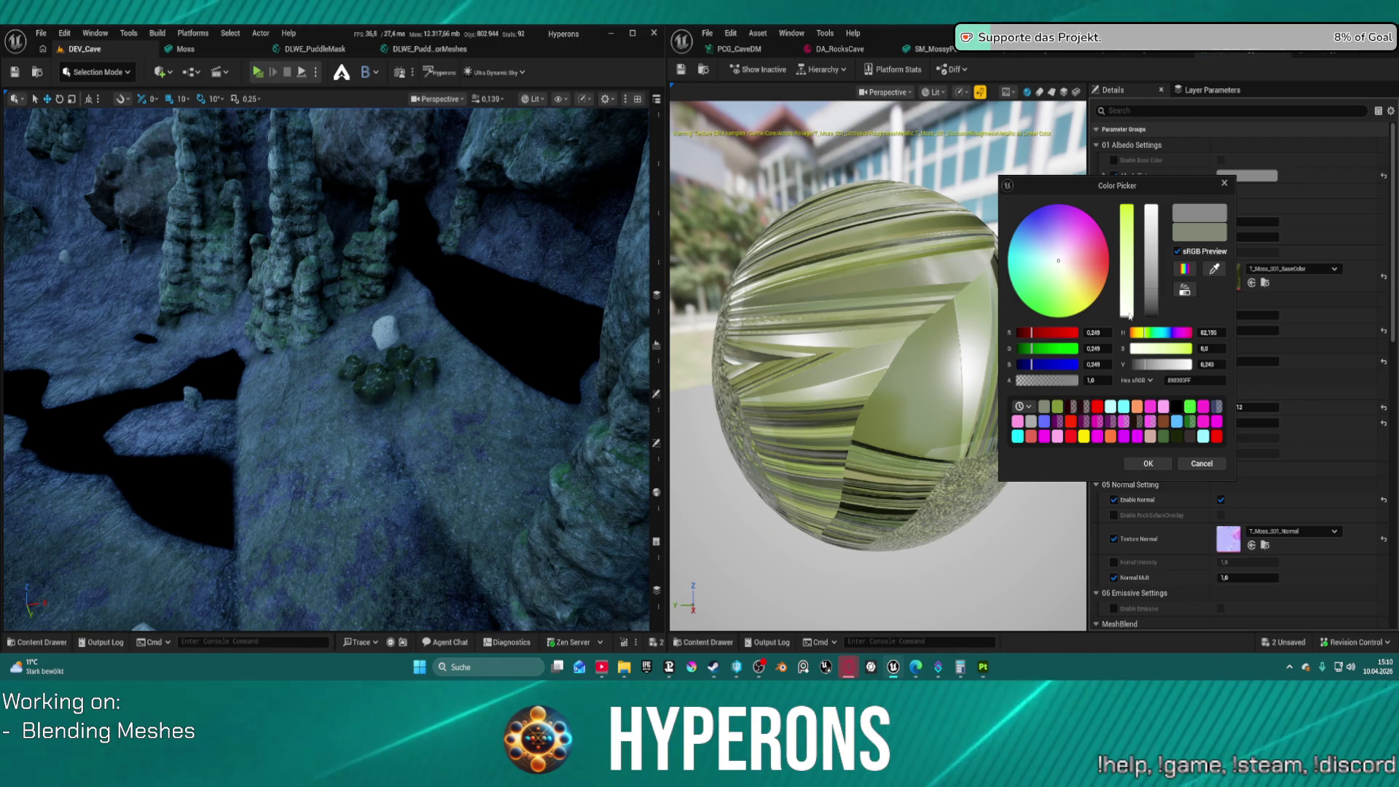
{"action": "mouse_move", "coordinate": [1150, 292]}
{"action": "left_mouse_down"}
{"action": "mouse_move", "coordinate": [1152, 230]}
{"action": "mouse_move", "coordinate": [1159, 289]}
{"action": "mouse_move", "coordinate": [1169, 236]}
{"action": "mouse_move", "coordinate": [1172, 263]}
{"action": "left_mouse_up"}
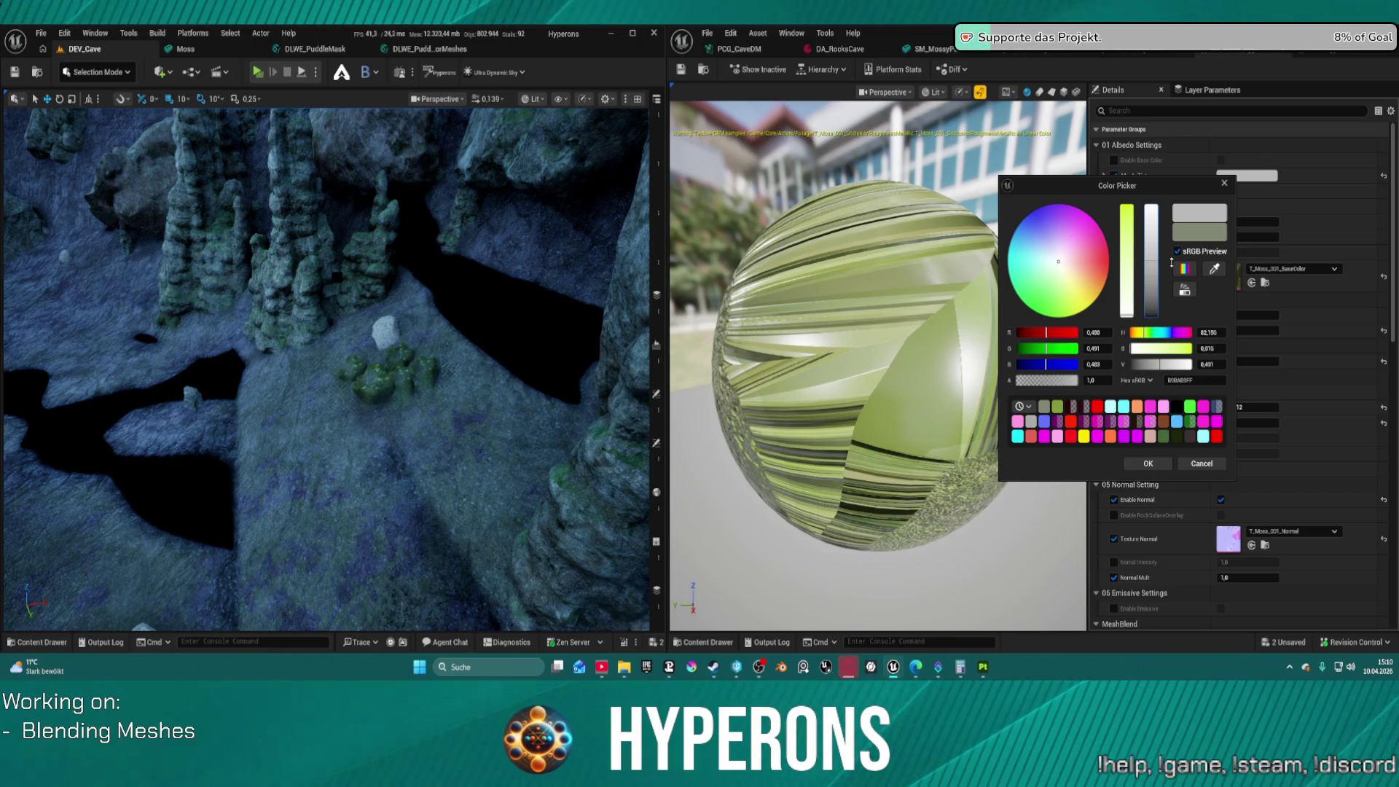
{"action": "left_click", "coordinate": [1148, 464]}
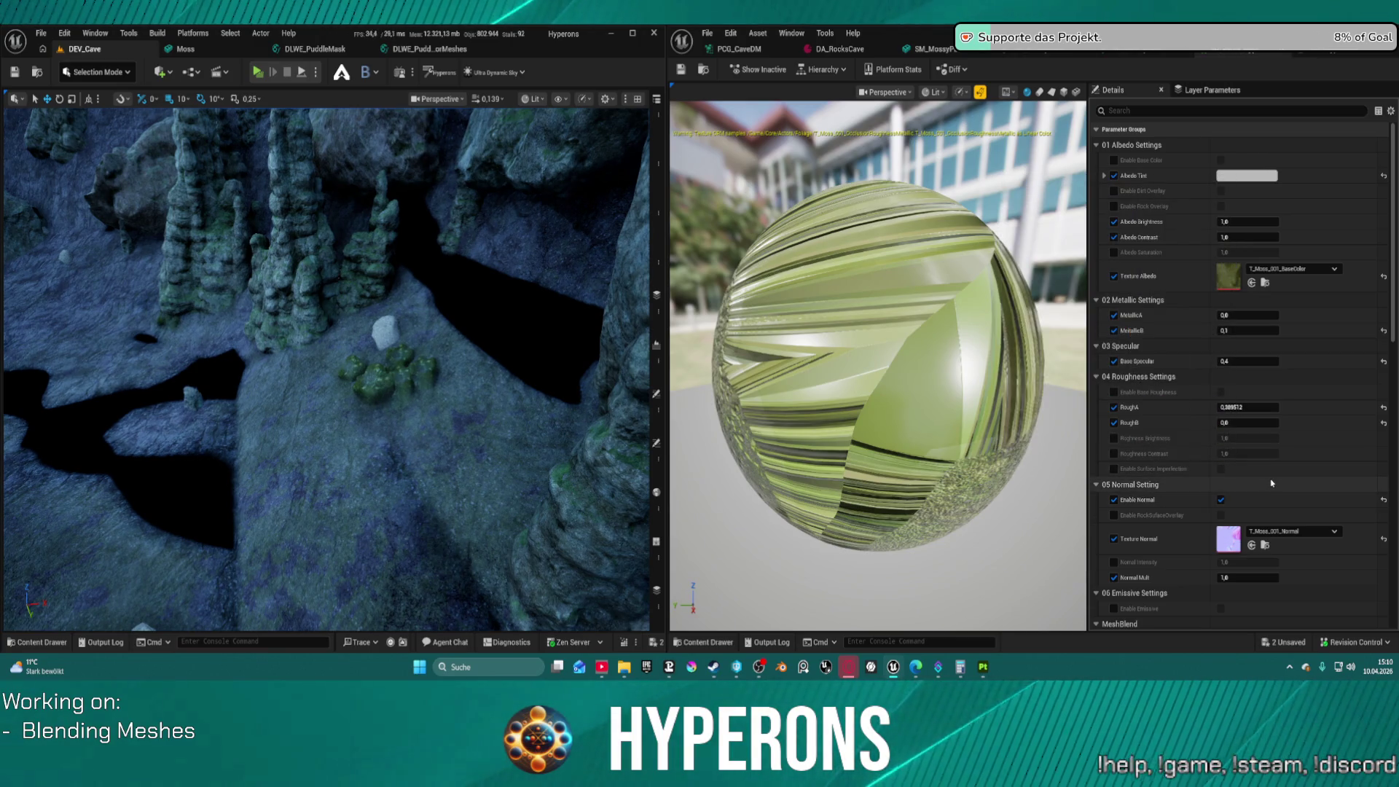
Try a lower Normal Intensity, reset it to 1.0, and enable the RockSurfaceOverlay override
{"action": "scroll", "coordinate": [1272, 483], "scroll_direction": "down", "scroll_amount": 4}
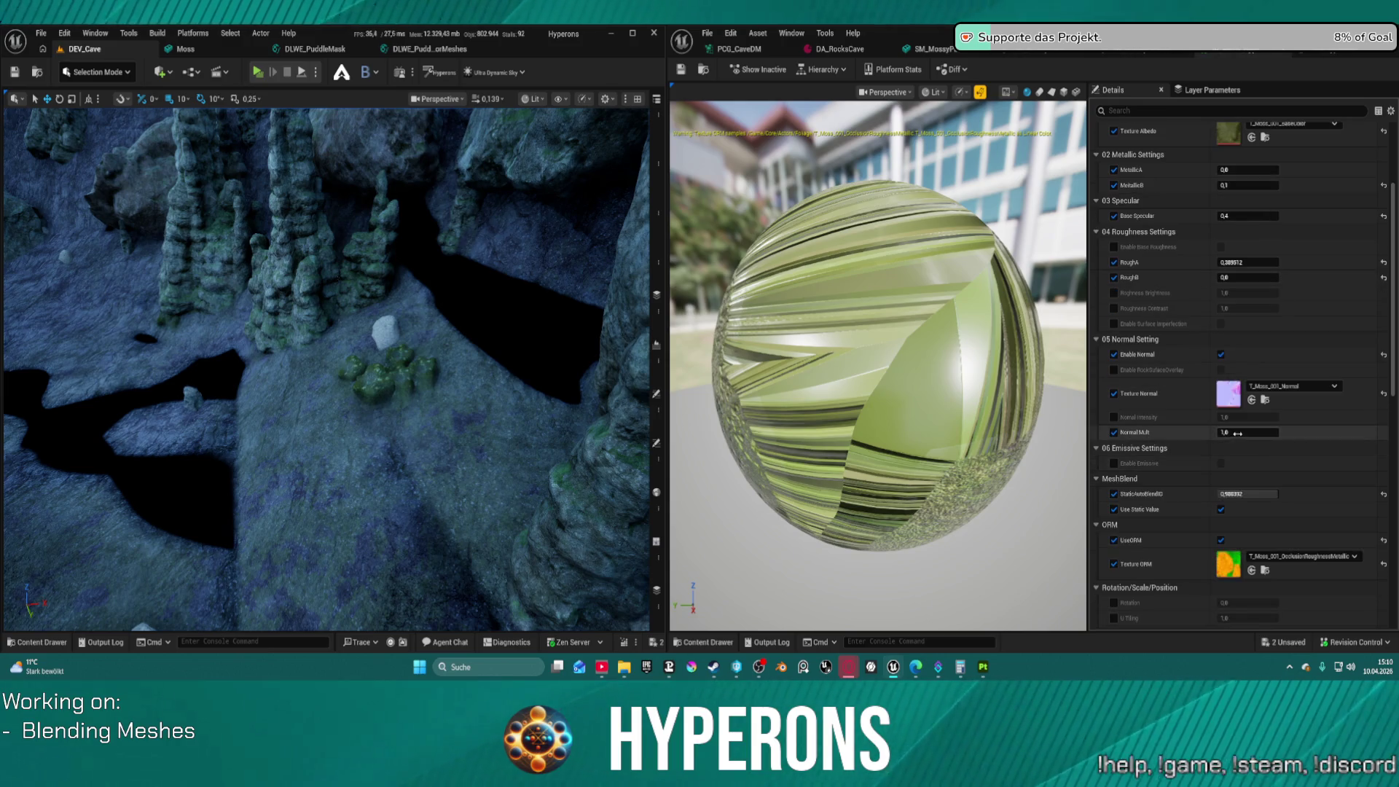
{"action": "scroll", "coordinate": [448, 431], "scroll_direction": "up", "scroll_amount": 5}
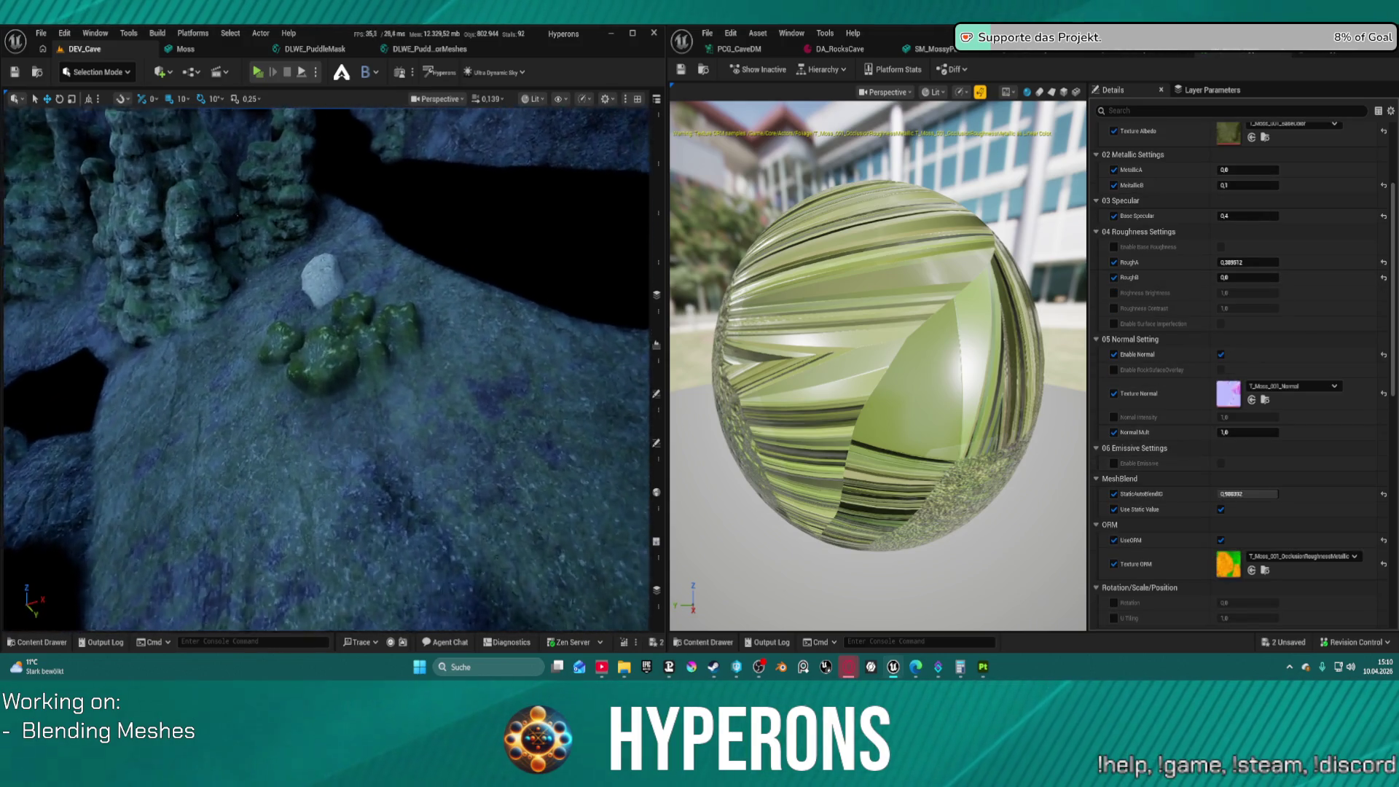
{"action": "scroll", "coordinate": [326, 370], "scroll_direction": "up", "scroll_amount": 10}
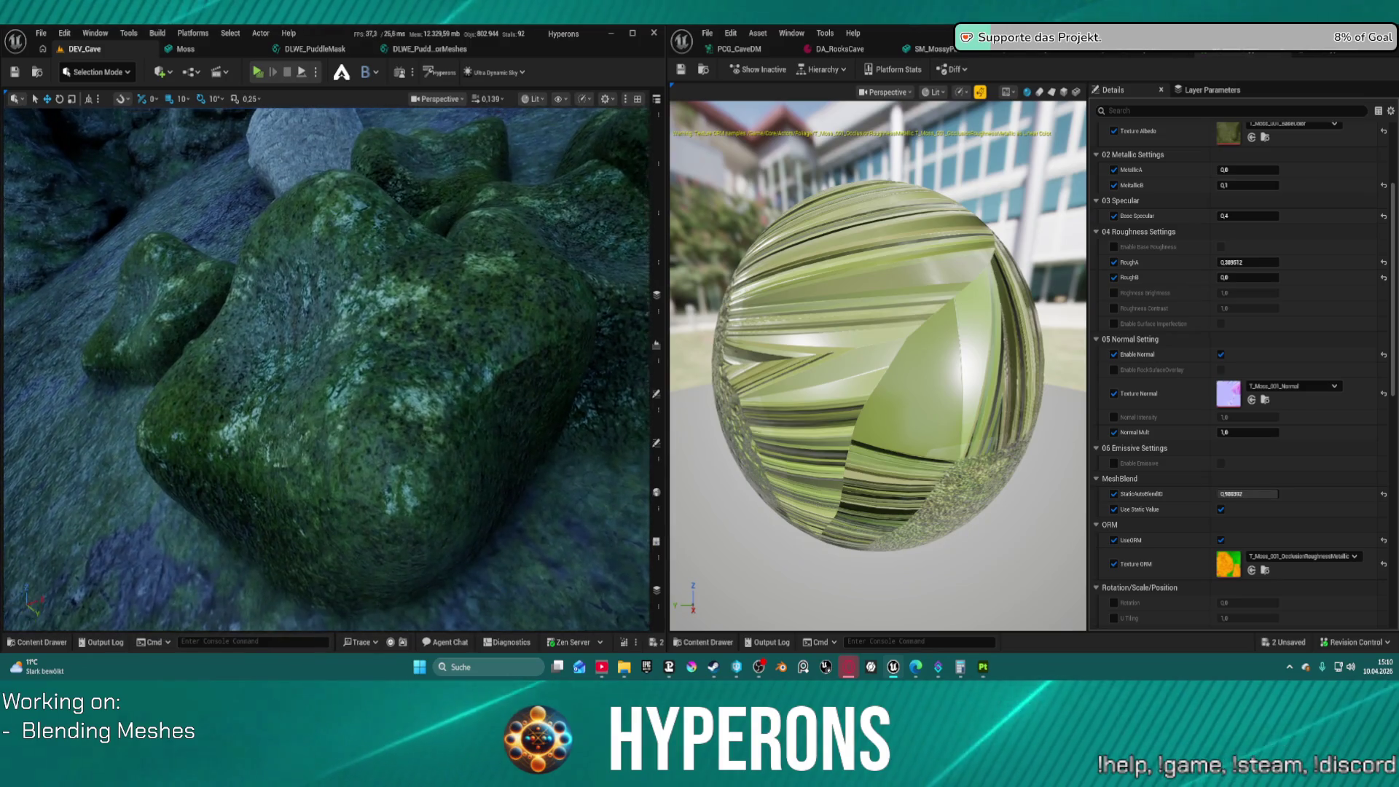
{"action": "scroll", "coordinate": [327, 370], "scroll_direction": "down", "scroll_amount": 2}
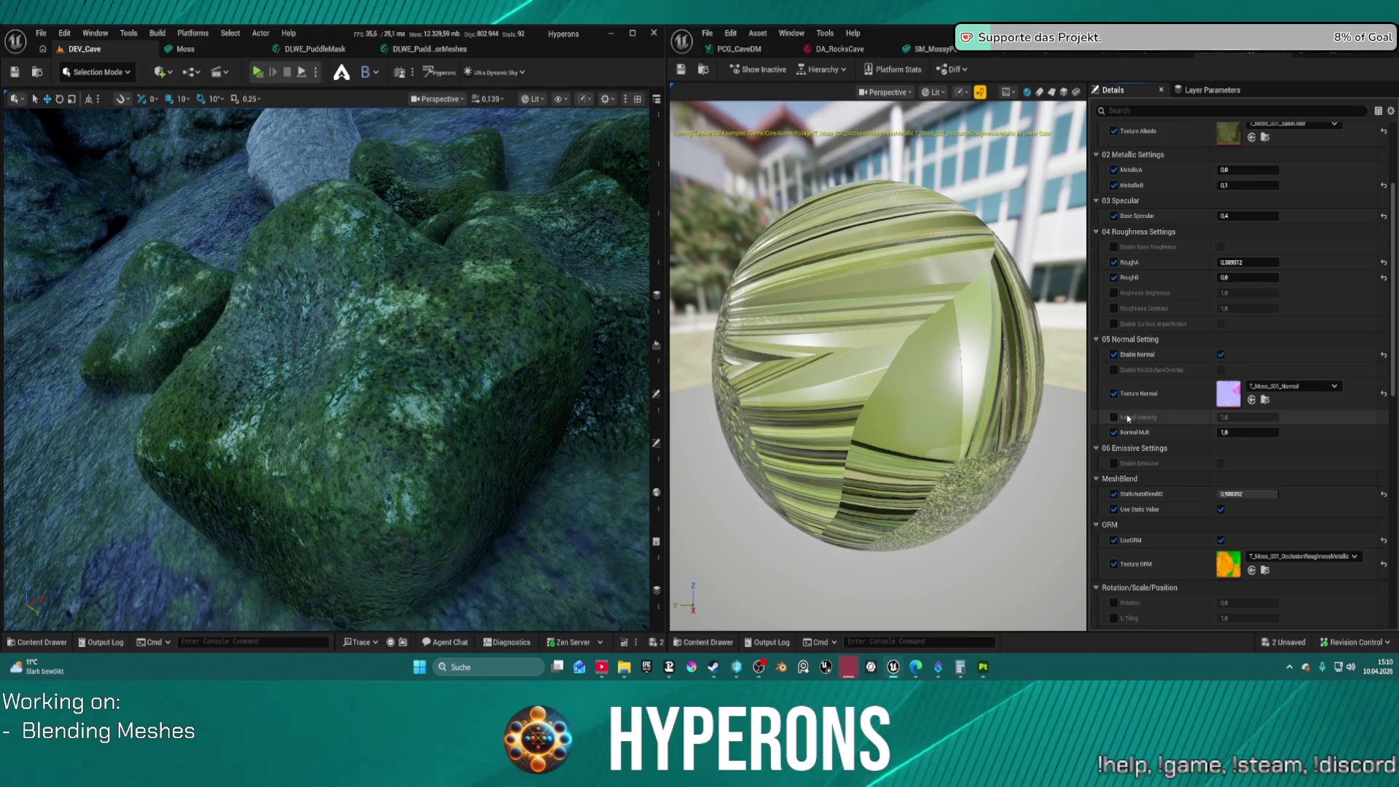
{"action": "mouse_move", "coordinate": [1237, 417]}
{"action": "left_mouse_down"}
{"action": "mouse_move", "coordinate": [1205, 416]}
{"action": "mouse_move", "coordinate": [1276, 433]}
{"action": "left_mouse_up"}
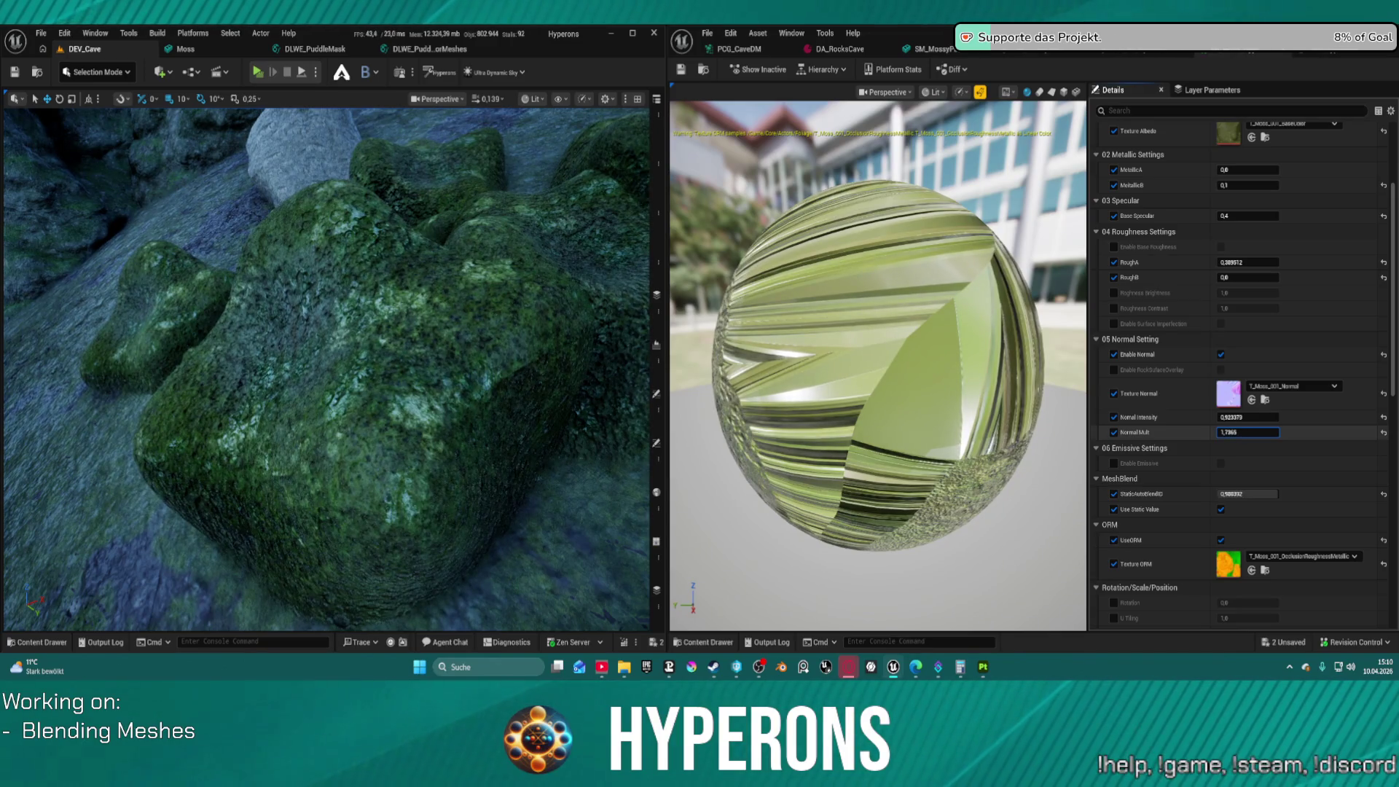
{"action": "left_click", "coordinate": [1384, 418]}
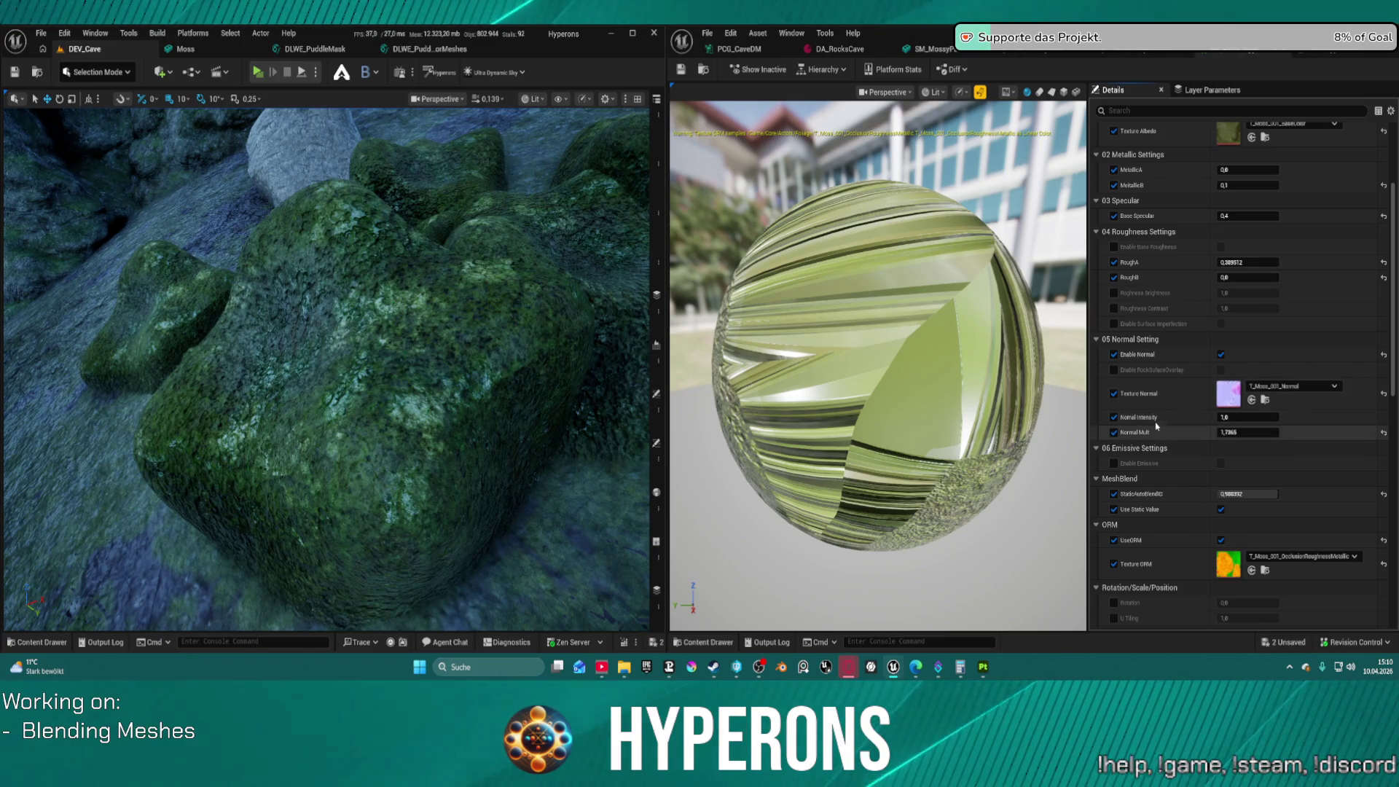
{"action": "left_click", "coordinate": [1114, 371]}
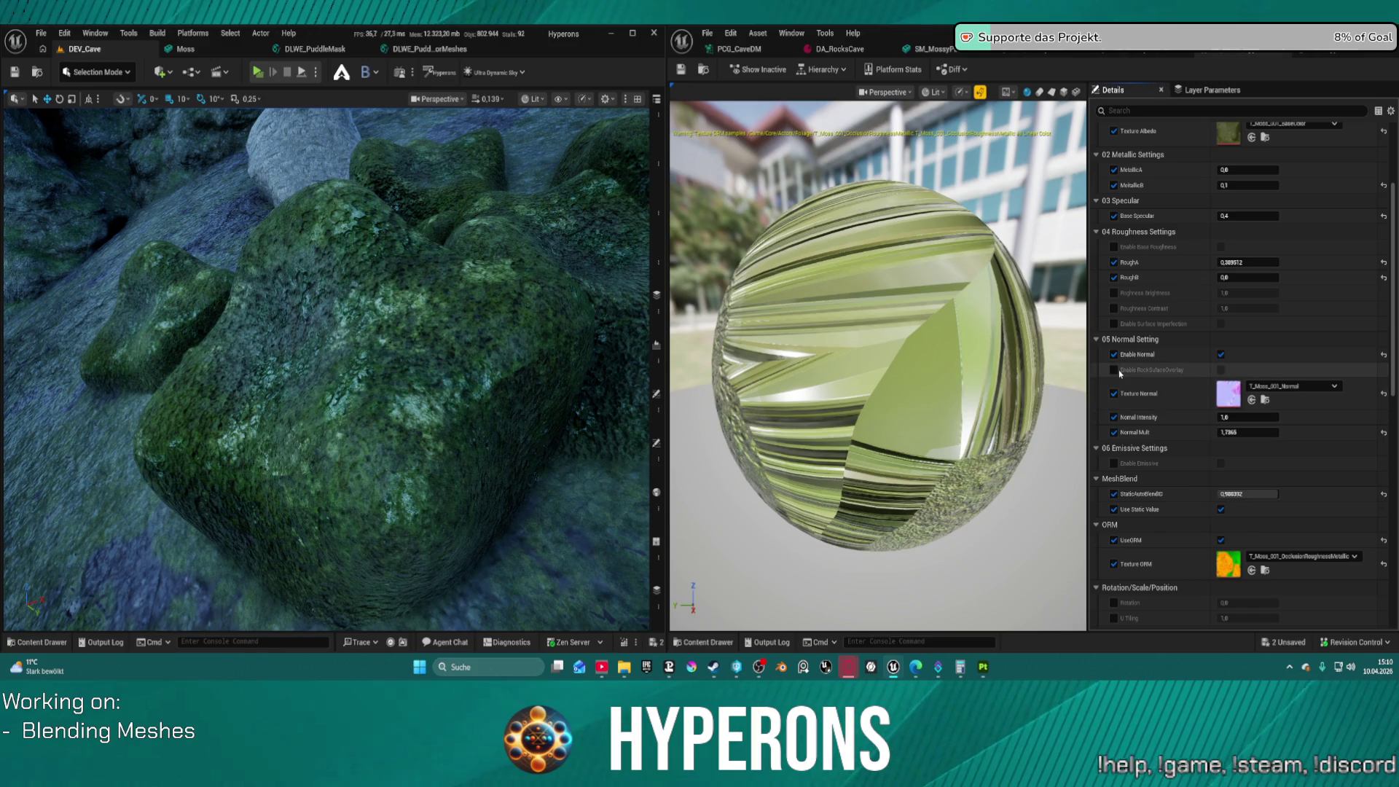
Toggle Enable RockSurfaceOverlay on and off several times to compare, leaving it off
{"action": "left_click", "coordinate": [1222, 370]}
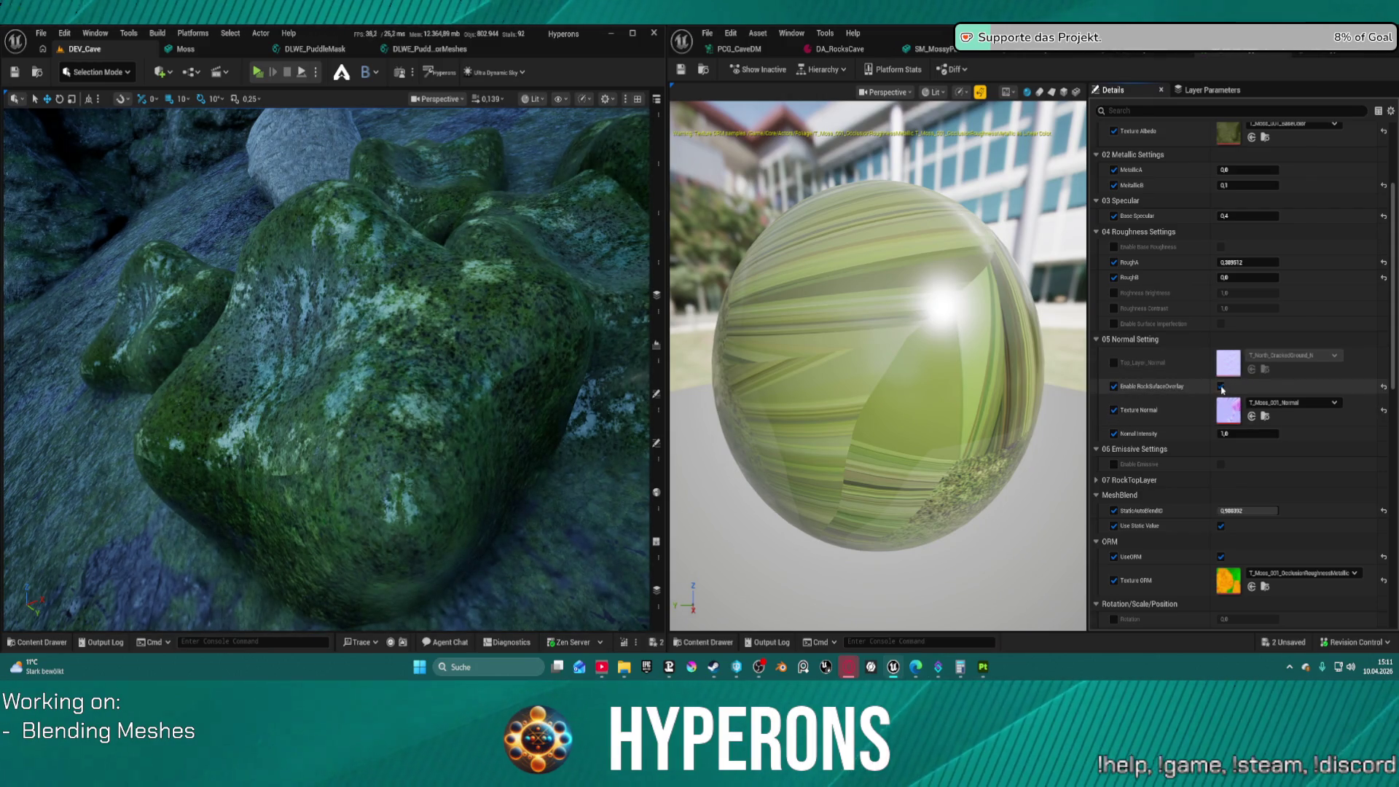
{"action": "left_click", "coordinate": [1221, 387]}
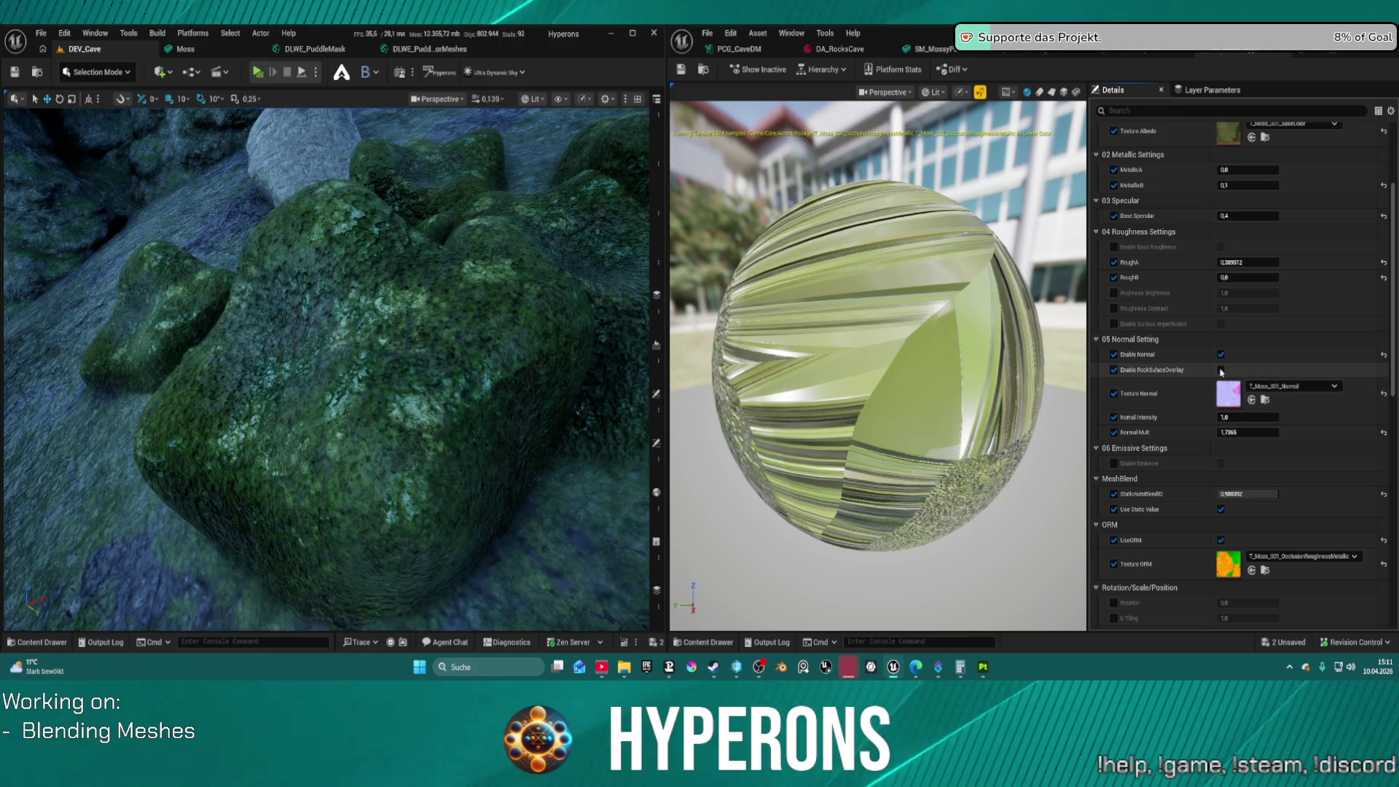
{"action": "left_click", "coordinate": [1222, 371]}
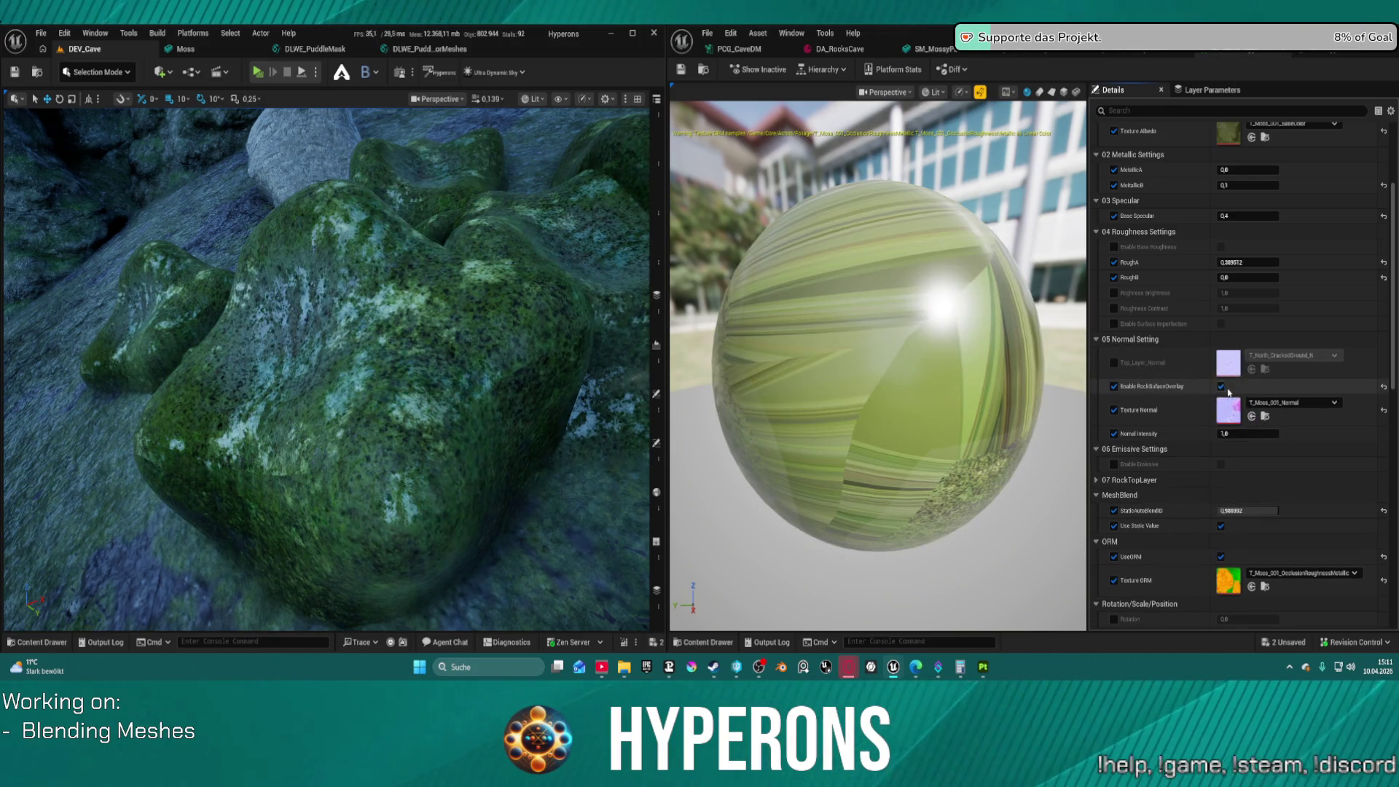
{"action": "left_click", "coordinate": [1221, 386]}
{"action": "left_click", "coordinate": [1222, 371]}
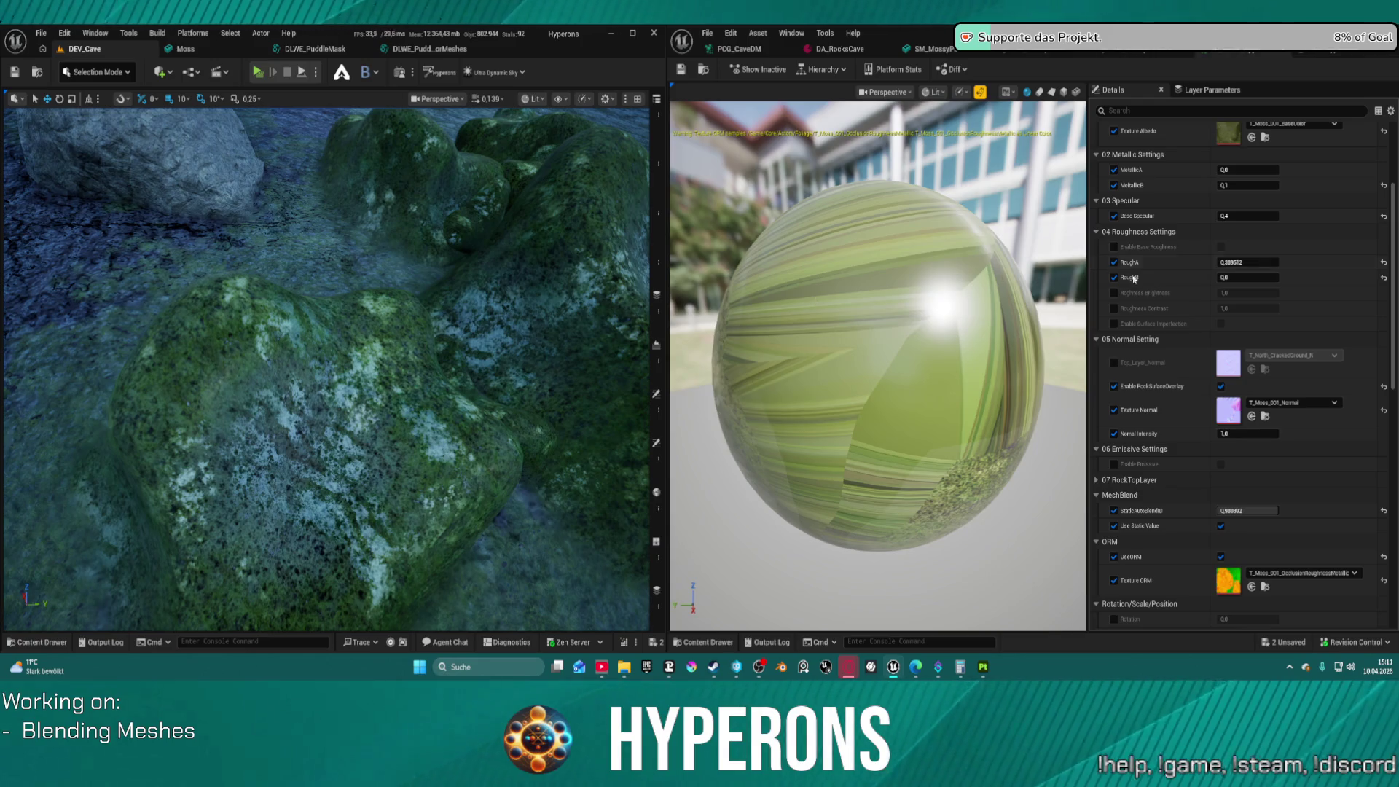
{"action": "left_click", "coordinate": [1222, 387]}
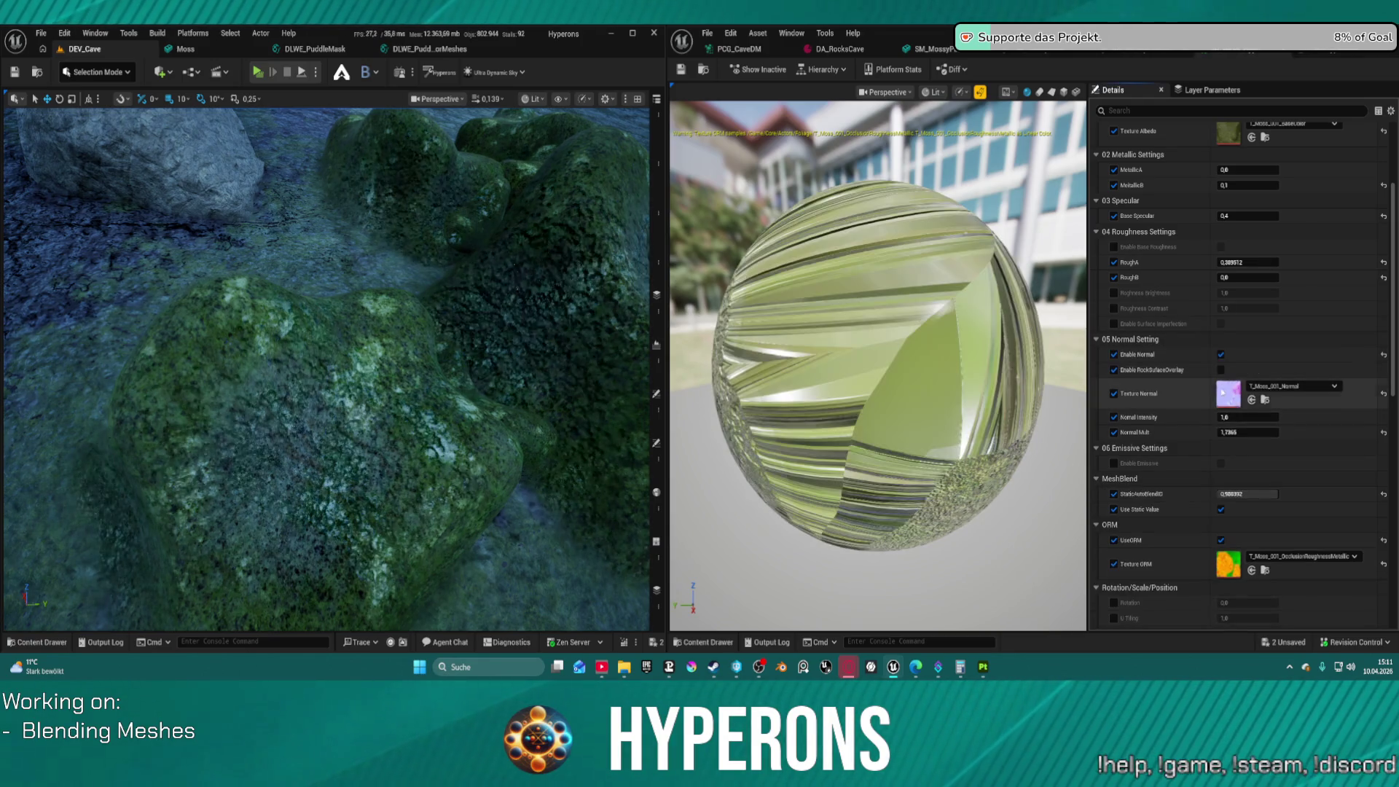
{"action": "left_click", "coordinate": [1222, 370]}
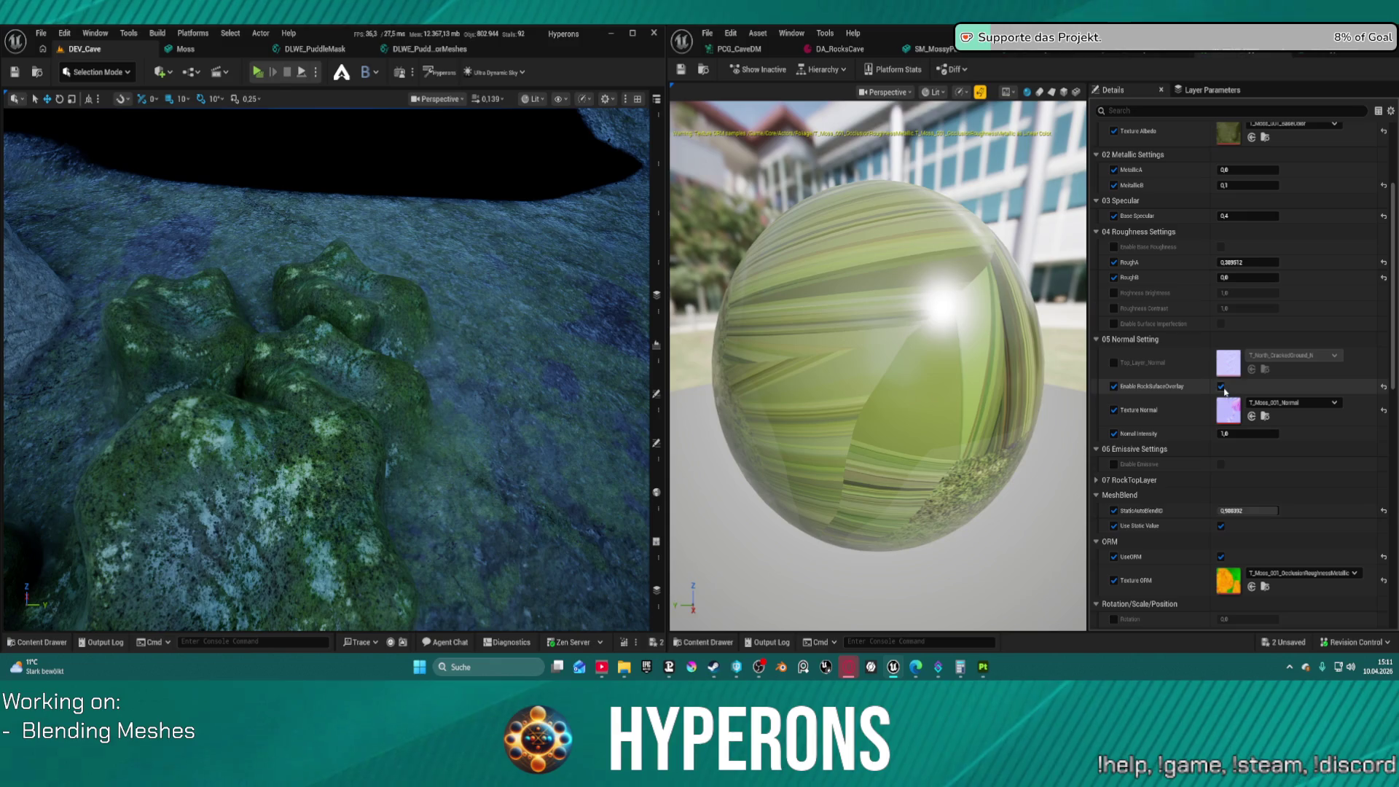
{"action": "left_click", "coordinate": [1221, 386]}
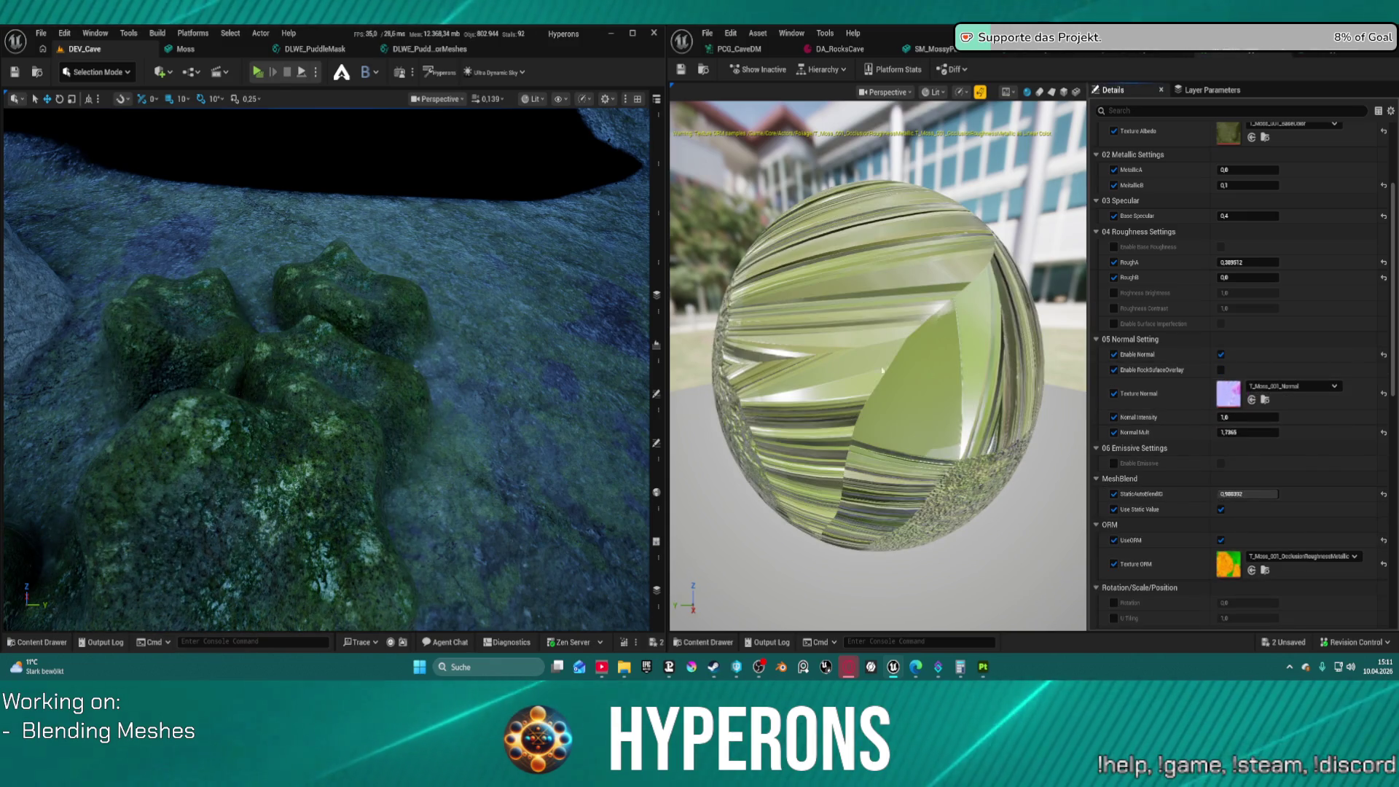
Remove the RockSurfaceOverlay override and bring the mossy rocks and boulder into view
{"action": "left_click", "coordinate": [1114, 369]}
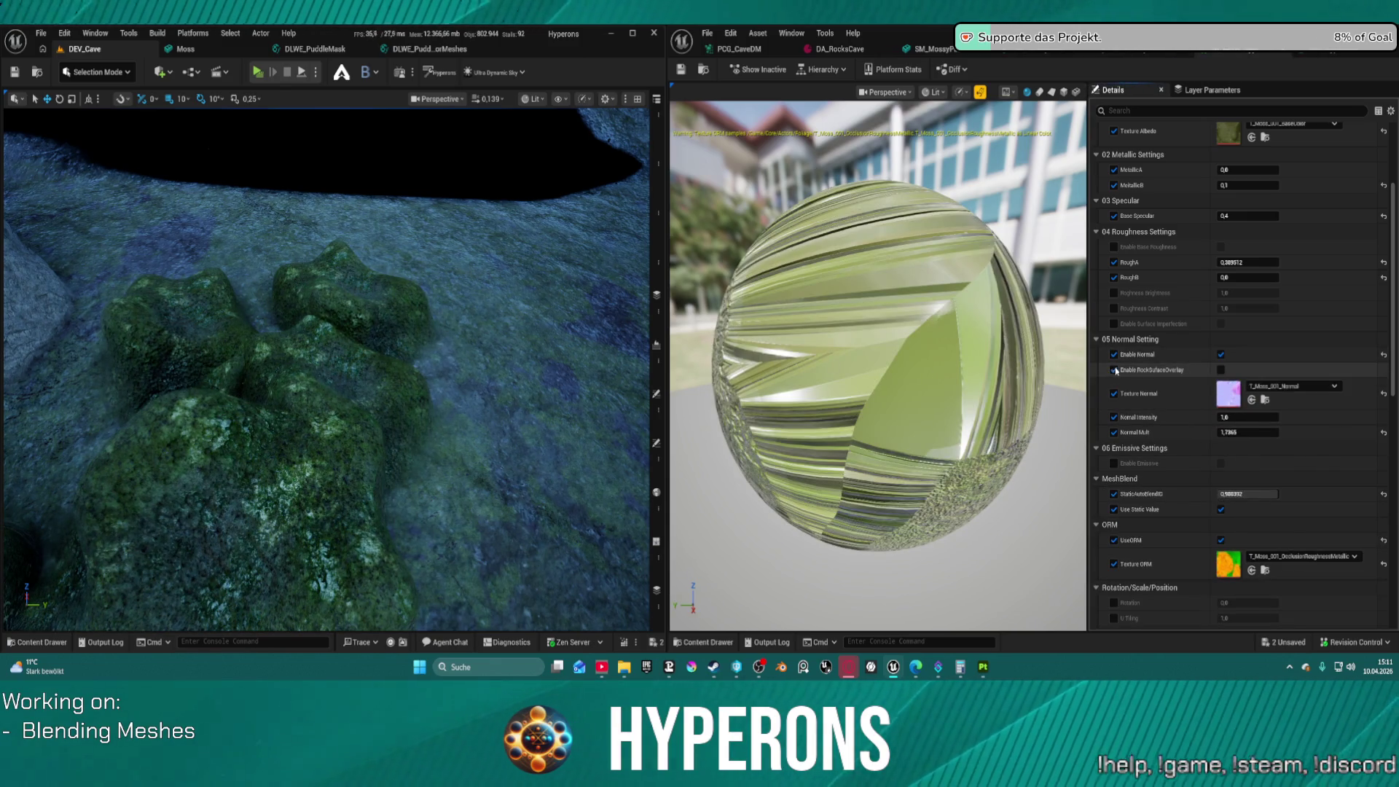
{"action": "left_click_drag", "start_coordinate": [565, 381], "coordinate": [488, 384]}
{"action": "scroll", "coordinate": [1220, 402], "scroll_direction": "down", "scroll_amount": 3}
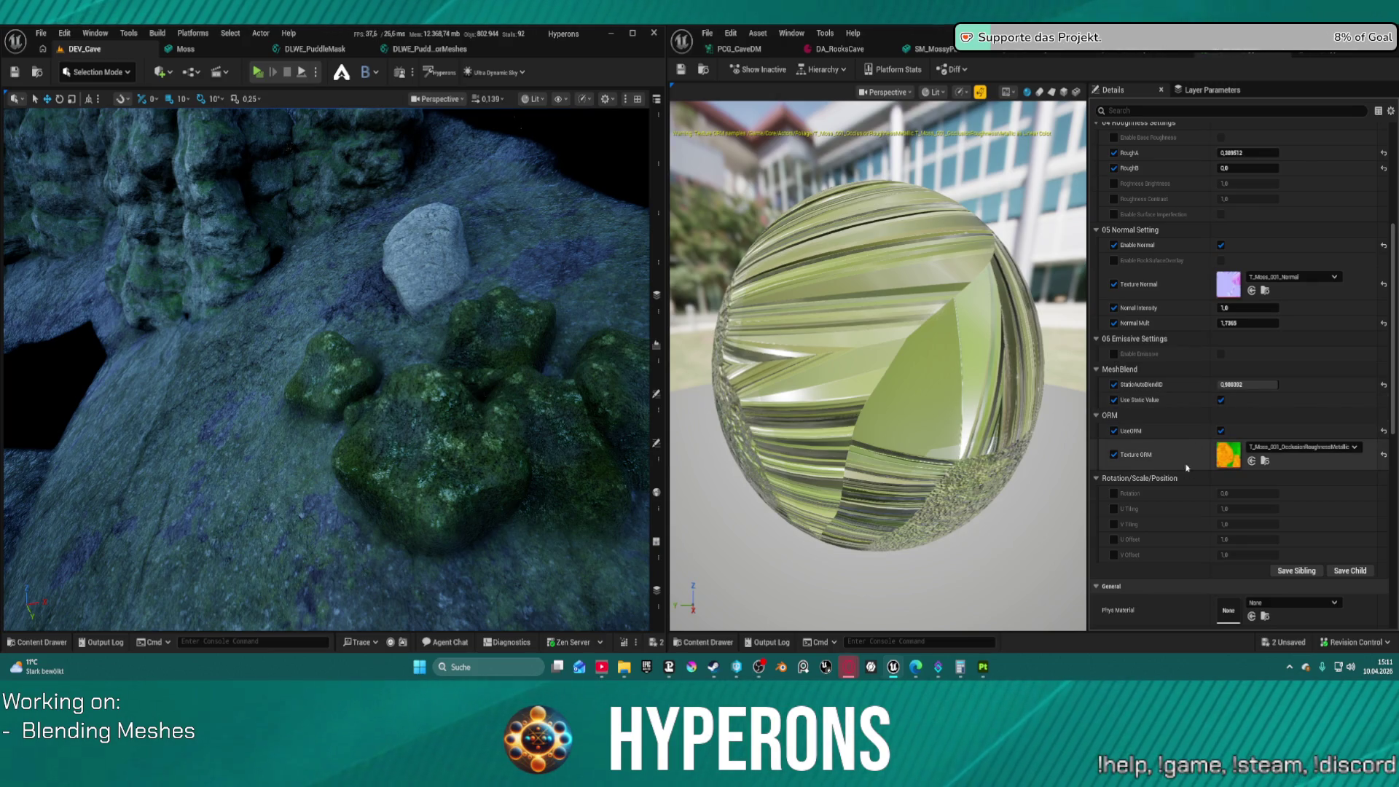
Set the moss MetallicB to 0,2 after trying 0,3
{"action": "scroll", "coordinate": [1173, 437], "scroll_direction": "up", "scroll_amount": 6}
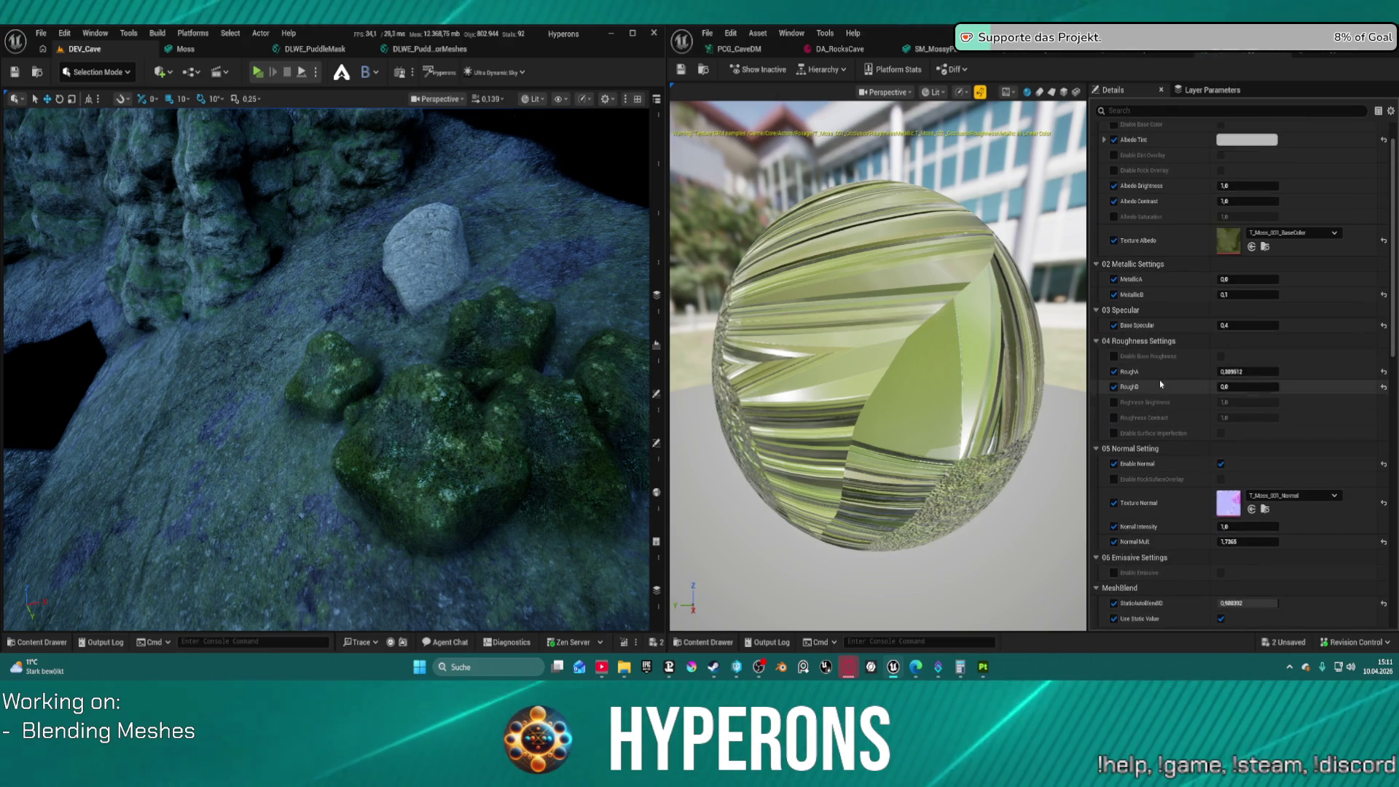
{"action": "scroll", "coordinate": [1173, 384], "scroll_direction": "up", "scroll_amount": 1}
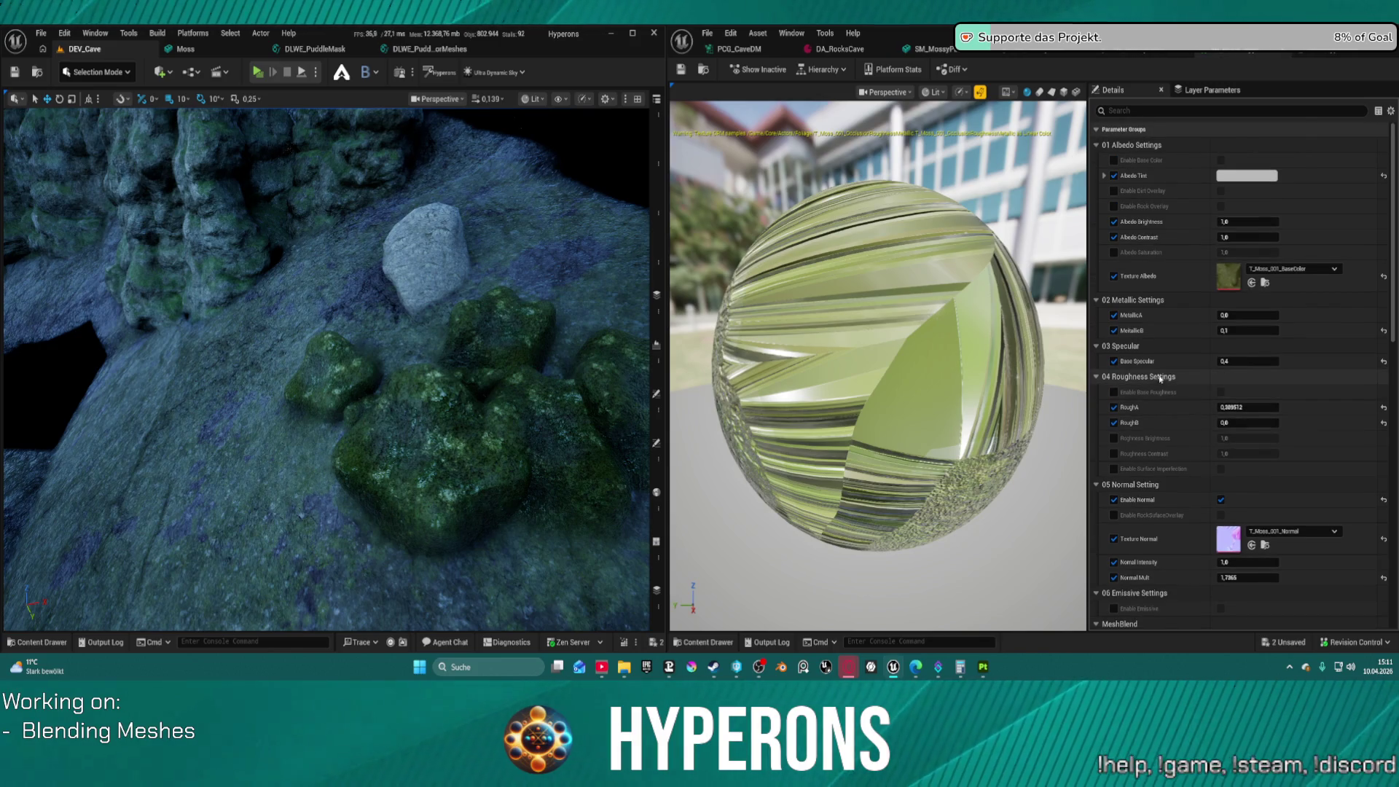
{"action": "left_click_drag", "start_coordinate": [1242, 327], "coordinate": [1268, 327]}
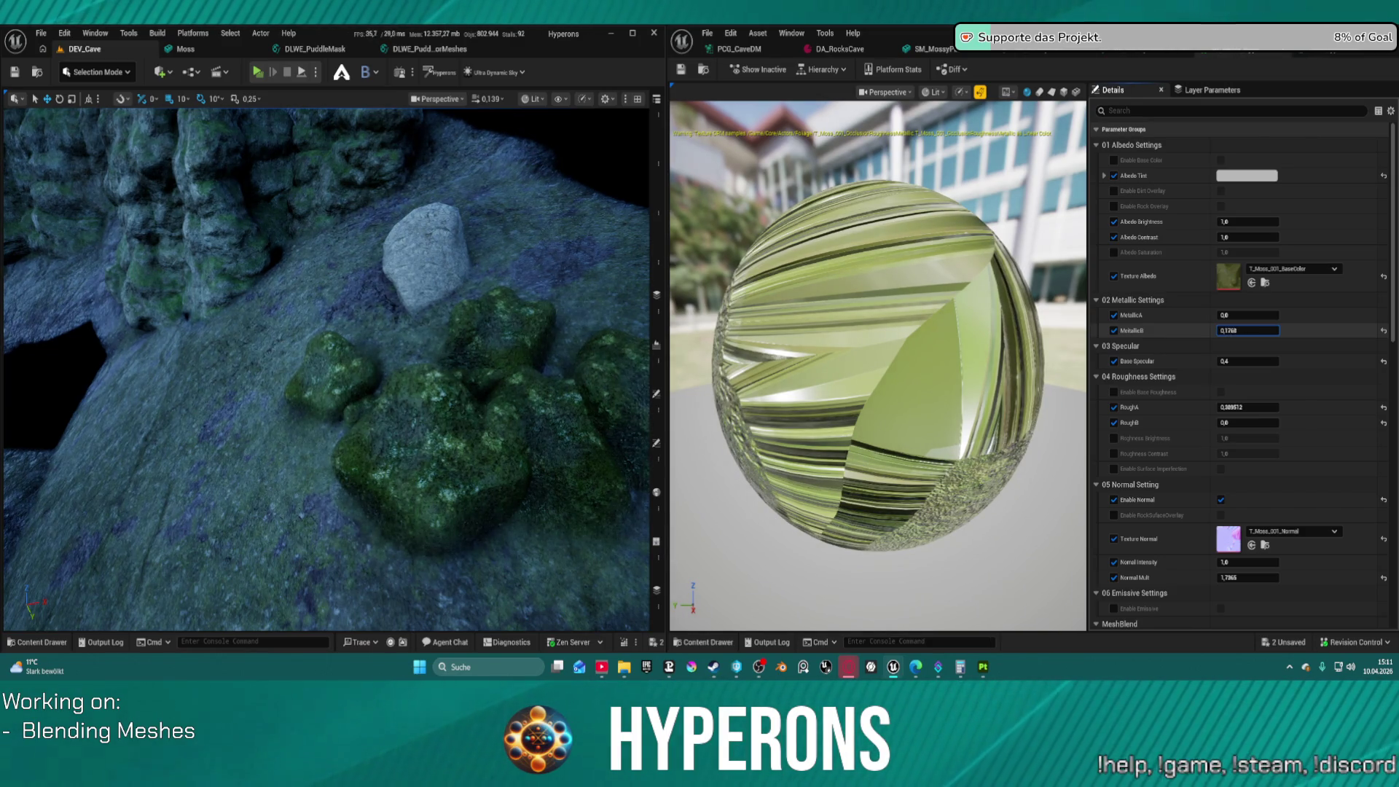
{"action": "type", "text": "0,3"}
{"action": "key", "text": "Return"}
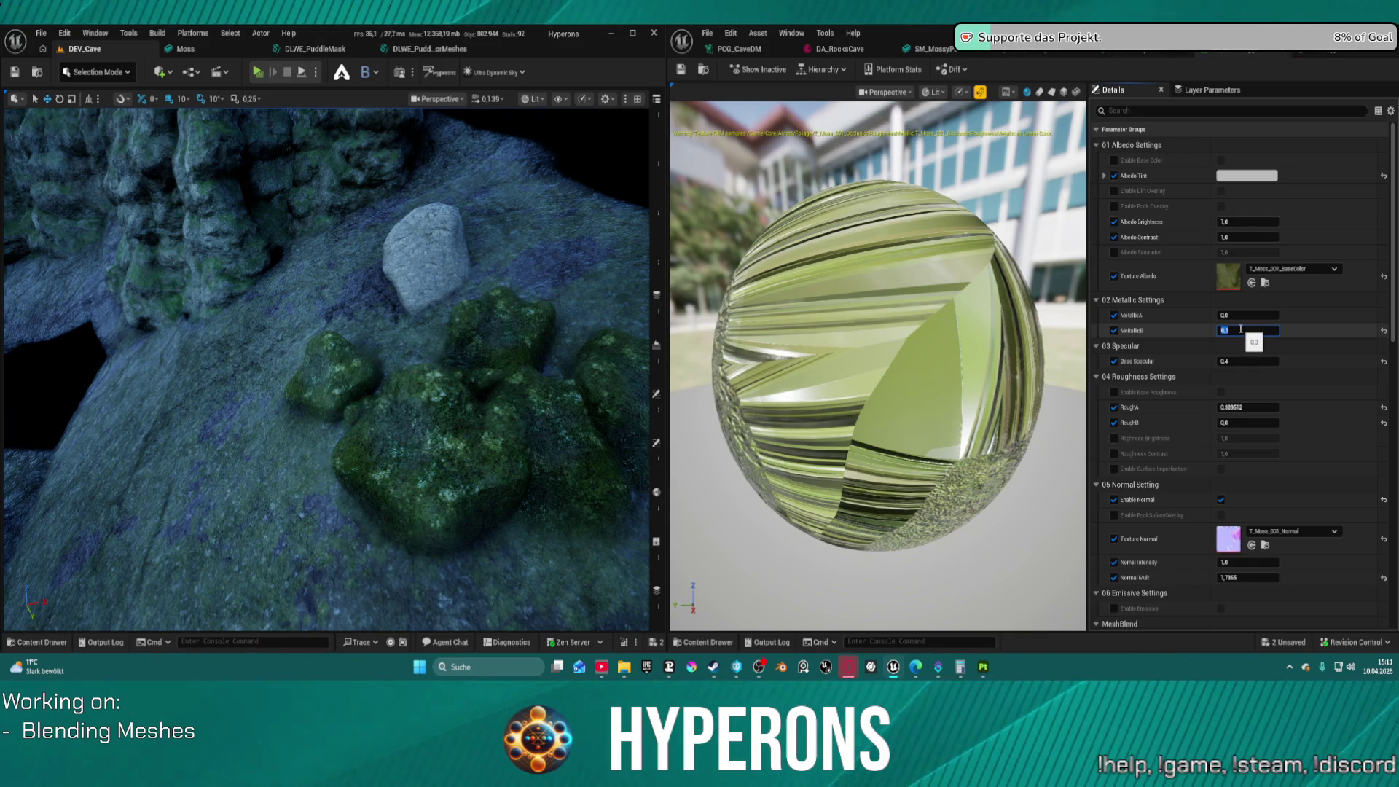
{"action": "type", "text": "0,2"}
{"action": "key", "text": "Return"}
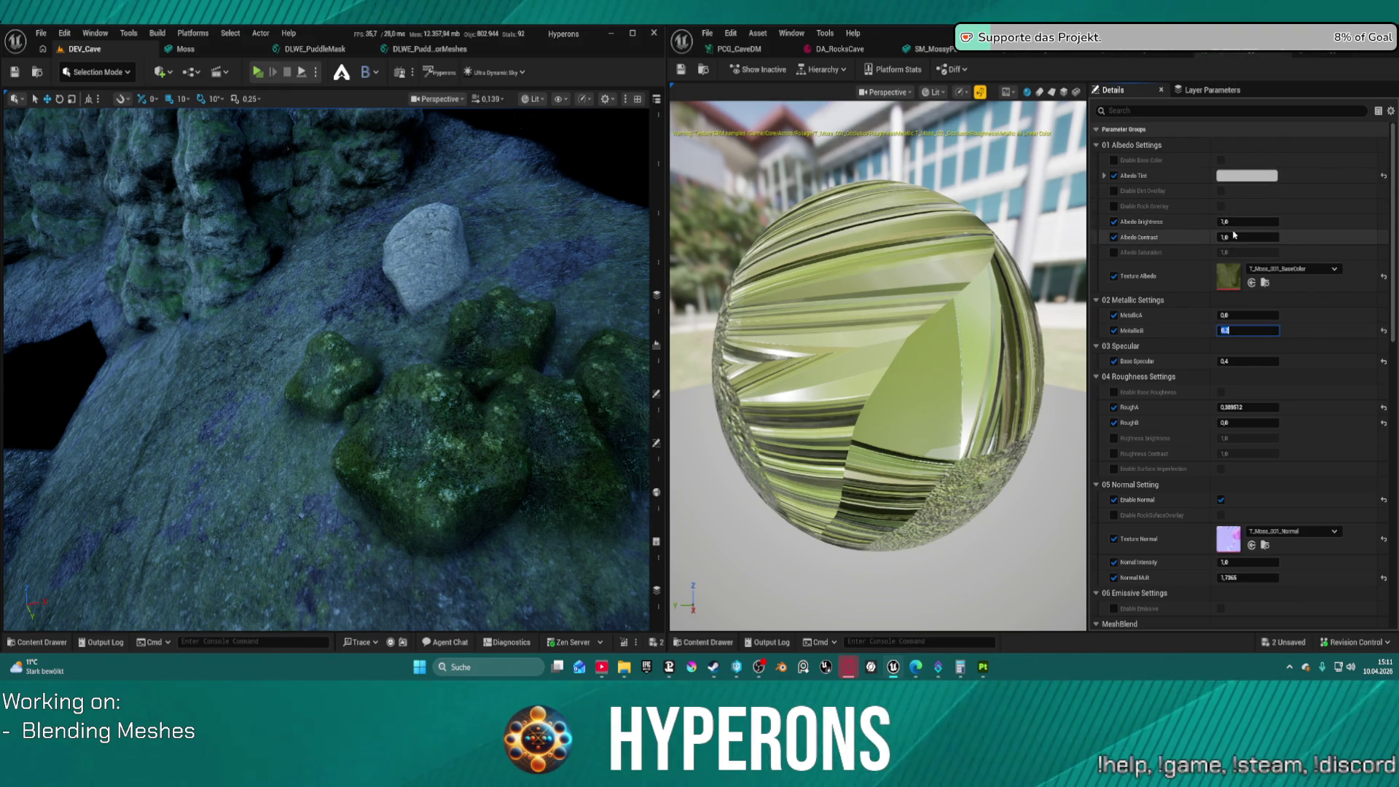
Keep Albedo Contrast at 1,0 after testing higher, and lower Albedo Brightness to about 0,67
{"action": "left_click_drag", "start_coordinate": [1231, 237], "coordinate": [1365, 236]}
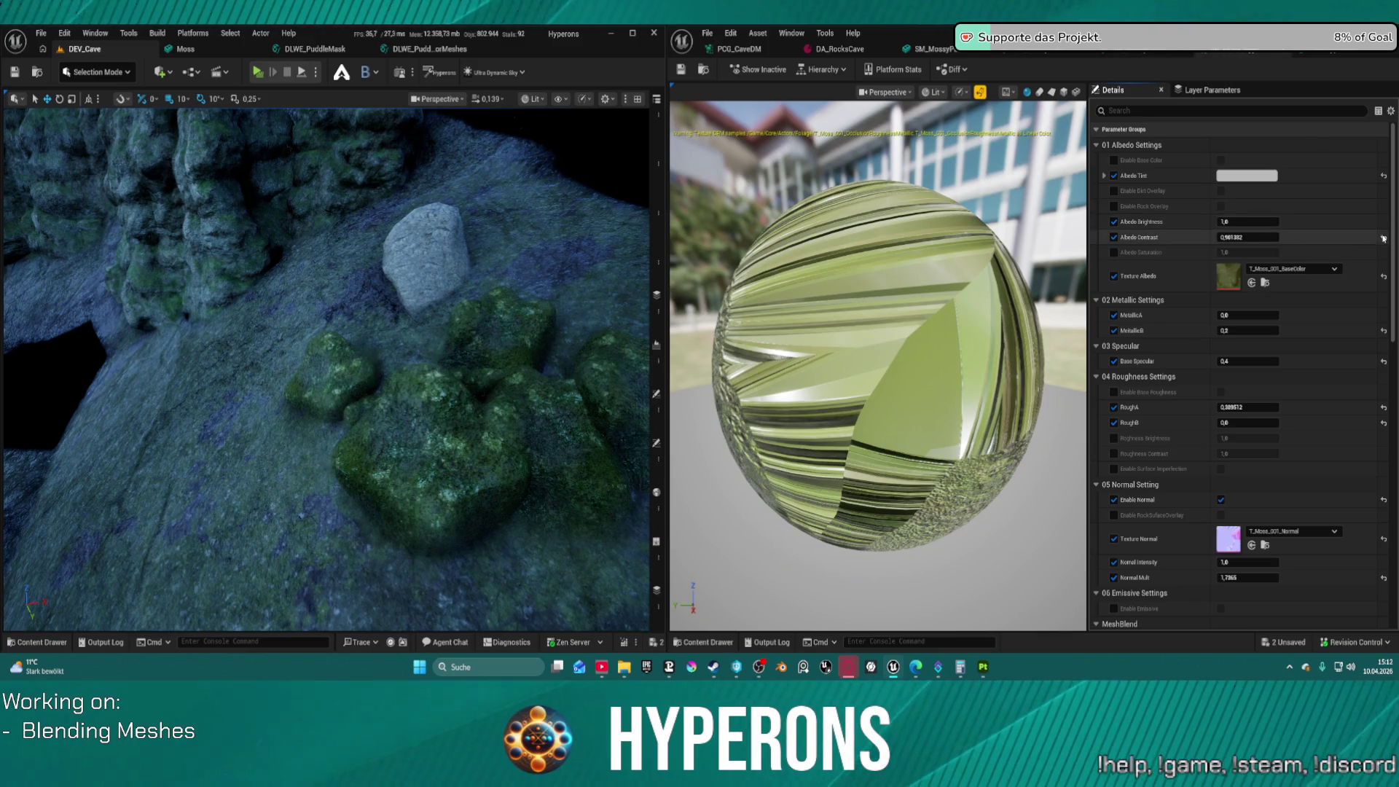
{"action": "left_click", "coordinate": [1384, 238]}
{"action": "mouse_move", "coordinate": [1248, 221]}
{"action": "left_mouse_down"}
{"action": "mouse_move", "coordinate": [1217, 222]}
{"action": "mouse_move", "coordinate": [1239, 222]}
{"action": "left_mouse_up"}
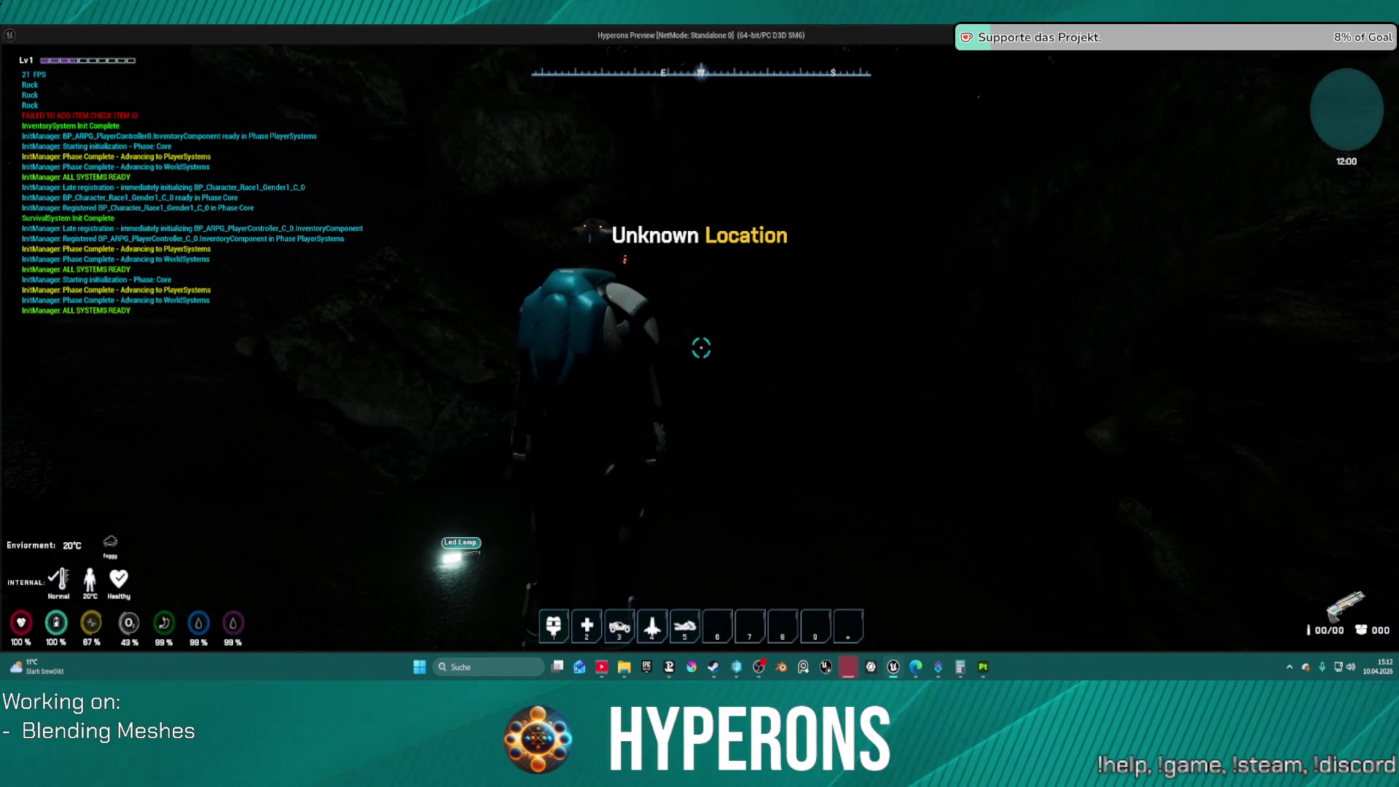
Walk the character through the cave past the rock cliff and large boulder to inspect the mossy rocks
{"action": "key", "text": "w"}
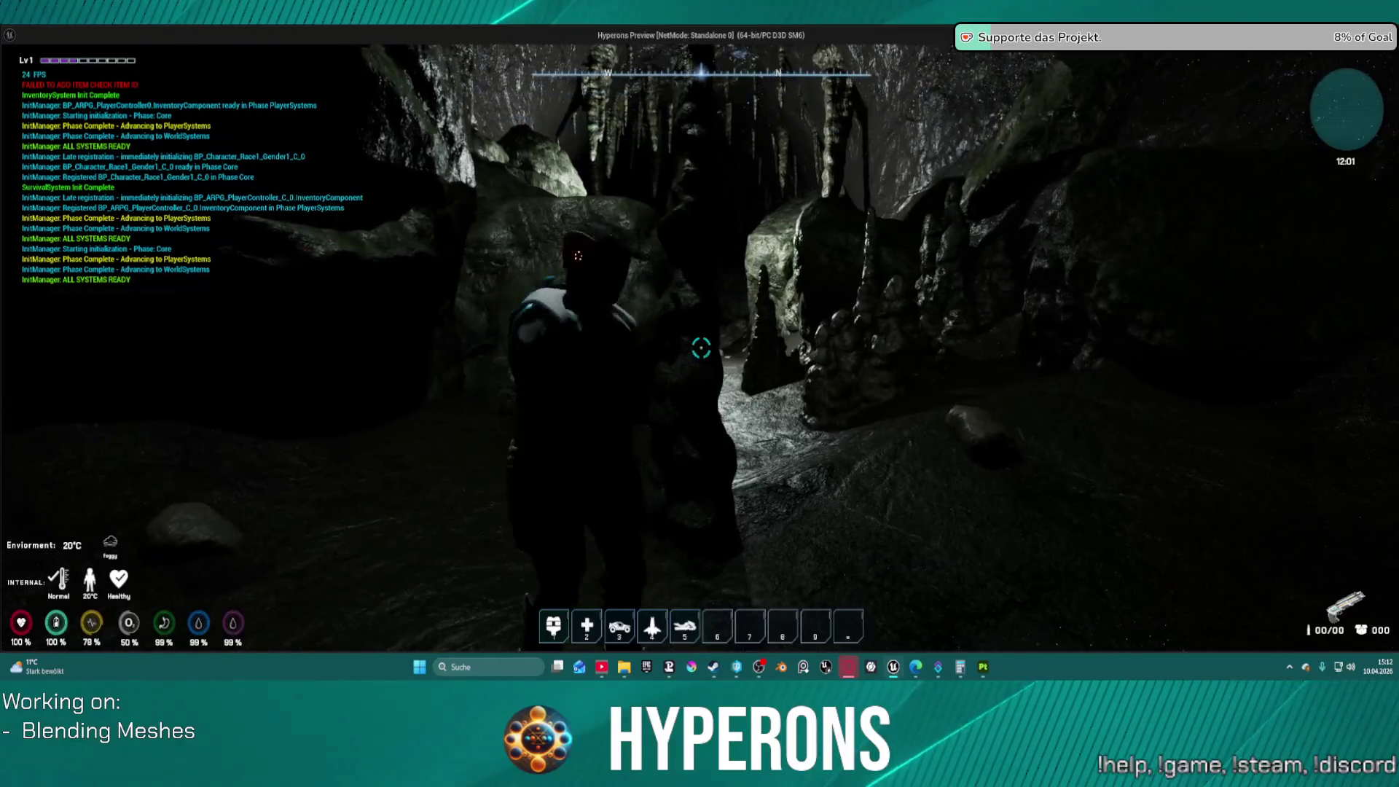
{"action": "key", "text": "w"}
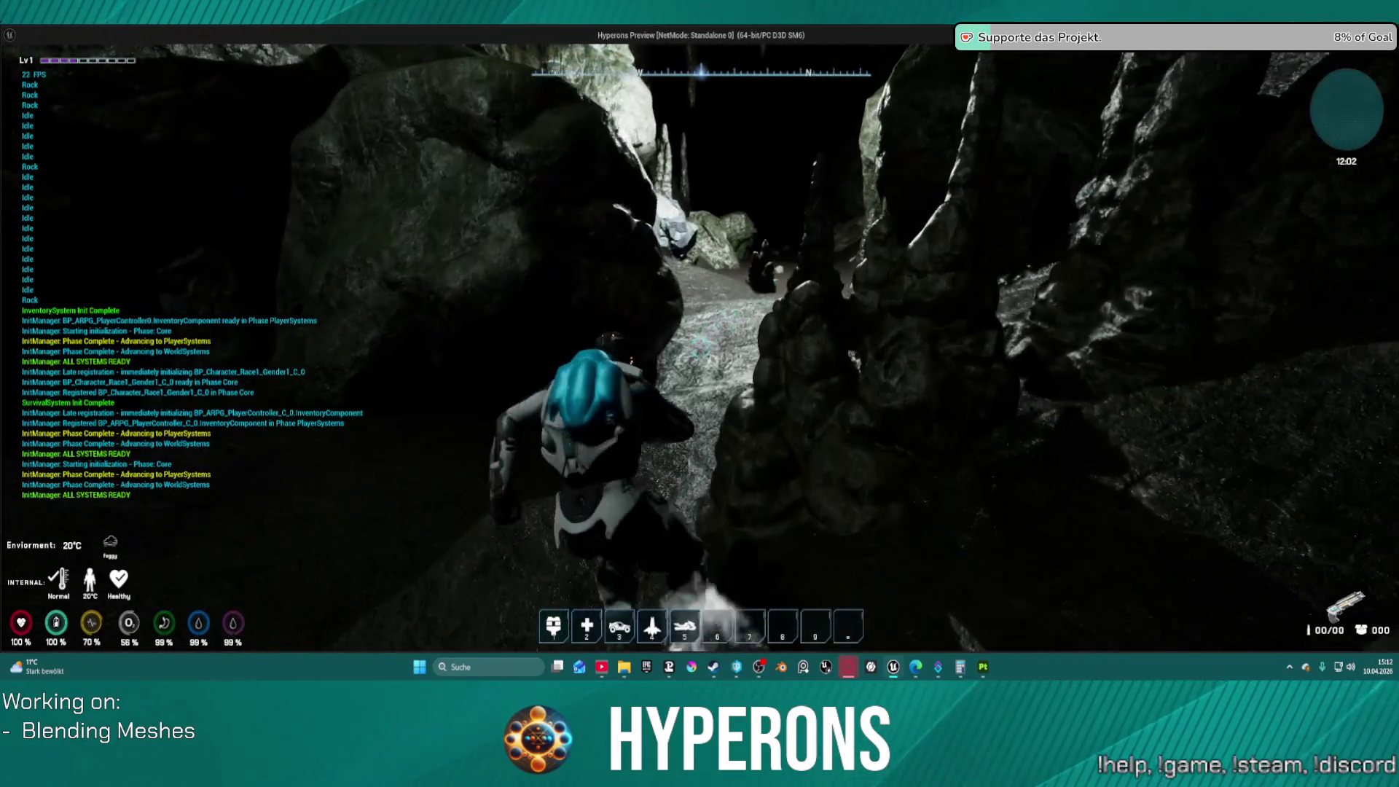
{"action": "key", "text": "w"}
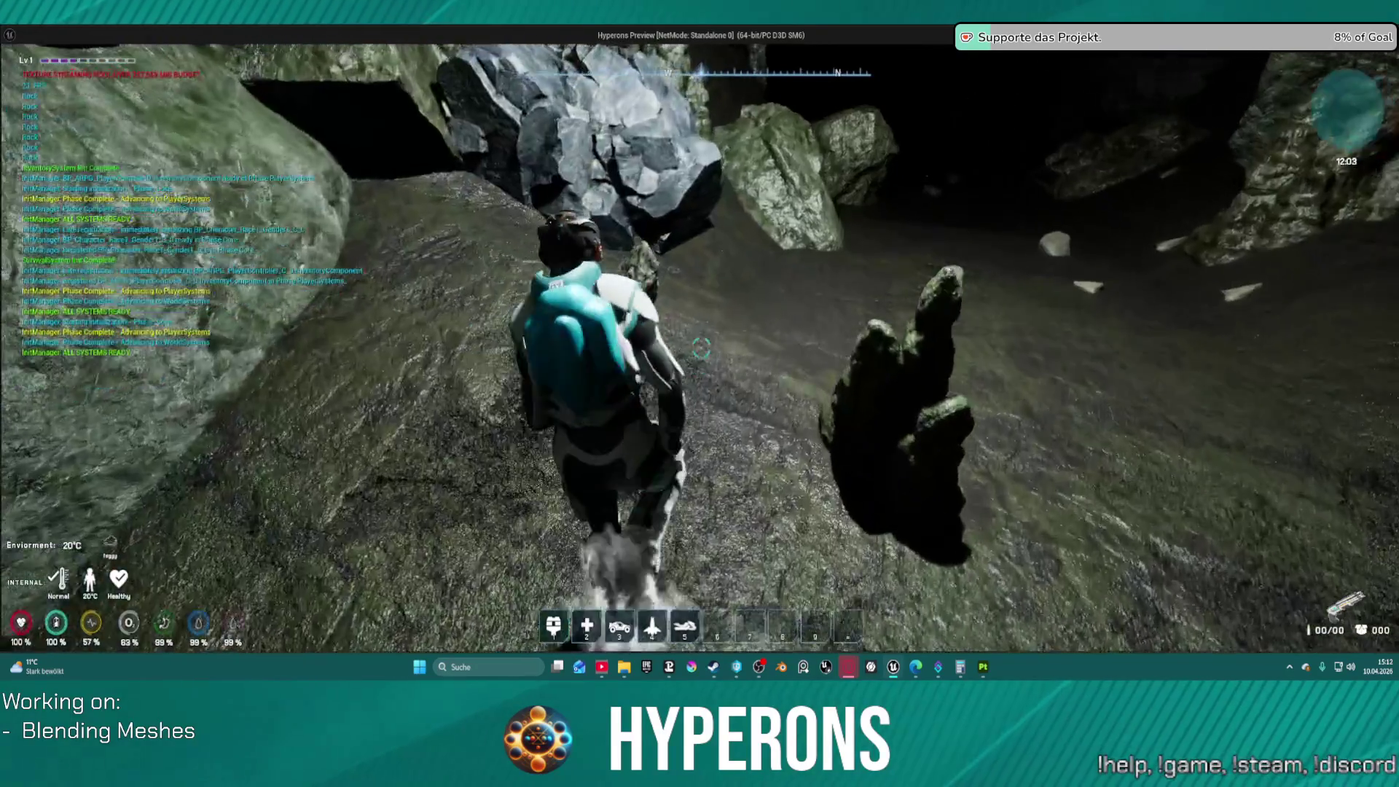
{"action": "key", "text": "w"}
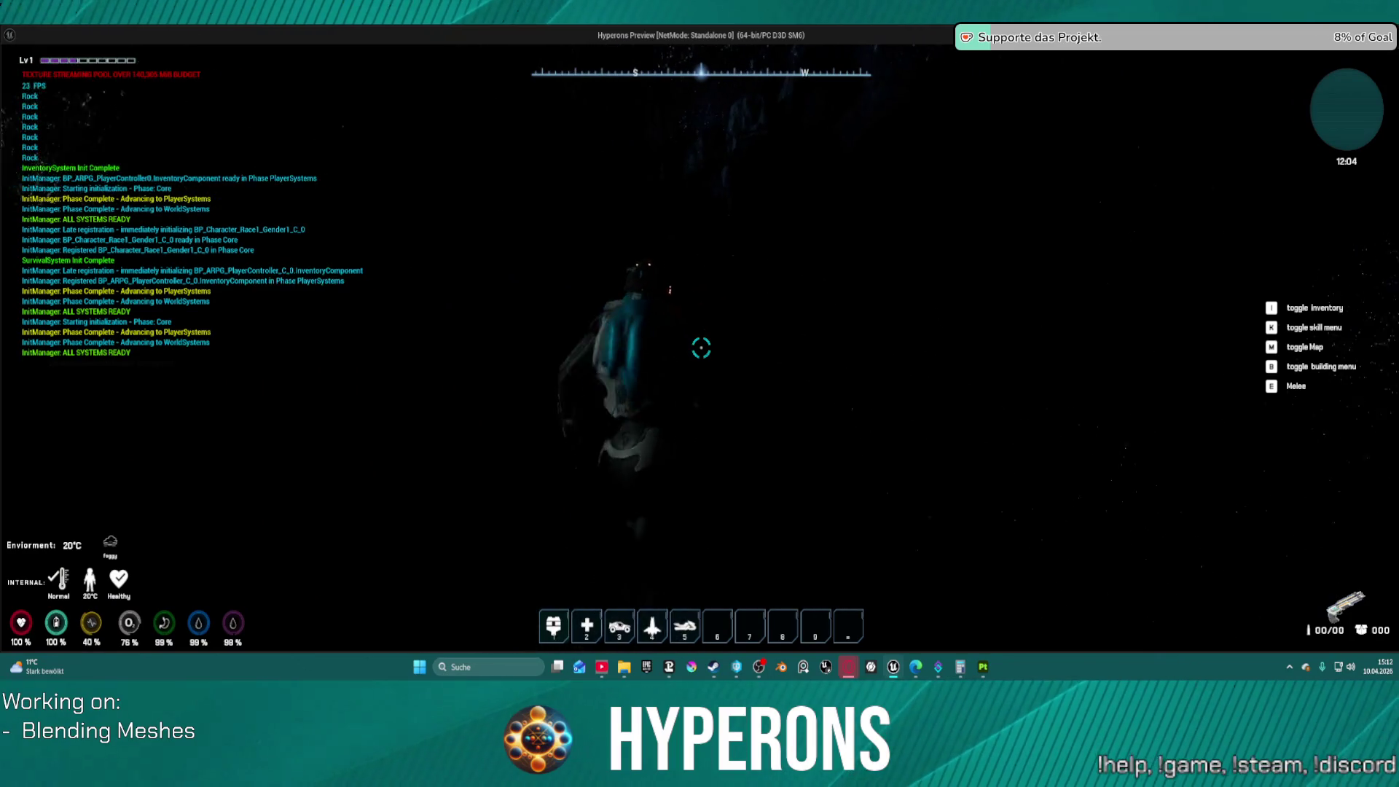
{"action": "key", "text": "w"}
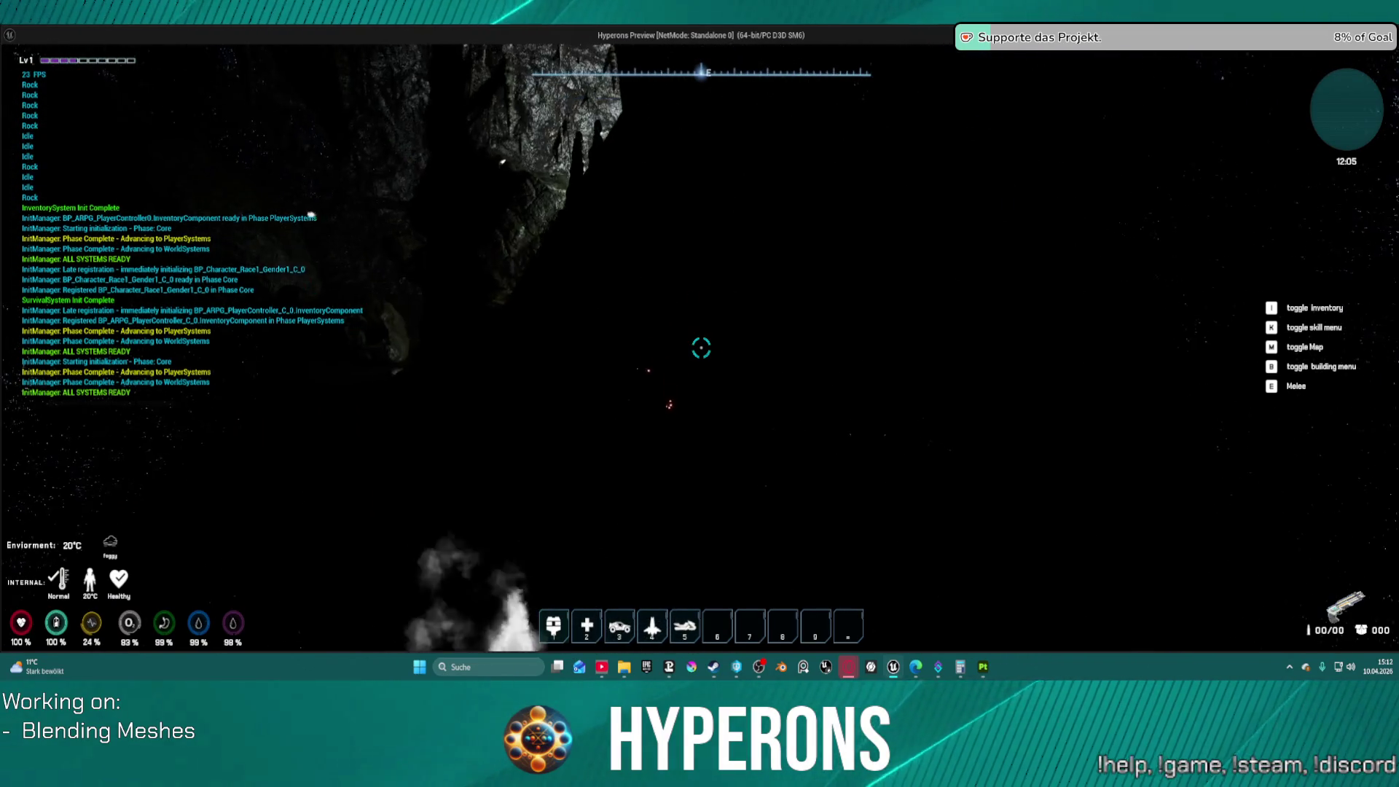
{"action": "key", "text": "w"}
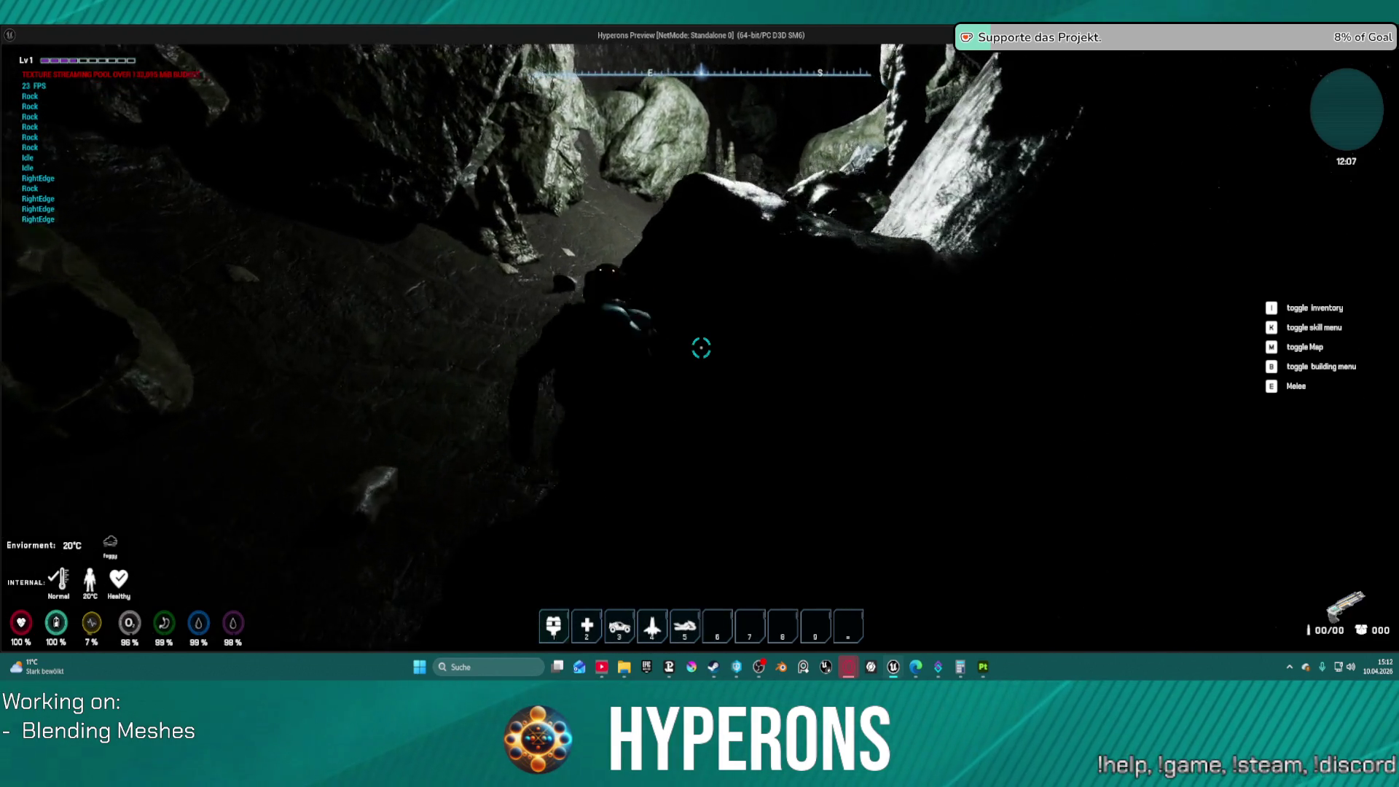
{"action": "key", "text": "w"}
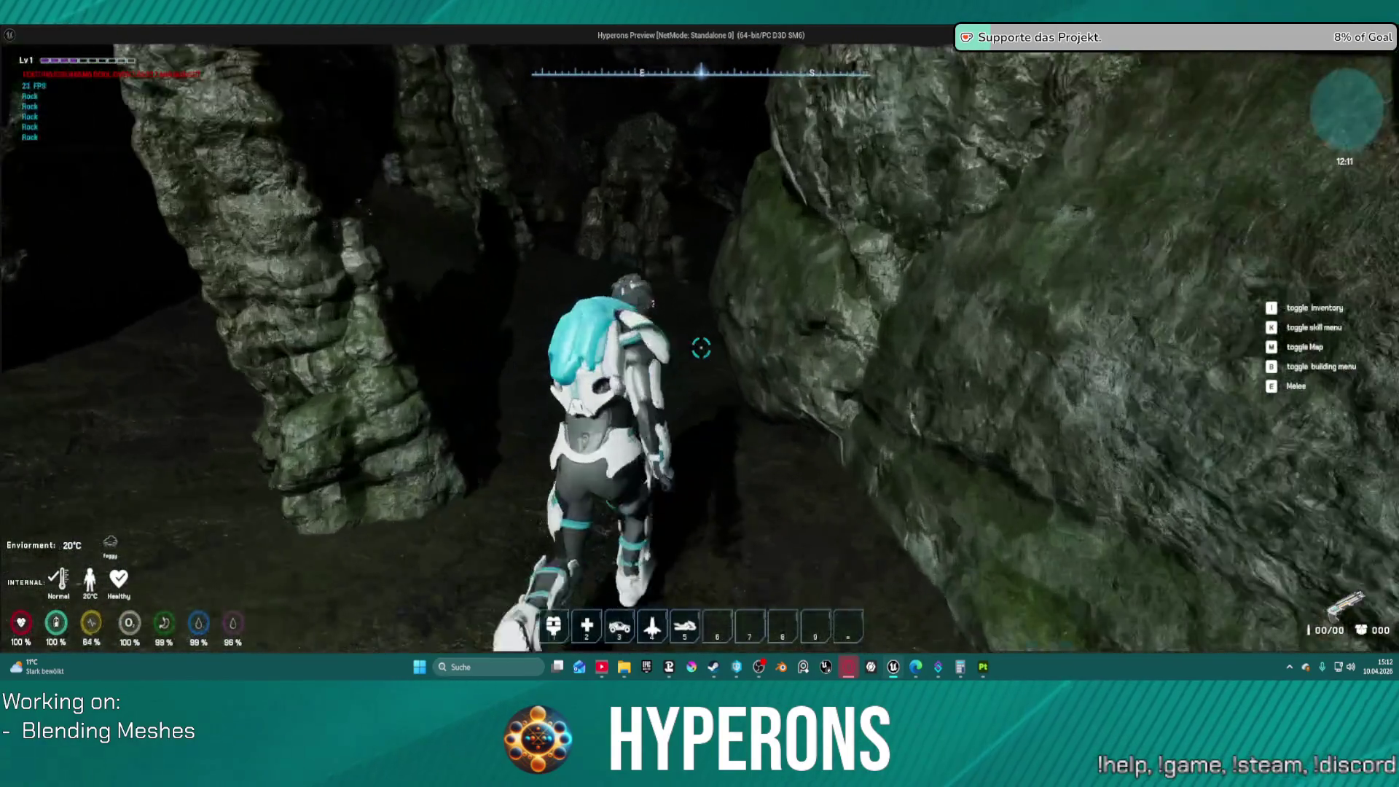
{"action": "key", "text": "w"}
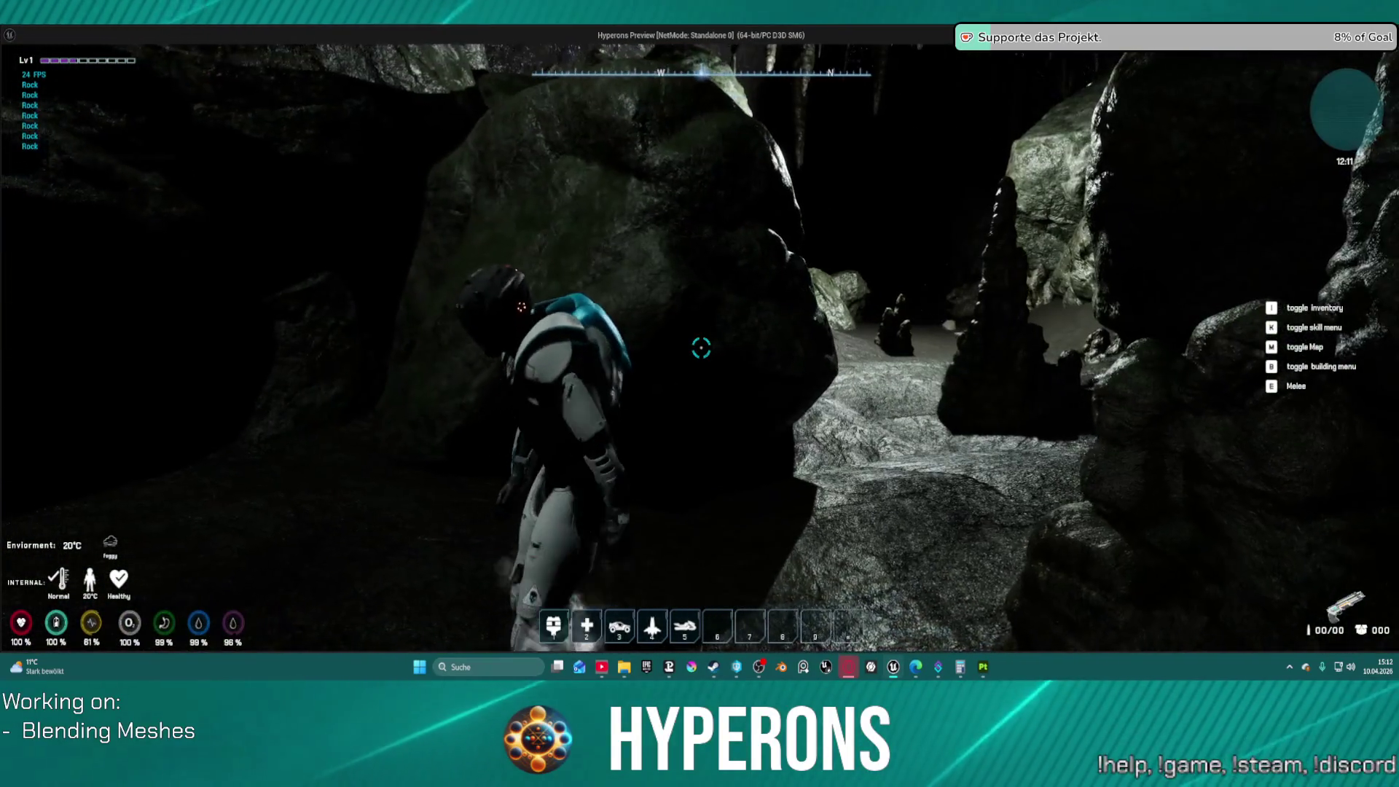